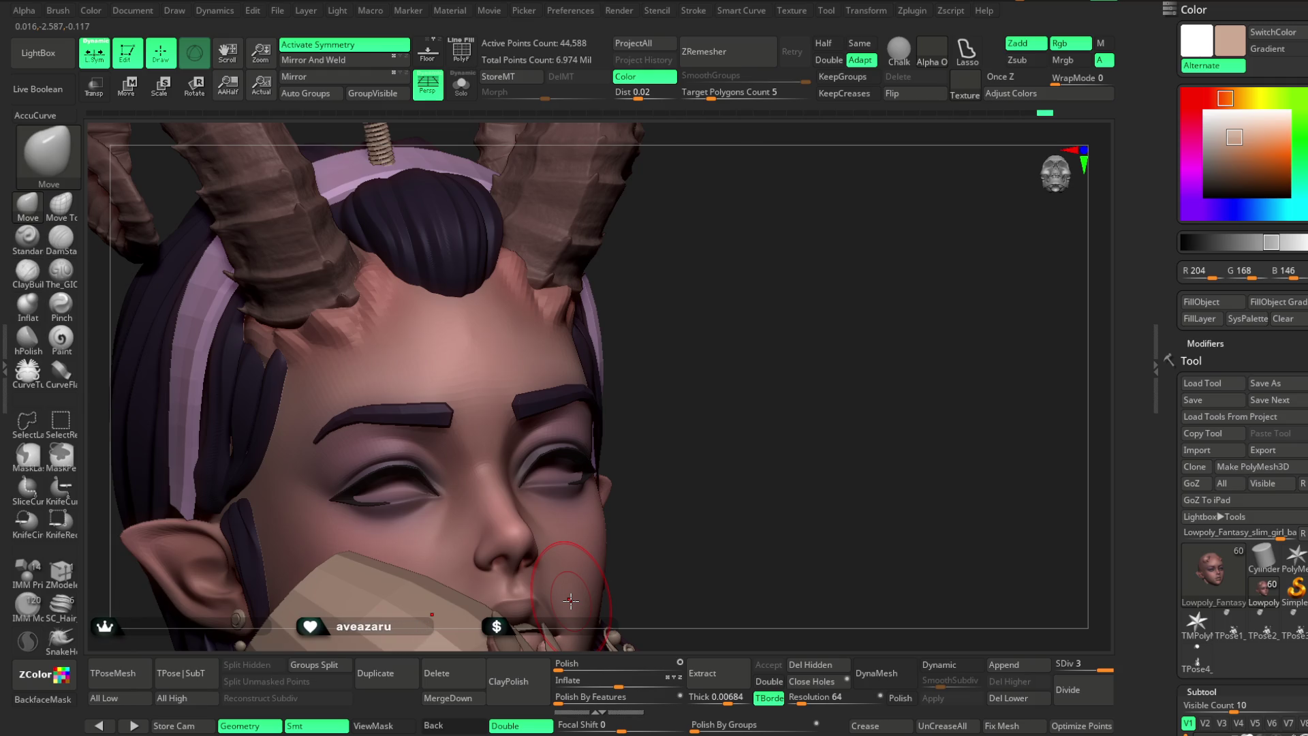
Inspect the eyes from side and front views while switching to The_GIO subtract brush and resizing it.
mouse_move(738, 350)
left_mouse_down()
mouse_move(753, 379)
mouse_move(759, 286)
mouse_move(776, 319)
mouse_move(791, 243)
mouse_move(797, 273)
left_mouse_up()
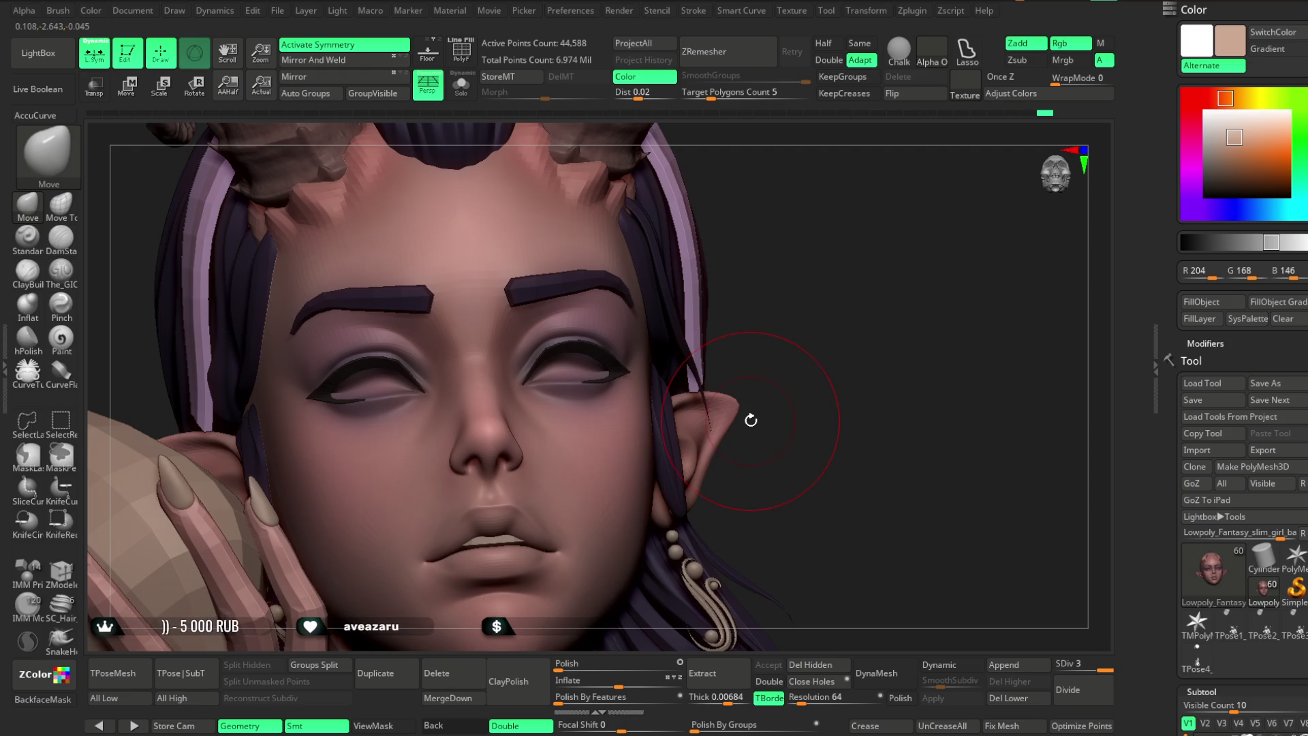
mouse_move(751, 419)
left_mouse_down()
mouse_move(791, 239)
mouse_move(674, 266)
left_mouse_up()
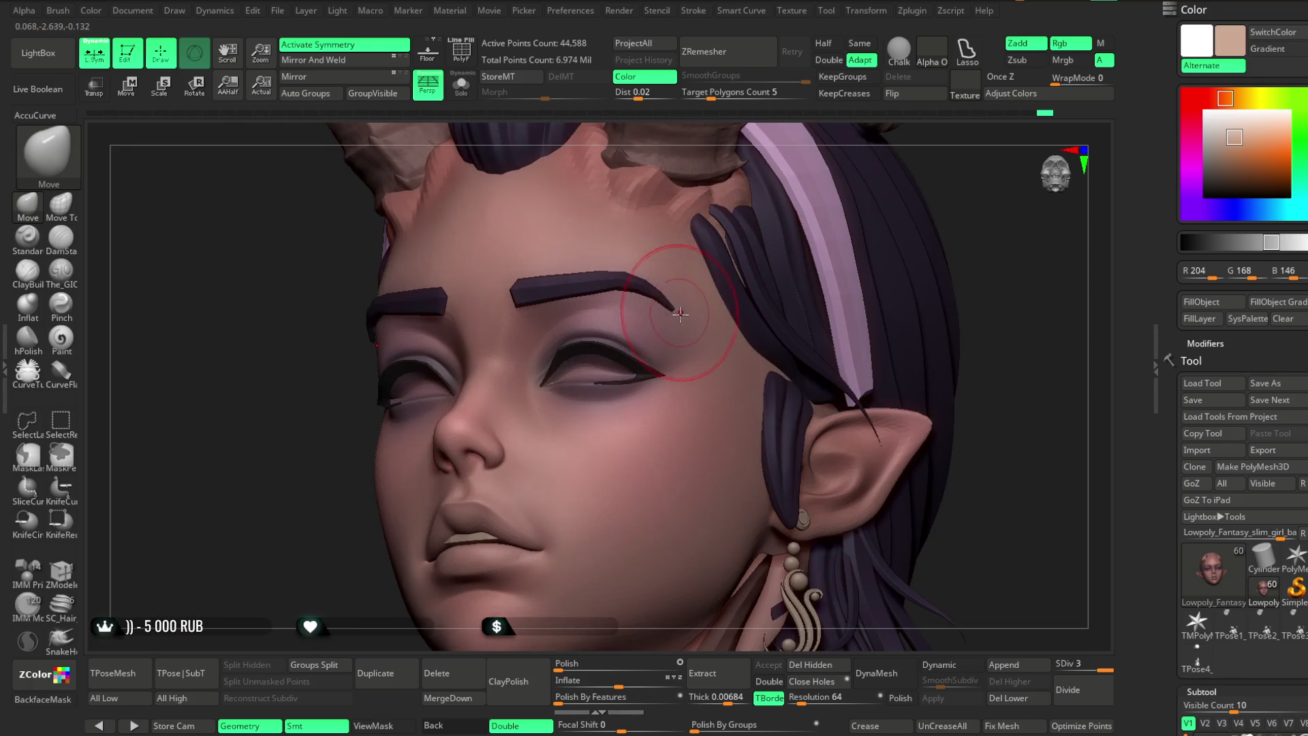
left_click(61, 270)
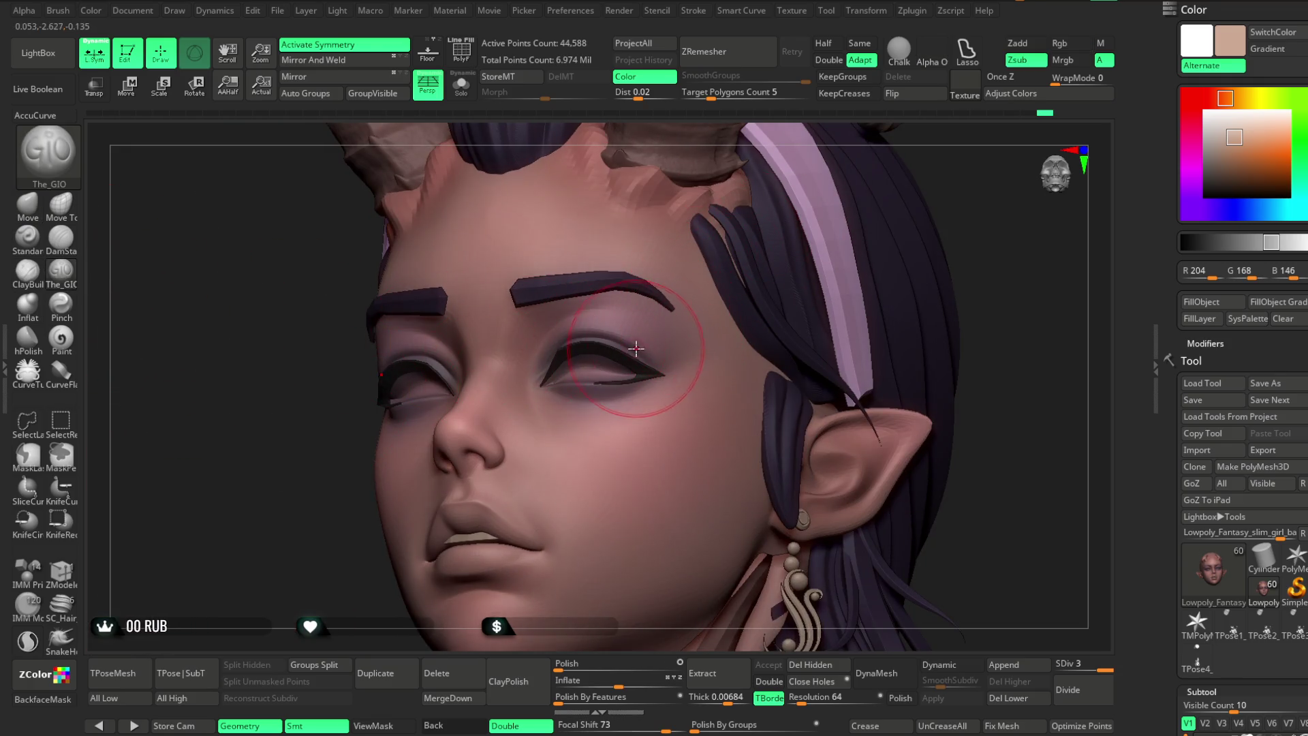
left_click_drag(351, 544, 584, 409)
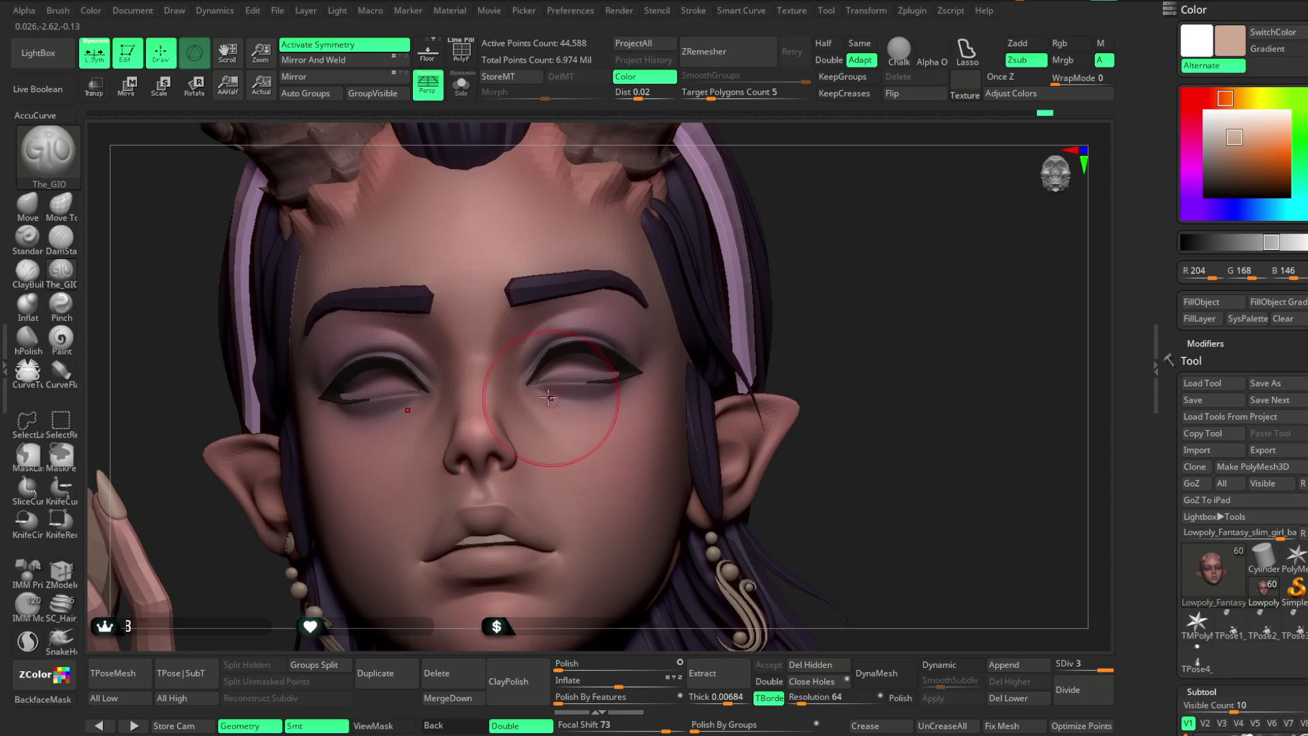
key("space")
left_click_drag(654, 368, 624, 368)
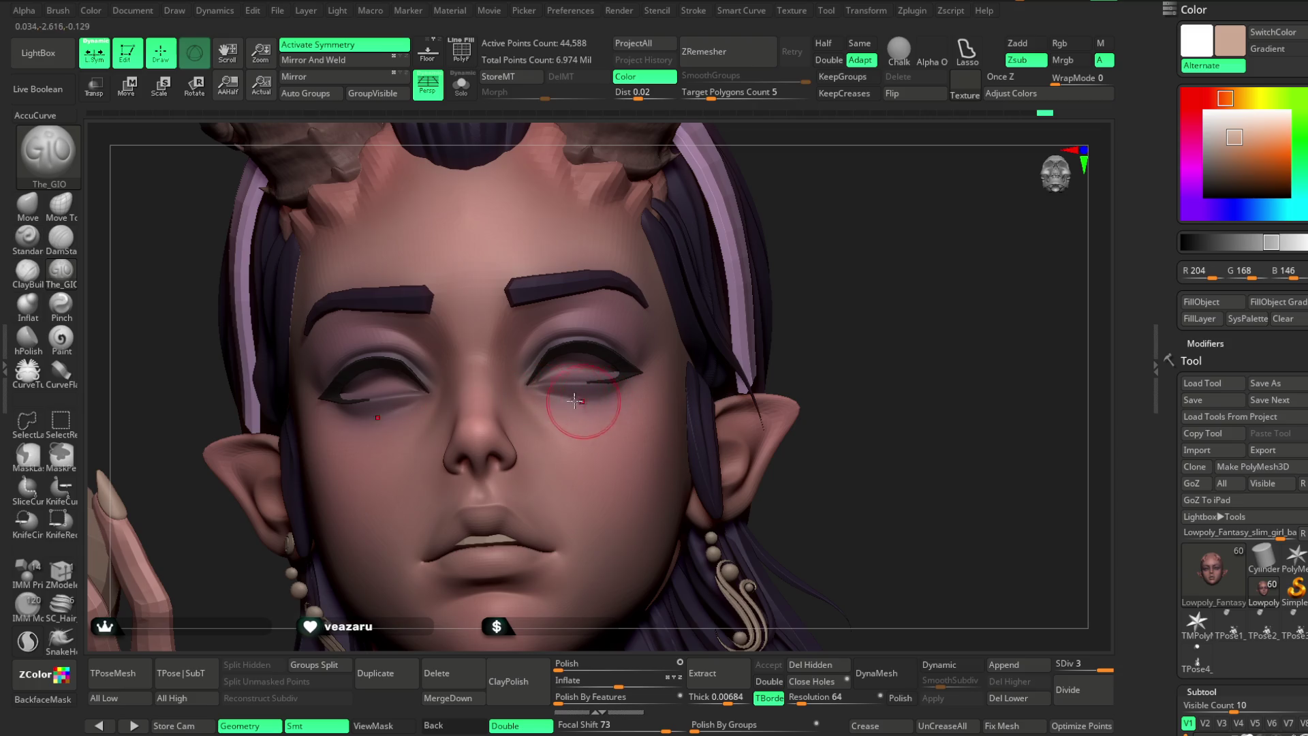
mouse_move(853, 284)
left_mouse_down()
mouse_move(831, 237)
mouse_move(811, 233)
mouse_move(886, 238)
left_mouse_up()
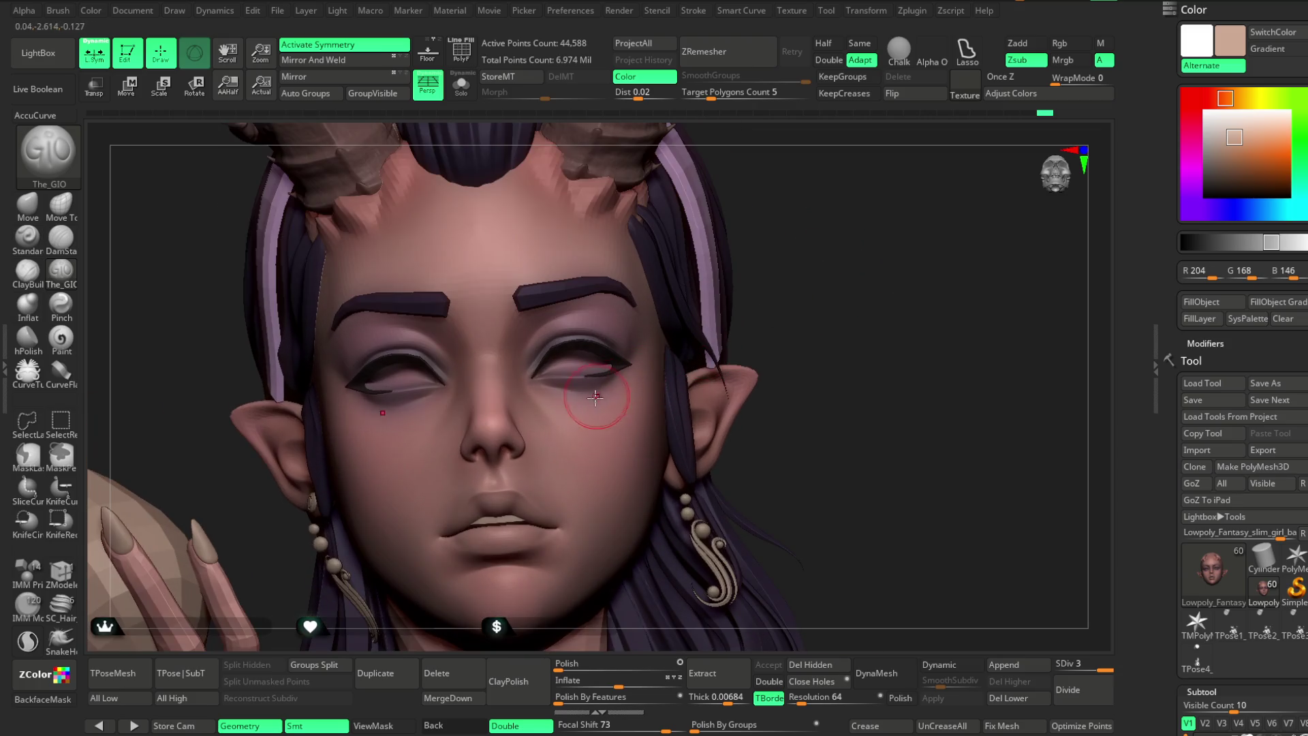
key("space")
left_click_drag(590, 397, 616, 397)
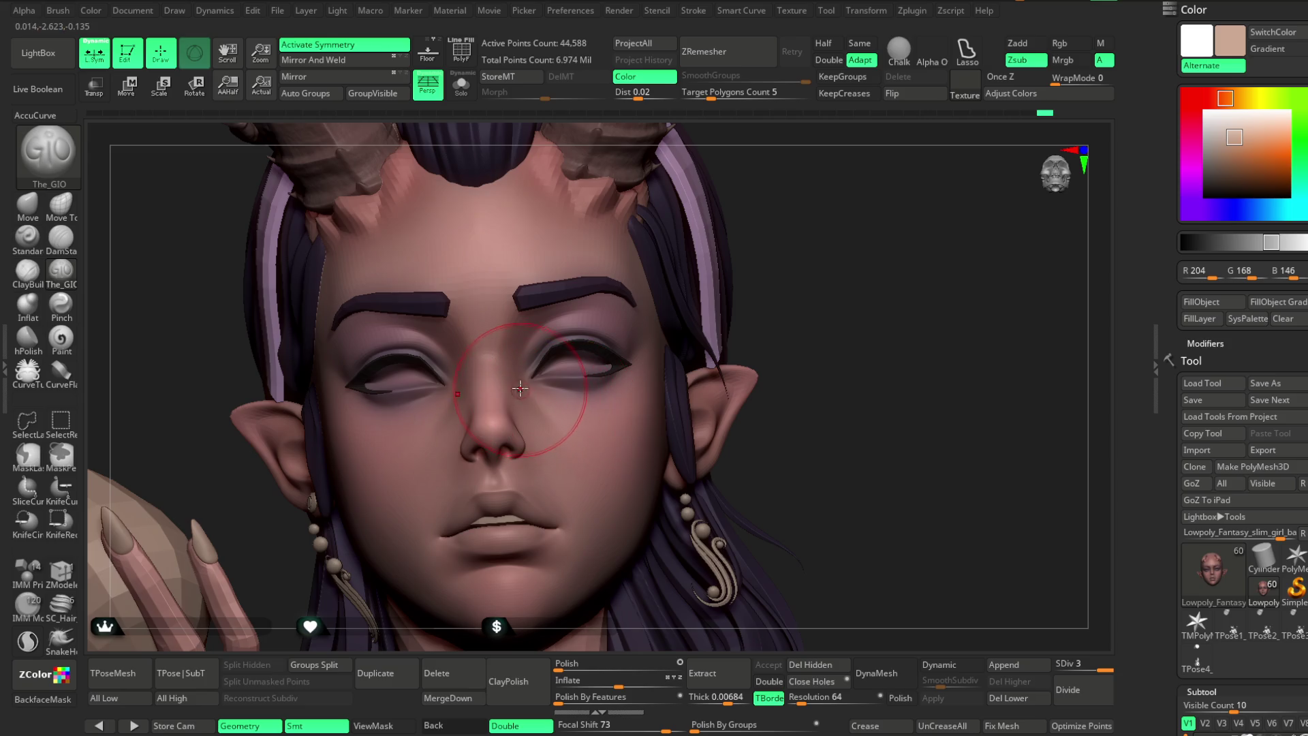
Select the Standard brush and orbit to a near-frontal view of the eyes.
mouse_move(793, 250)
left_mouse_down()
mouse_move(809, 248)
mouse_move(576, 365)
left_mouse_up()
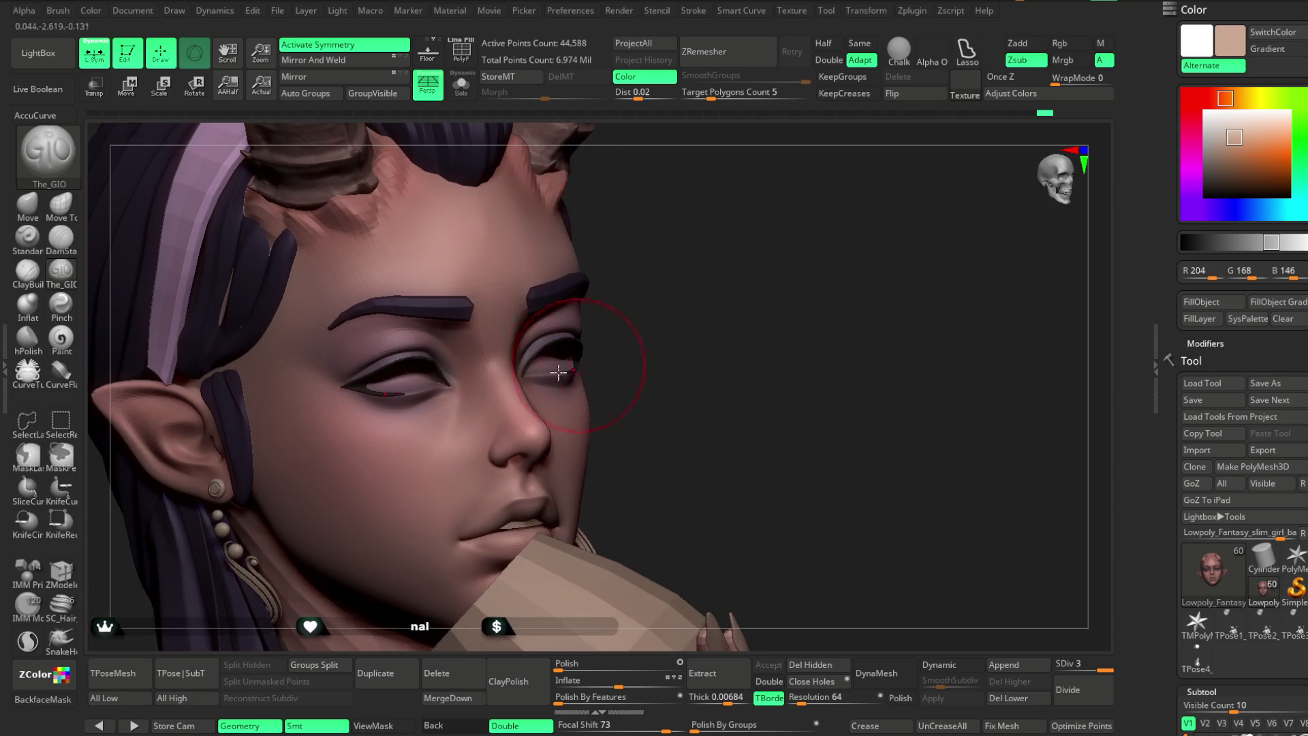
left_click(27, 237)
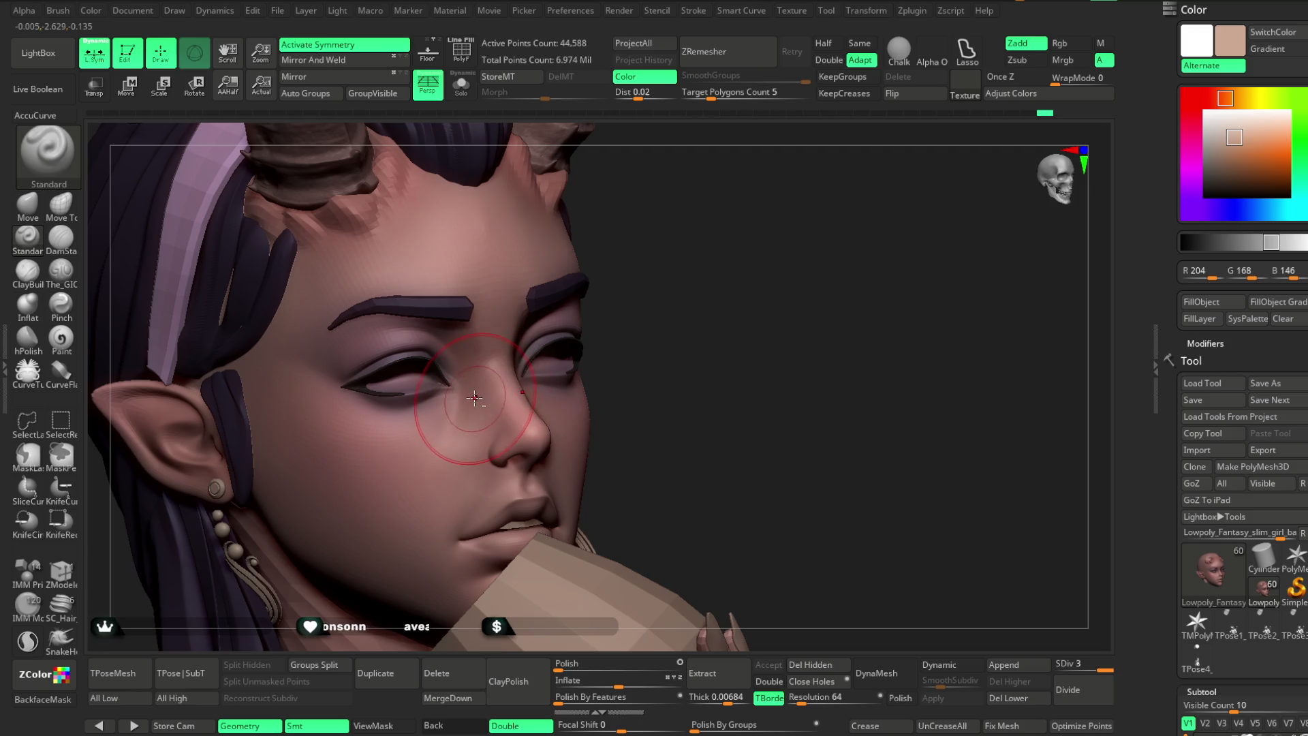
mouse_move(491, 442)
left_mouse_down()
mouse_move(747, 227)
mouse_move(527, 422)
left_mouse_up()
left_click_drag(417, 512, 389, 436)
mouse_move(802, 334)
left_mouse_down()
mouse_move(829, 304)
mouse_move(763, 321)
left_mouse_up()
Switch back to the Move brush and drop the head to subdivision level 1.
key("b")
key("m")
key("v")
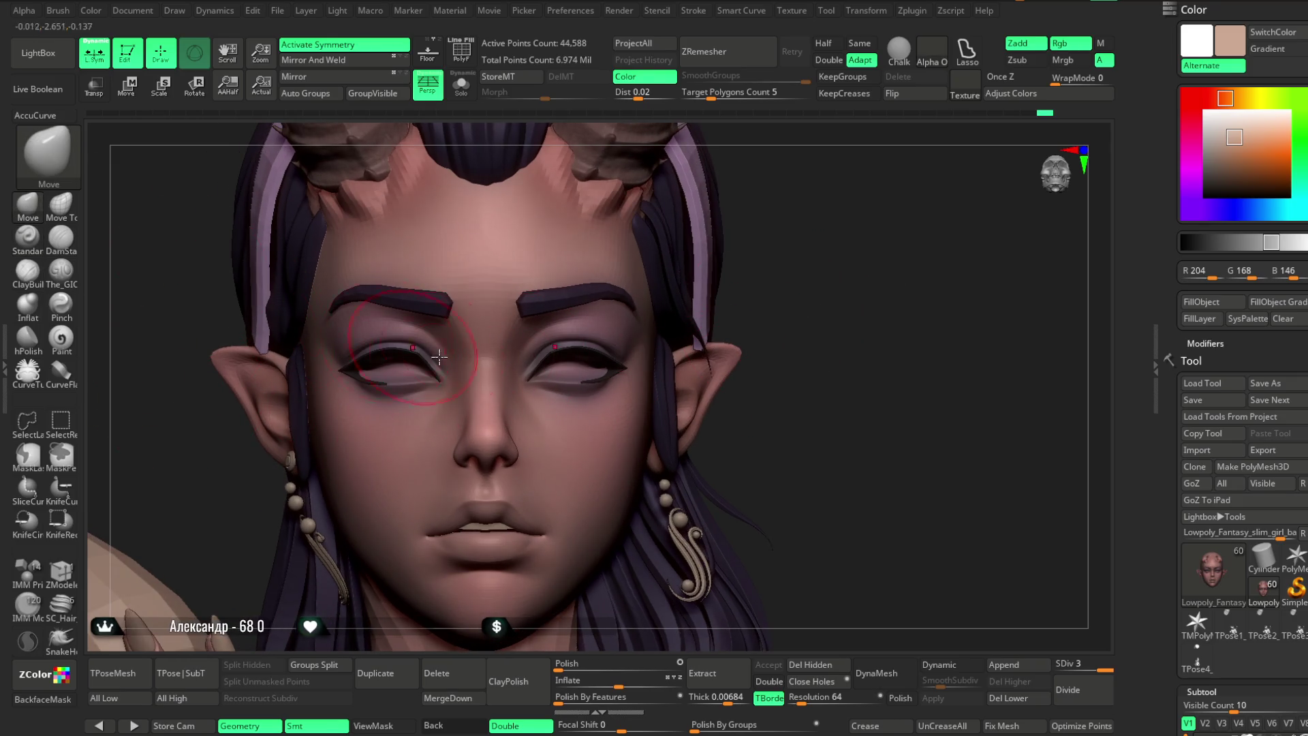
key("shift+d")
key("shift+d")
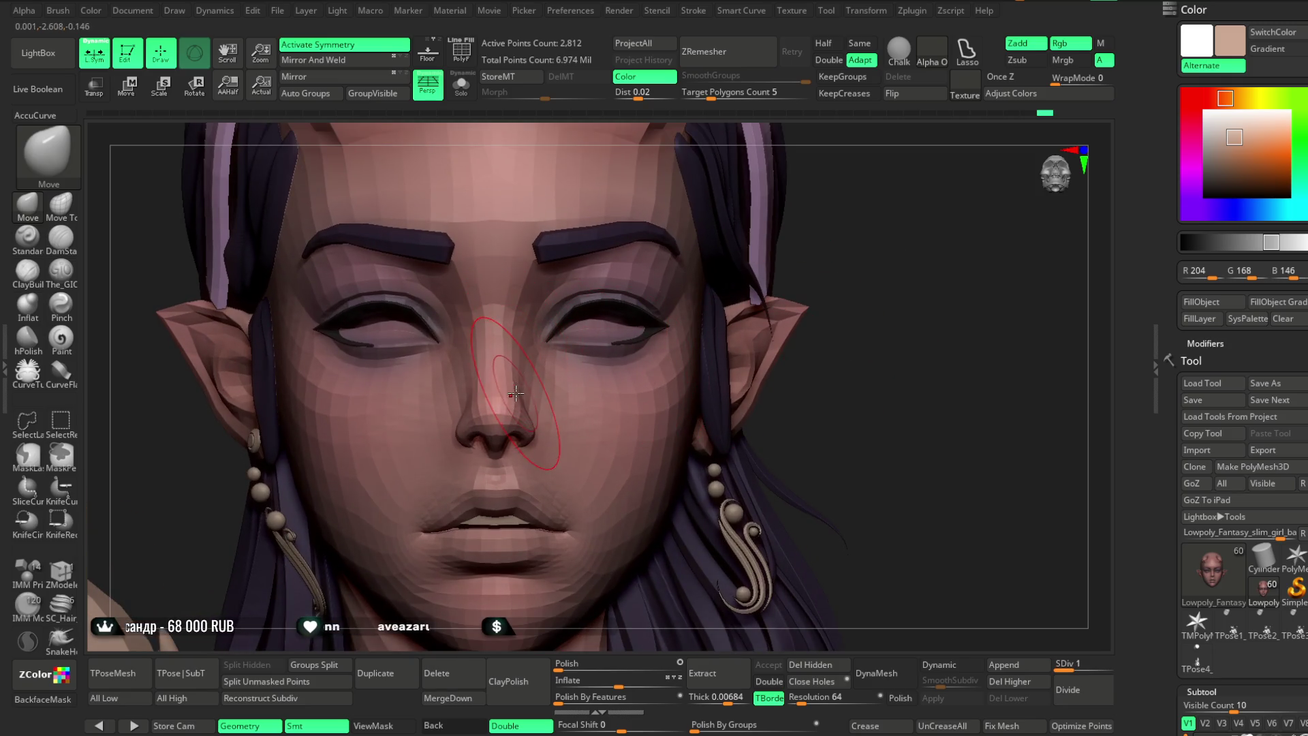
left_click_drag(826, 205, 490, 415, "shift")
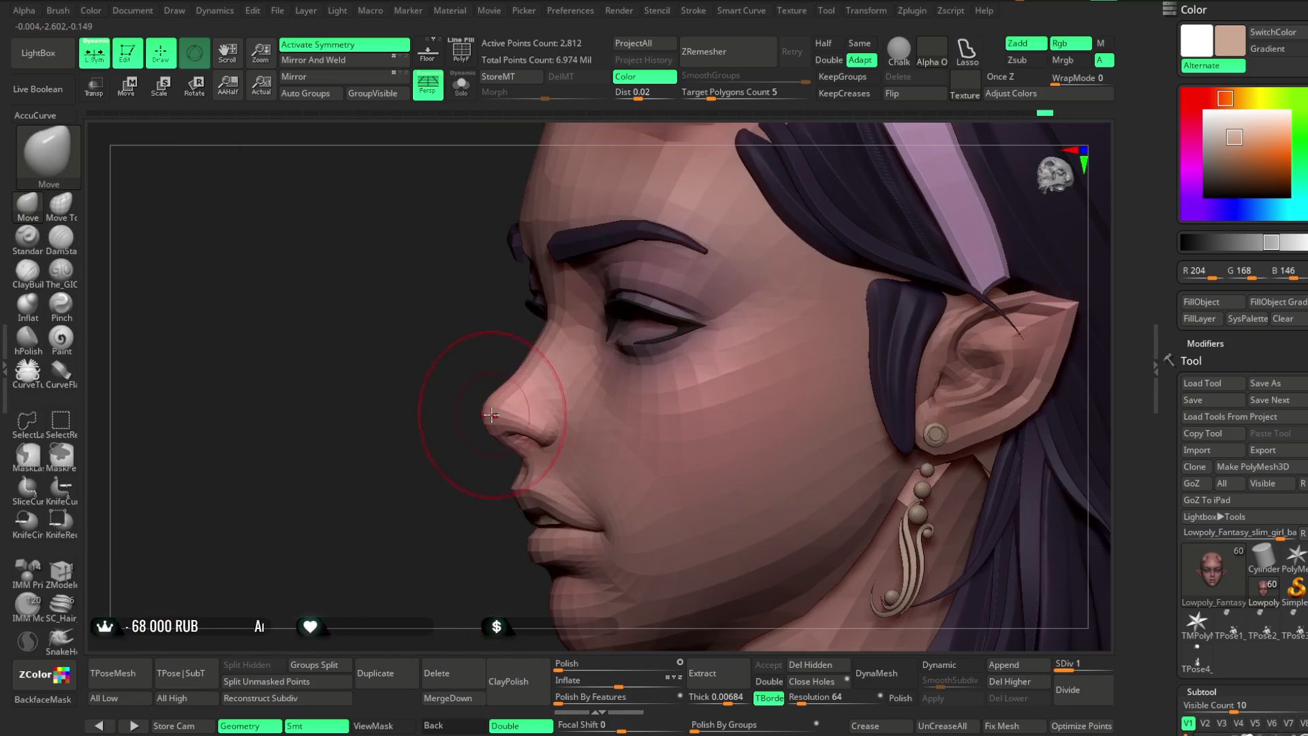
mouse_move(463, 470)
left_mouse_down()
mouse_move(511, 292)
mouse_move(467, 374)
mouse_move(508, 375)
mouse_move(518, 436)
mouse_move(554, 461)
mouse_move(493, 424)
mouse_move(554, 388)
mouse_move(468, 453)
left_mouse_up()
key("space")
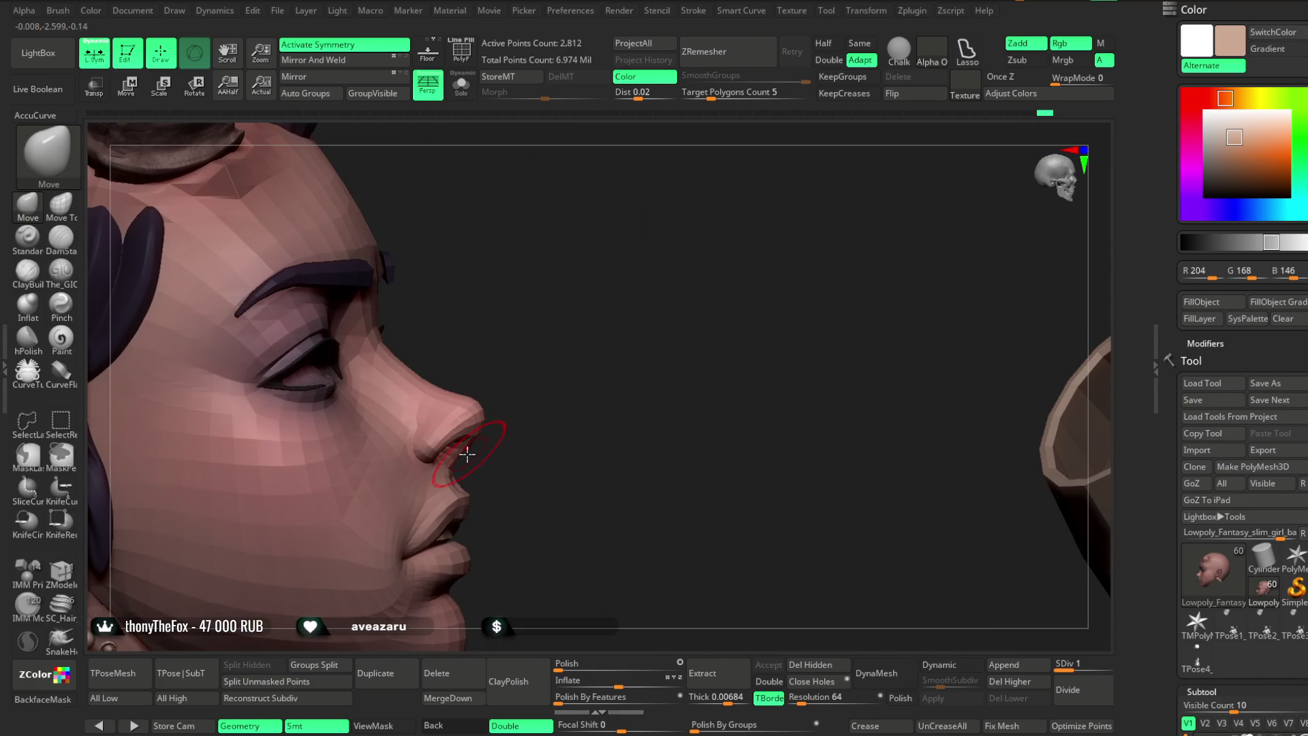
mouse_move(517, 402)
left_mouse_down()
mouse_move(572, 334)
mouse_move(534, 364)
left_mouse_up()
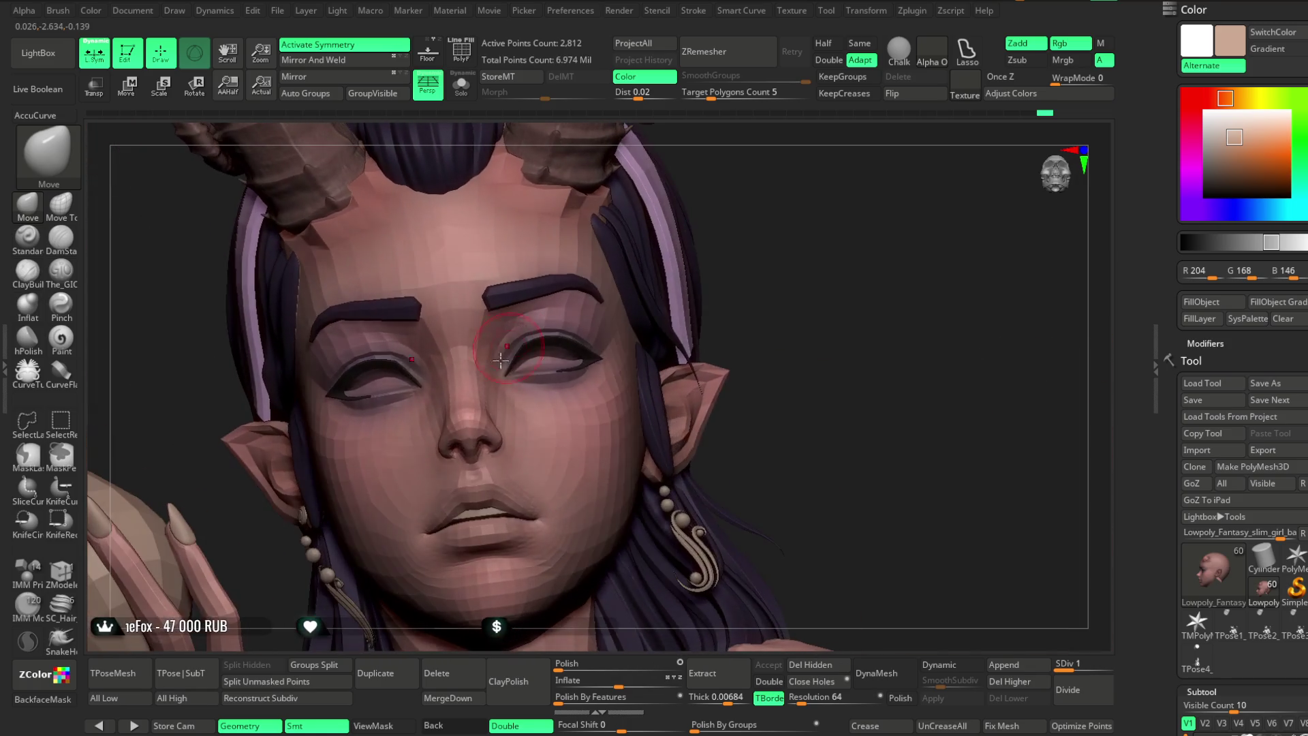
key("space")
mouse_move(763, 273)
left_mouse_down()
mouse_move(750, 198)
mouse_move(682, 323)
left_mouse_up()
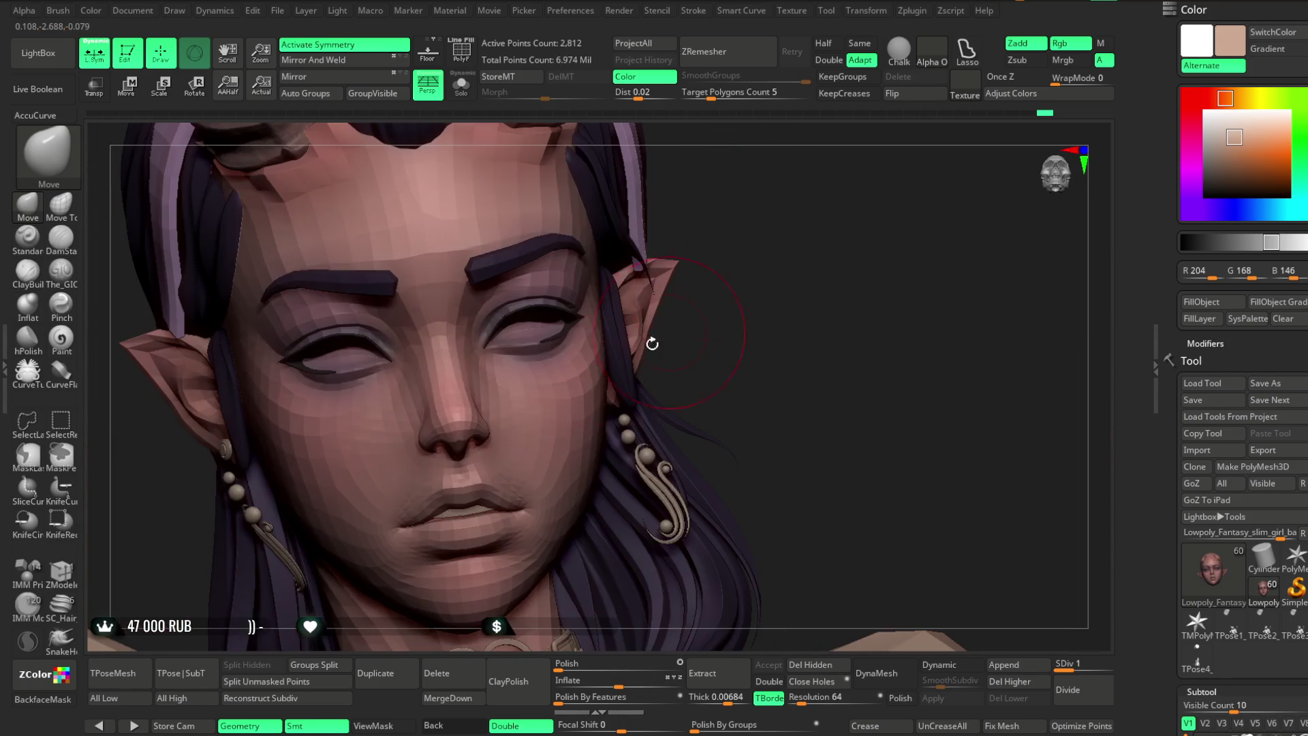
mouse_move(675, 267)
left_mouse_down()
mouse_move(724, 195)
mouse_move(662, 253)
mouse_move(738, 257)
mouse_move(534, 395)
left_mouse_up()
mouse_move(610, 373)
left_mouse_down()
mouse_move(604, 300)
mouse_move(613, 286)
mouse_move(650, 293)
mouse_move(658, 432)
left_mouse_up()
mouse_move(738, 257)
left_mouse_down()
mouse_move(709, 222)
mouse_move(675, 234)
mouse_move(700, 225)
mouse_move(666, 264)
left_mouse_up()
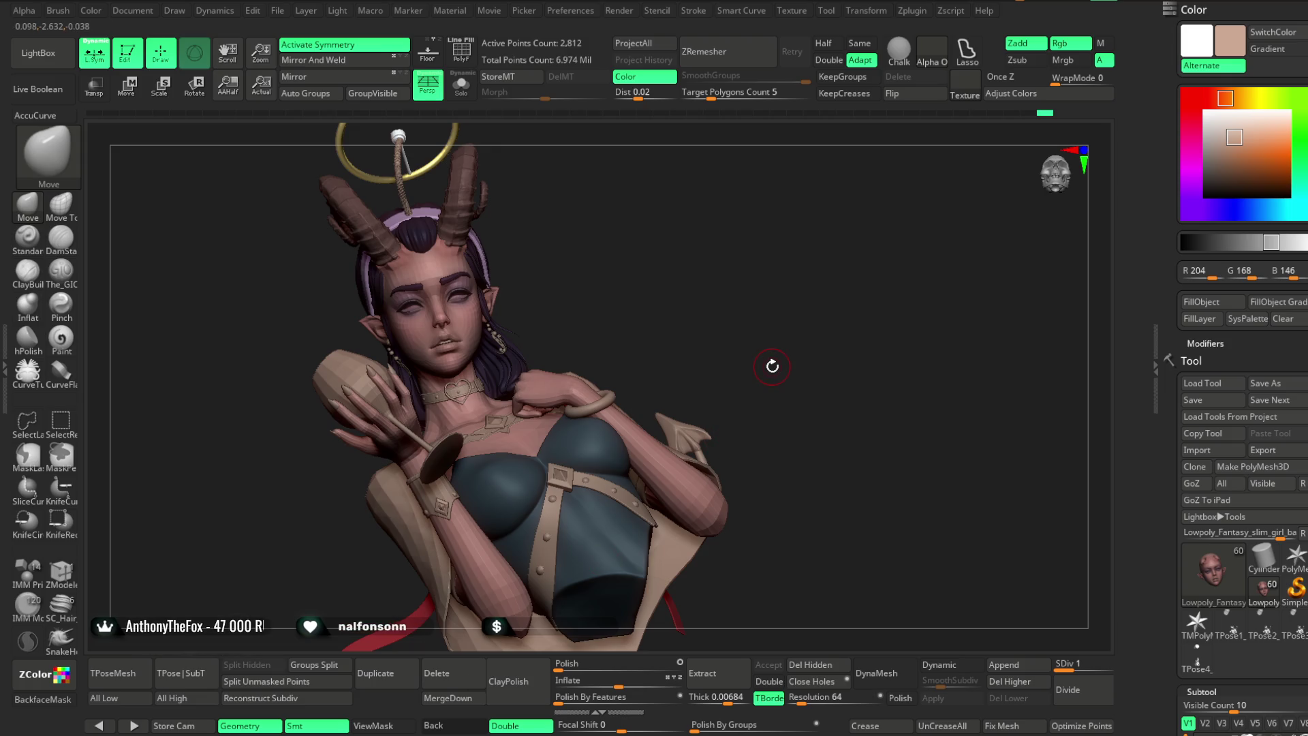
Check the face in both side profiles and shrink the brush size.
mouse_move(649, 279)
left_mouse_down()
mouse_move(707, 322)
mouse_move(730, 271)
mouse_move(548, 443)
left_mouse_up()
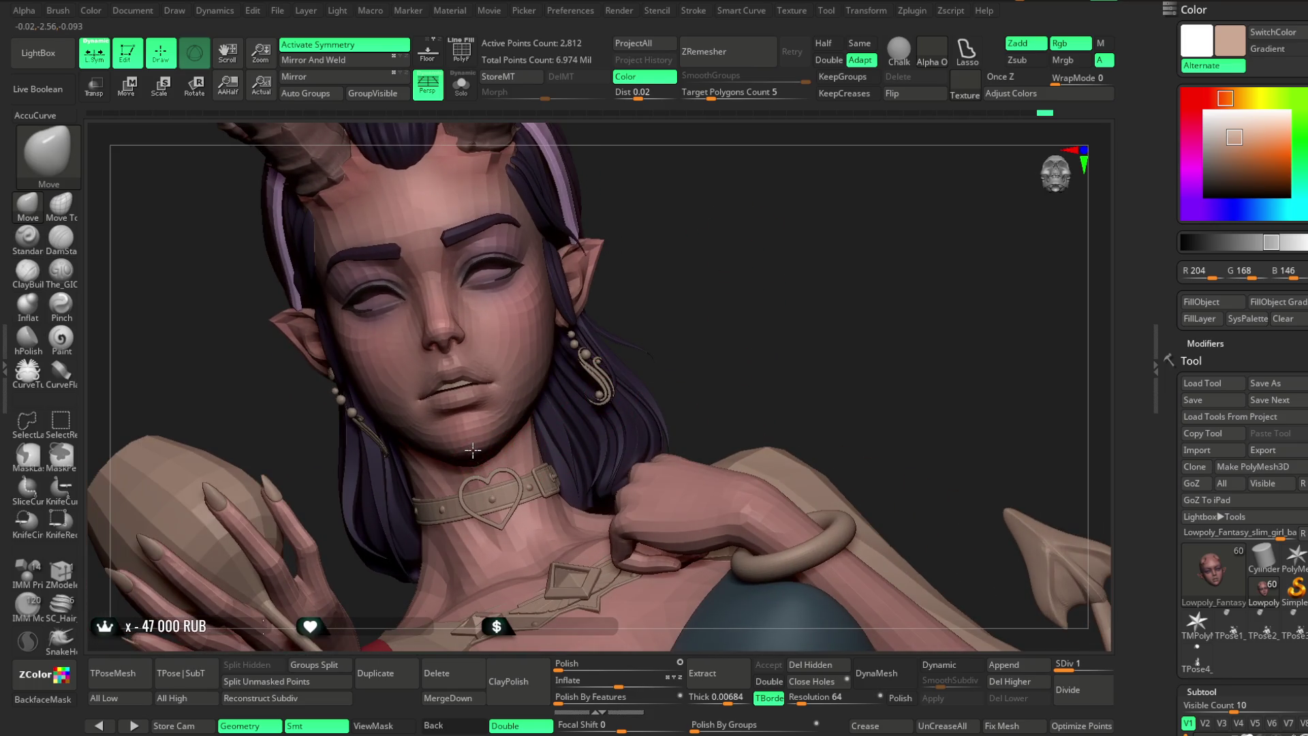
mouse_move(713, 298)
left_mouse_down()
mouse_move(704, 268)
mouse_move(651, 278)
mouse_move(400, 409)
mouse_move(403, 430)
mouse_move(350, 382)
mouse_move(385, 419)
left_mouse_up()
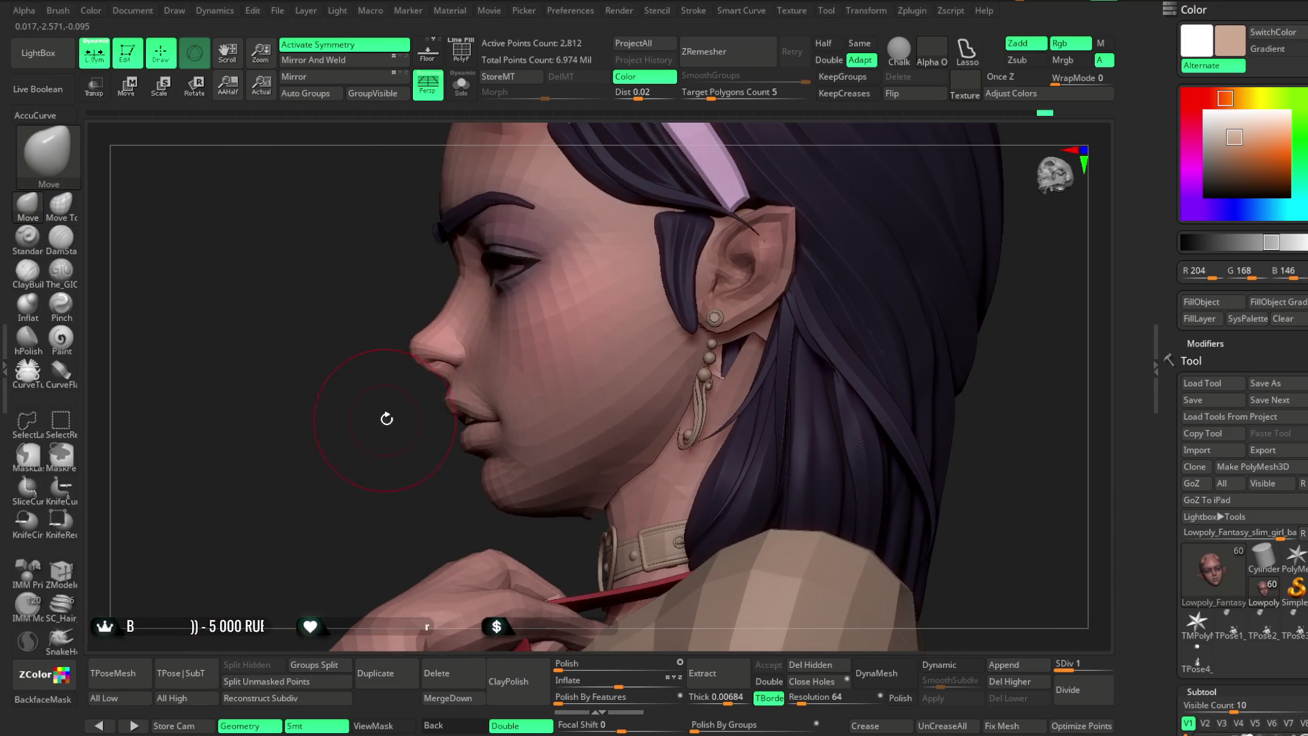
key("space")
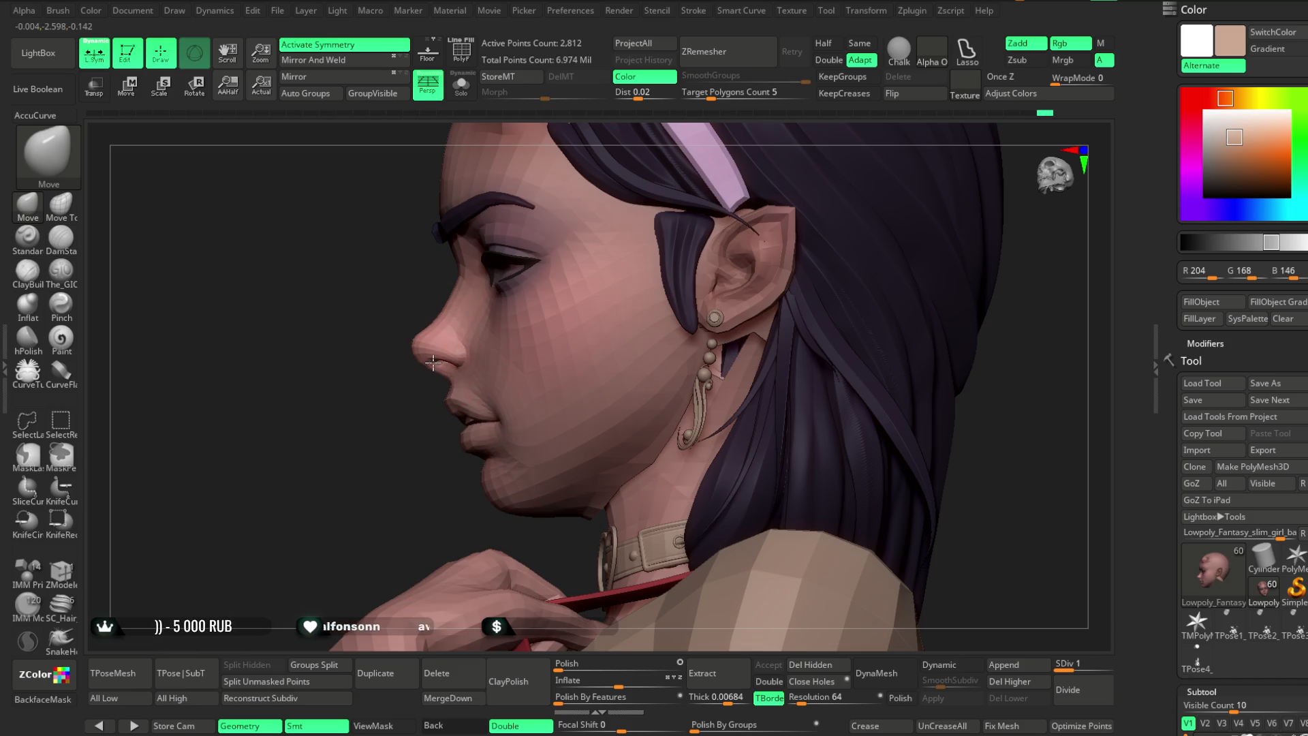
mouse_move(455, 228)
left_mouse_down()
mouse_move(558, 277)
mouse_move(512, 363)
left_mouse_up()
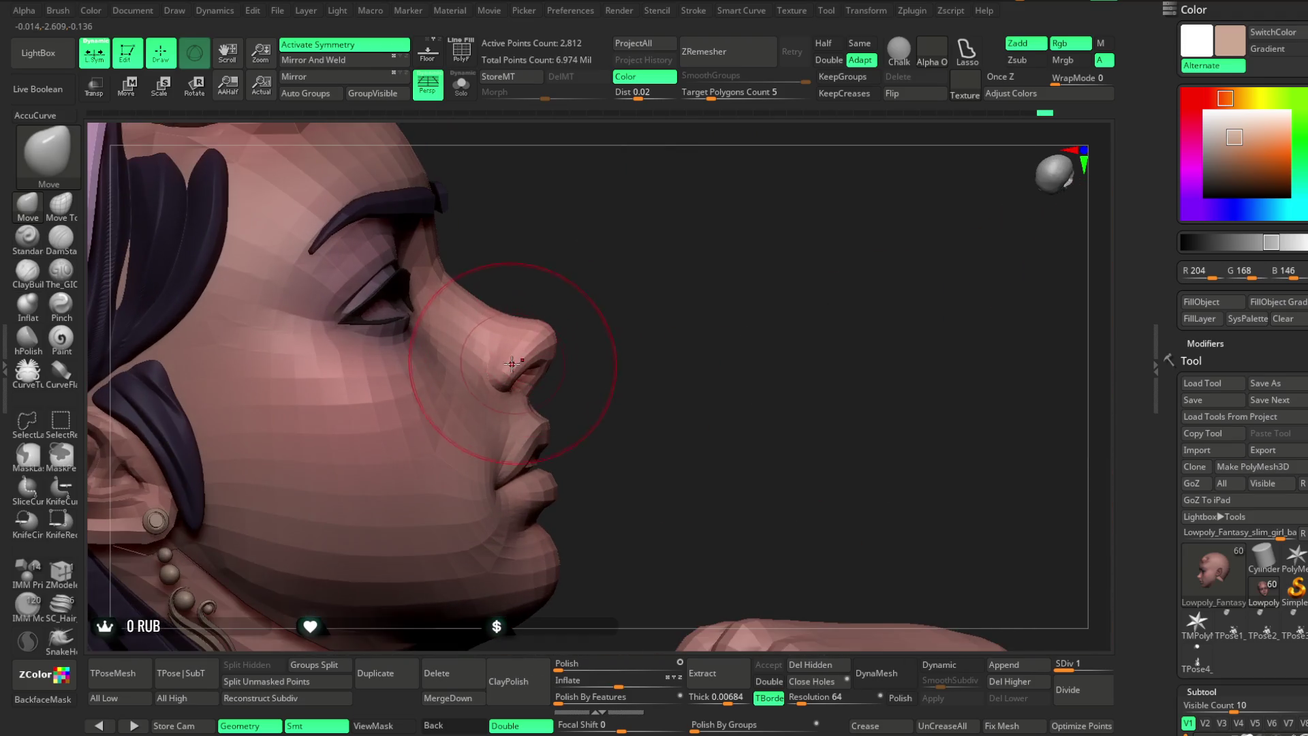
key("space")
mouse_move(633, 270)
left_mouse_down()
mouse_move(610, 270)
mouse_move(587, 318)
mouse_move(564, 283)
mouse_move(525, 320)
mouse_move(491, 320)
mouse_move(506, 293)
mouse_move(620, 234)
mouse_move(490, 320)
left_mouse_up()
key("space")
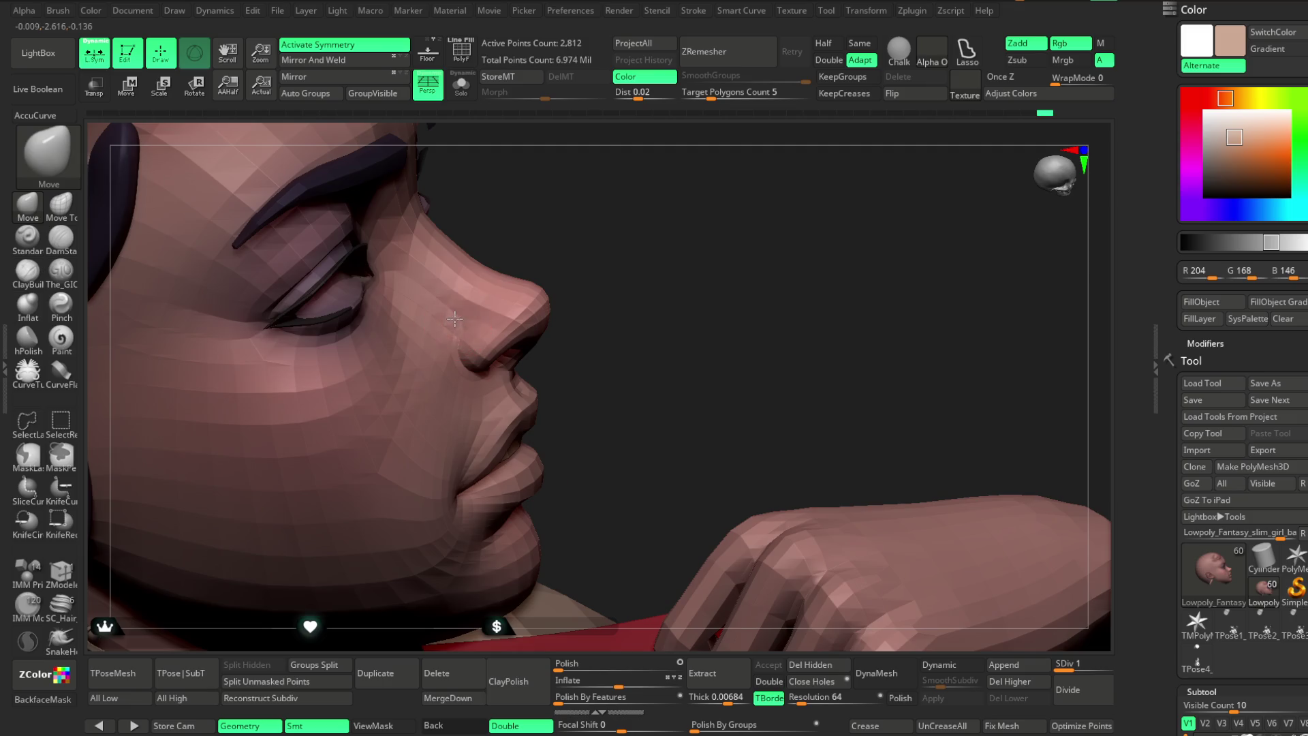
Orbit around the face, hand and mug from three-quarter to frontal views.
left_click_drag(590, 264, 453, 317)
left_click_drag(502, 256, 612, 224)
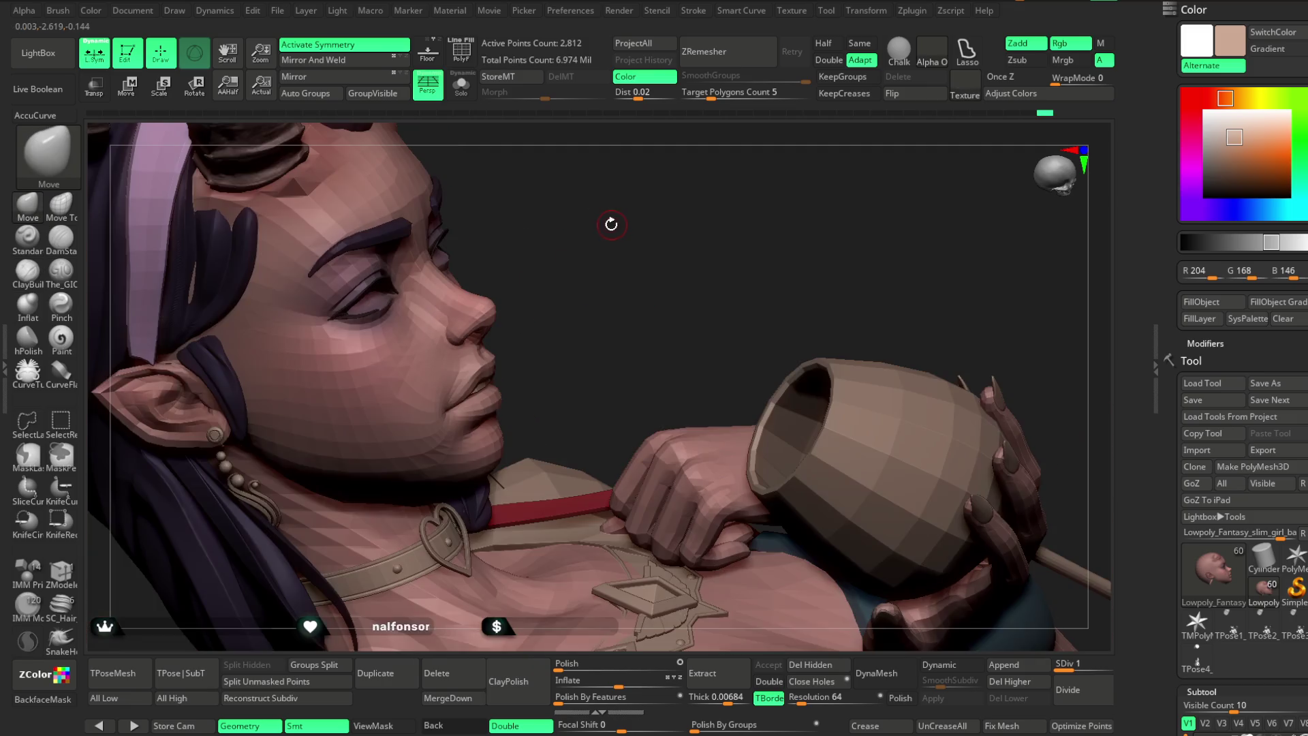
mouse_move(647, 284)
left_mouse_down()
mouse_move(672, 257)
mouse_move(381, 341)
mouse_move(292, 382)
mouse_move(290, 402)
mouse_move(384, 348)
left_mouse_up()
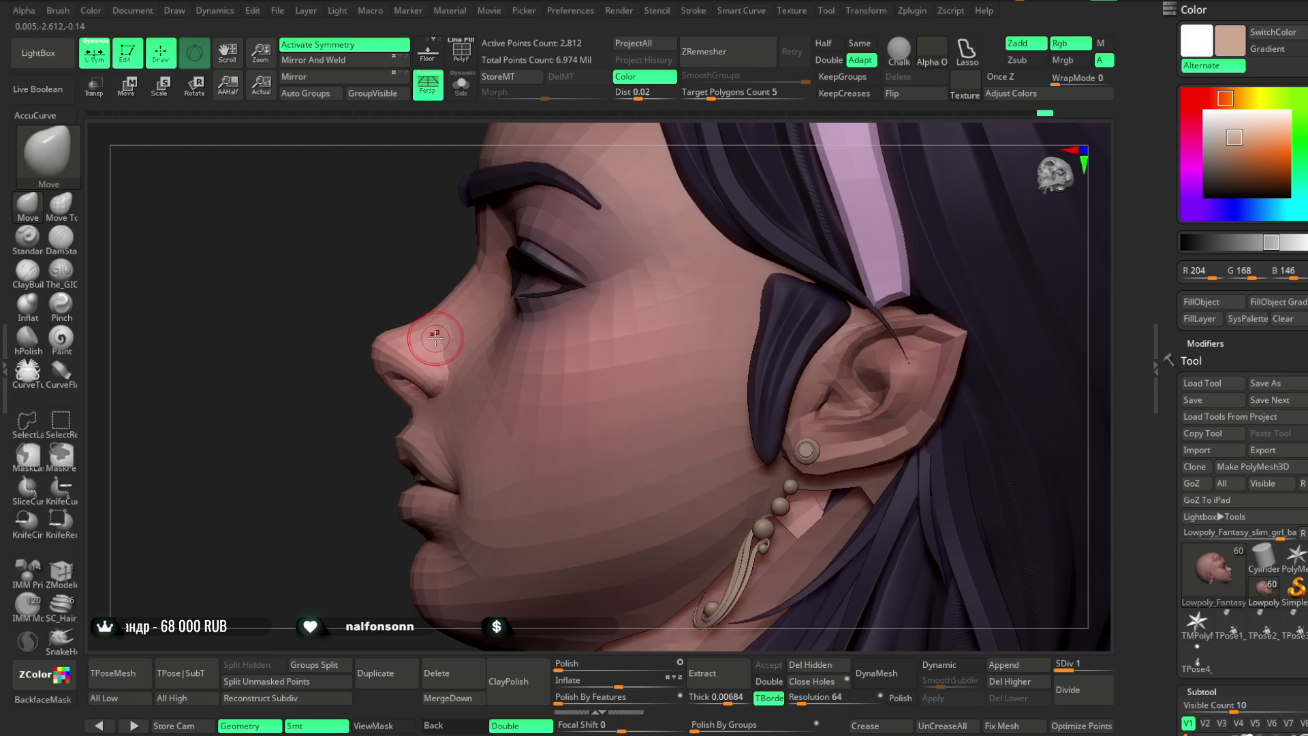
right_click(443, 331)
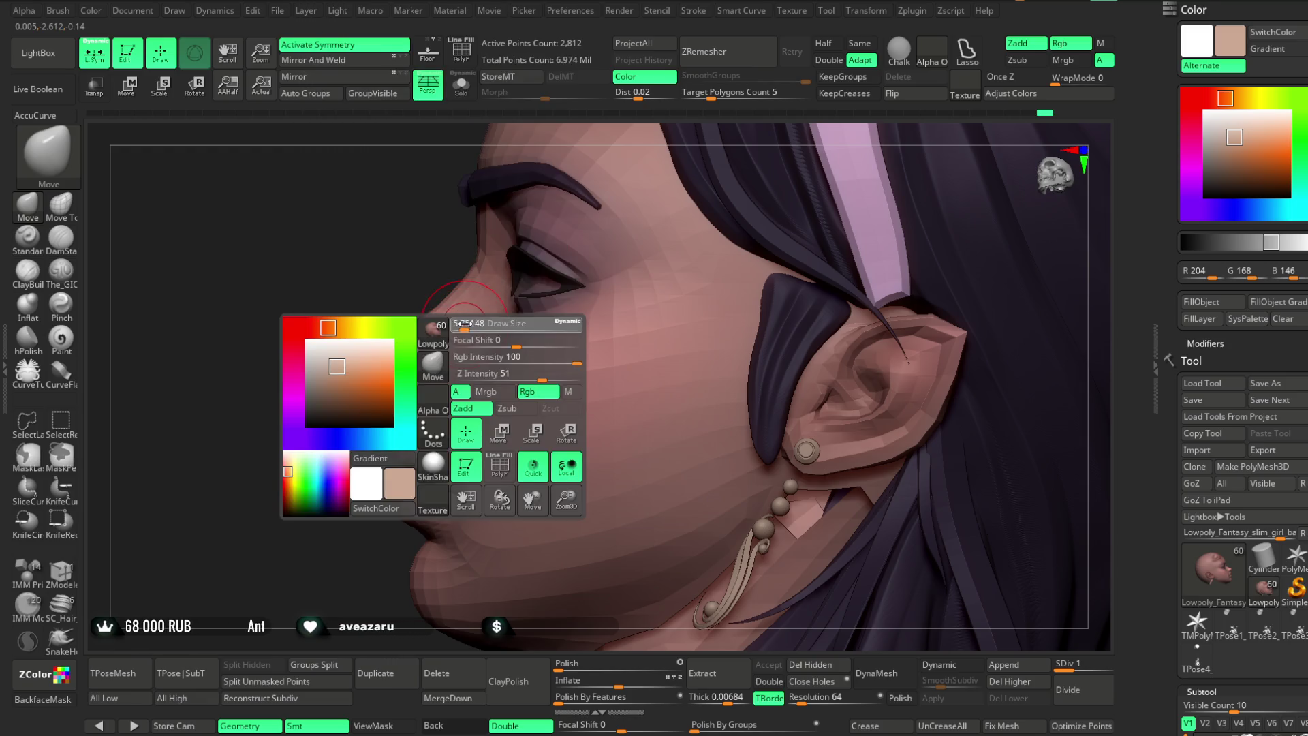
mouse_move(475, 264)
left_mouse_down()
mouse_move(423, 257)
mouse_move(519, 272)
mouse_move(504, 258)
mouse_move(558, 218)
mouse_move(421, 219)
left_mouse_up()
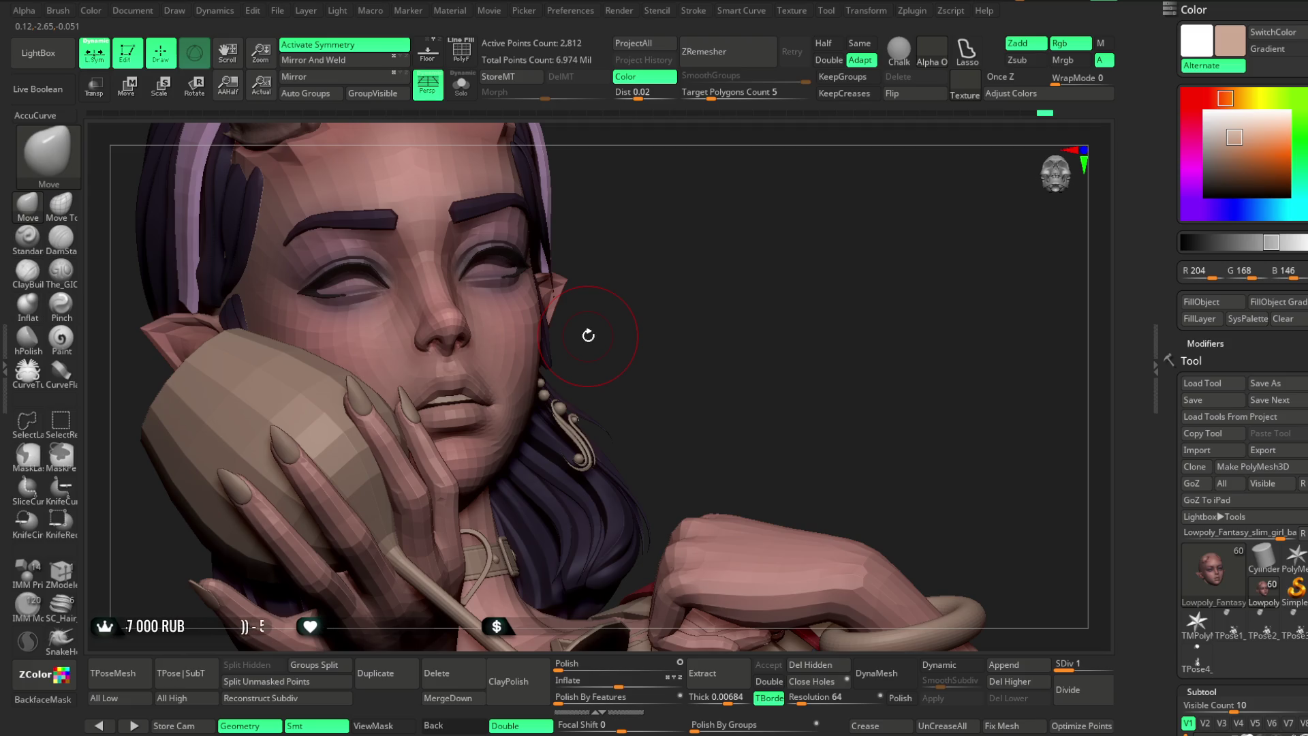
mouse_move(746, 288)
left_mouse_down()
mouse_move(763, 181)
mouse_move(742, 285)
mouse_move(777, 301)
mouse_move(666, 303)
mouse_move(675, 354)
mouse_move(616, 324)
left_mouse_up()
mouse_move(648, 277)
left_mouse_down()
mouse_move(657, 303)
mouse_move(537, 325)
left_mouse_up()
mouse_move(647, 329)
left_mouse_down()
mouse_move(636, 280)
mouse_move(607, 277)
mouse_move(780, 200)
mouse_move(744, 227)
mouse_move(788, 219)
mouse_move(727, 226)
mouse_move(763, 273)
mouse_move(803, 234)
mouse_move(681, 259)
left_mouse_up()
Zoom out to head and chest and raise the mesh to subdivision level 3.
key("space")
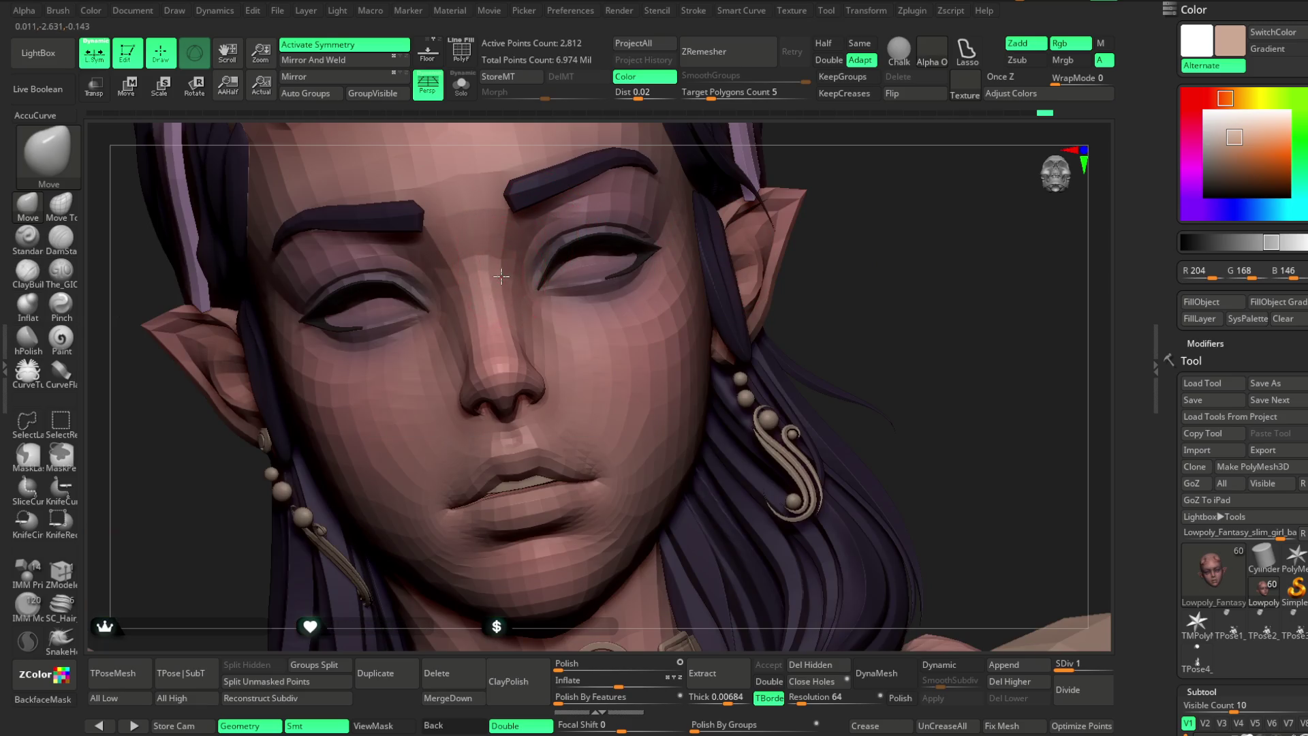
left_click_drag(870, 321, 884, 396)
left_click_drag(1071, 654, 1107, 664)
mouse_move(782, 309)
left_mouse_down()
mouse_move(756, 213)
mouse_move(750, 279)
mouse_move(797, 269)
mouse_move(732, 257)
mouse_move(764, 346)
left_mouse_up()
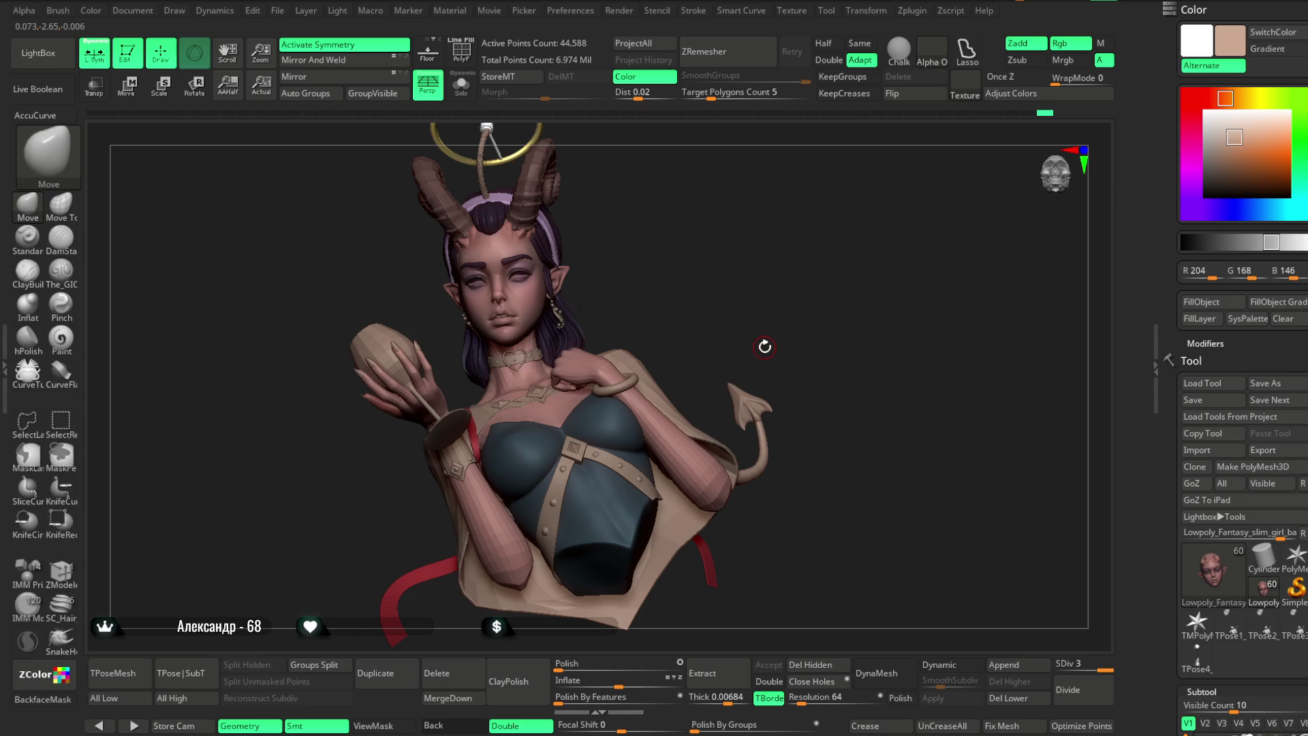
Orbit around the bust, then sample the skin colour R186 G127 B120 as the main colour.
mouse_move(764, 349)
left_mouse_down()
mouse_move(686, 245)
mouse_move(718, 242)
mouse_move(686, 205)
mouse_move(714, 375)
mouse_move(587, 306)
mouse_move(659, 324)
left_mouse_up()
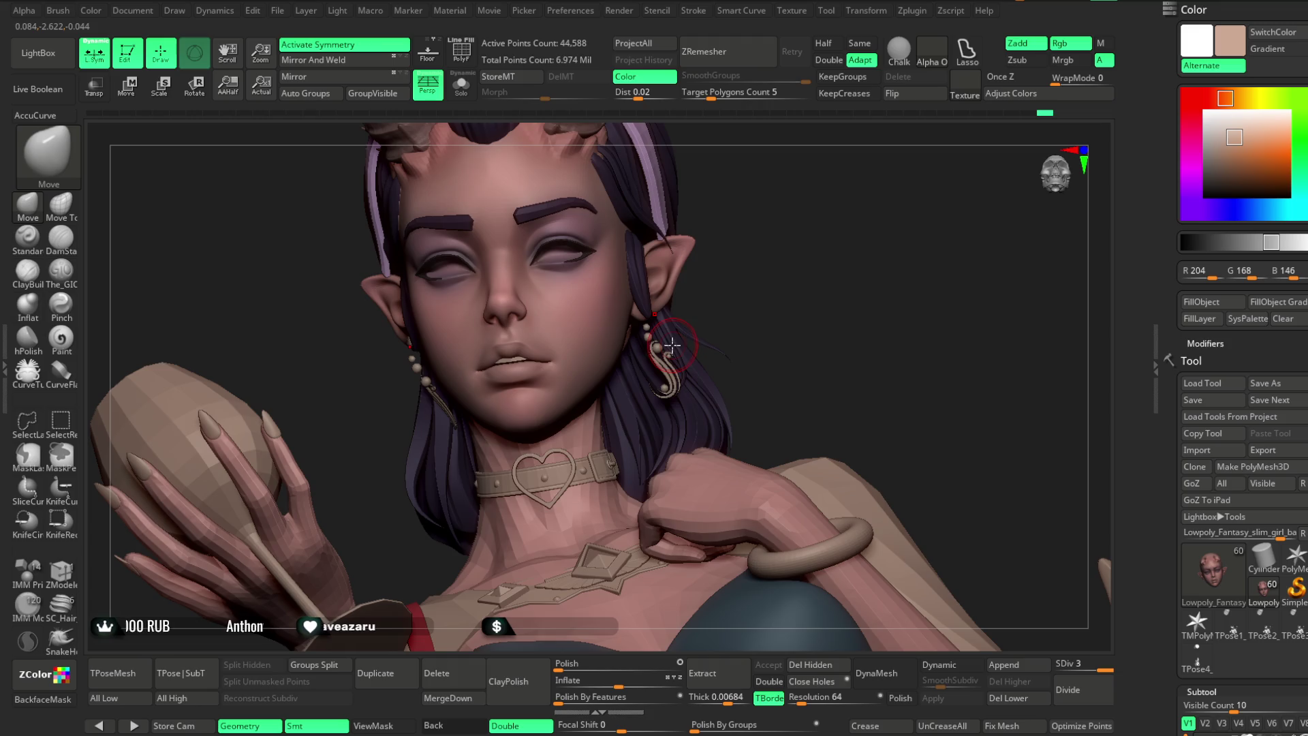
mouse_move(765, 213)
left_mouse_down()
mouse_move(592, 338)
mouse_move(633, 342)
left_mouse_up()
key("space")
key("space")
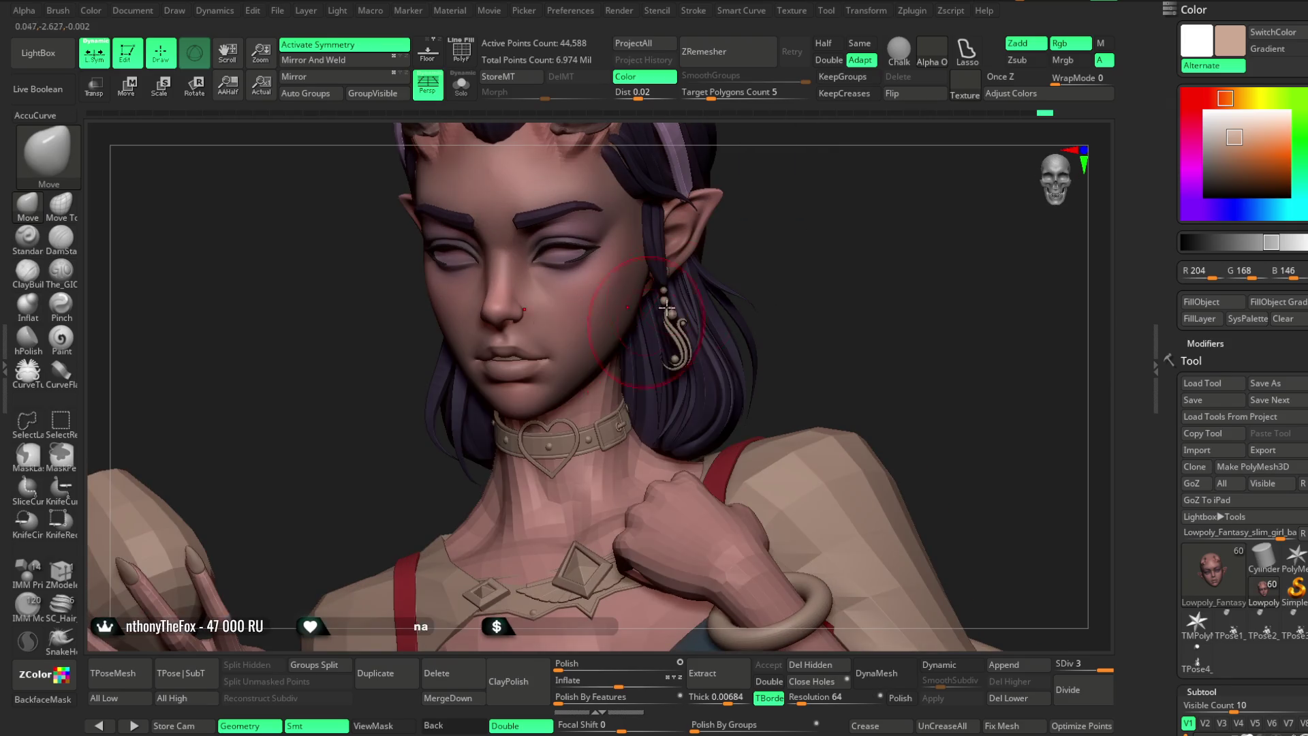
left_click_drag(702, 293, 677, 307)
mouse_move(760, 253)
left_mouse_down()
mouse_move(727, 234)
mouse_move(592, 307)
left_mouse_up()
mouse_move(710, 266)
left_mouse_down()
mouse_move(783, 269)
mouse_move(478, 344)
left_mouse_up()
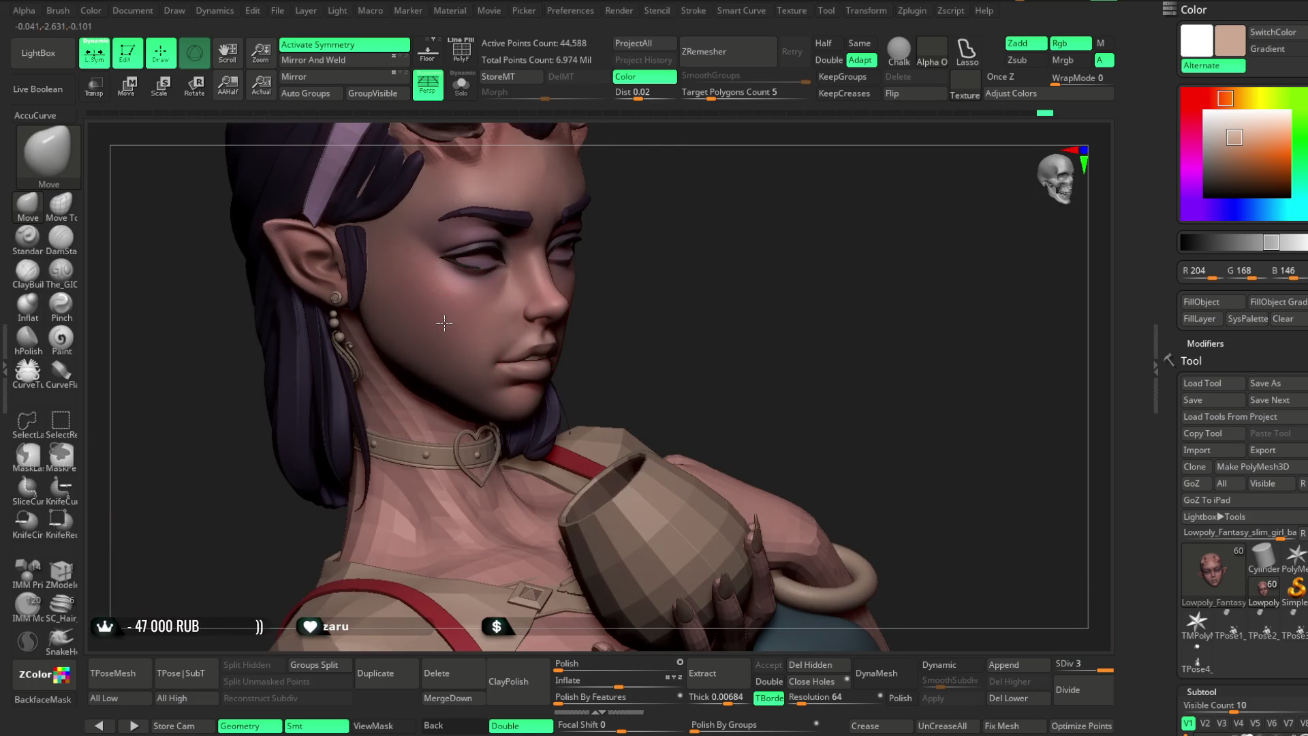
mouse_move(730, 257)
left_mouse_down()
mouse_move(745, 266)
mouse_move(756, 227)
mouse_move(767, 234)
mouse_move(745, 245)
mouse_move(724, 234)
mouse_move(725, 284)
mouse_move(694, 259)
mouse_move(743, 289)
mouse_move(765, 248)
mouse_move(634, 323)
left_mouse_up()
mouse_move(631, 321)
right_mouse_down("ctrl")
mouse_move(770, 228)
mouse_move(759, 271)
mouse_move(756, 204)
mouse_move(762, 295)
mouse_move(803, 277)
mouse_move(607, 352)
right_mouse_up("ctrl")
key("c")
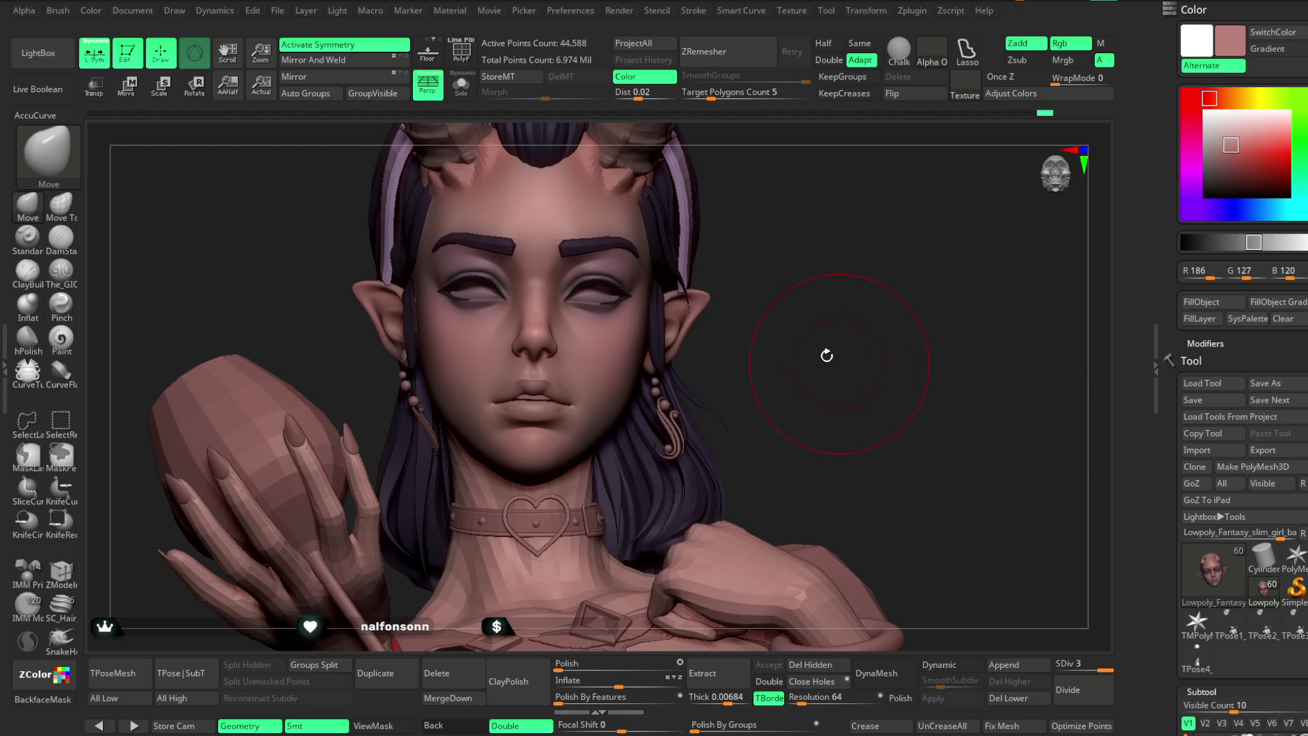
key("space")
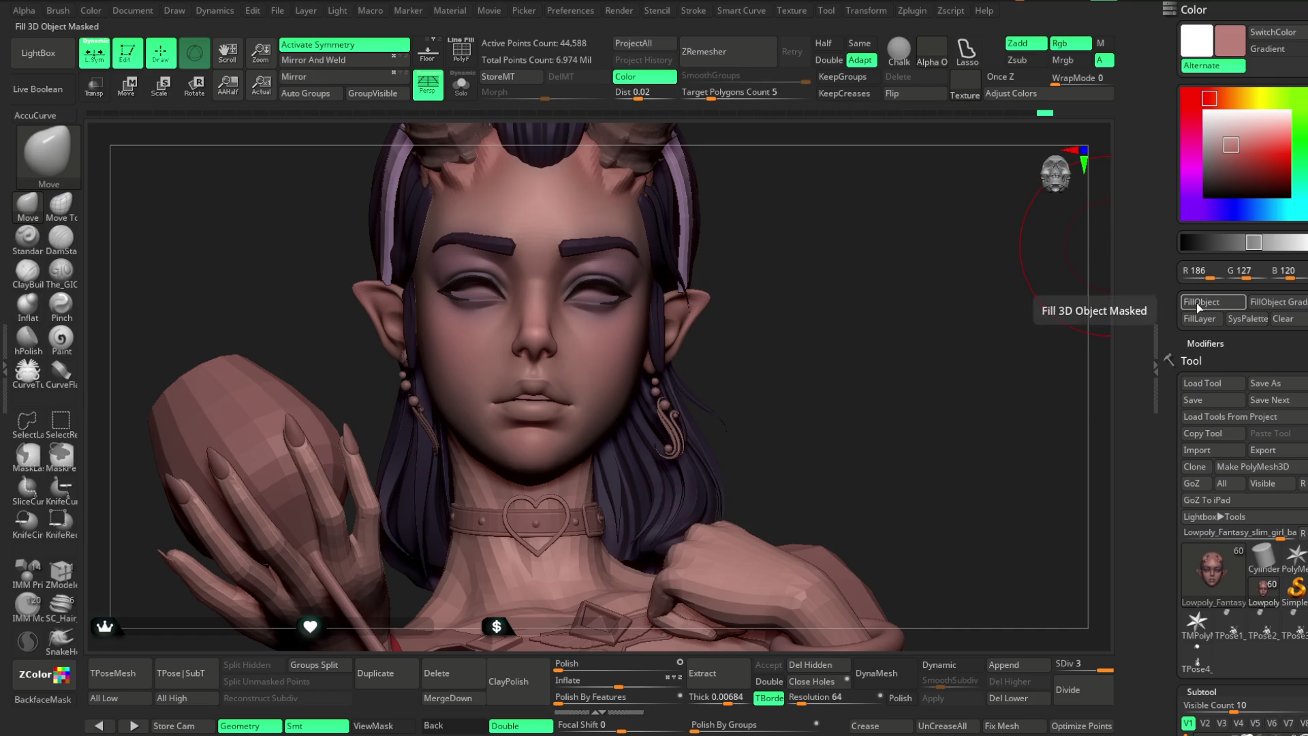
mouse_move(816, 400)
left_mouse_down()
mouse_move(803, 300)
mouse_move(810, 318)
left_mouse_up()
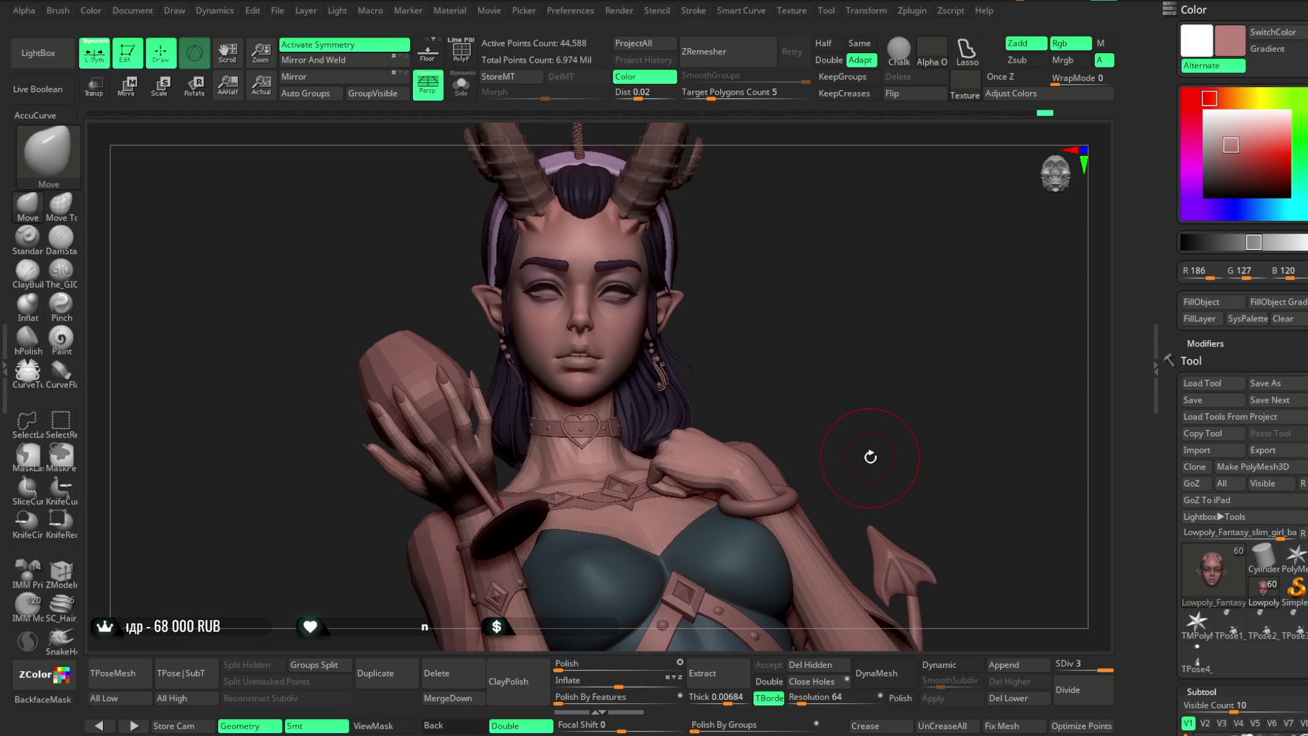
mouse_move(870, 457)
left_mouse_down()
mouse_move(774, 277)
mouse_move(803, 239)
mouse_move(797, 345)
mouse_move(774, 320)
left_mouse_up()
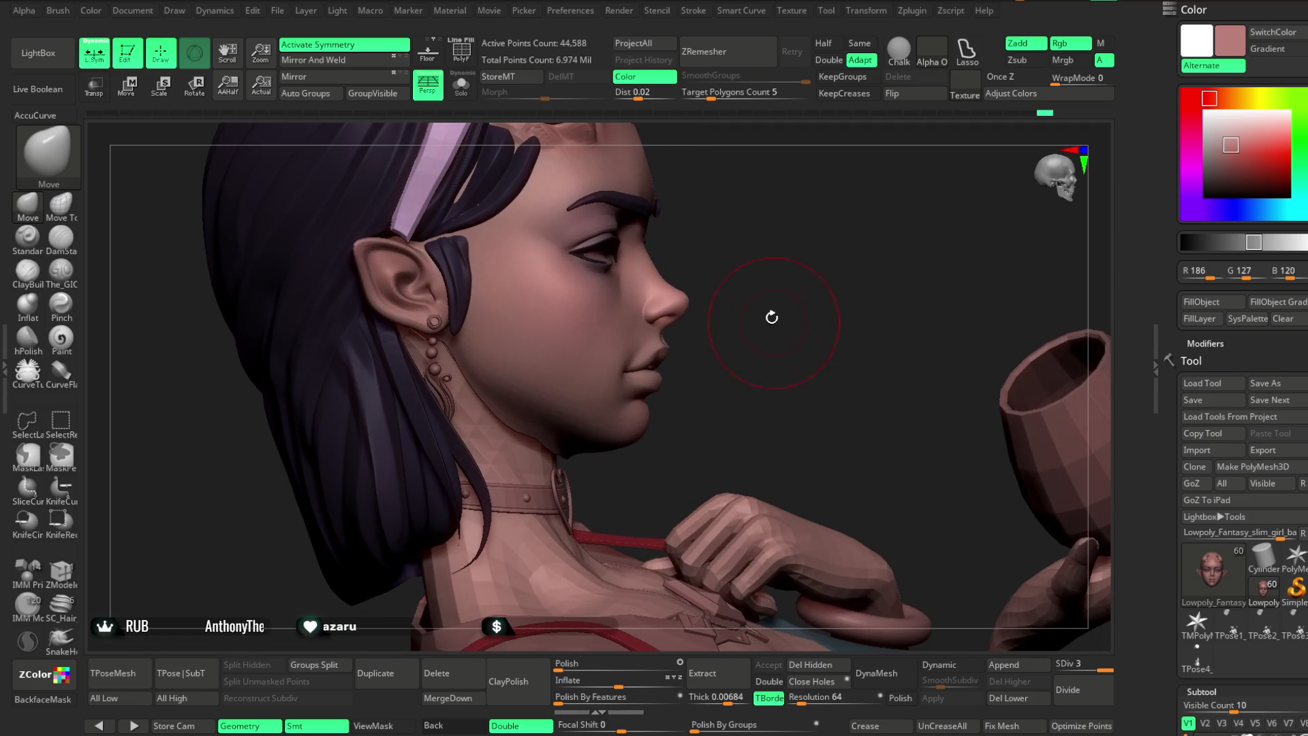
Drop the bust to subdivision level 1 and orbit around to a front view of the face.
left_click(1067, 664)
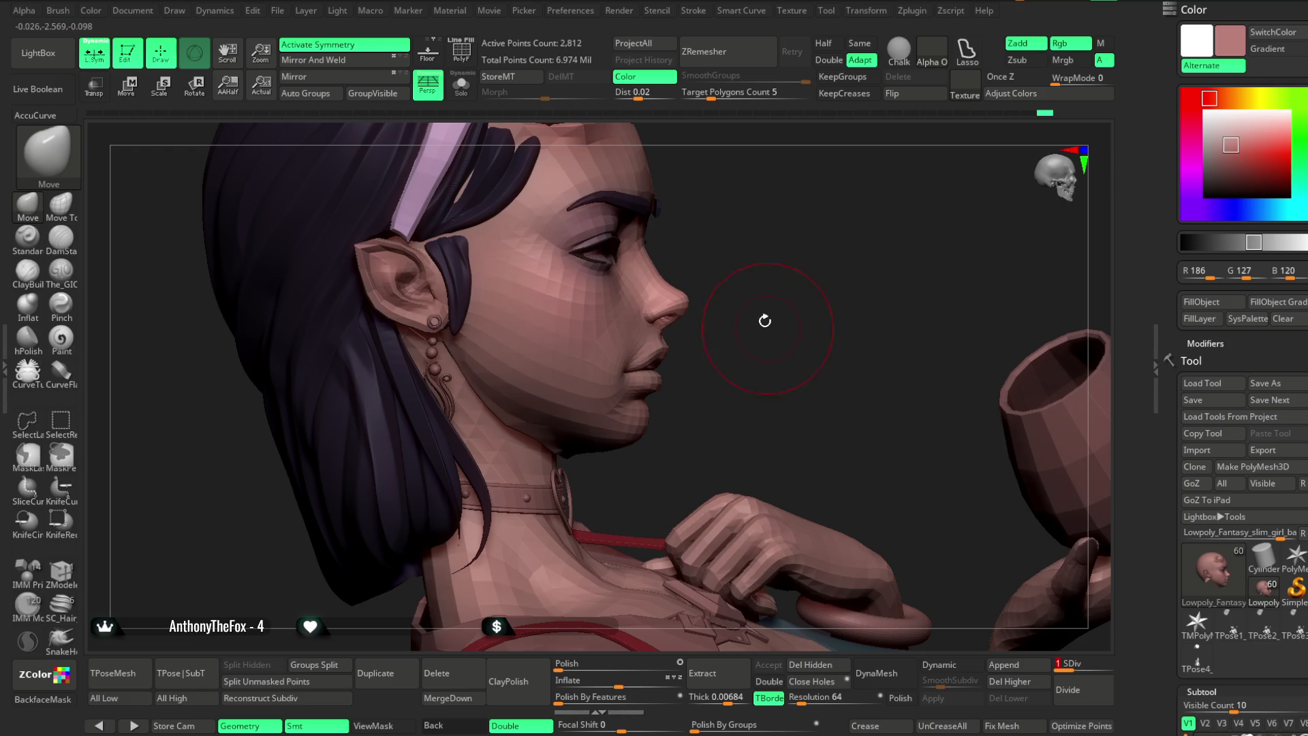
mouse_move(777, 315)
left_mouse_down()
mouse_move(441, 388)
mouse_move(470, 284)
left_mouse_up()
key("space")
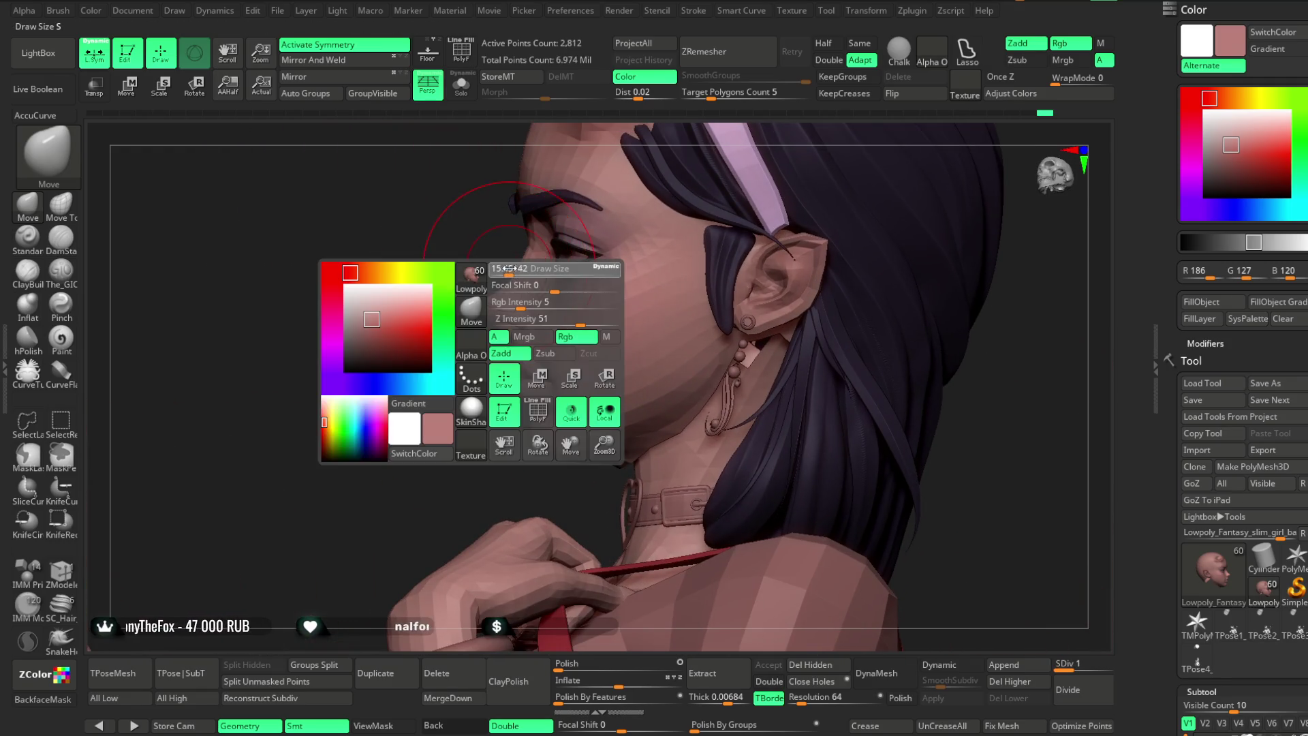
left_click_drag(516, 239, 486, 278)
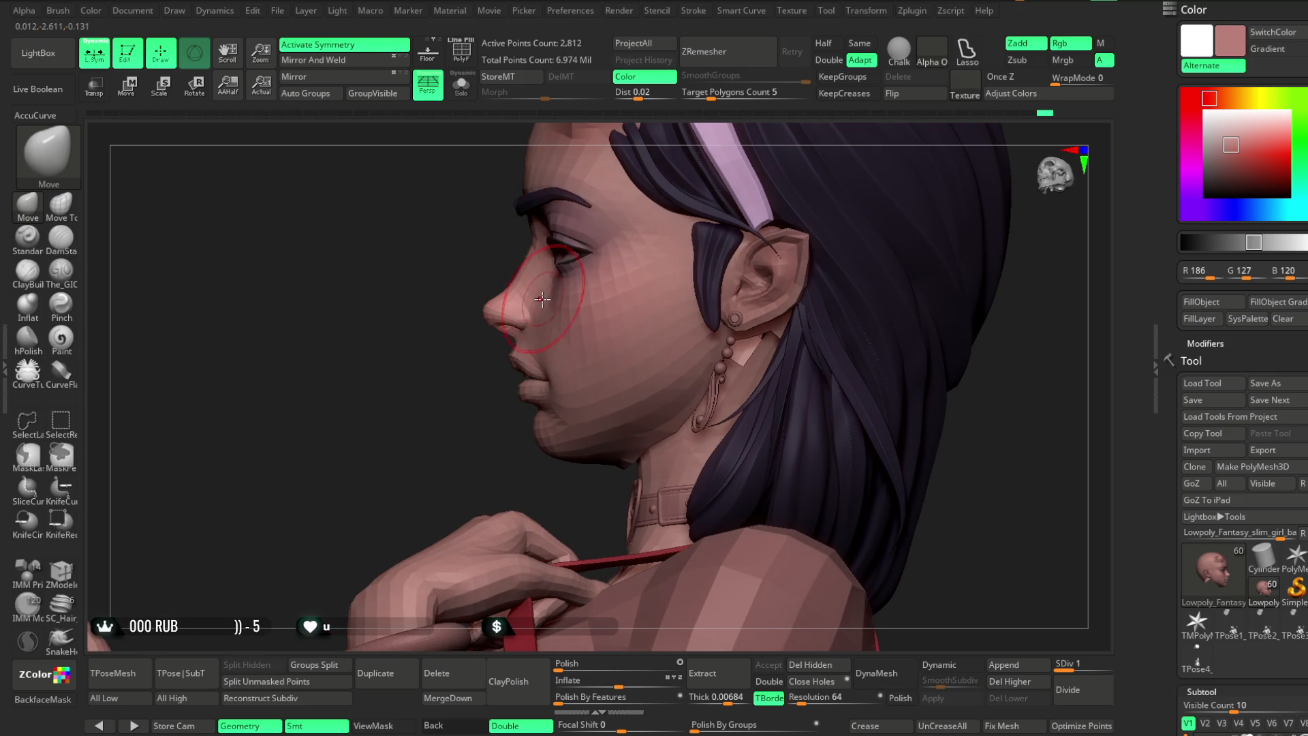
left_click_drag(472, 407, 514, 242)
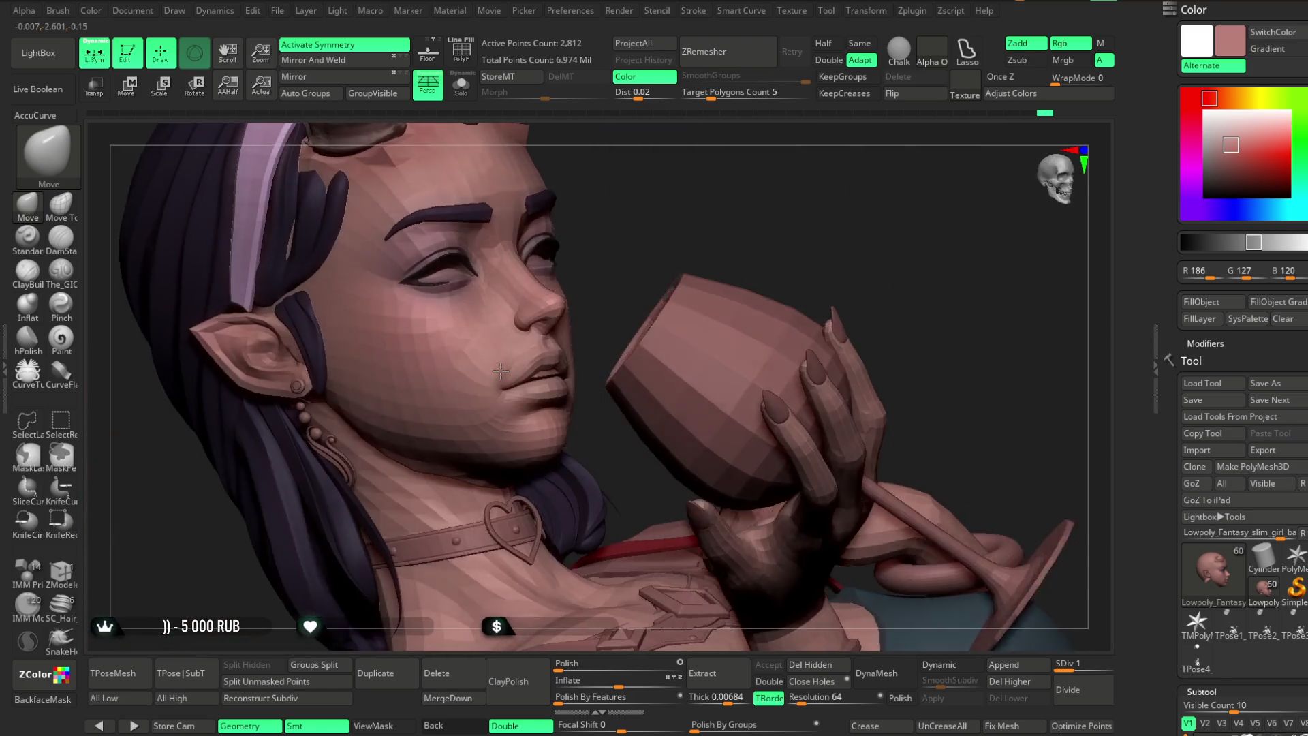
mouse_move(622, 225)
left_mouse_down()
mouse_move(863, 195)
mouse_move(790, 257)
left_mouse_up()
Check the face from several angles and switch the Move brush to Move Topological.
key("space")
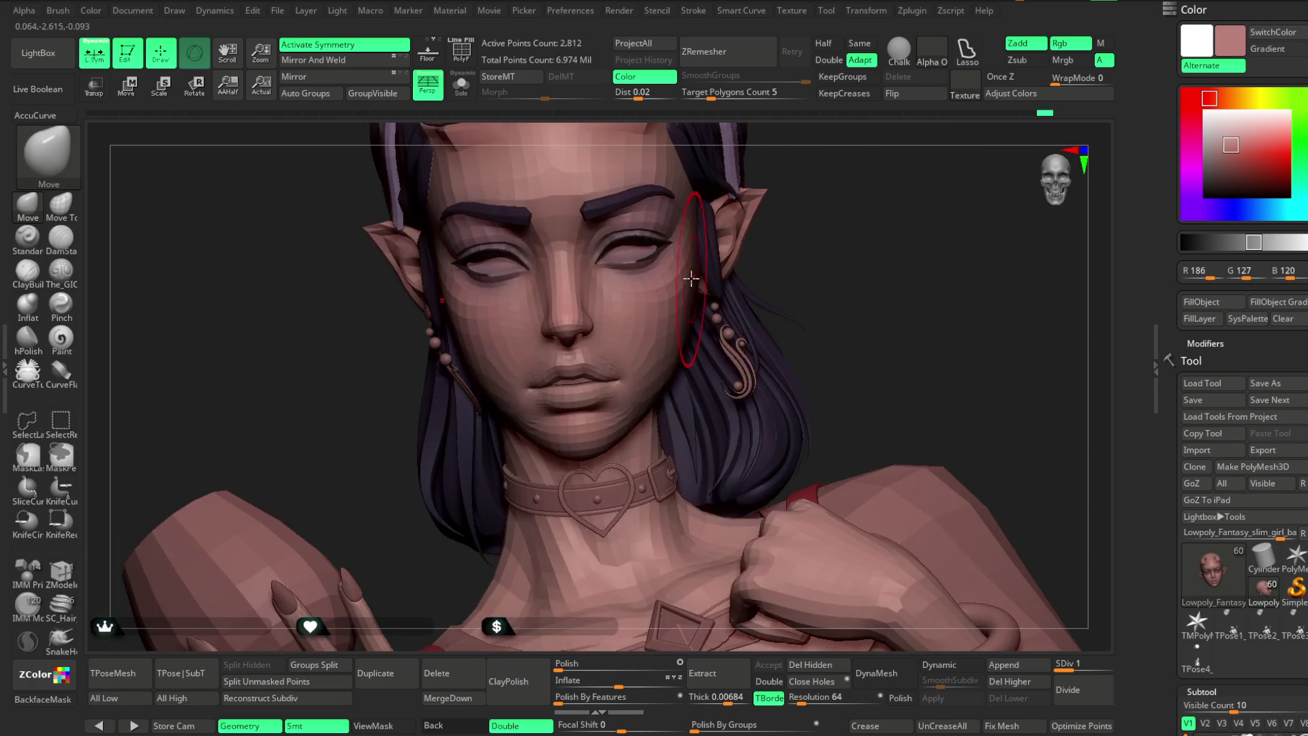
mouse_move(832, 247)
left_mouse_down()
mouse_move(832, 280)
mouse_move(818, 245)
mouse_move(829, 231)
mouse_move(888, 234)
mouse_move(836, 344)
mouse_move(710, 350)
mouse_move(617, 470)
left_mouse_up()
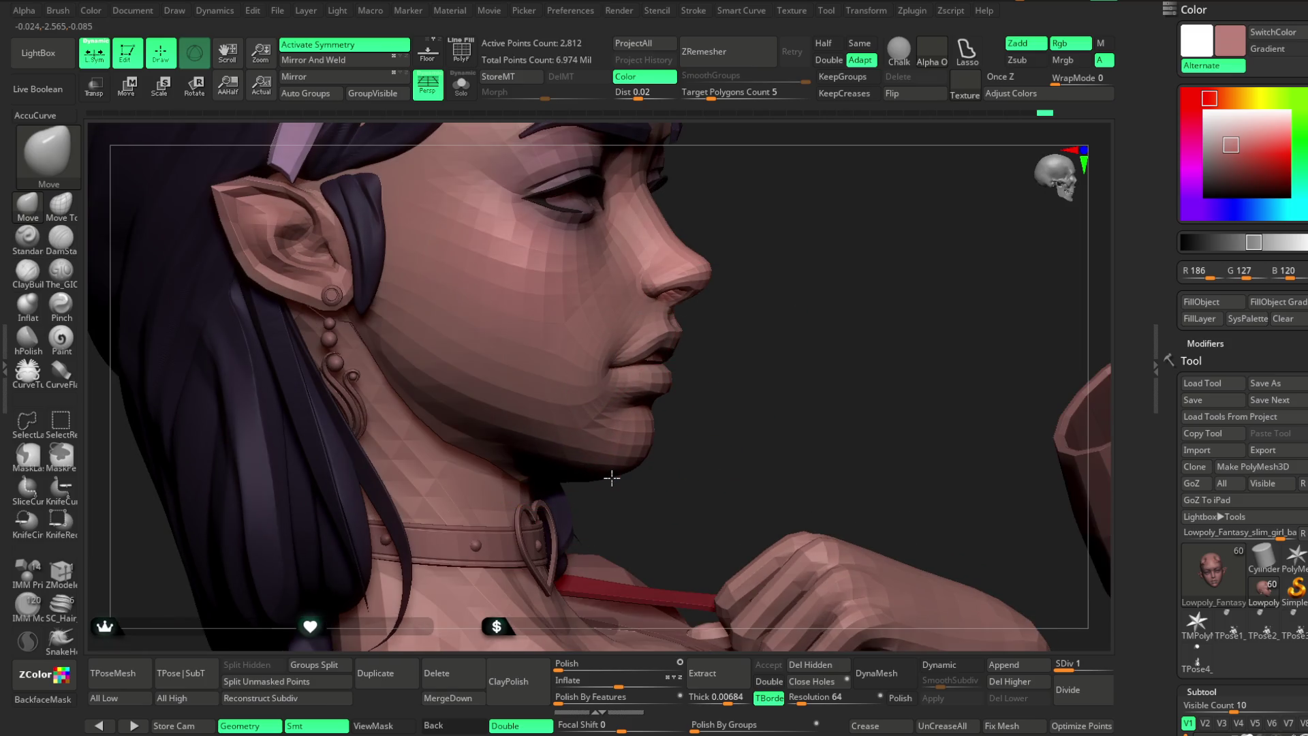
mouse_move(724, 403)
left_mouse_down()
mouse_move(704, 338)
mouse_move(708, 361)
left_mouse_up()
right_click(711, 362)
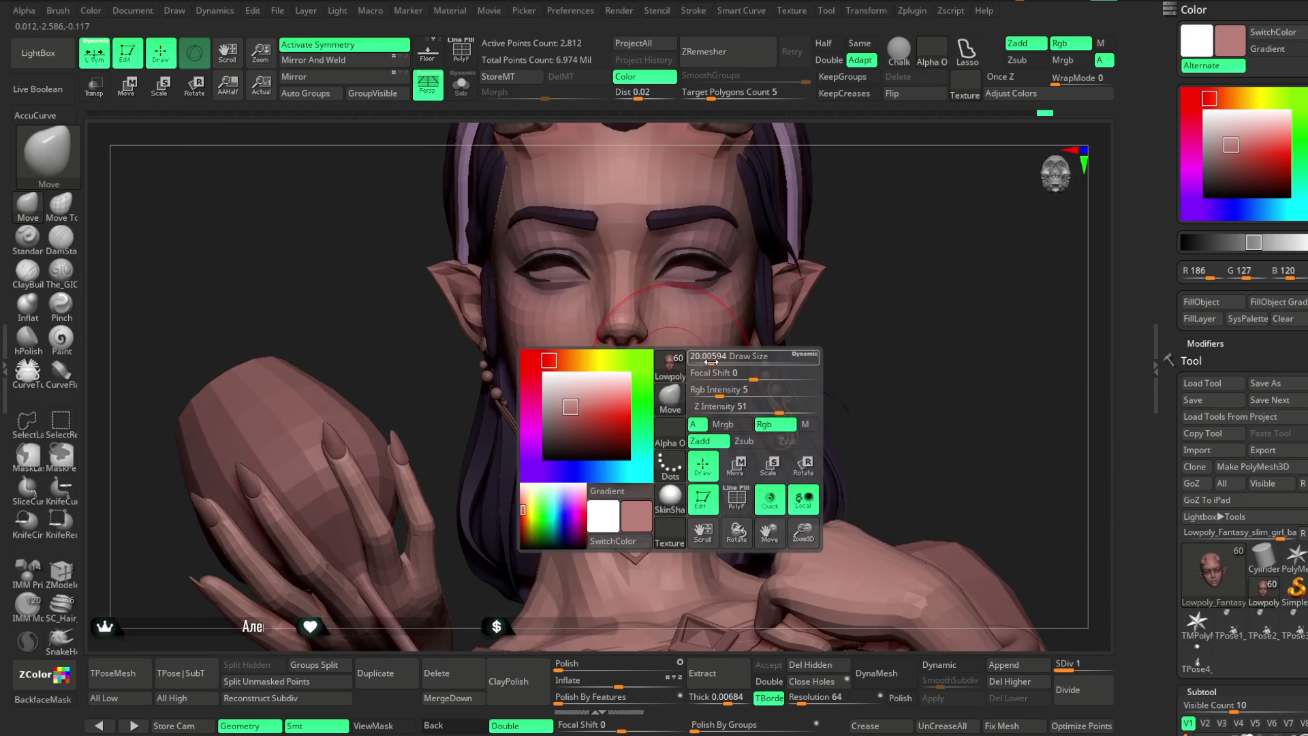
mouse_move(839, 327)
left_mouse_down()
mouse_move(681, 330)
mouse_move(856, 328)
mouse_move(838, 309)
mouse_move(847, 293)
mouse_move(835, 325)
mouse_move(860, 324)
mouse_move(882, 462)
mouse_move(784, 385)
left_mouse_up()
right_click(815, 315)
left_click(61, 203)
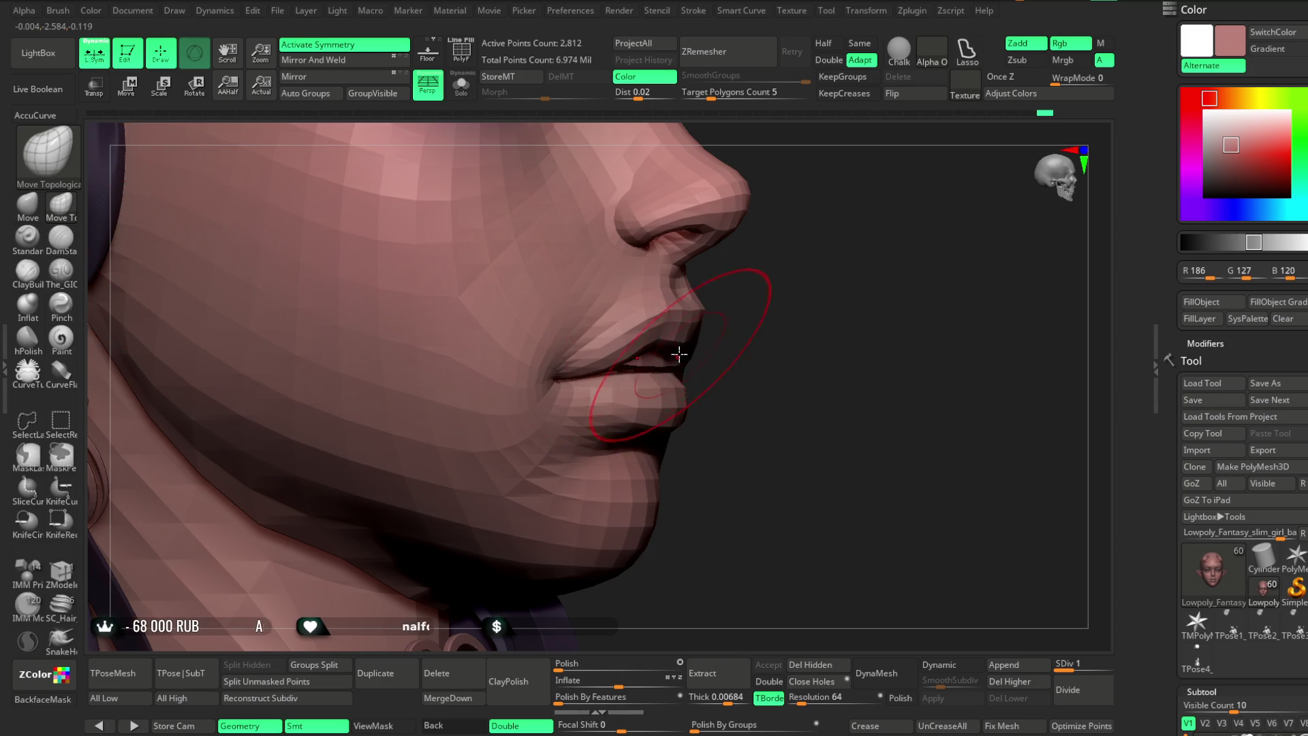
Select the PM3D_Cylinder3D1 strand subtool, toggle the gizmo, then return to Draw mode.
right_click(708, 338)
left_click_drag(774, 301, 612, 368)
mouse_move(718, 131)
left_mouse_down()
mouse_move(750, 131)
mouse_move(643, 302)
left_mouse_up()
mouse_move(586, 362)
left_mouse_down()
mouse_move(709, 287)
mouse_move(684, 243)
left_mouse_up()
key("w")
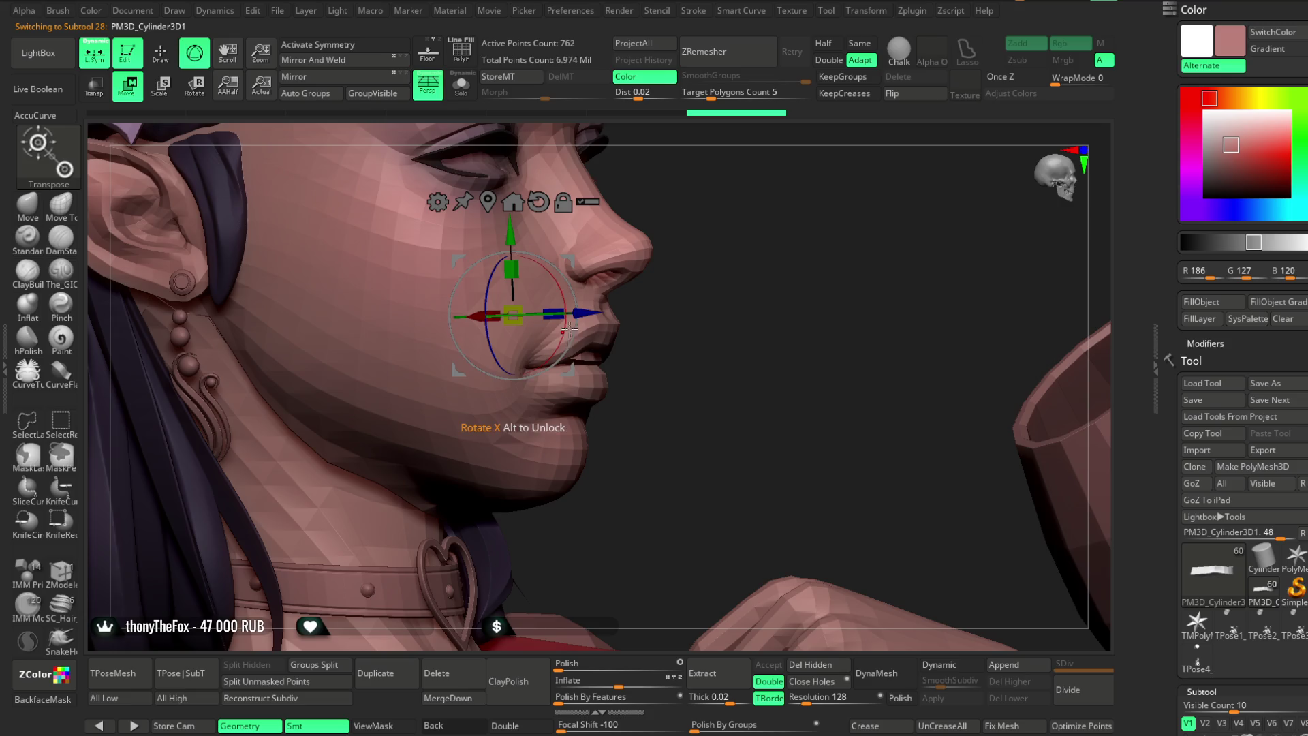
mouse_move(701, 279)
left_mouse_down()
mouse_move(721, 274)
mouse_move(675, 271)
left_mouse_up()
left_click(161, 53)
mouse_move(855, 228)
left_mouse_down()
mouse_move(831, 313)
mouse_move(823, 269)
mouse_move(815, 288)
mouse_move(806, 274)
mouse_move(803, 234)
mouse_move(815, 333)
mouse_move(842, 312)
mouse_move(820, 413)
mouse_move(749, 406)
left_mouse_up()
Select the Lowpoly_Fantasy_slim_girl_basemesh2_5 body subtool and frame head, hands and torso.
left_click(682, 310, "alt")
key("space")
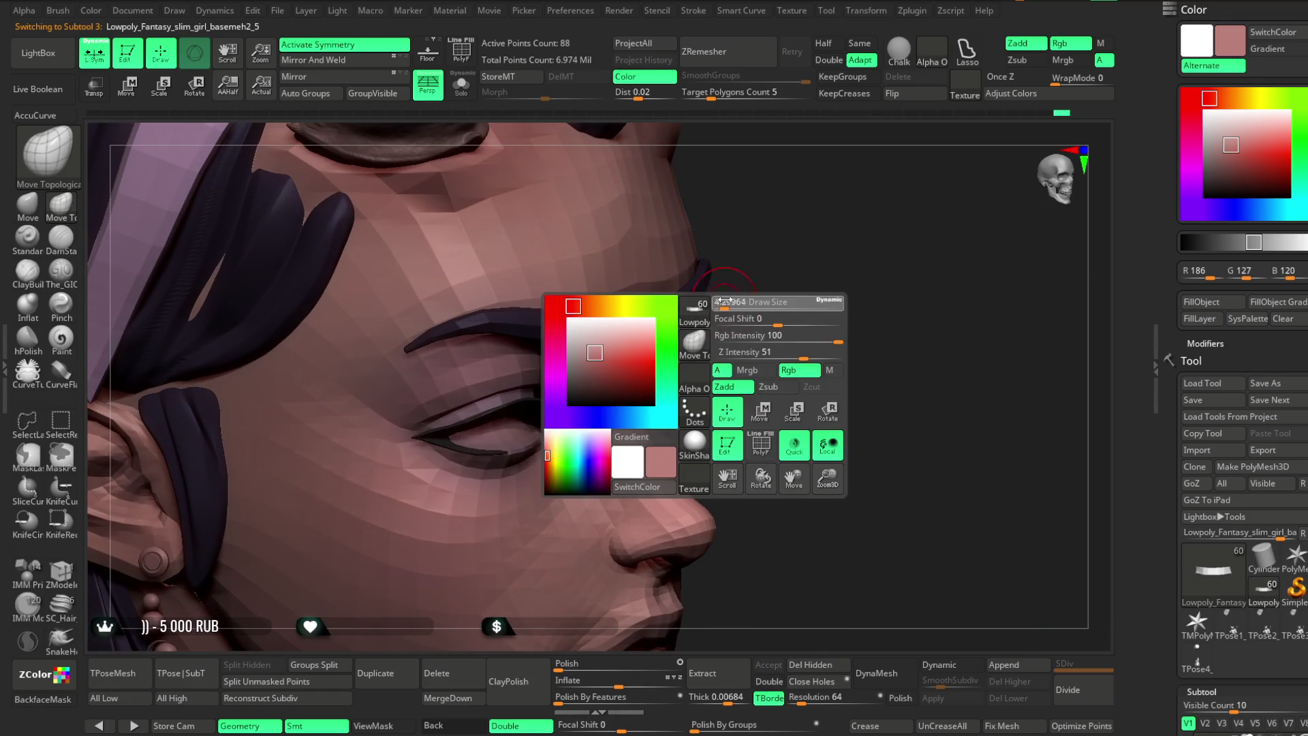
mouse_move(726, 300)
left_mouse_down()
mouse_move(685, 310)
mouse_move(739, 283)
mouse_move(715, 266)
mouse_move(768, 254)
mouse_move(738, 229)
mouse_move(692, 310)
mouse_move(765, 219)
mouse_move(701, 263)
left_mouse_up()
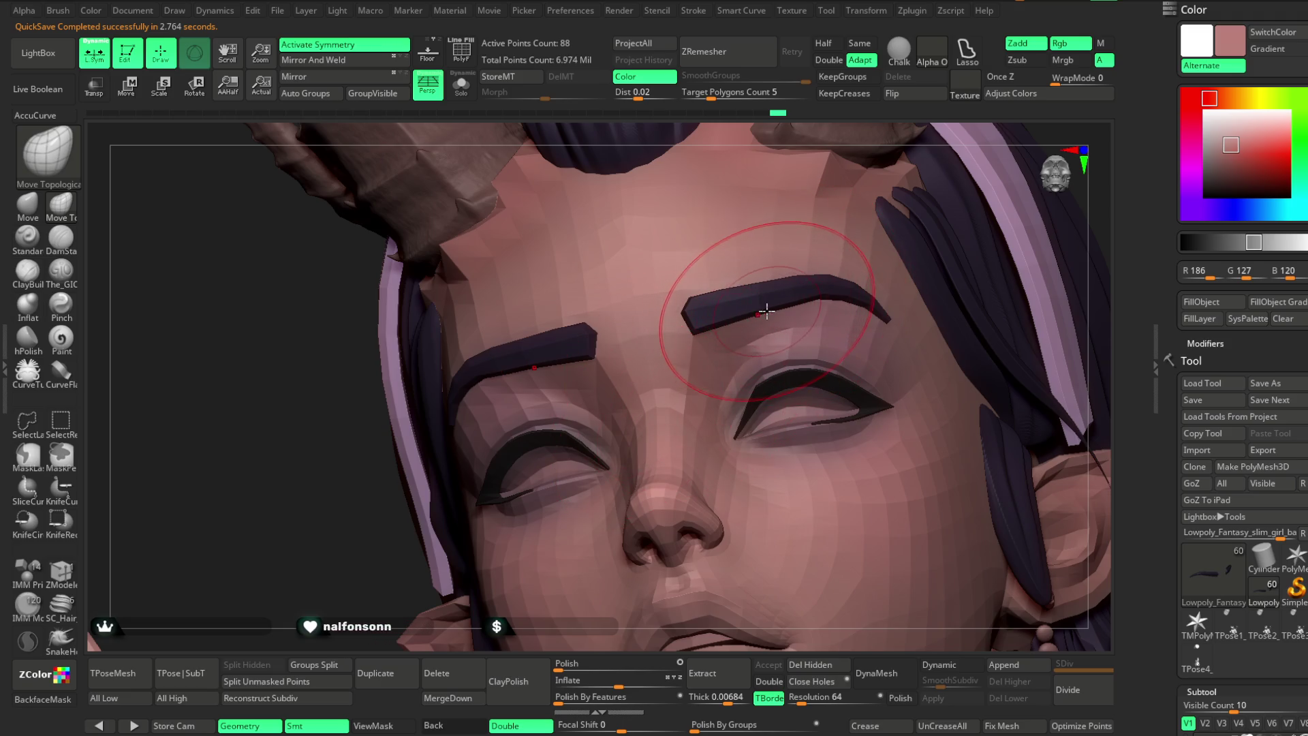
scroll(716, 327, "down", 5)
mouse_move(844, 252)
left_mouse_down()
mouse_move(876, 266)
mouse_move(732, 335)
mouse_move(656, 430)
mouse_move(592, 470)
mouse_move(727, 364)
left_mouse_up()
key("space")
mouse_move(643, 459)
left_mouse_down()
mouse_move(847, 272)
mouse_move(897, 248)
mouse_move(840, 282)
mouse_move(832, 490)
mouse_move(847, 313)
mouse_move(765, 336)
mouse_move(841, 268)
mouse_move(832, 312)
mouse_move(849, 295)
left_mouse_up()
Orbit around the eye and cheek and switch to the Standard sculpting brush.
key("space")
key("space")
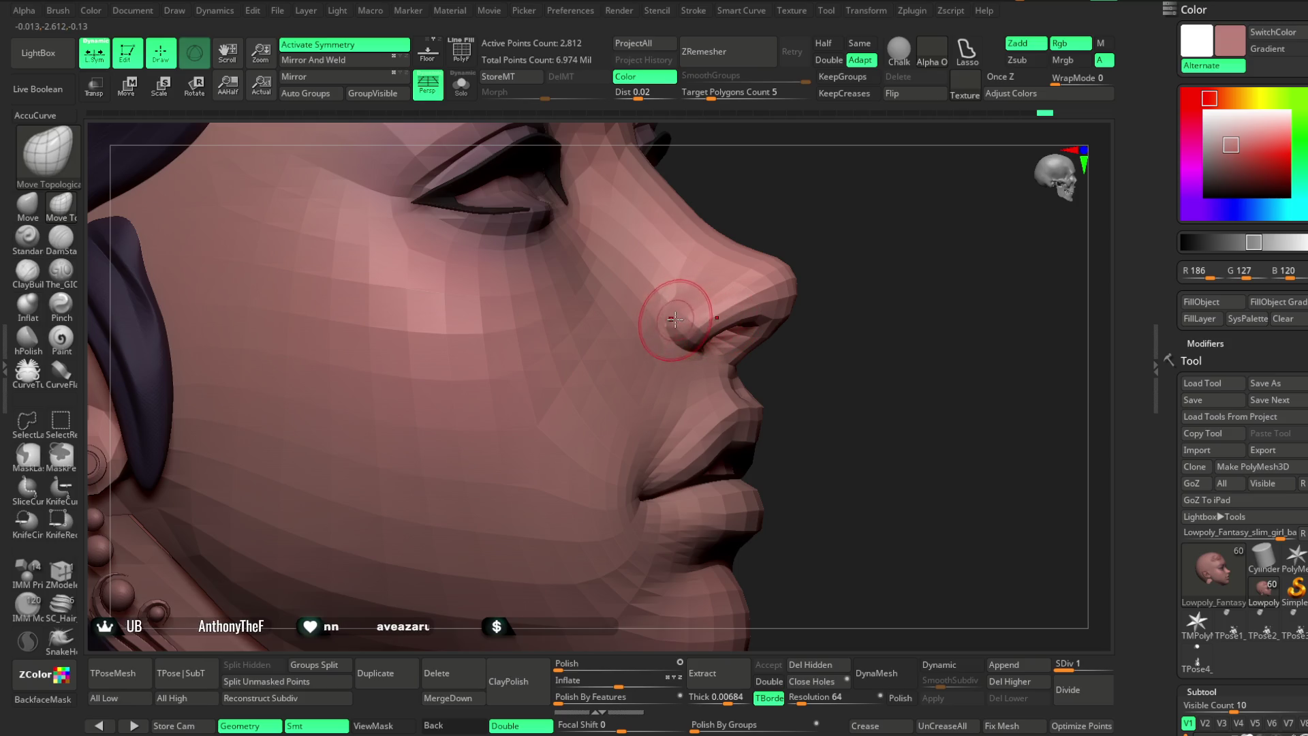
left_click_drag(831, 215, 677, 310)
mouse_move(811, 289)
left_mouse_down()
mouse_move(838, 289)
mouse_move(659, 349)
left_mouse_up()
right_click_drag(666, 320, 593, 326)
key("space")
left_click(28, 237)
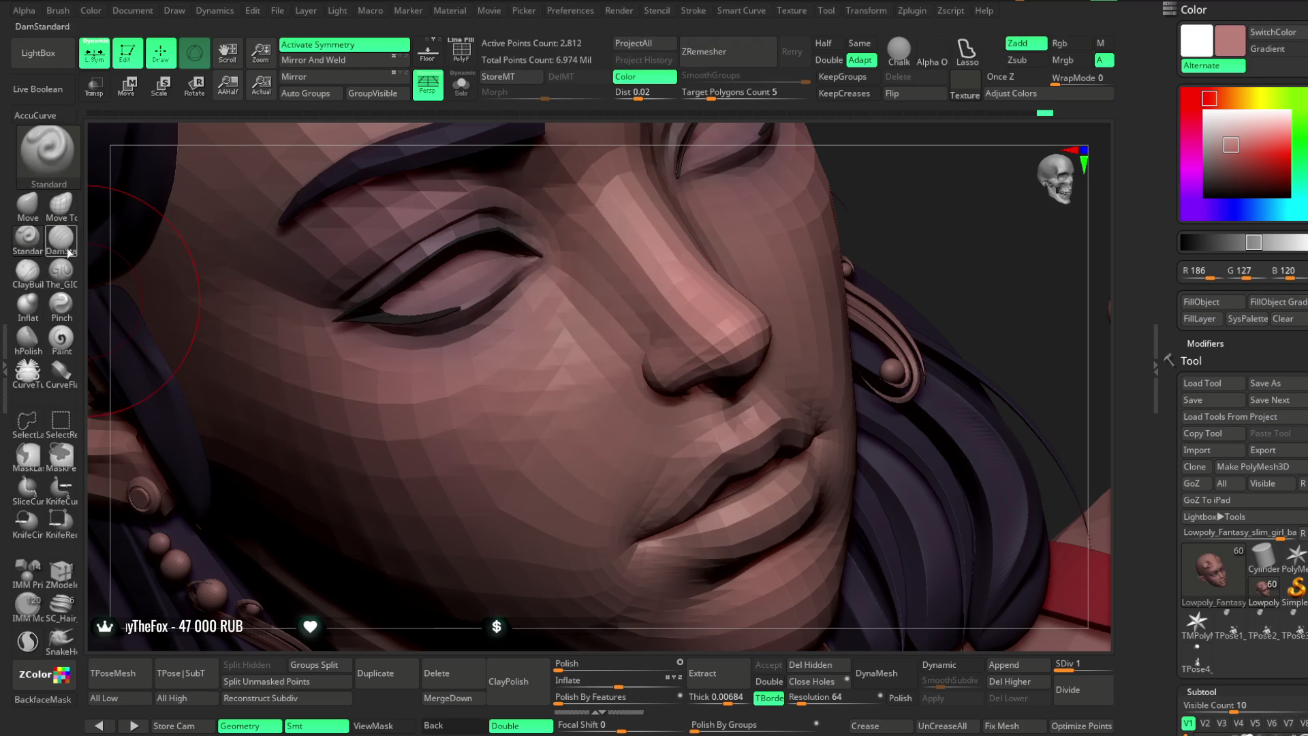
key("space")
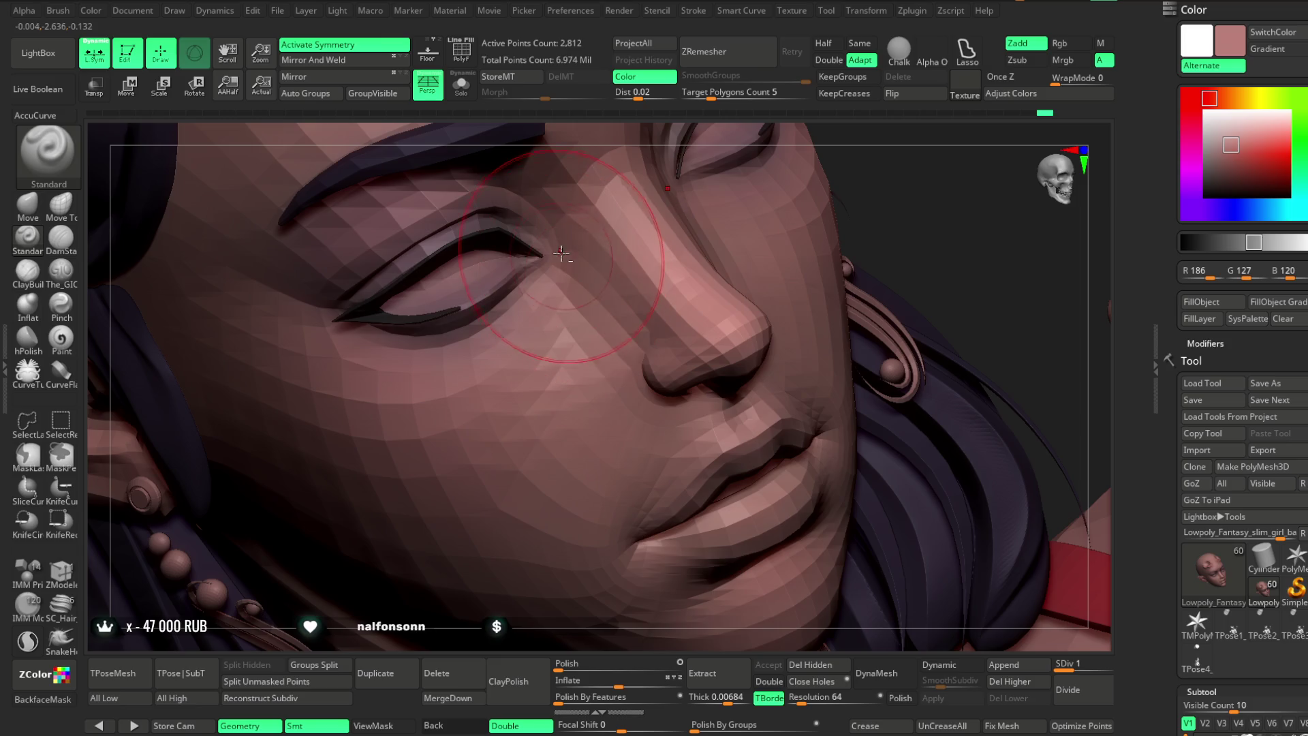
mouse_move(904, 203)
right_mouse_down()
mouse_move(856, 213)
mouse_move(873, 177)
mouse_move(850, 187)
mouse_move(885, 181)
mouse_move(867, 219)
mouse_move(841, 230)
right_mouse_up()
Raise to subdivision level 3, enlarge the brush a lot, then drop back to level 1.
left_click_drag(1053, 665, 1107, 666)
mouse_move(807, 295)
right_mouse_down()
mouse_move(835, 218)
mouse_move(791, 228)
mouse_move(803, 345)
mouse_move(791, 283)
mouse_move(693, 303)
right_mouse_up()
key("space")
left_click_drag(719, 294, 756, 293)
mouse_move(657, 231)
right_mouse_down()
mouse_move(609, 254)
mouse_move(686, 219)
mouse_move(611, 318)
right_mouse_up()
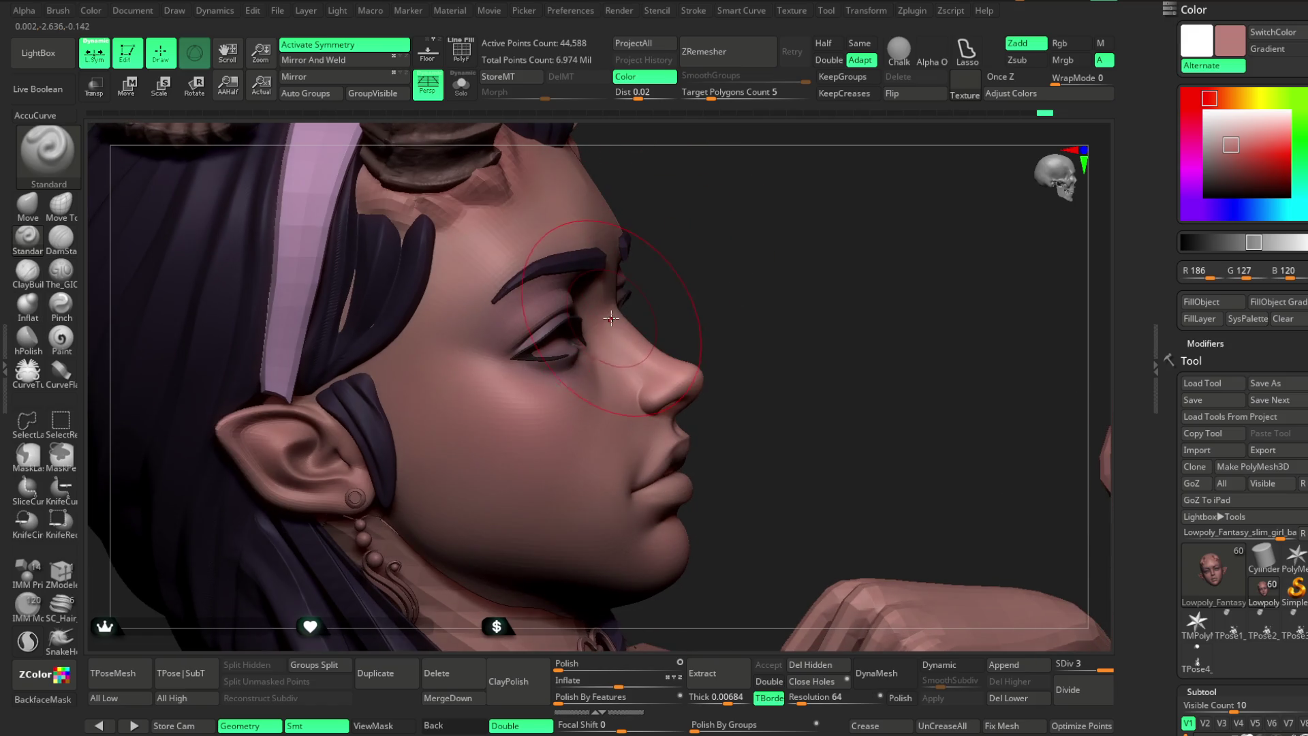
key("shift+d")
key("shift+d")
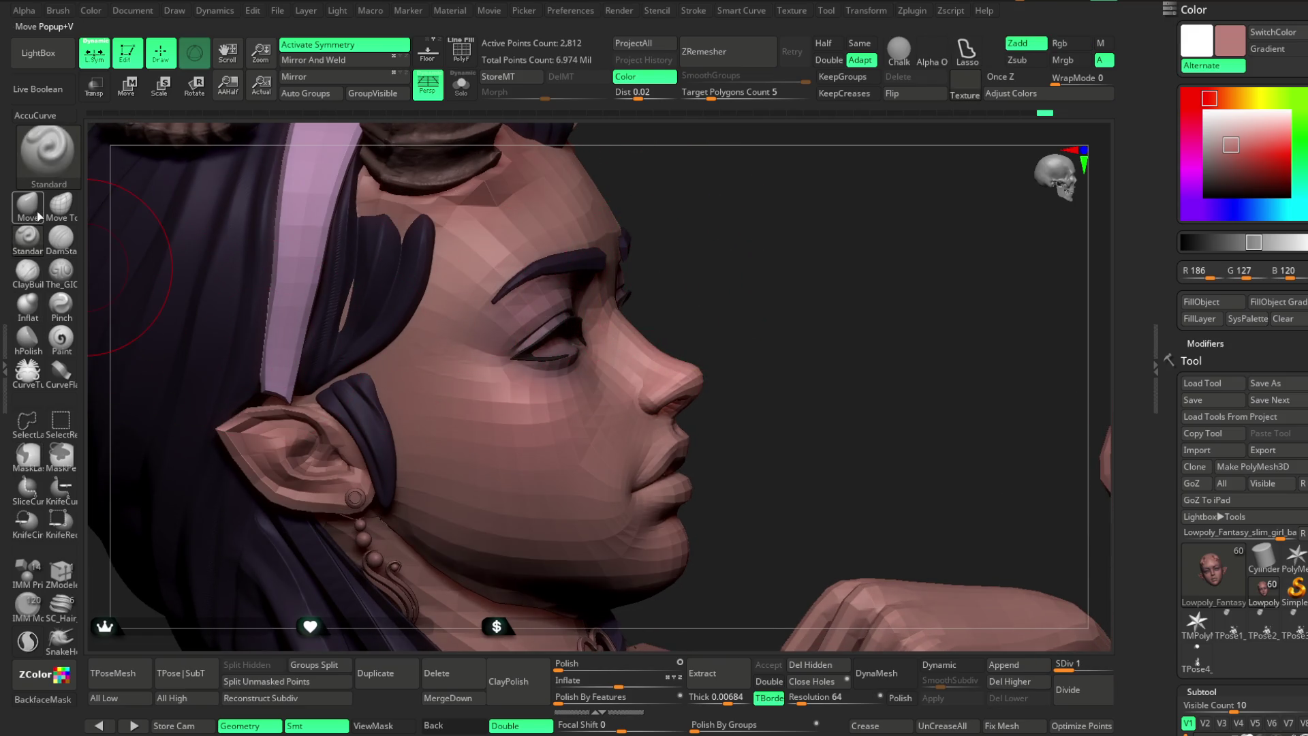
Switch to Move, step up to SDiv 3, view the upper body, then drop back to level 1.
left_click(37, 216)
key("d")
key("d")
mouse_move(608, 255)
right_mouse_down()
mouse_move(671, 204)
mouse_move(635, 318)
mouse_move(712, 333)
mouse_move(718, 321)
mouse_move(688, 313)
mouse_move(727, 304)
right_mouse_up()
mouse_move(852, 268)
right_mouse_down()
mouse_move(803, 236)
mouse_move(852, 237)
mouse_move(790, 306)
mouse_move(652, 234)
right_mouse_up()
key("space")
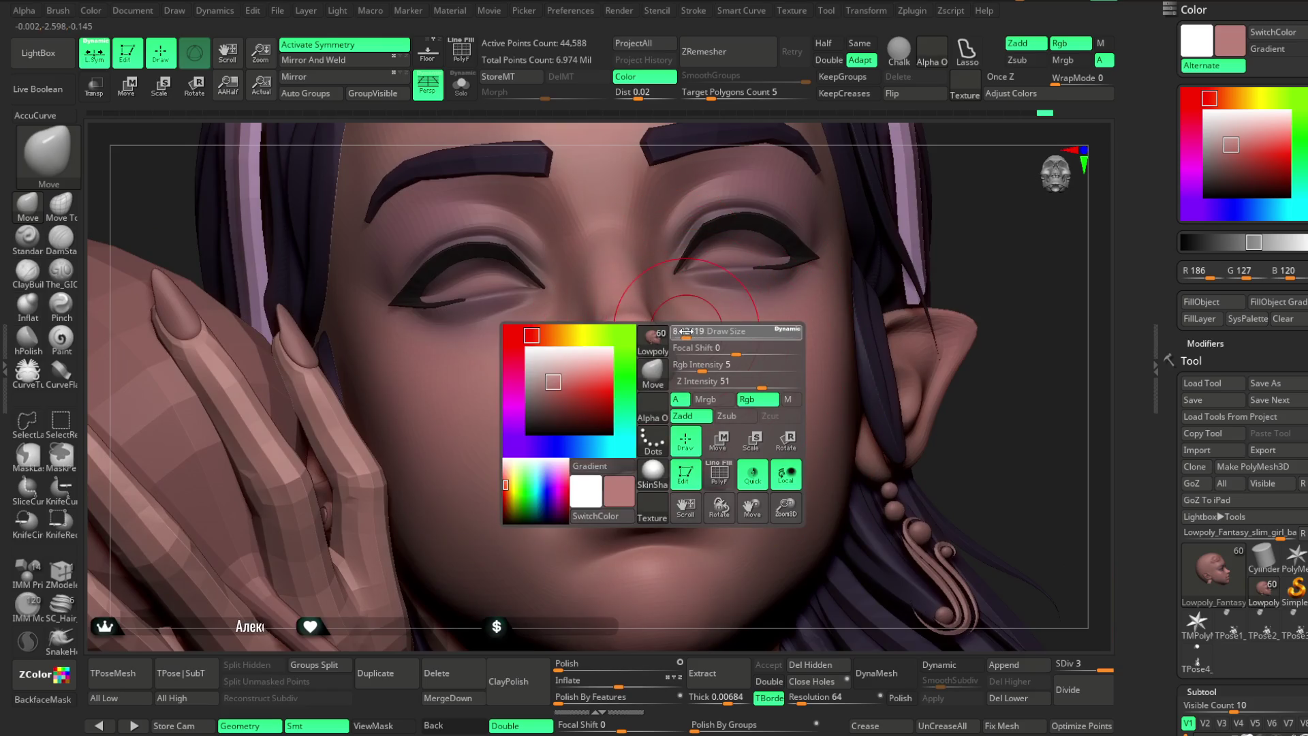
right_click_drag(665, 348, 644, 339)
key("space")
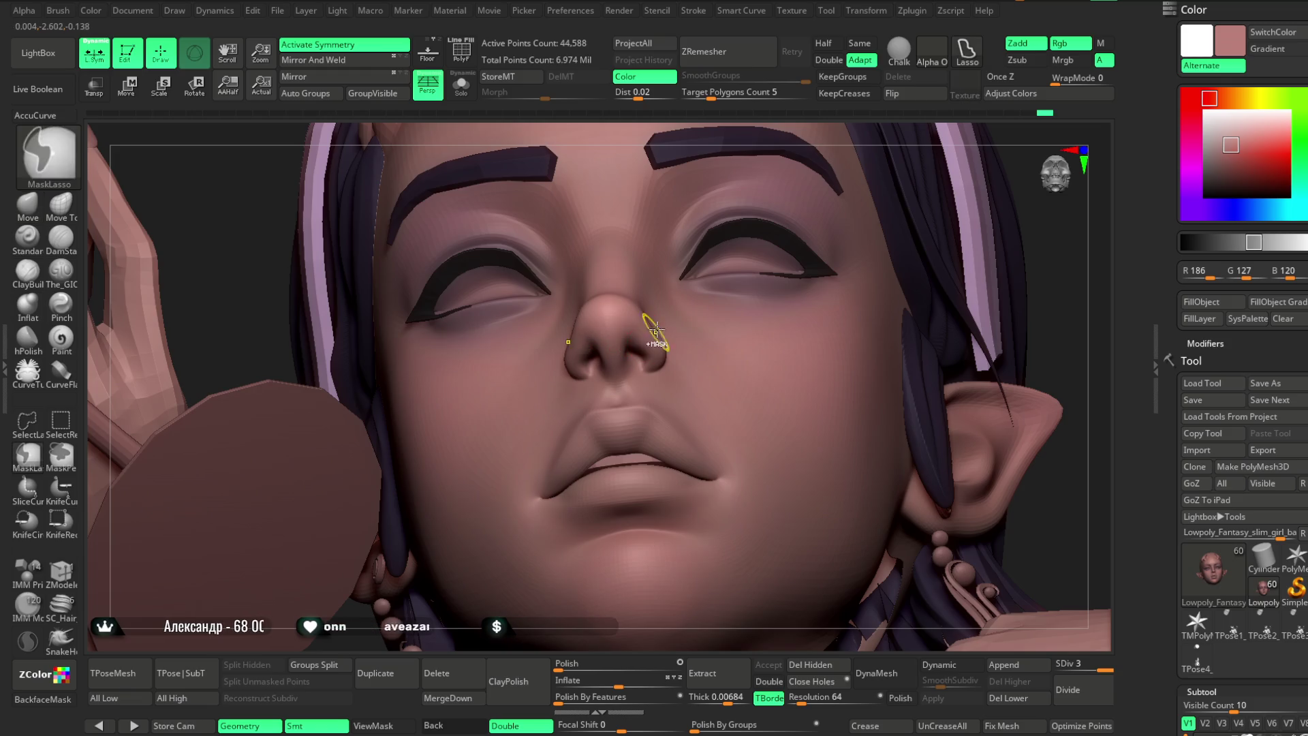
key("shift+d")
key("shift+d")
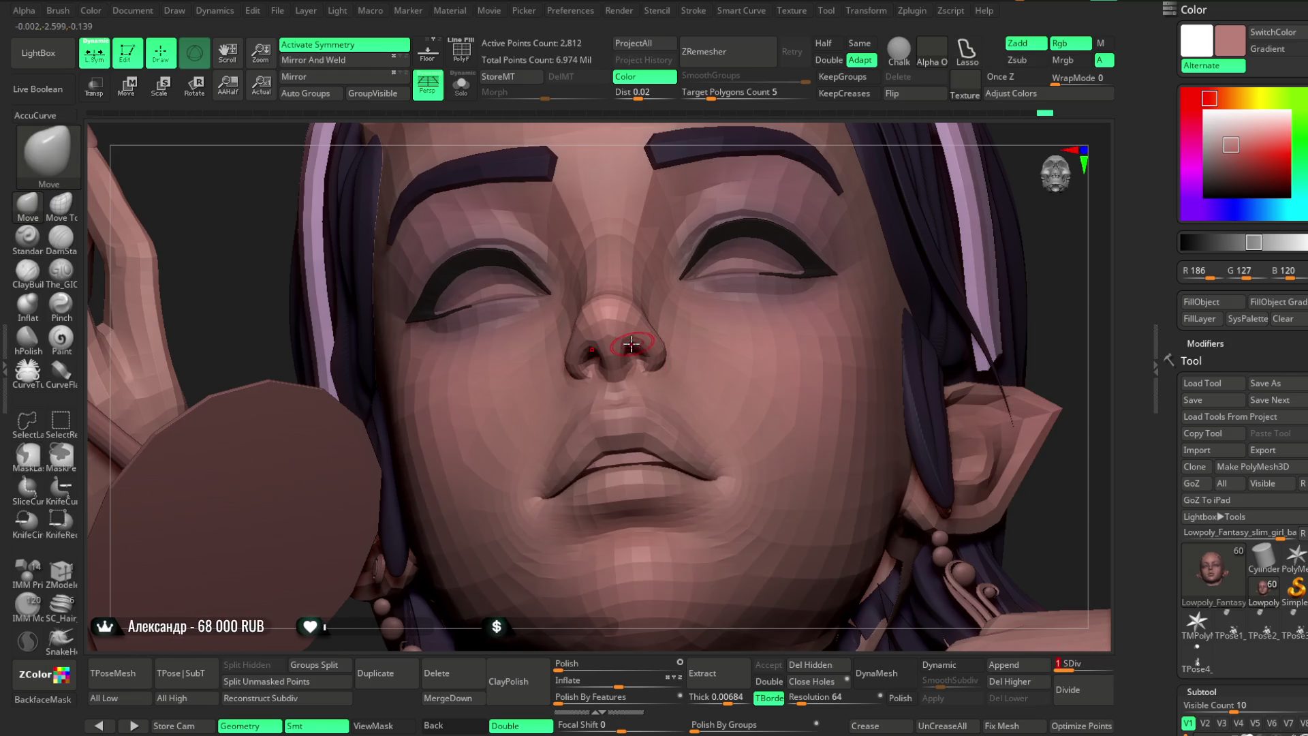
Orbit between side and front profiles to check the face, hair and ear.
key("space")
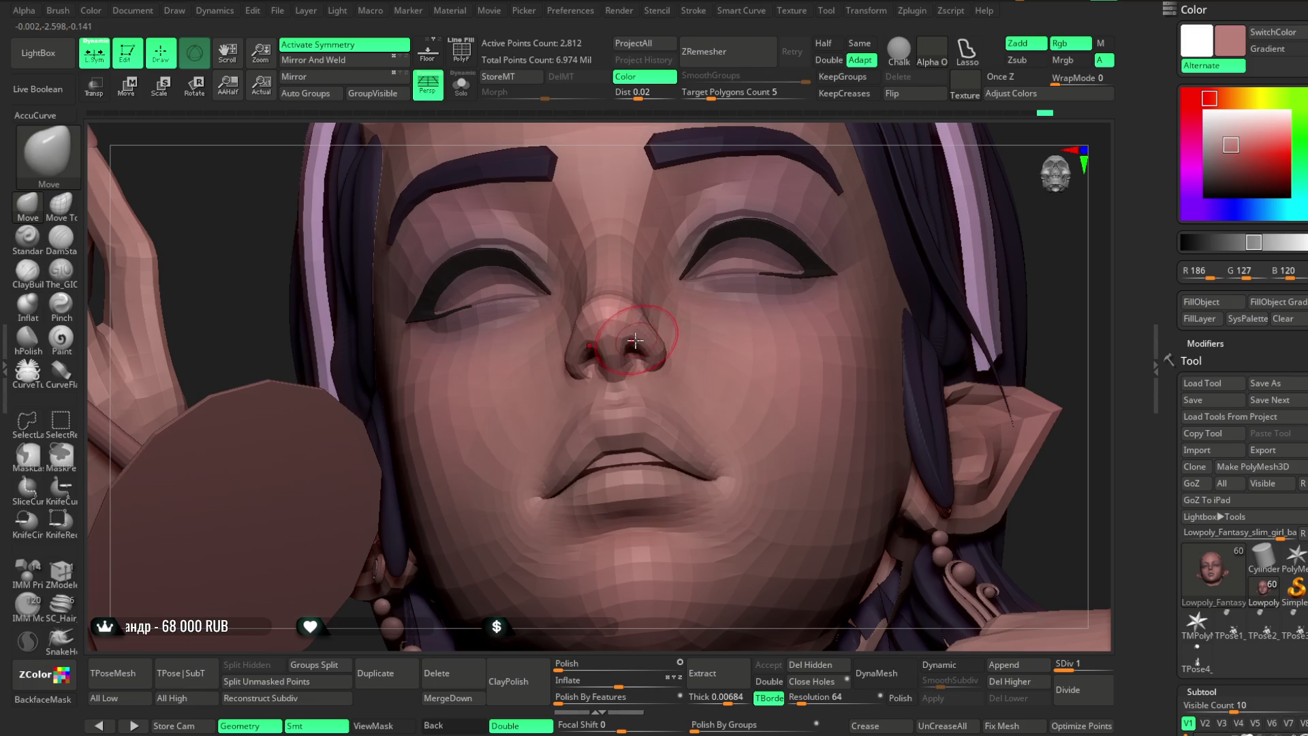
right_click_drag(772, 141, 742, 244)
mouse_move(626, 359)
right_mouse_down()
mouse_move(695, 304)
mouse_move(634, 335)
mouse_move(660, 328)
right_mouse_up()
mouse_move(477, 525)
right_mouse_down()
mouse_move(447, 537)
mouse_move(517, 476)
mouse_move(575, 354)
right_mouse_up()
right_click(685, 275)
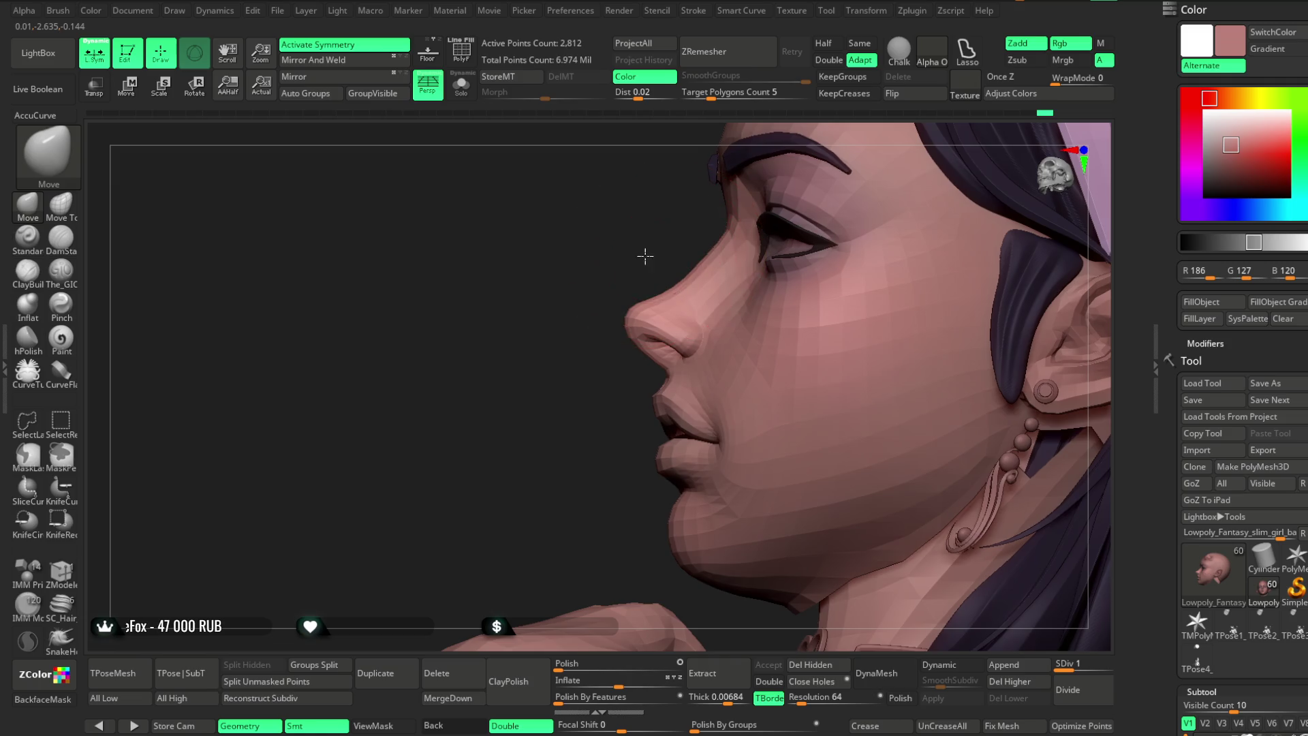
right_click_drag(645, 257, 698, 250)
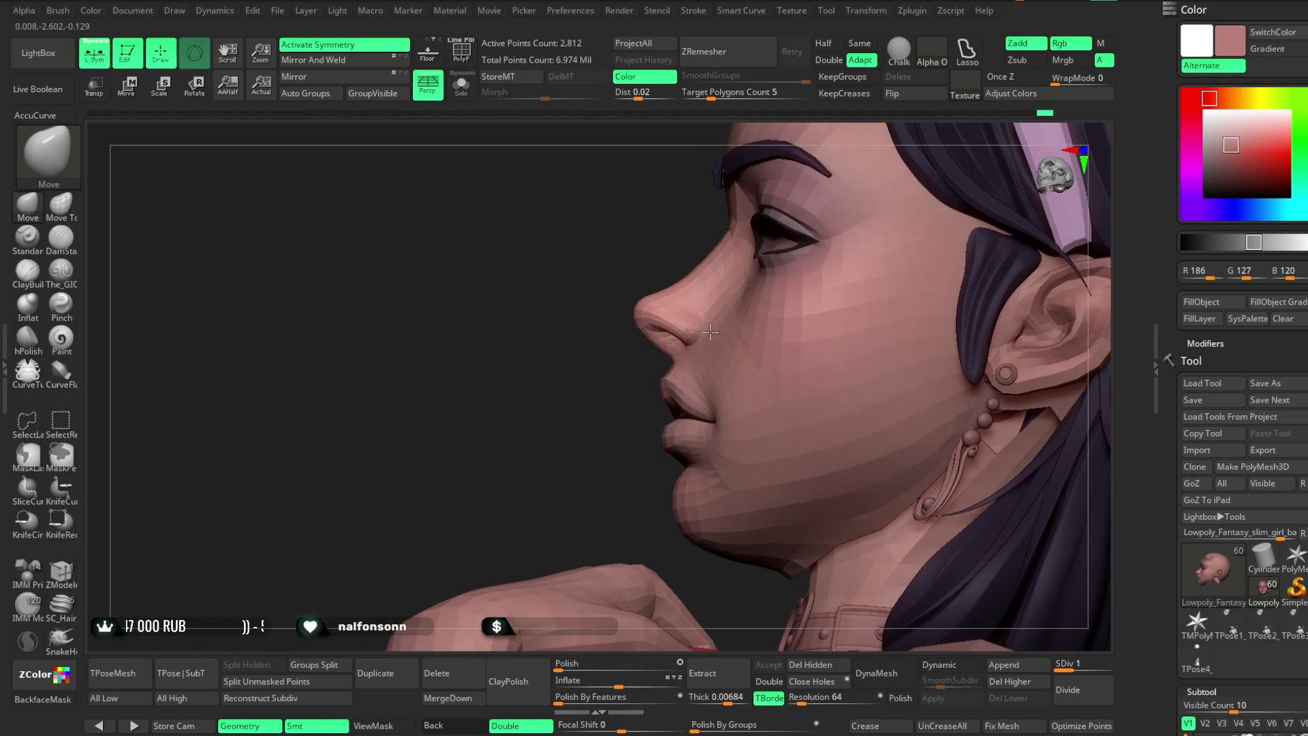
mouse_move(564, 382)
right_mouse_down()
mouse_move(923, 248)
mouse_move(898, 194)
mouse_move(873, 231)
mouse_move(861, 193)
mouse_move(836, 225)
mouse_move(854, 242)
mouse_move(841, 218)
mouse_move(838, 345)
mouse_move(648, 239)
right_mouse_up()
Turn to a frontal face view, zoom out to the whole bust and step up to SDiv 3.
right_click(647, 240)
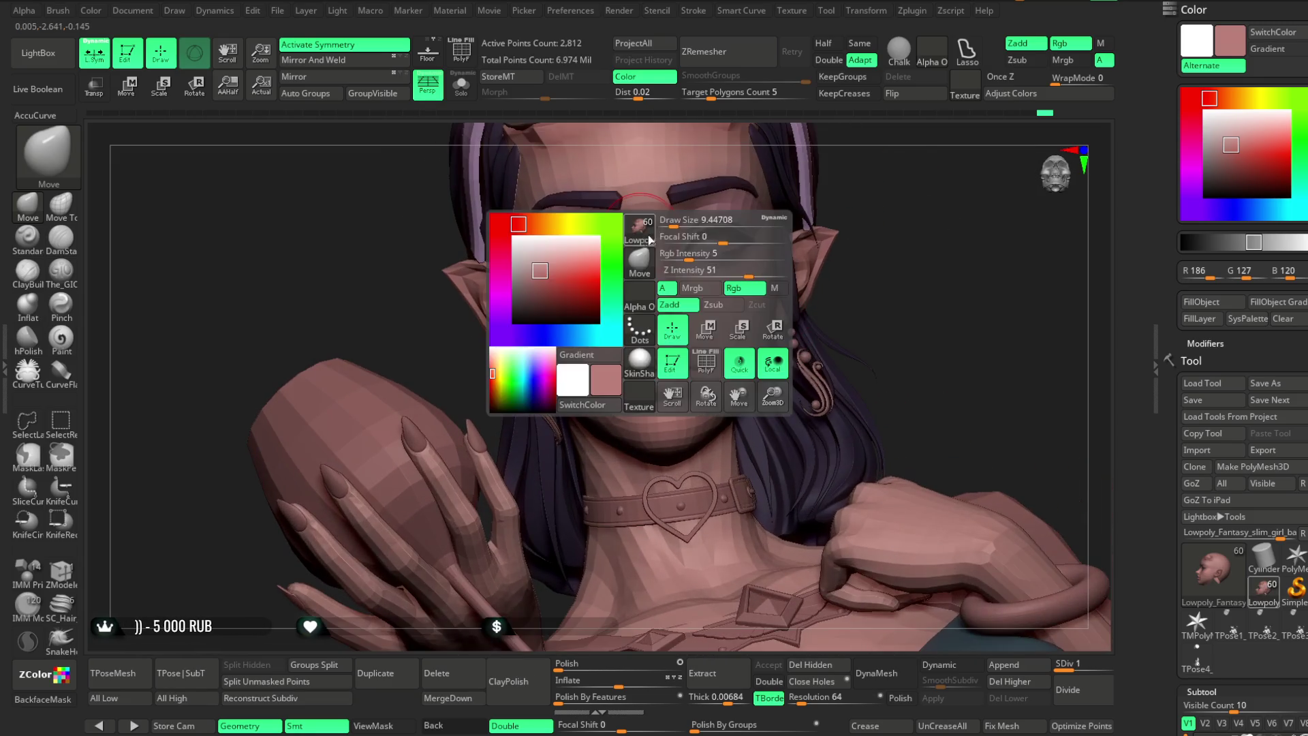
mouse_move(850, 168)
right_mouse_down()
mouse_move(694, 233)
mouse_move(768, 245)
mouse_move(768, 259)
mouse_move(698, 299)
mouse_move(765, 284)
mouse_move(759, 300)
mouse_move(592, 370)
right_mouse_up()
right_click_drag(653, 332, 743, 316)
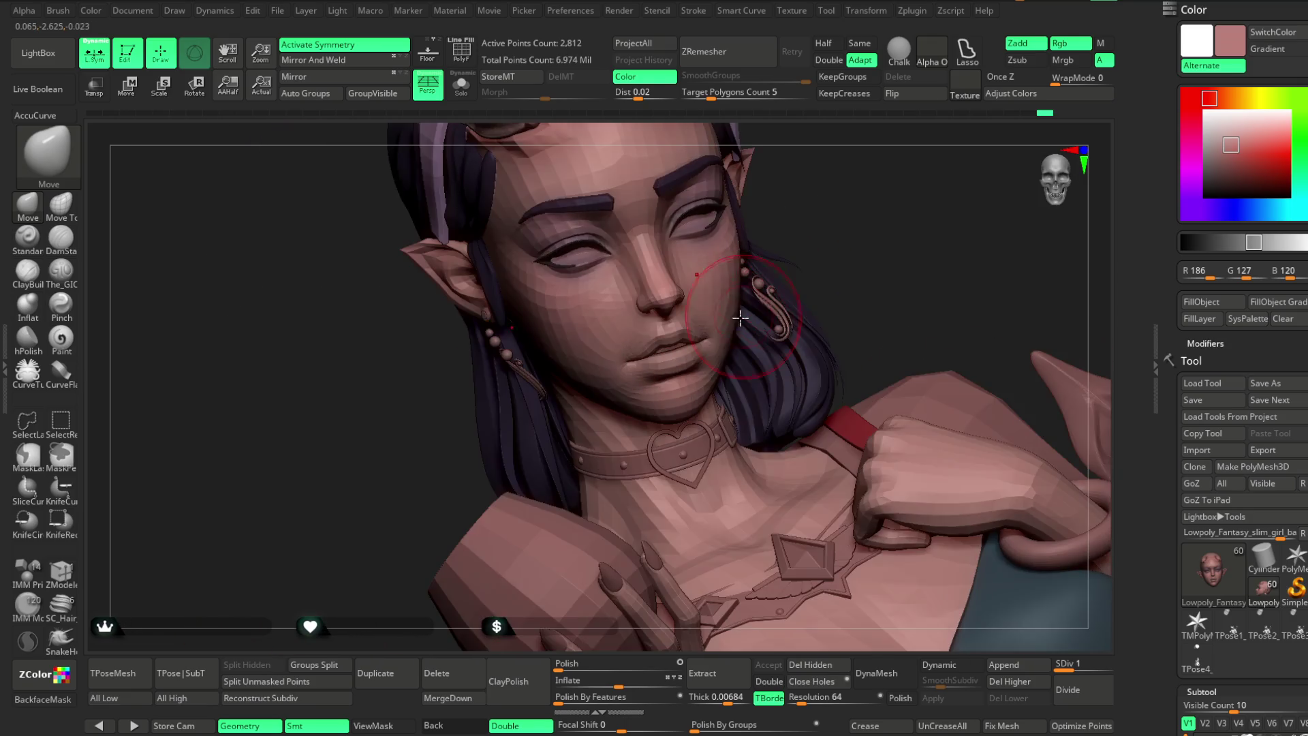
right_click_drag(789, 264, 773, 286)
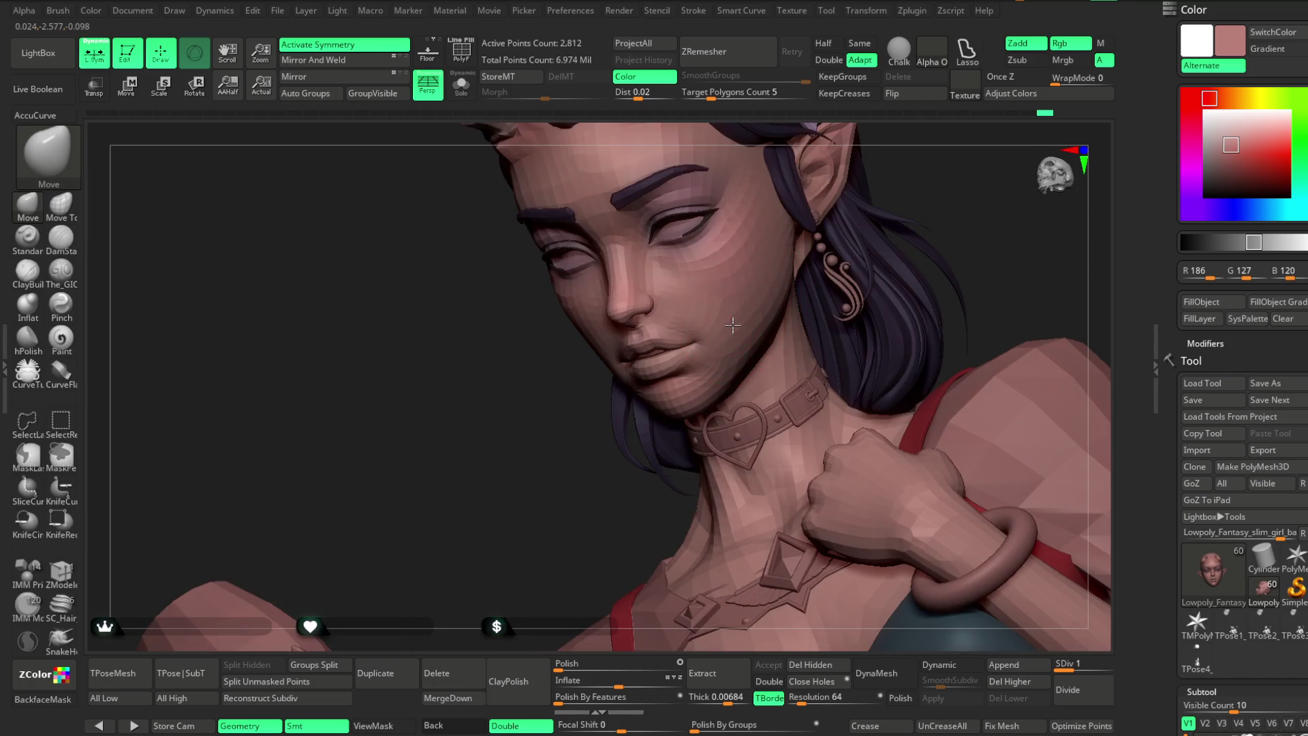
mouse_move(576, 472)
right_mouse_down()
mouse_move(782, 204)
mouse_move(775, 241)
right_mouse_up()
key("d")
key("d")
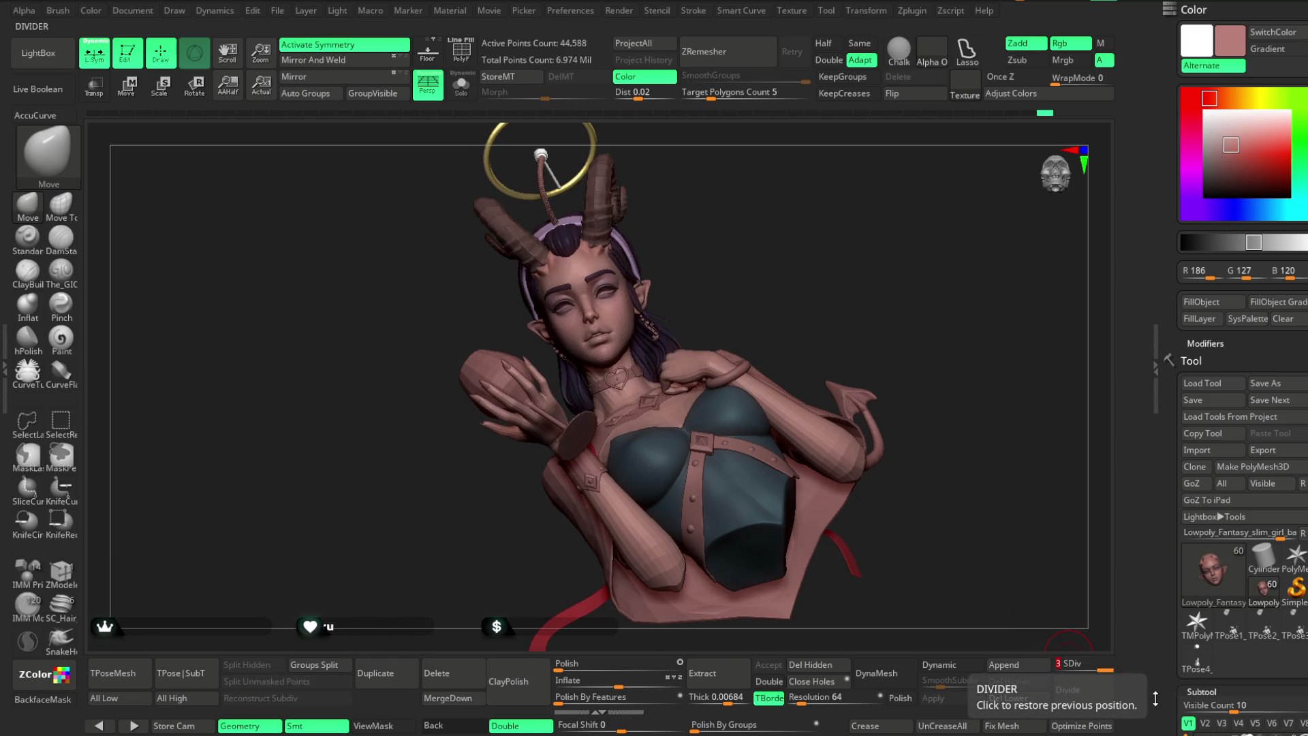
scroll(745, 278, "up", 6)
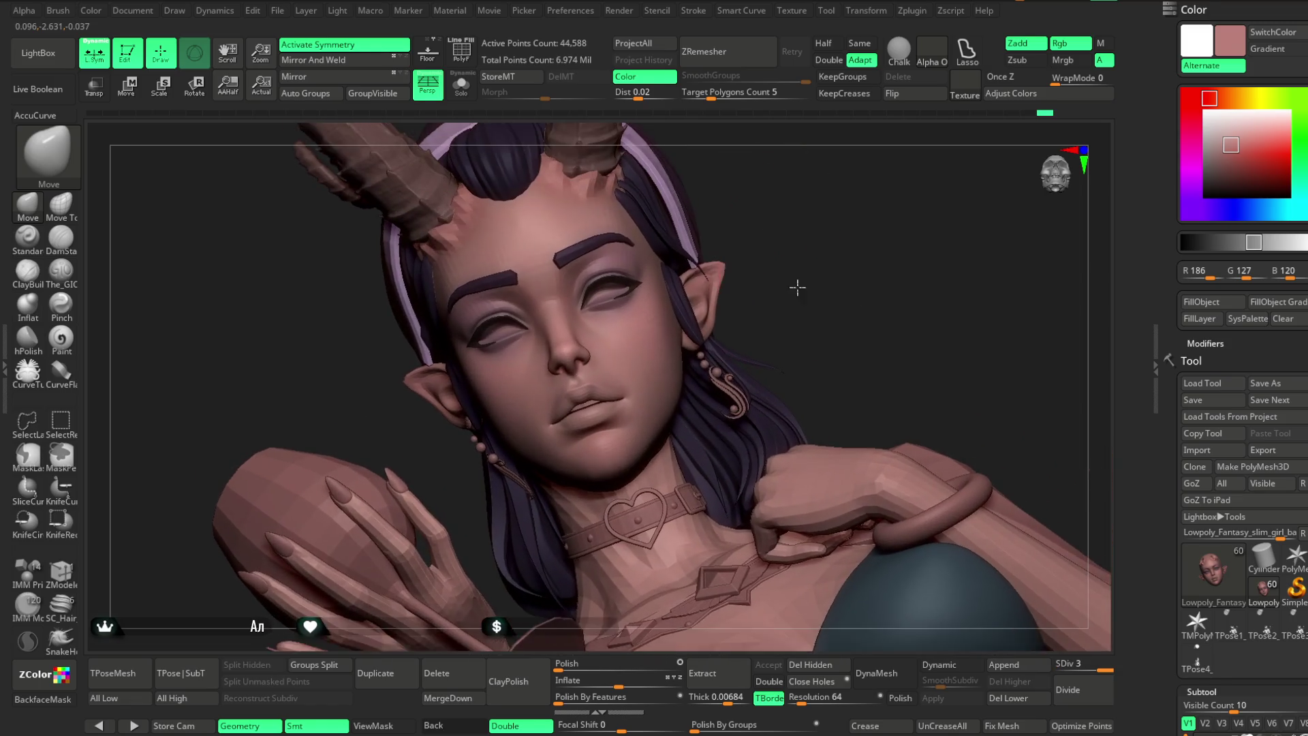
scroll(797, 286, "up", 1)
key("space")
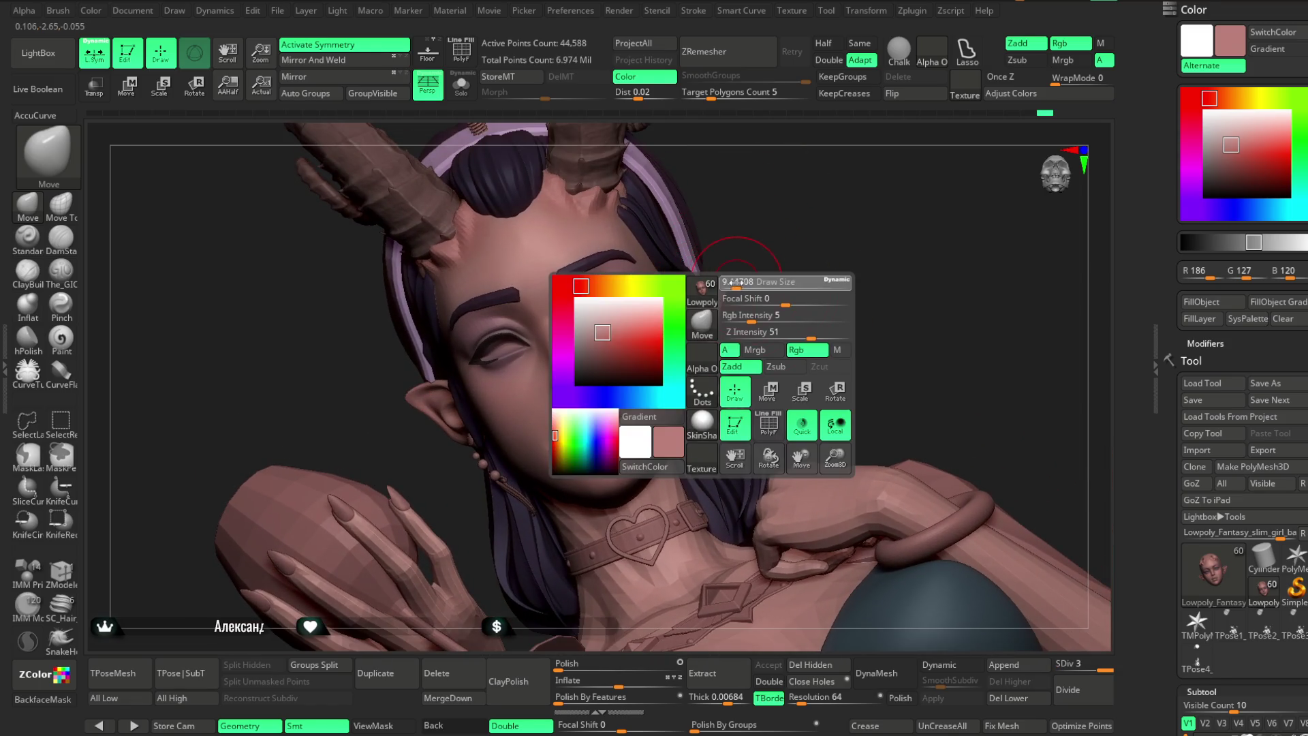
mouse_move(817, 210)
left_mouse_down()
mouse_move(824, 222)
mouse_move(541, 267)
left_mouse_up()
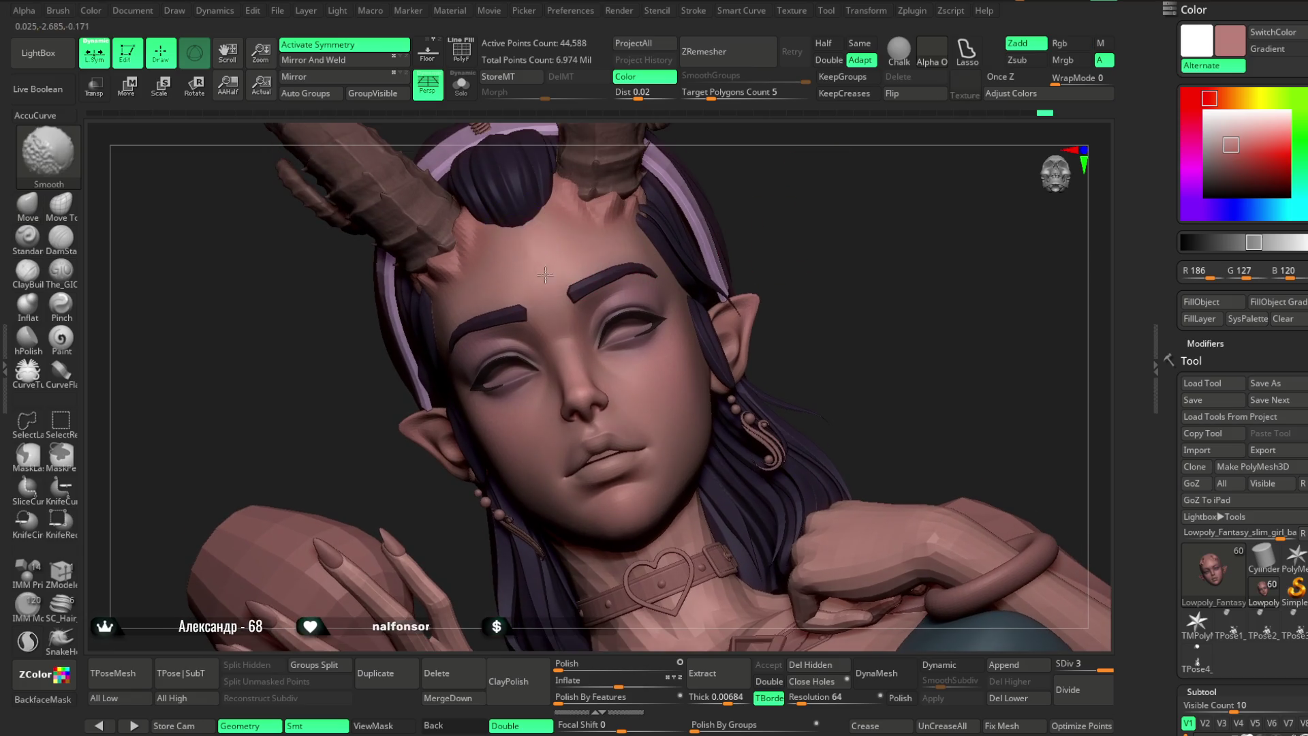
key("space")
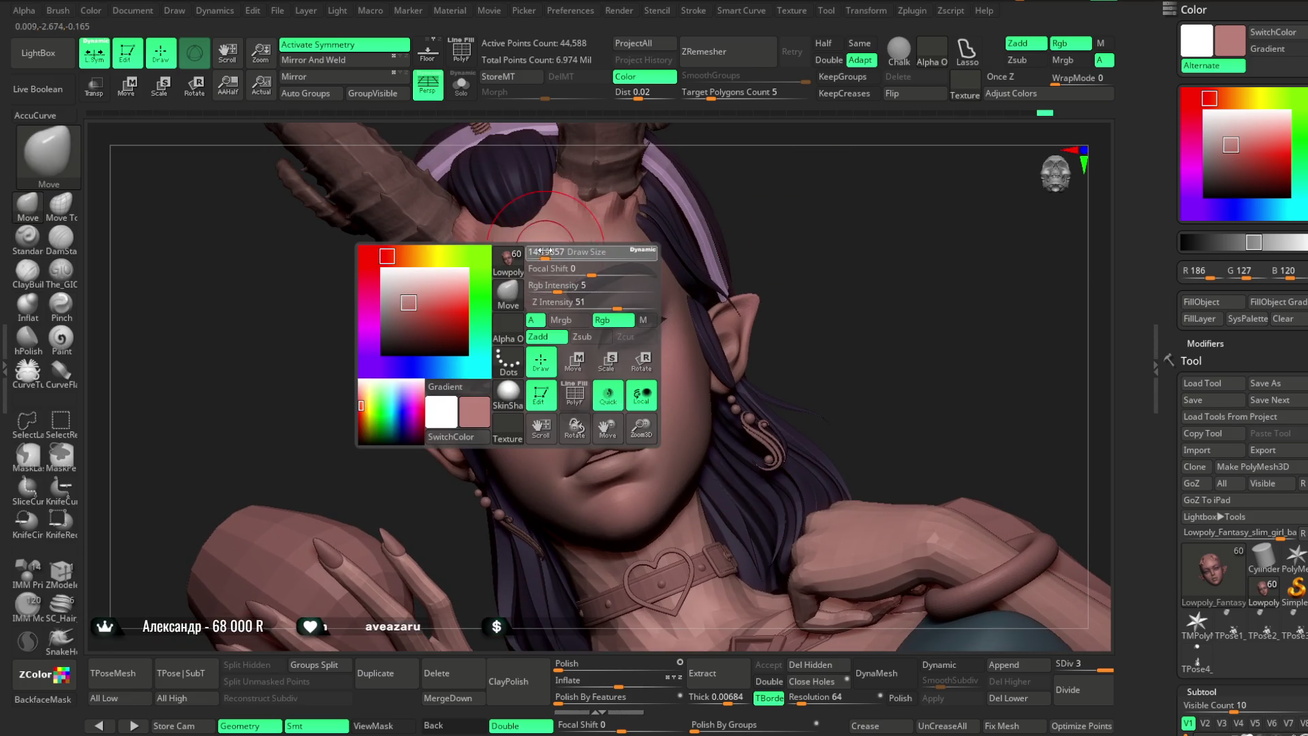
mouse_move(542, 251)
left_mouse_down()
mouse_move(469, 300)
mouse_move(610, 221)
left_mouse_up()
mouse_move(764, 201)
left_mouse_down()
mouse_move(818, 245)
mouse_move(815, 274)
mouse_move(769, 265)
left_mouse_up()
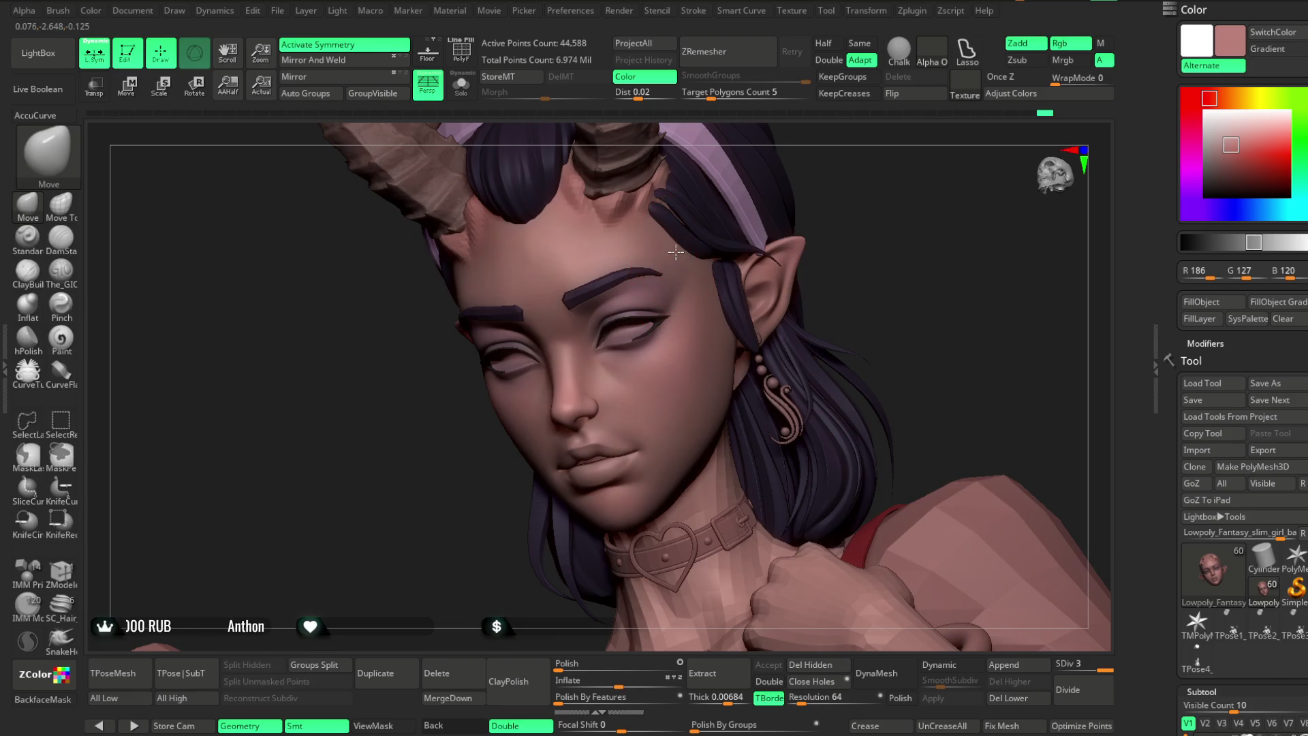
mouse_move(860, 168)
left_mouse_down()
mouse_move(881, 167)
mouse_move(501, 299)
left_mouse_up()
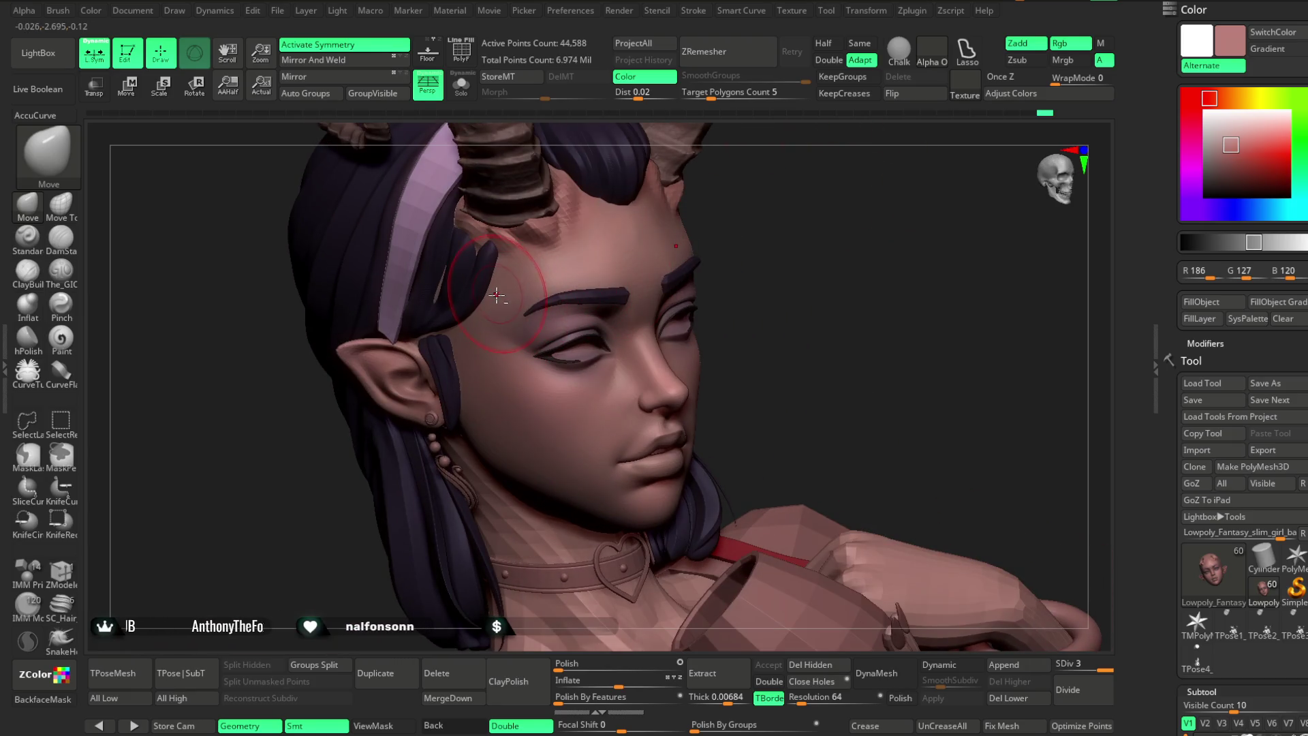
mouse_move(796, 247)
left_mouse_down()
mouse_move(759, 184)
mouse_move(780, 256)
mouse_move(765, 234)
mouse_move(744, 248)
mouse_move(782, 240)
mouse_move(794, 288)
mouse_move(818, 199)
mouse_move(779, 251)
left_mouse_up()
key("space")
key("space")
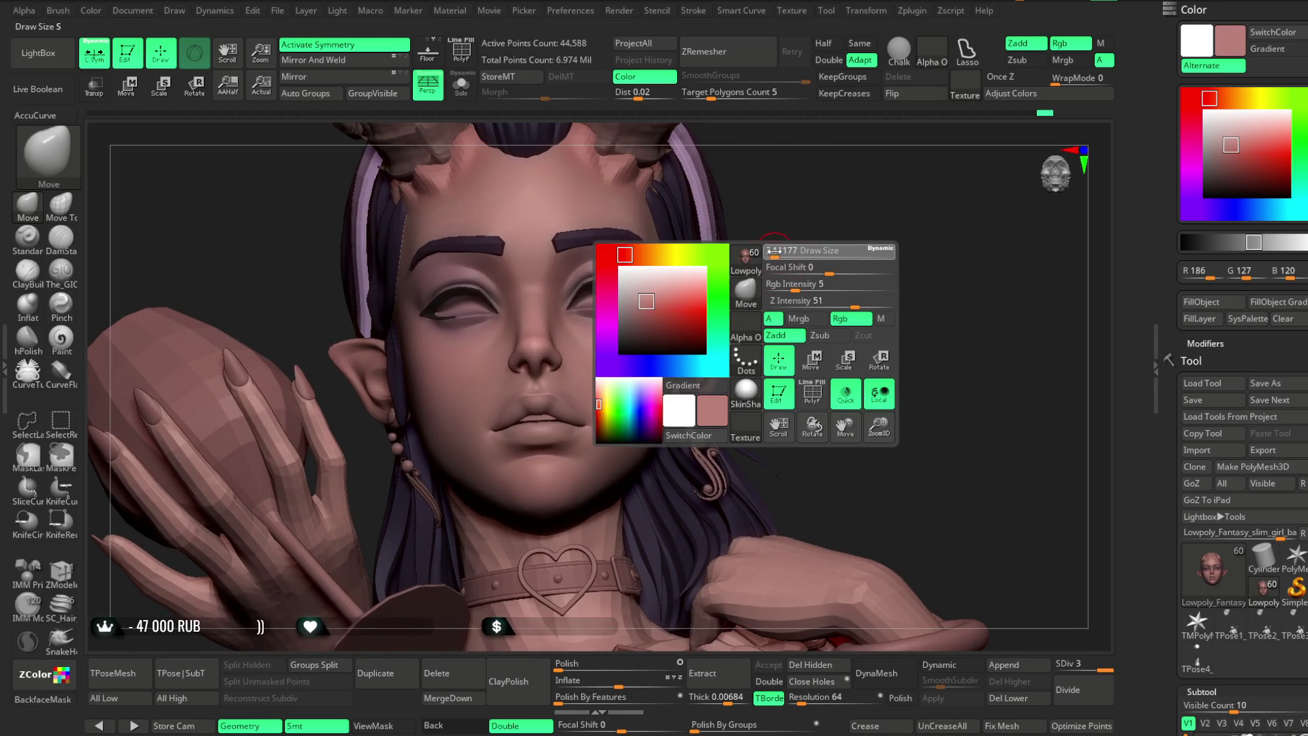
key("b")
key("Escape")
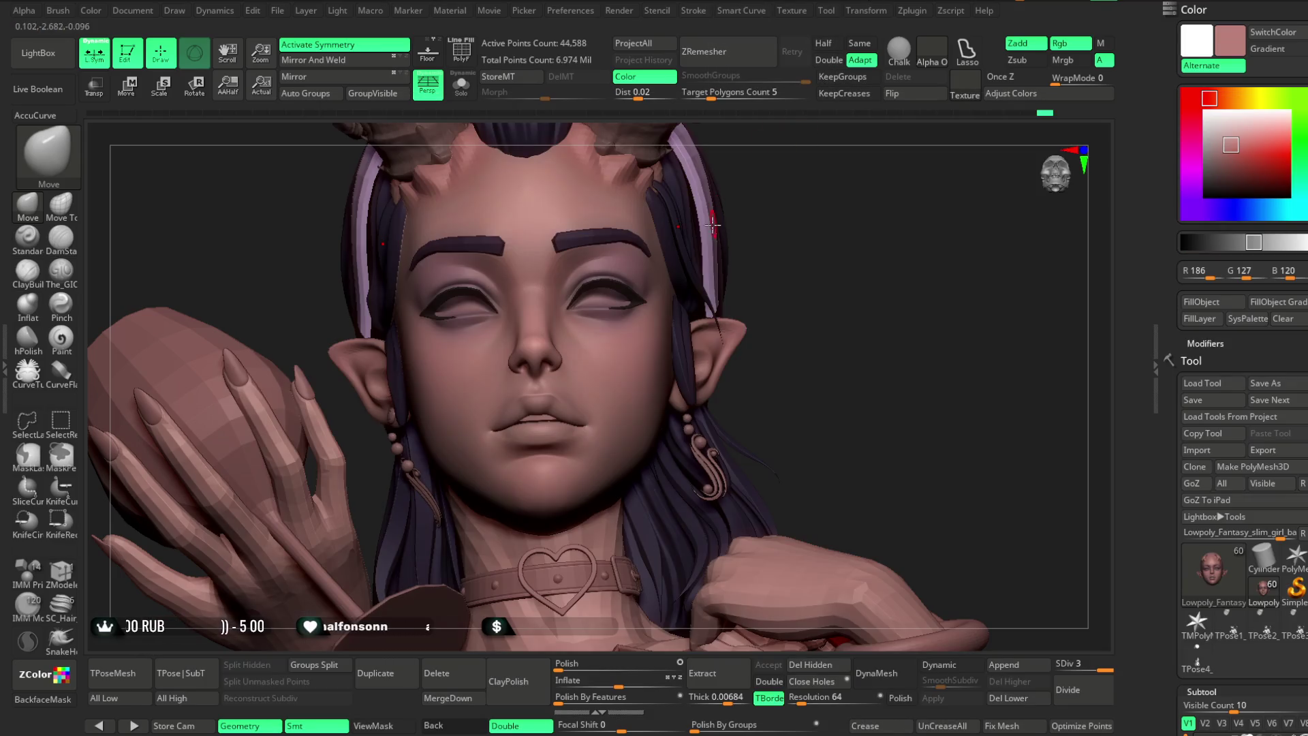
left_click(65, 54)
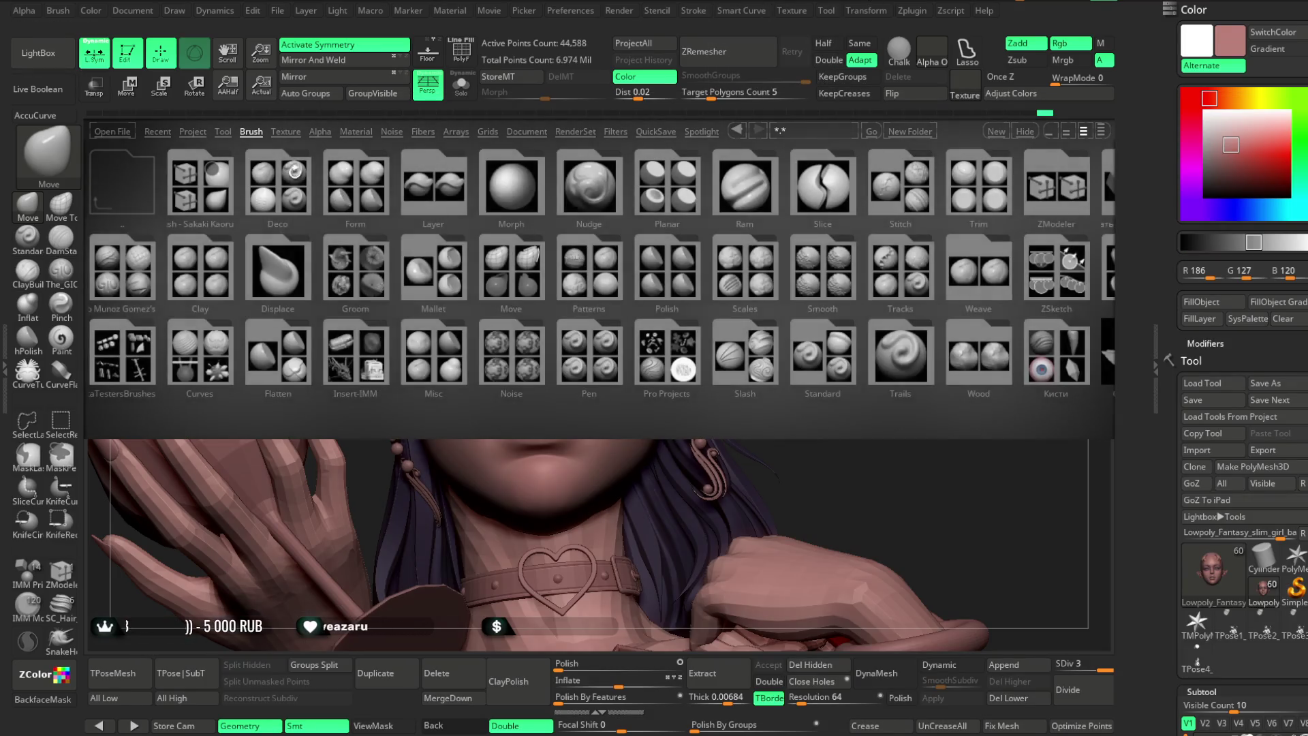
Load the Dots brush from the Кисти > Морщины brush folder.
scroll(768, 315, "down", 2)
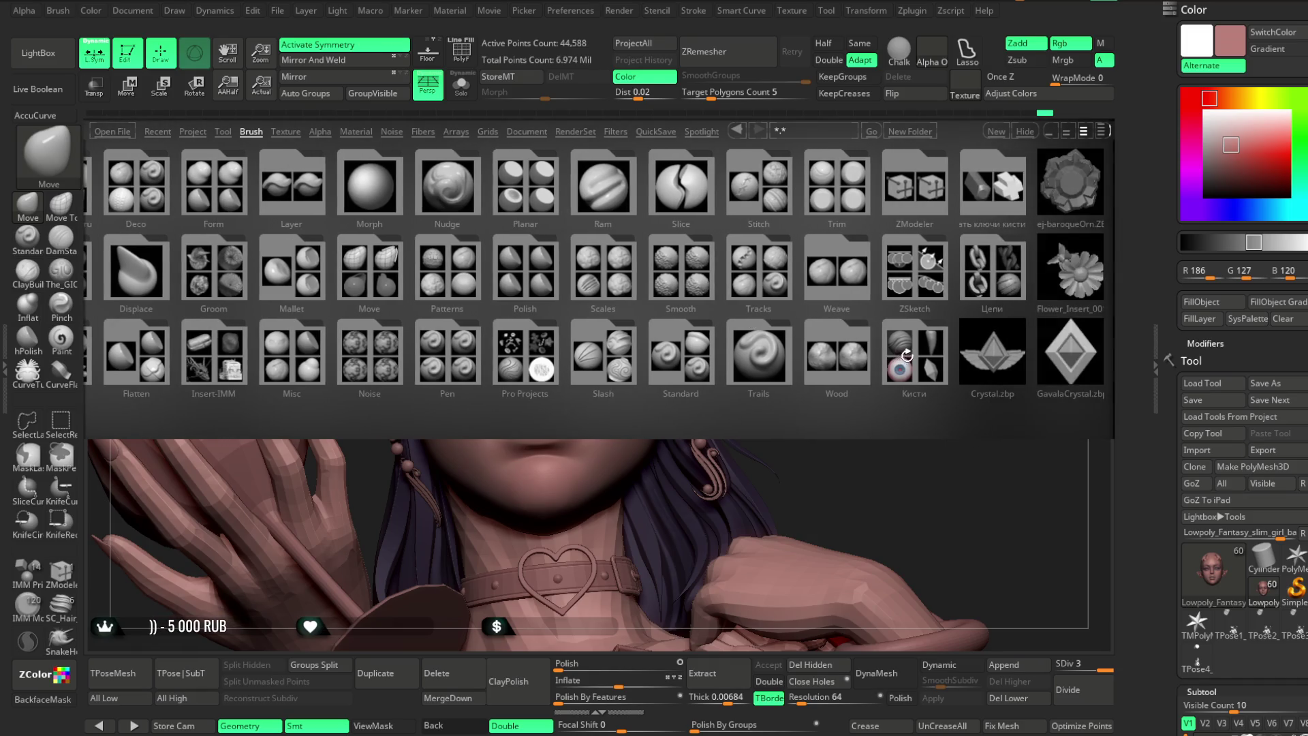
left_click(1021, 352)
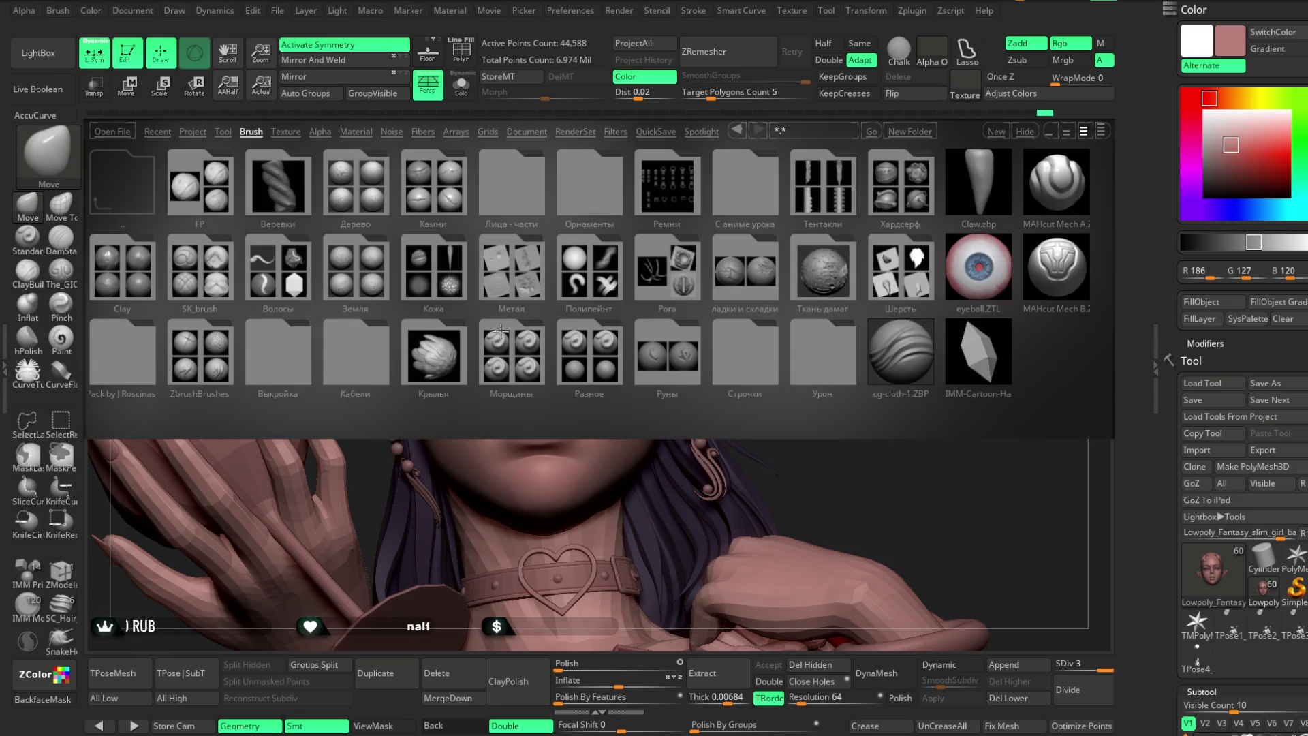
left_click(500, 331)
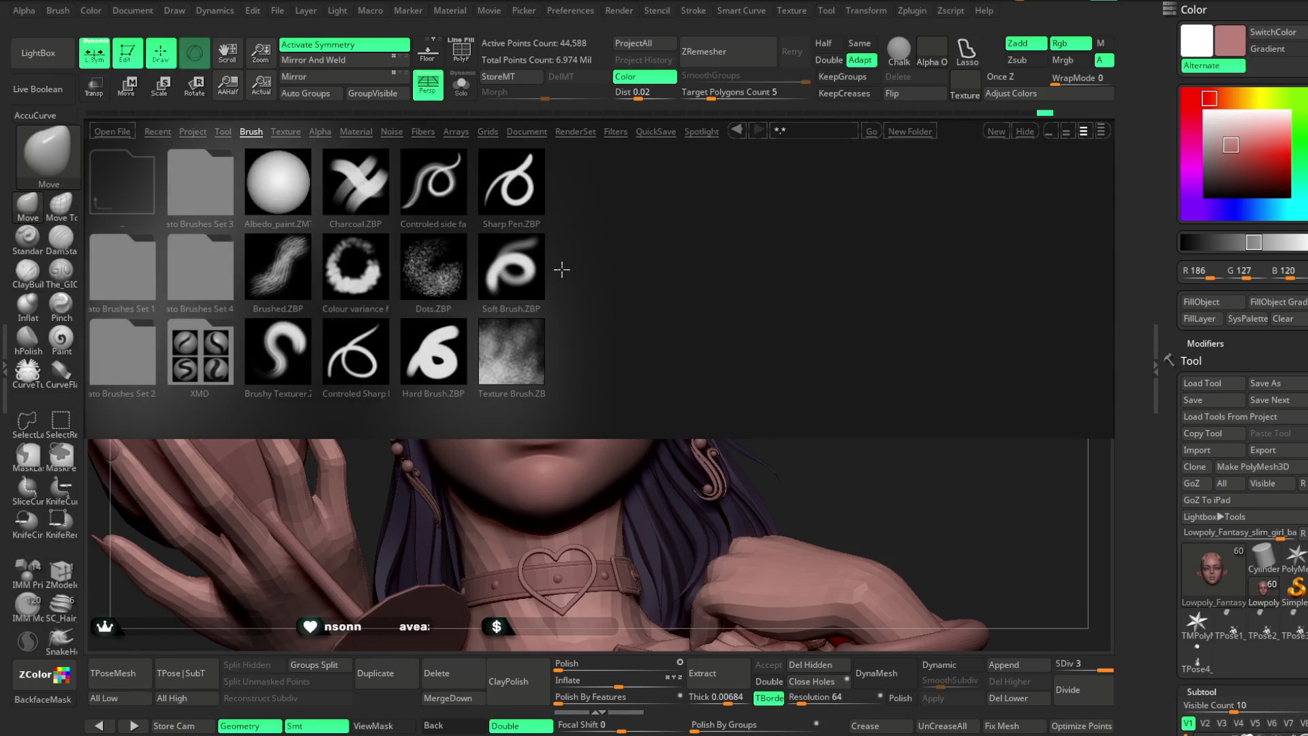
double_click(441, 279)
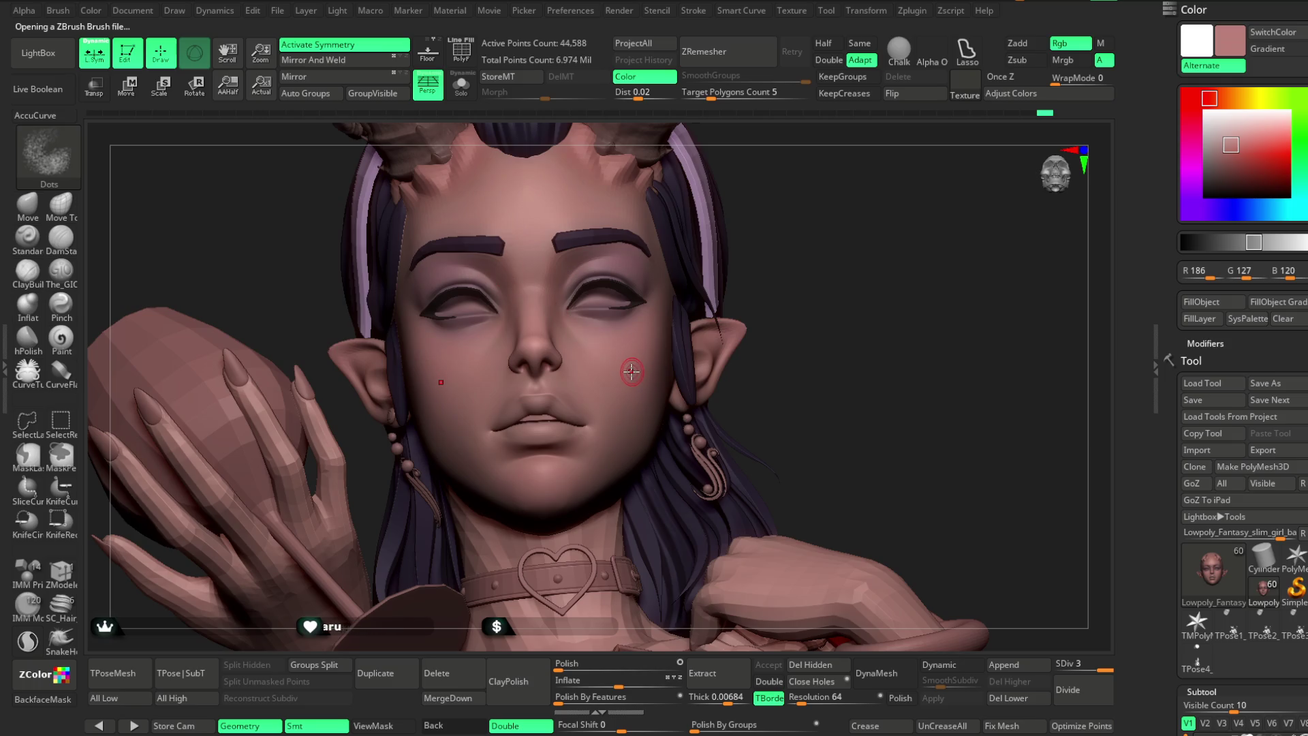
Pick a slightly darker skin colour and check the quick brush settings over the face.
left_click_drag(1222, 147, 1222, 150)
right_click_drag(945, 347, 622, 372, "ctrl")
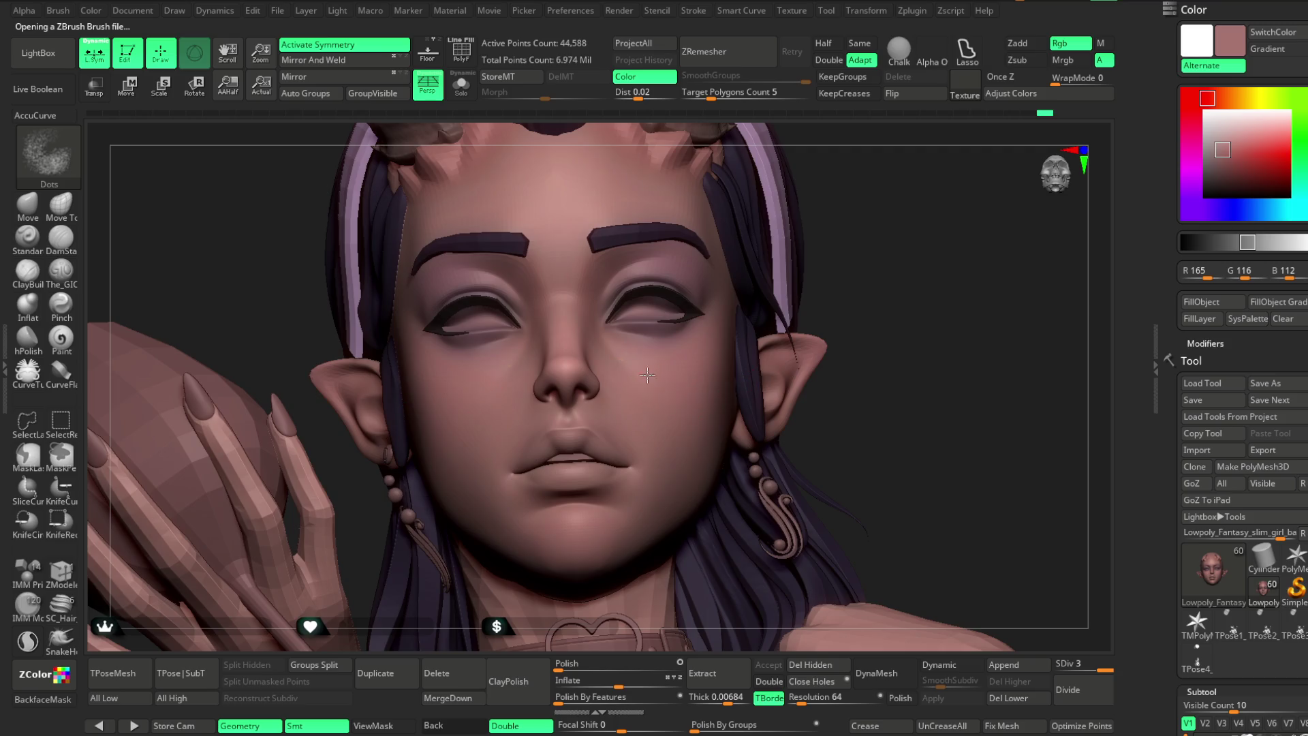
right_click(670, 380)
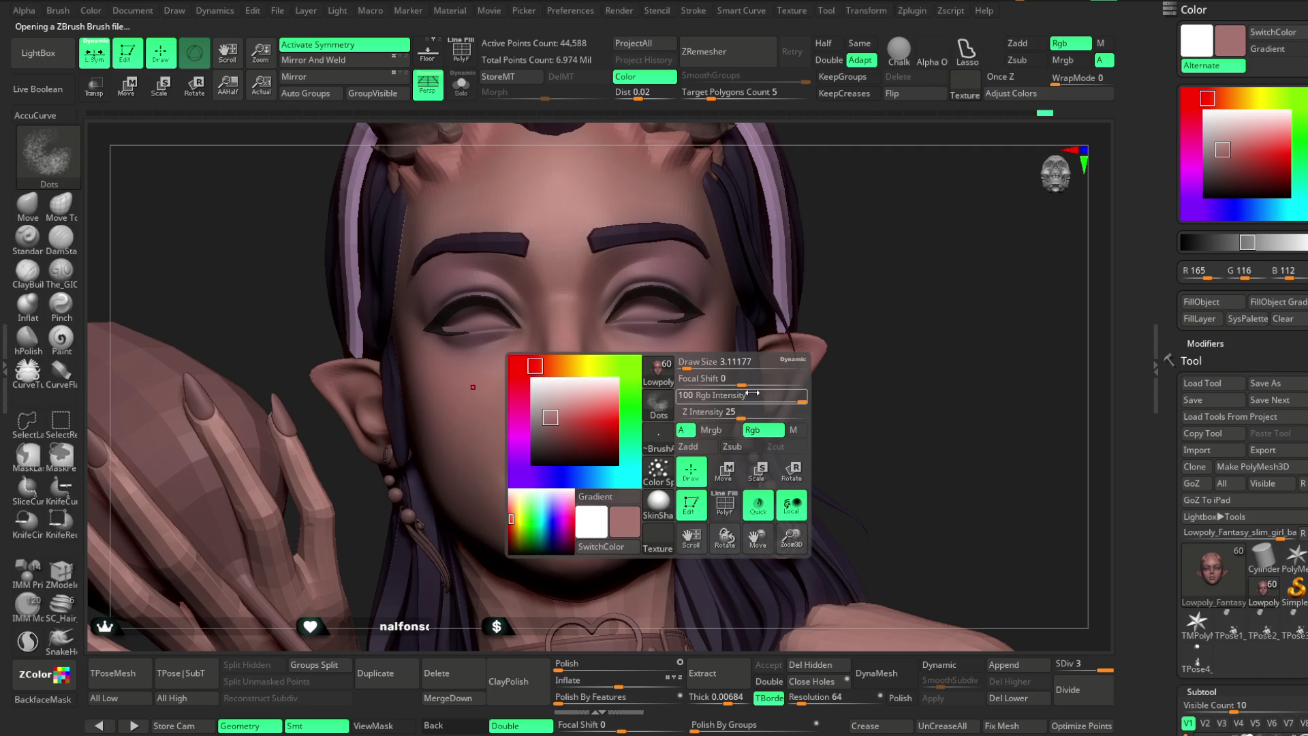
mouse_move(667, 473)
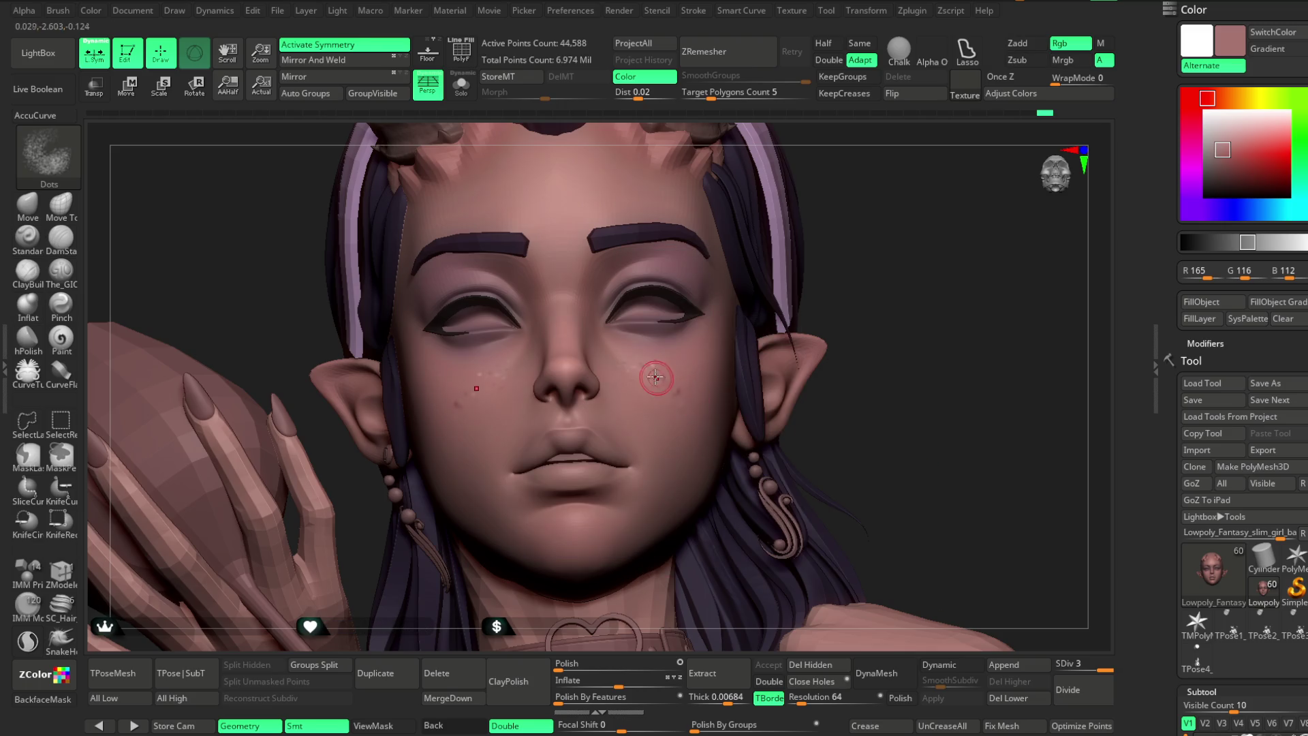
right_click(676, 373)
Orbit to a frontal view and step the mesh up to subdivision level 4.
left_click_drag(844, 283, 675, 371)
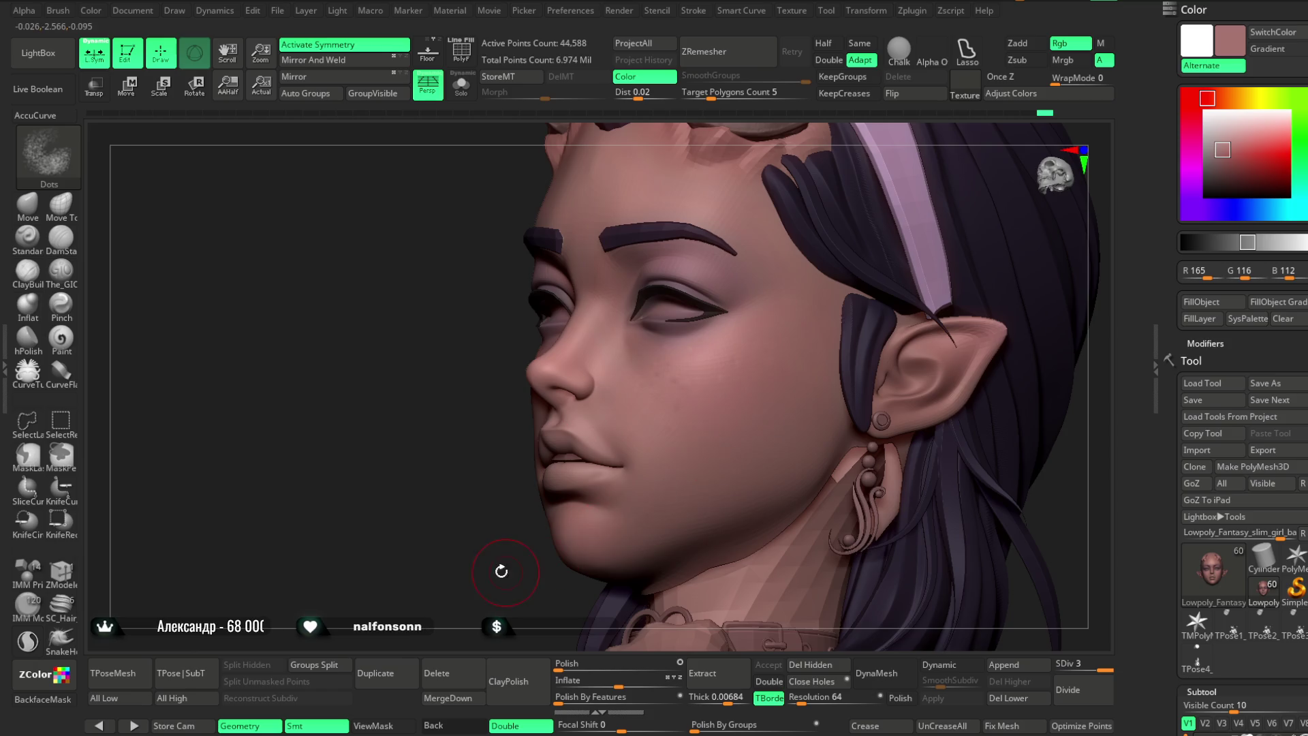
left_click_drag(505, 570, 628, 511)
mouse_move(896, 295)
left_mouse_down()
mouse_move(820, 283)
mouse_move(851, 259)
left_mouse_up()
key("ctrl")
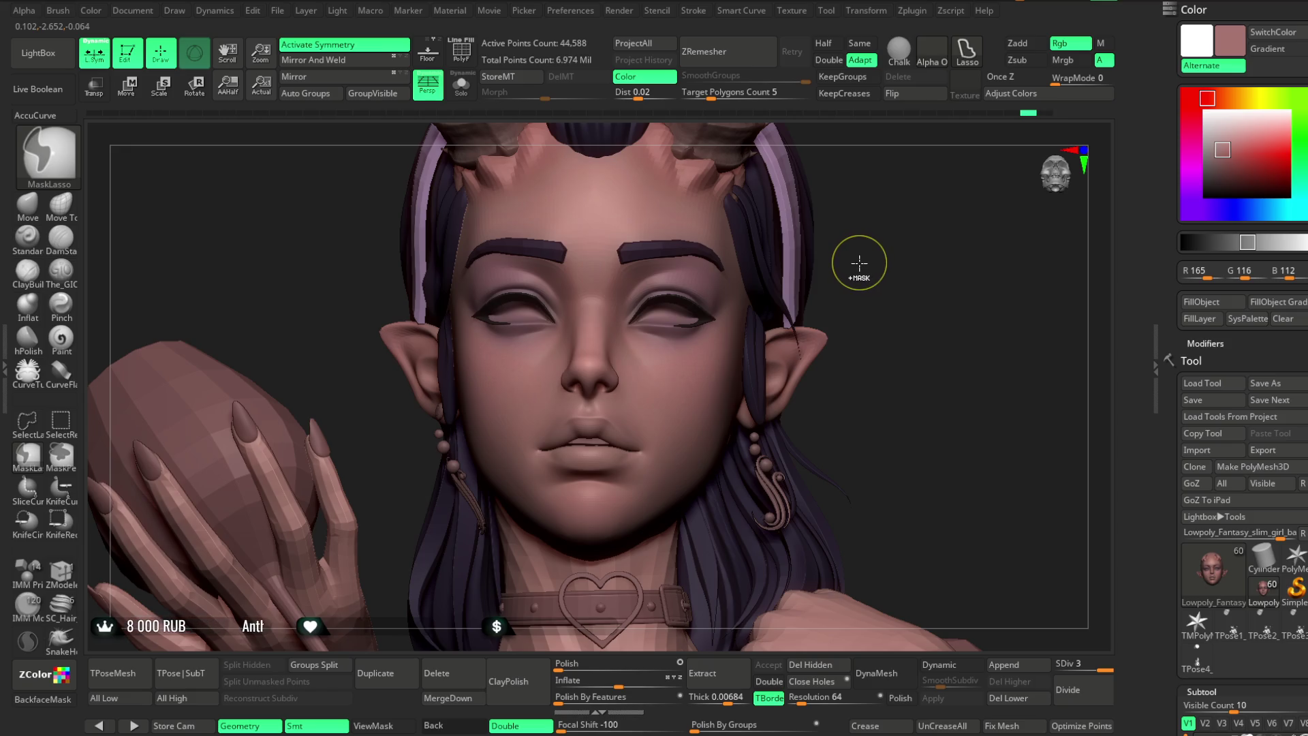
mouse_move(908, 257)
left_mouse_down("alt")
mouse_move(881, 227)
mouse_move(848, 322)
left_mouse_up("alt")
key("space")
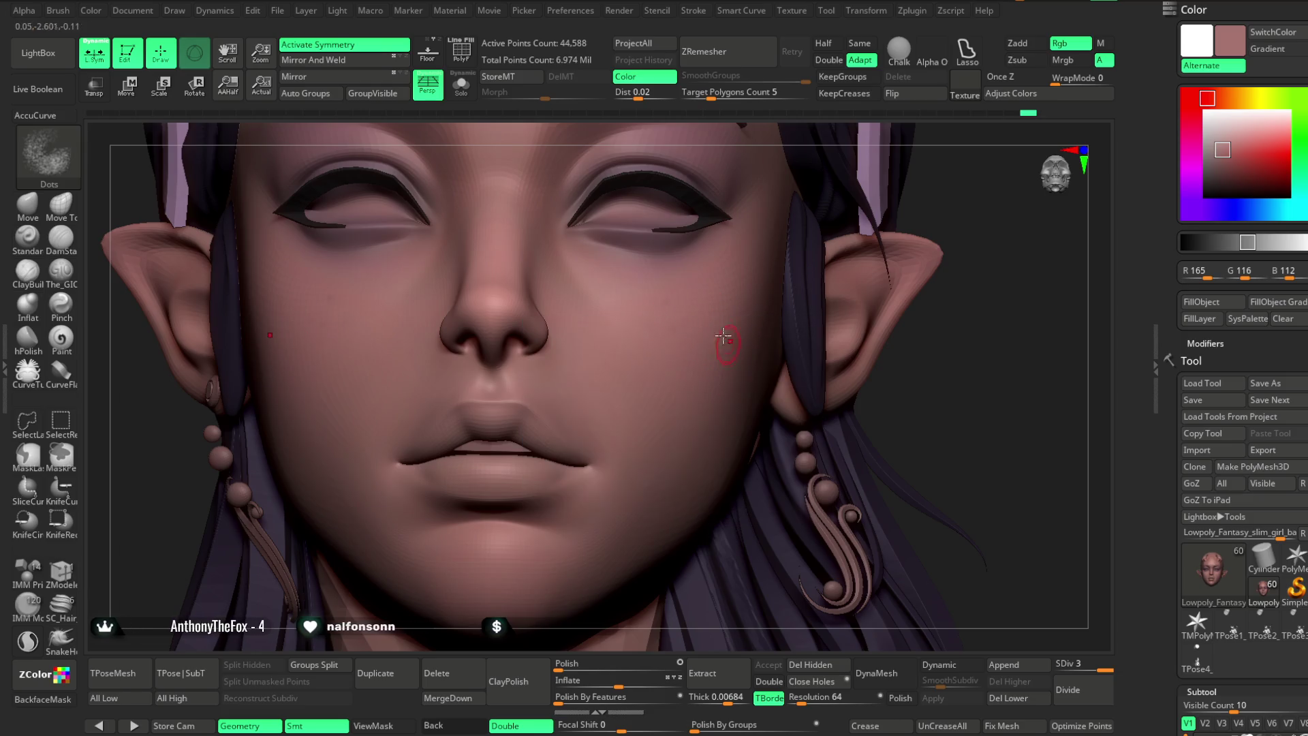
key("d")
mouse_move(986, 433)
left_mouse_down("alt")
mouse_move(984, 344)
mouse_move(913, 272)
mouse_move(650, 351)
left_mouse_up("alt")
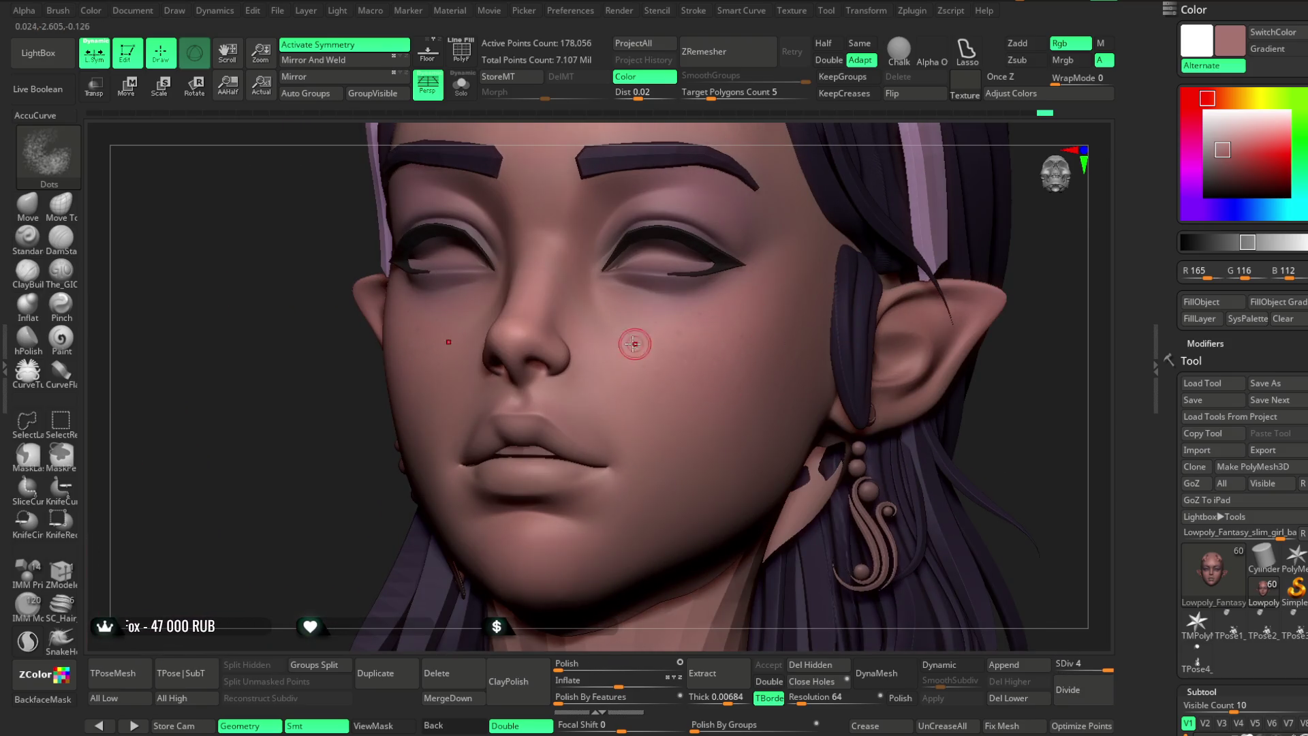
Orbit the head through frontal and three-quarter views, framing horns, hands and ear.
left_click_drag(459, 512, 433, 383)
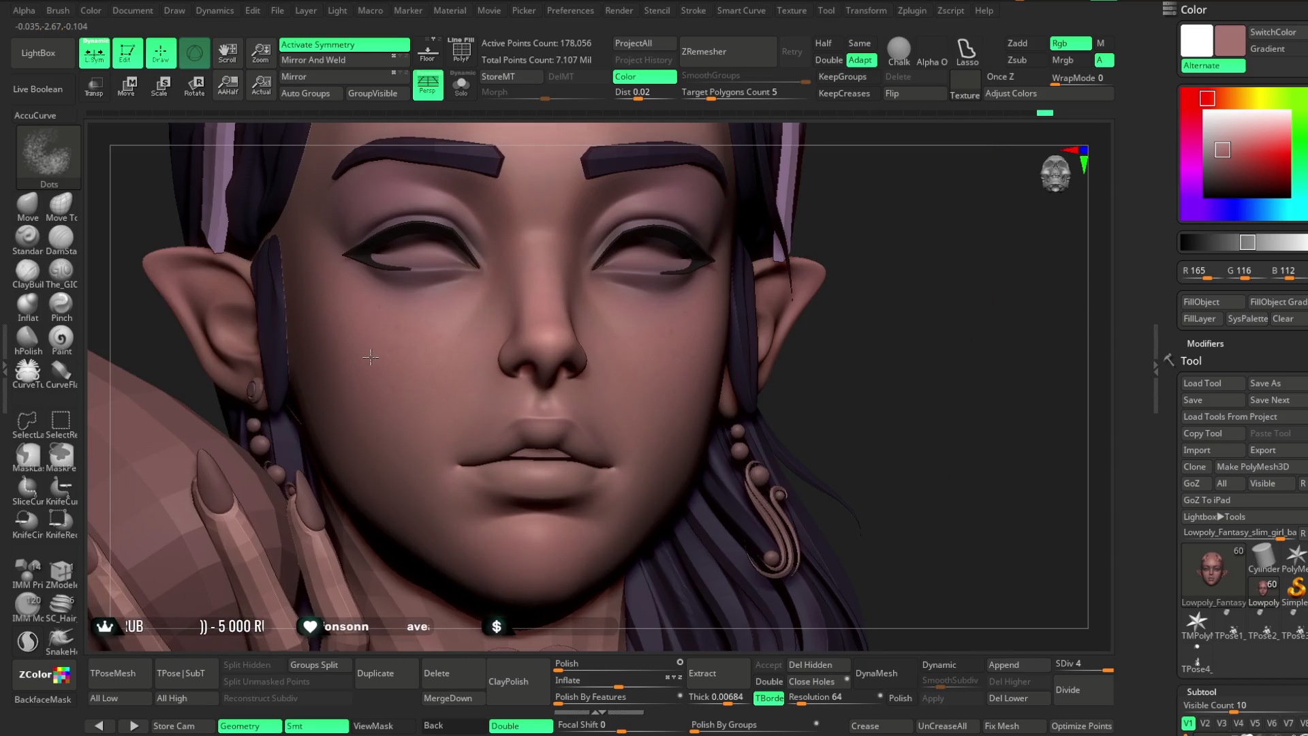
mouse_move(661, 327)
left_mouse_down()
mouse_move(864, 304)
mouse_move(683, 328)
left_mouse_up()
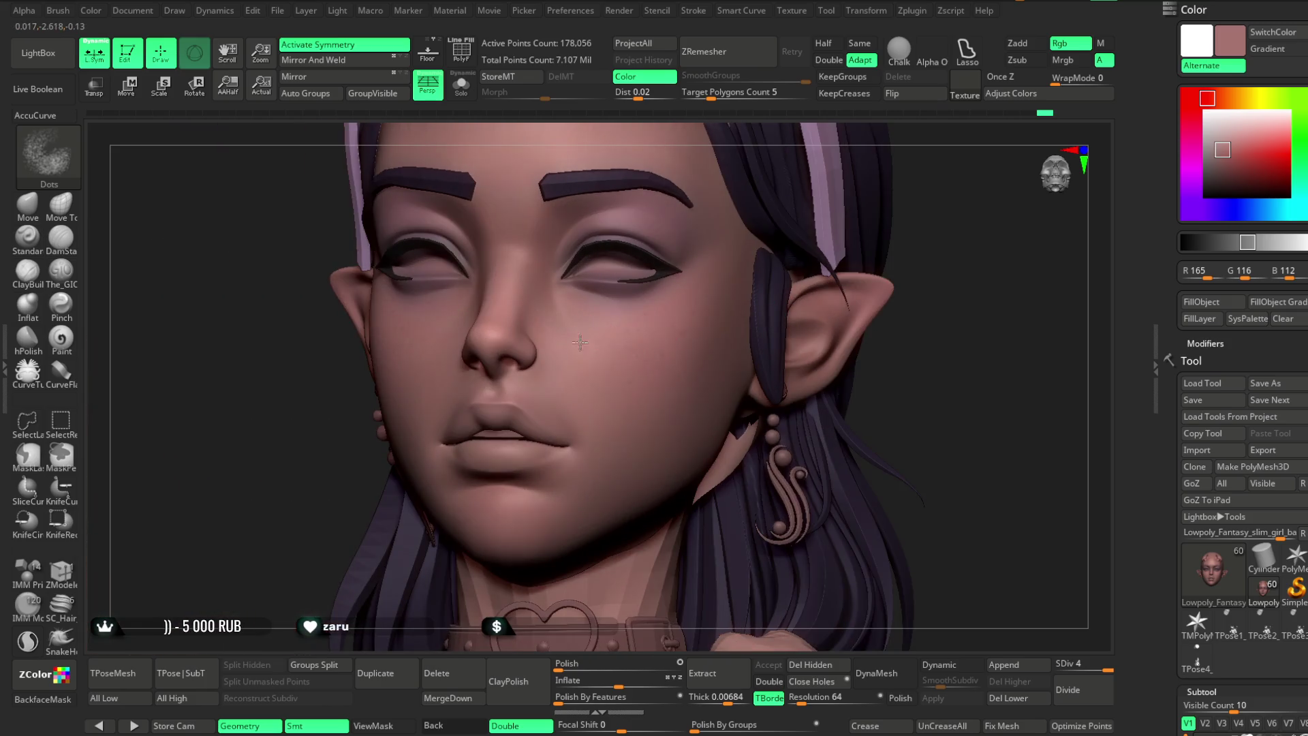
left_click_drag(949, 257, 726, 311)
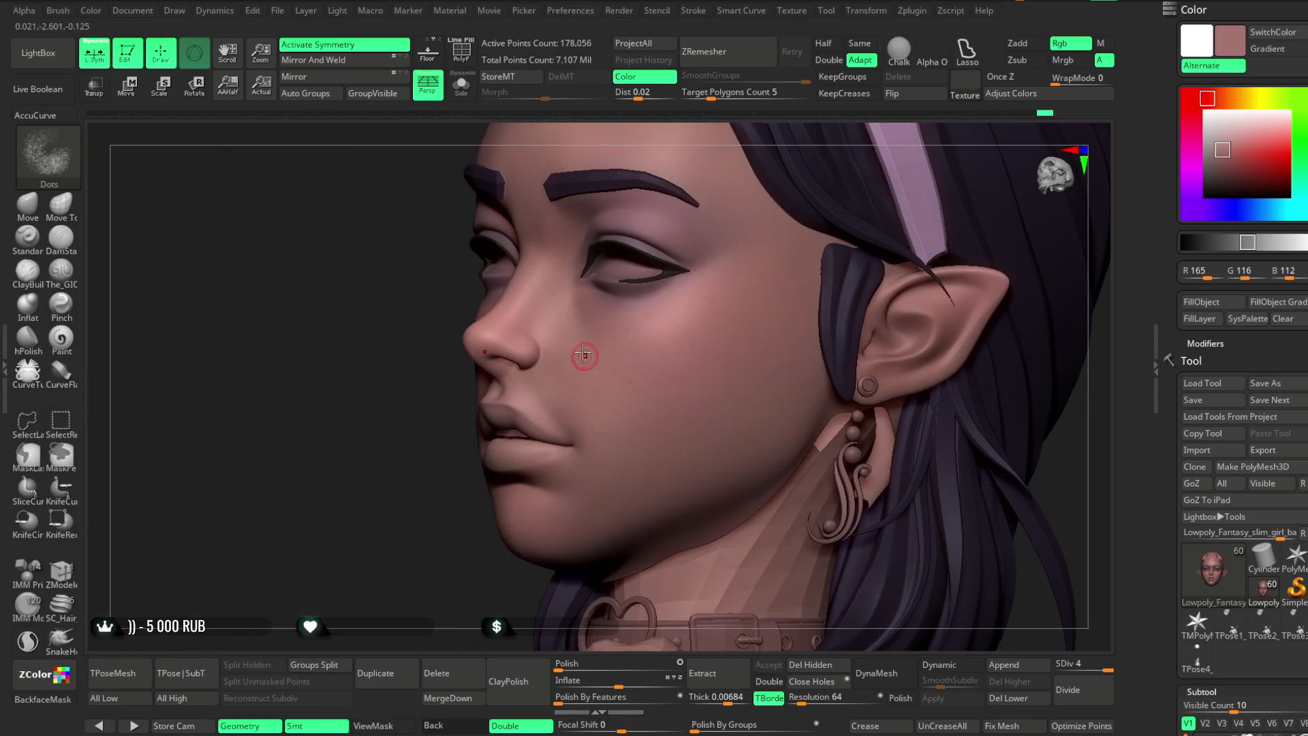
left_click_drag(439, 567, 637, 312)
mouse_move(876, 298)
left_mouse_down()
mouse_move(975, 233)
mouse_move(728, 325)
left_mouse_up()
mouse_move(839, 344)
left_mouse_down()
mouse_move(682, 367)
mouse_move(671, 379)
left_mouse_up()
mouse_move(899, 245)
left_mouse_down()
mouse_move(957, 234)
mouse_move(846, 250)
left_mouse_up()
mouse_move(518, 522)
left_mouse_down()
mouse_move(497, 520)
mouse_move(967, 204)
mouse_move(967, 231)
mouse_move(919, 217)
left_mouse_up()
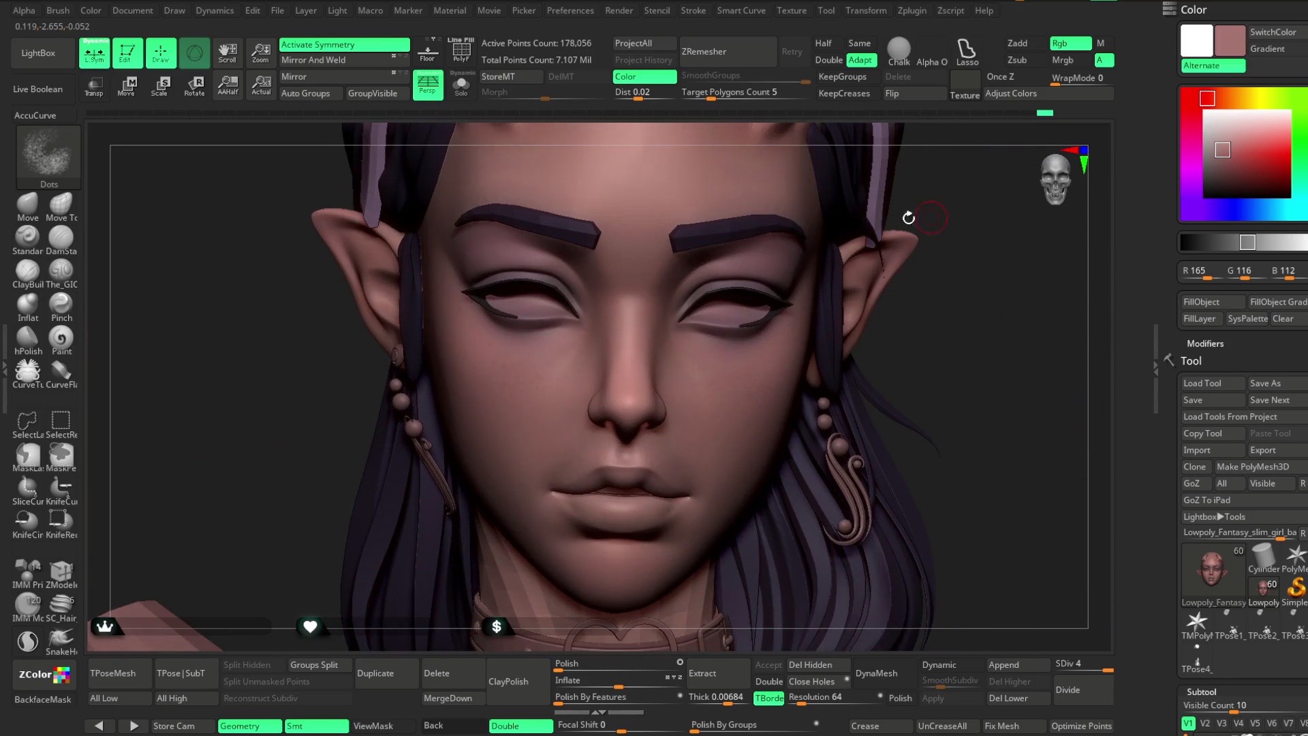
Switch to the Standard brush at focal shift 0, draw size about 2.19, and show the full brush list.
left_click(27, 236)
key("space")
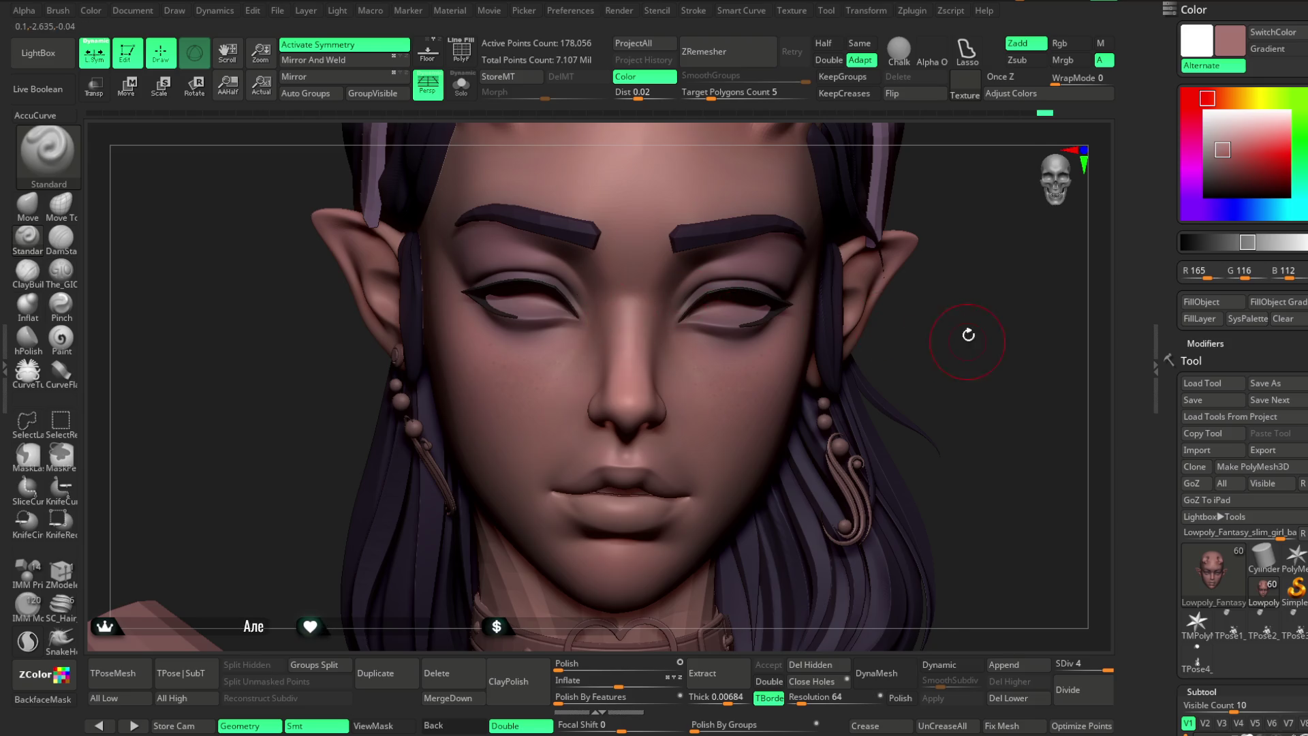
left_click_drag(968, 339, 705, 333)
left_click_drag(1011, 272, 682, 333)
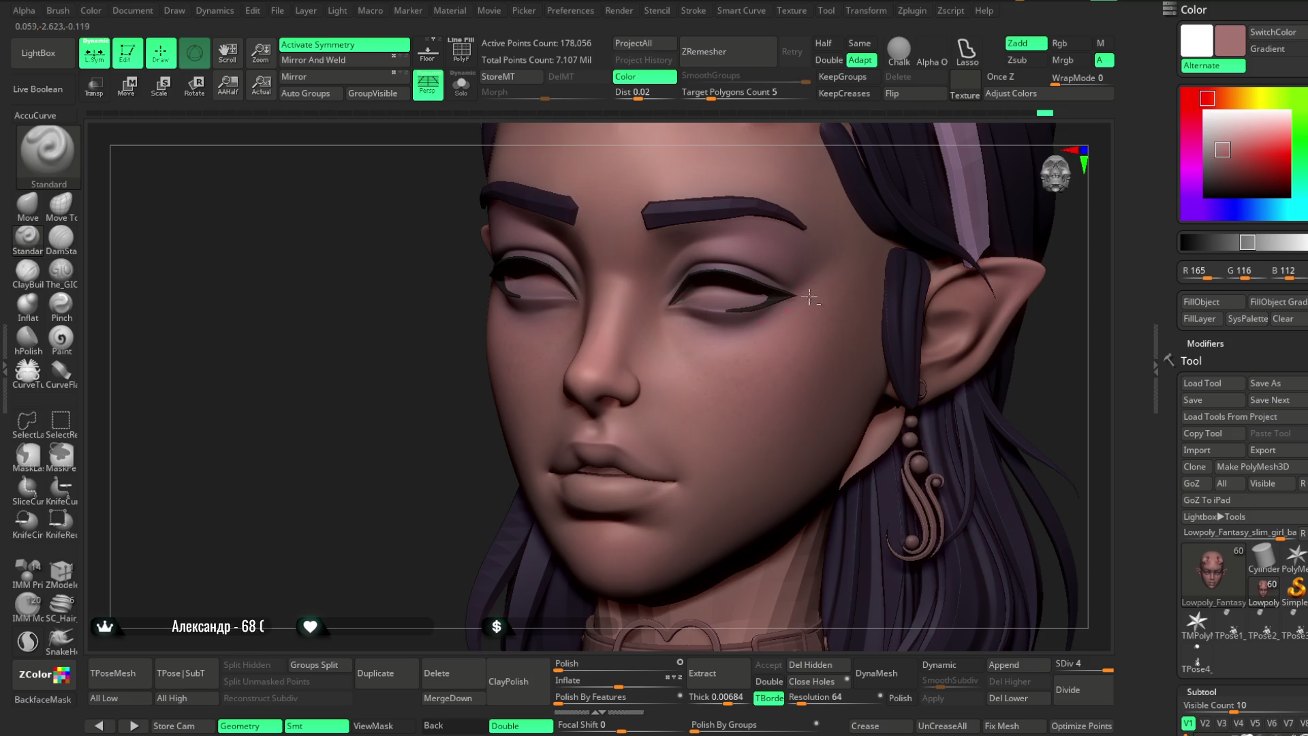
mouse_move(423, 519)
left_mouse_down()
mouse_move(441, 466)
mouse_move(914, 259)
mouse_move(896, 230)
mouse_move(829, 293)
left_mouse_up()
key("space")
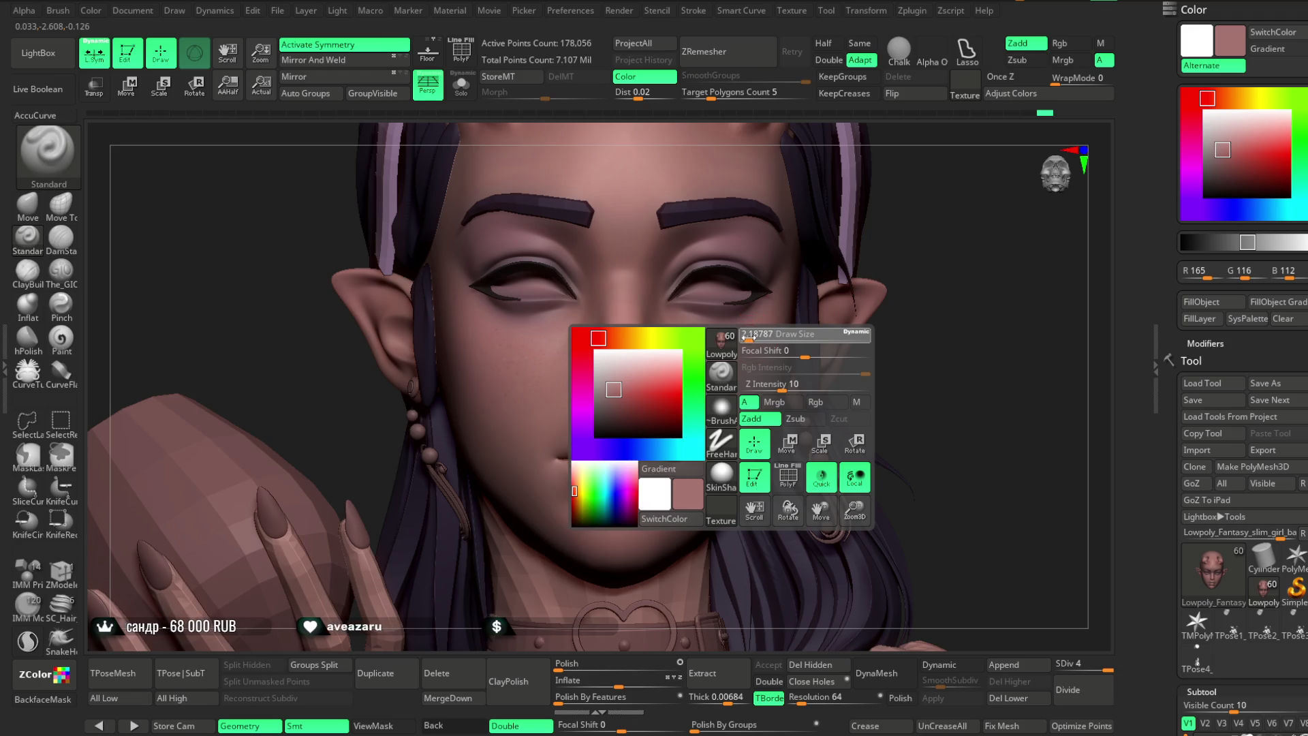
Select the Dots brush, pick a darker reddish skin colour, and set Focal Shift to 31.
key("b")
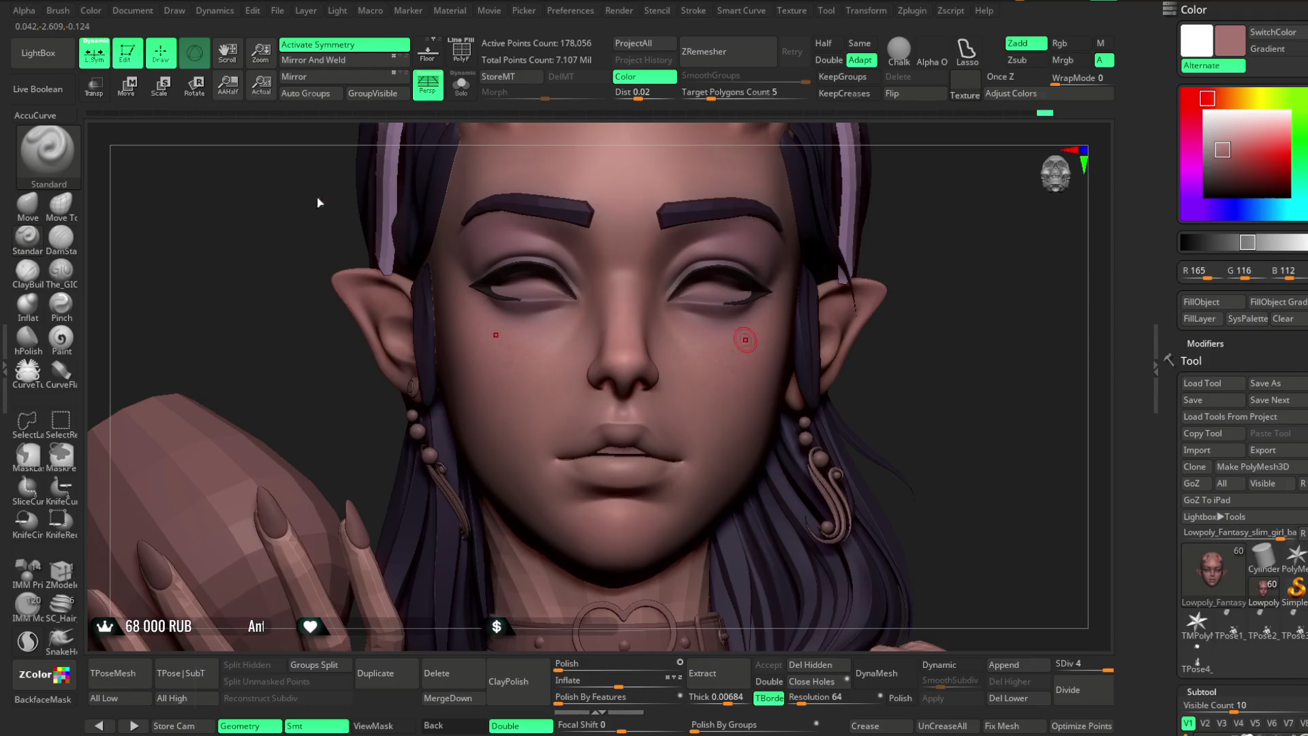
left_click(312, 199)
mouse_move(842, 327)
left_mouse_down()
mouse_move(972, 278)
mouse_move(922, 292)
mouse_move(1028, 315)
mouse_move(1063, 286)
left_mouse_up()
left_click(1224, 159)
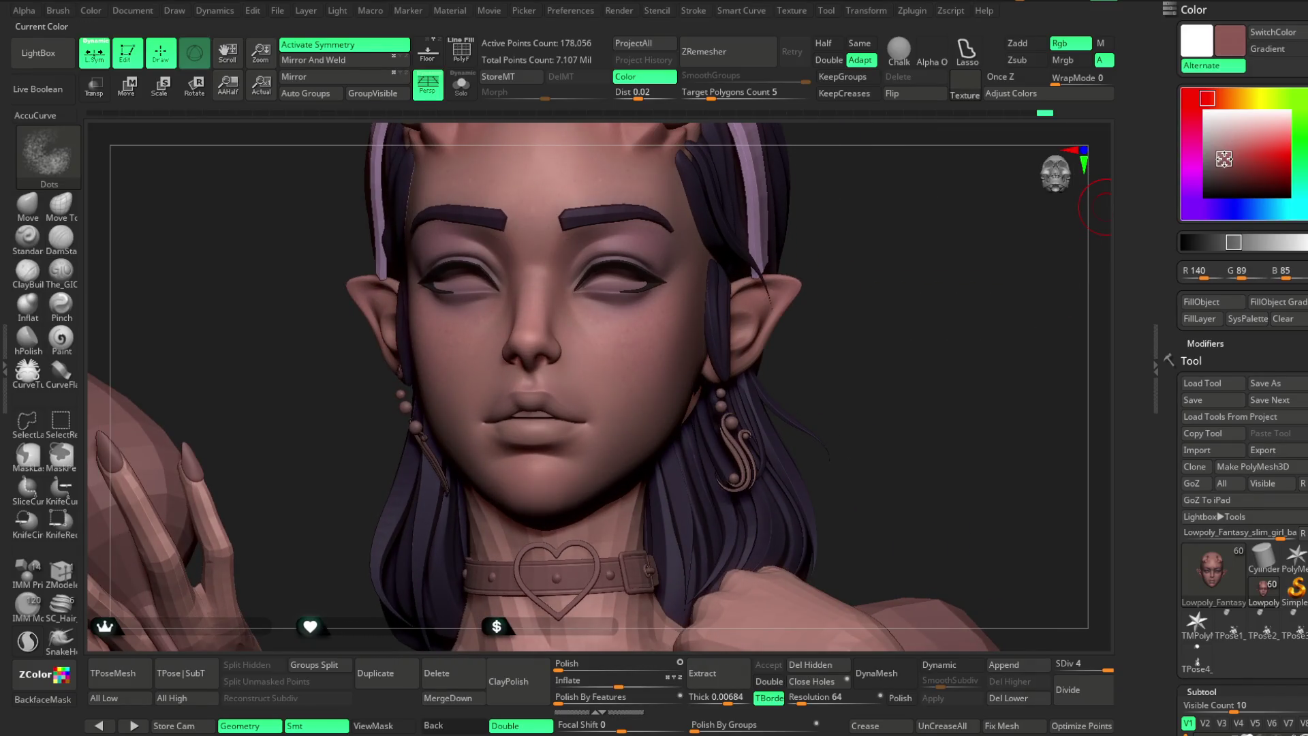
left_click_drag(1224, 154, 1224, 156)
mouse_move(767, 349)
right_mouse_down("ctrl")
mouse_move(856, 311)
mouse_move(677, 359)
right_mouse_up("ctrl")
key("space")
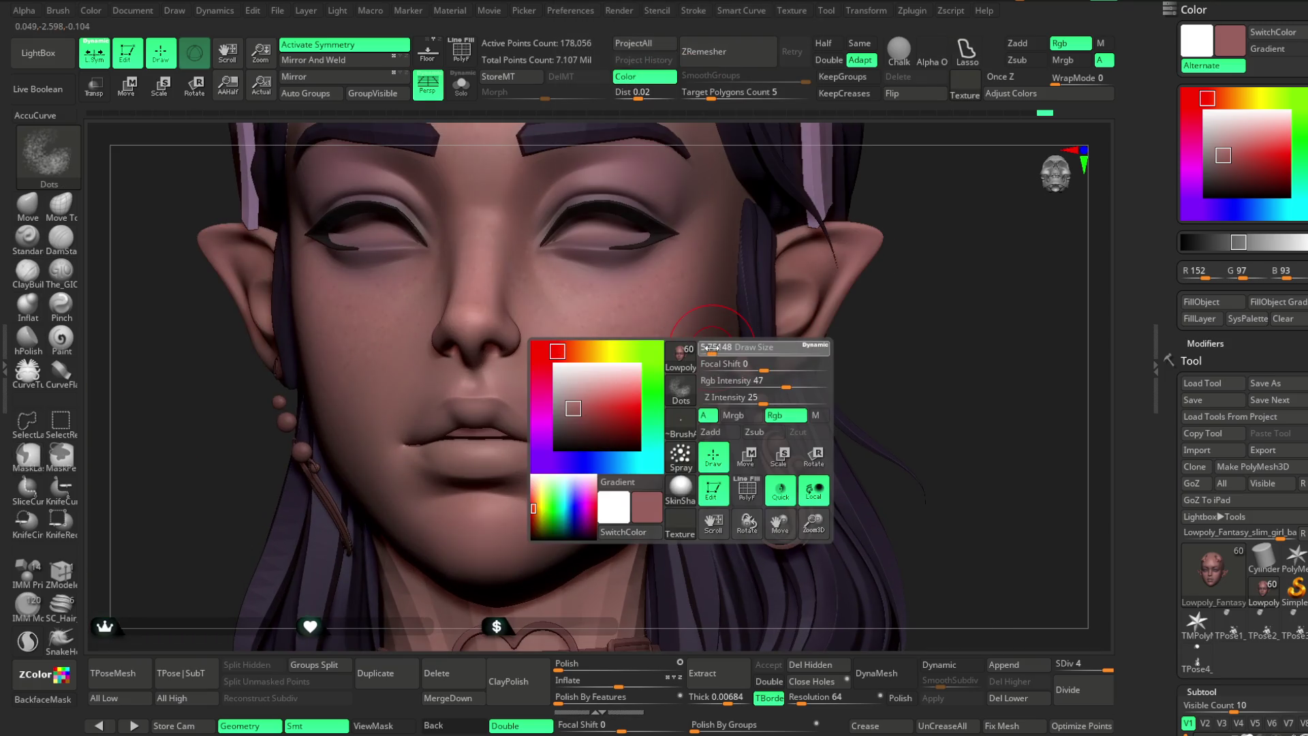
left_click_drag(749, 364, 785, 364)
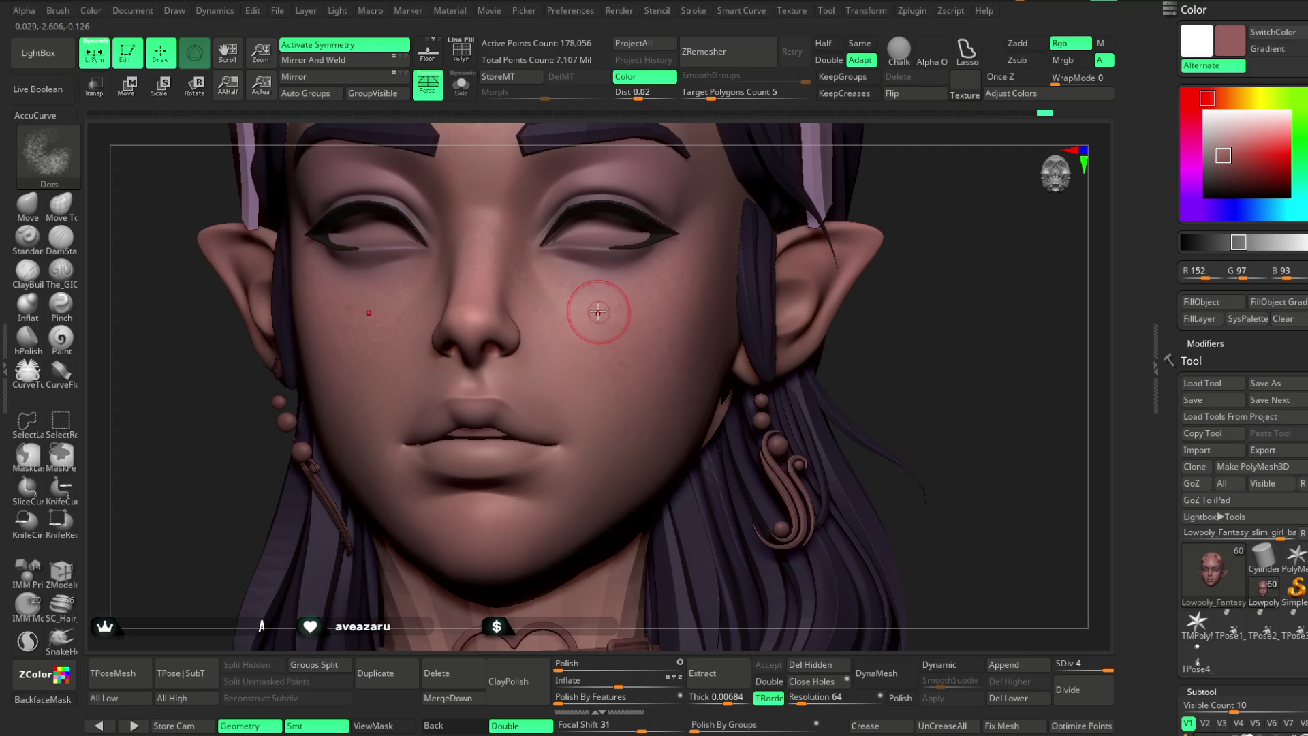
Inspect the horned head from several angles and open the saved brush files in LightBox.
right_click_drag(840, 306, 725, 305)
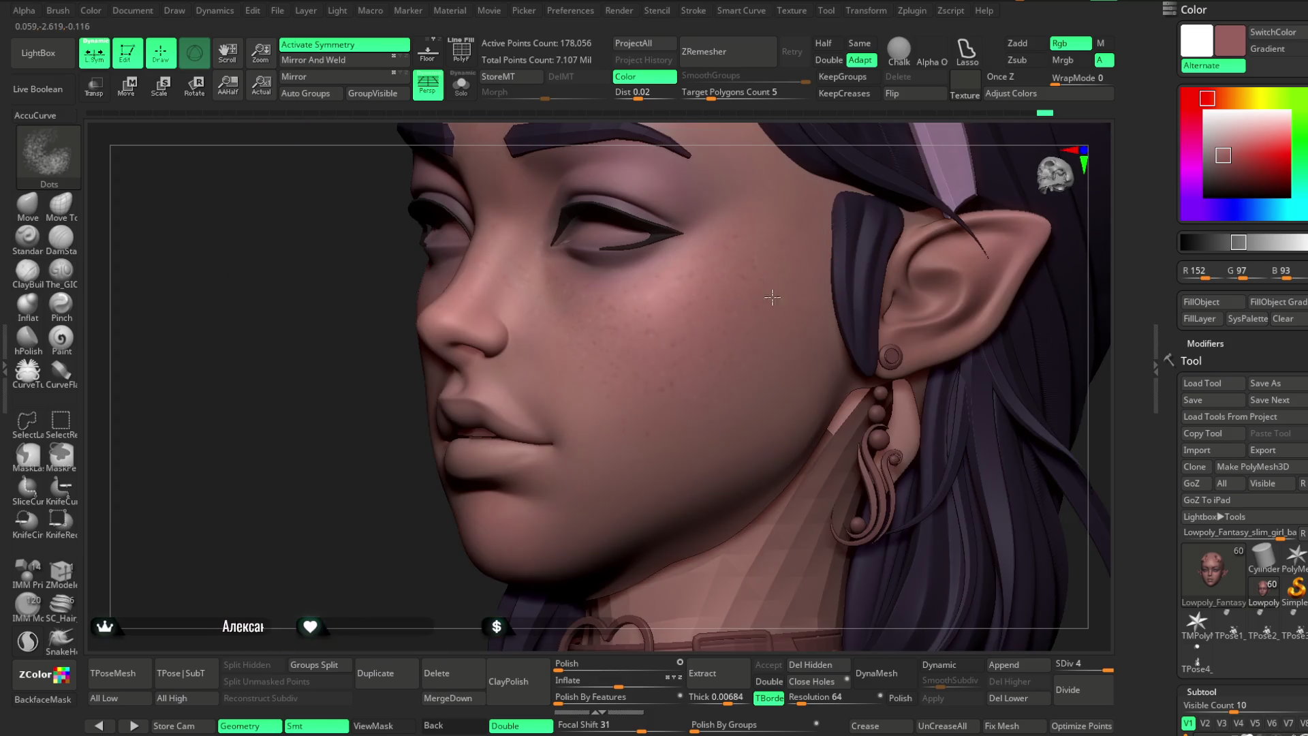
mouse_move(407, 551)
right_mouse_down()
mouse_move(357, 490)
mouse_move(534, 418)
right_mouse_up()
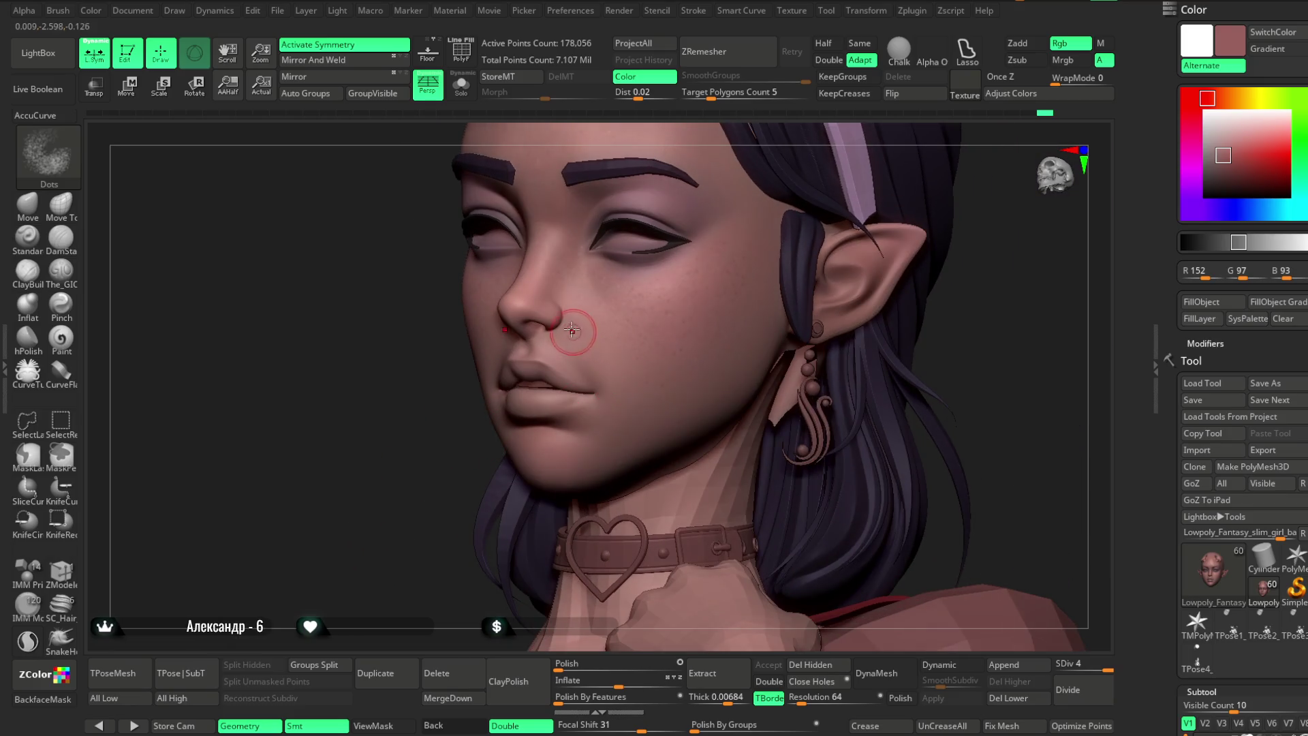
mouse_move(428, 509)
right_mouse_down()
mouse_move(820, 286)
mouse_move(844, 222)
mouse_move(533, 350)
right_mouse_up()
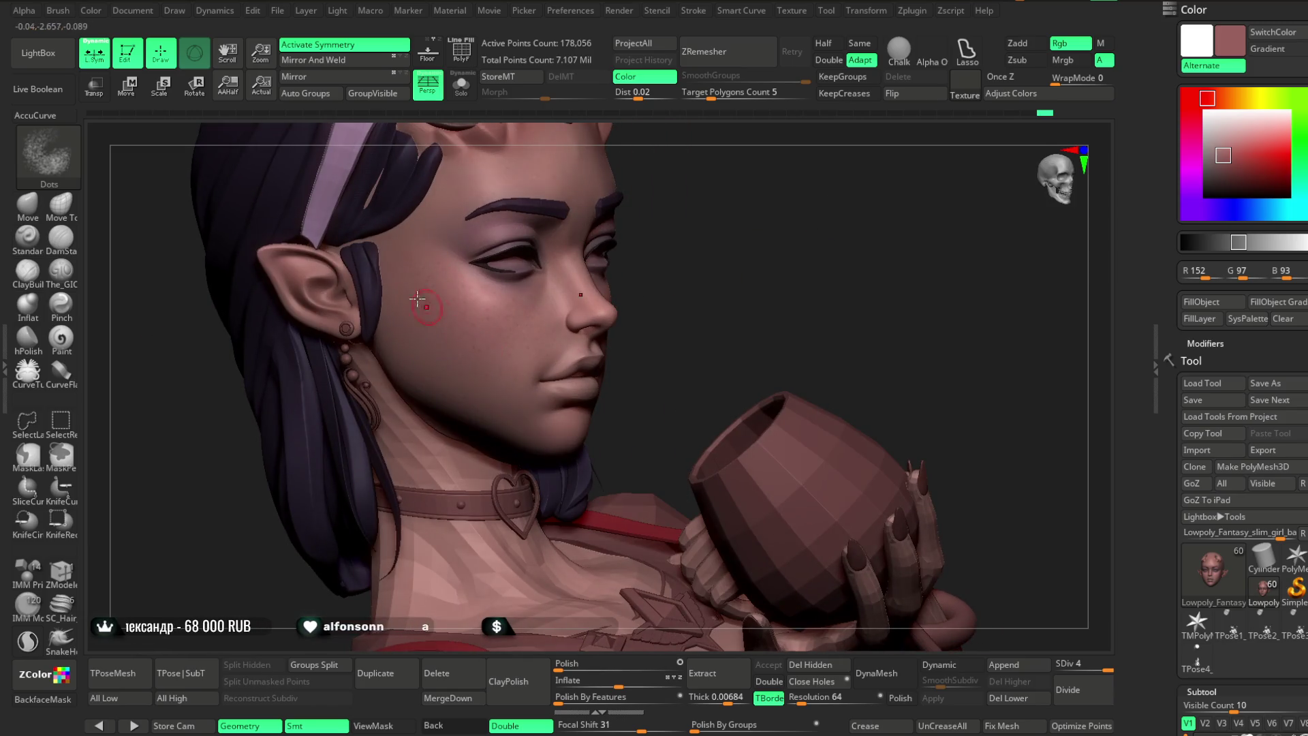
mouse_move(740, 230)
right_mouse_down()
mouse_move(721, 280)
mouse_move(774, 251)
mouse_move(555, 293)
right_mouse_up()
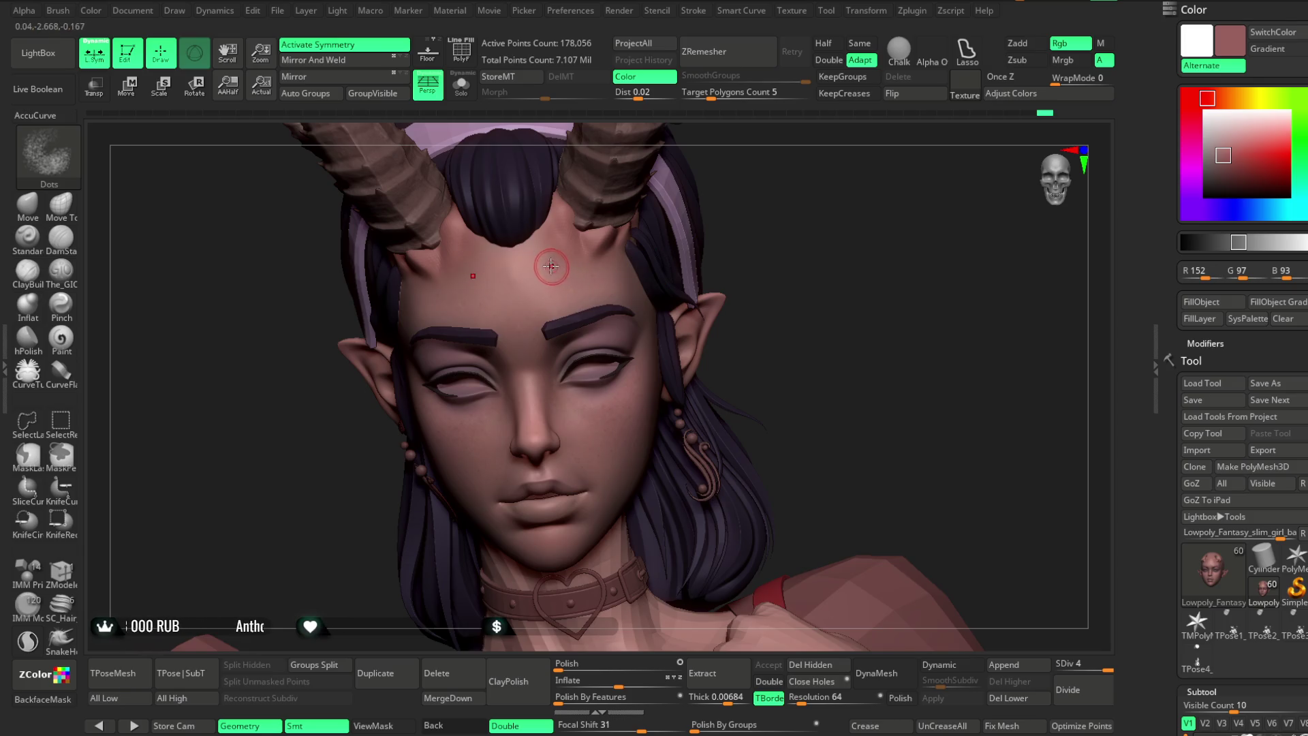
right_click_drag(638, 265, 625, 272)
mouse_move(461, 483)
right_mouse_down()
mouse_move(467, 435)
mouse_move(774, 181)
mouse_move(633, 308)
right_mouse_up()
mouse_move(530, 344)
right_mouse_down()
mouse_move(777, 170)
mouse_move(791, 190)
mouse_move(782, 183)
right_mouse_up()
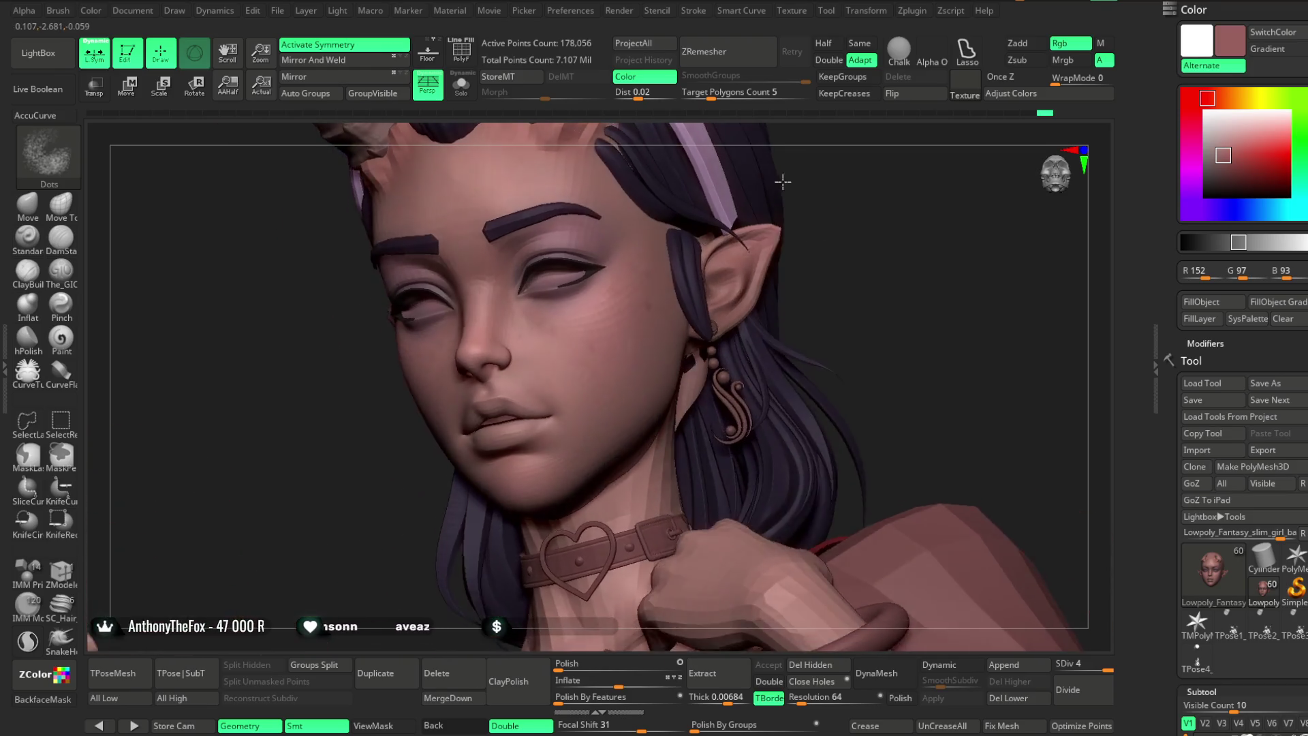
right_click_drag(782, 236, 766, 254)
right_click_drag(565, 487, 683, 332)
mouse_move(457, 548)
right_mouse_down()
mouse_move(779, 182)
mouse_move(810, 377)
mouse_move(523, 287)
right_mouse_up()
mouse_move(677, 288)
right_mouse_down()
mouse_move(782, 204)
mouse_move(788, 239)
mouse_move(811, 242)
mouse_move(654, 342)
right_mouse_up()
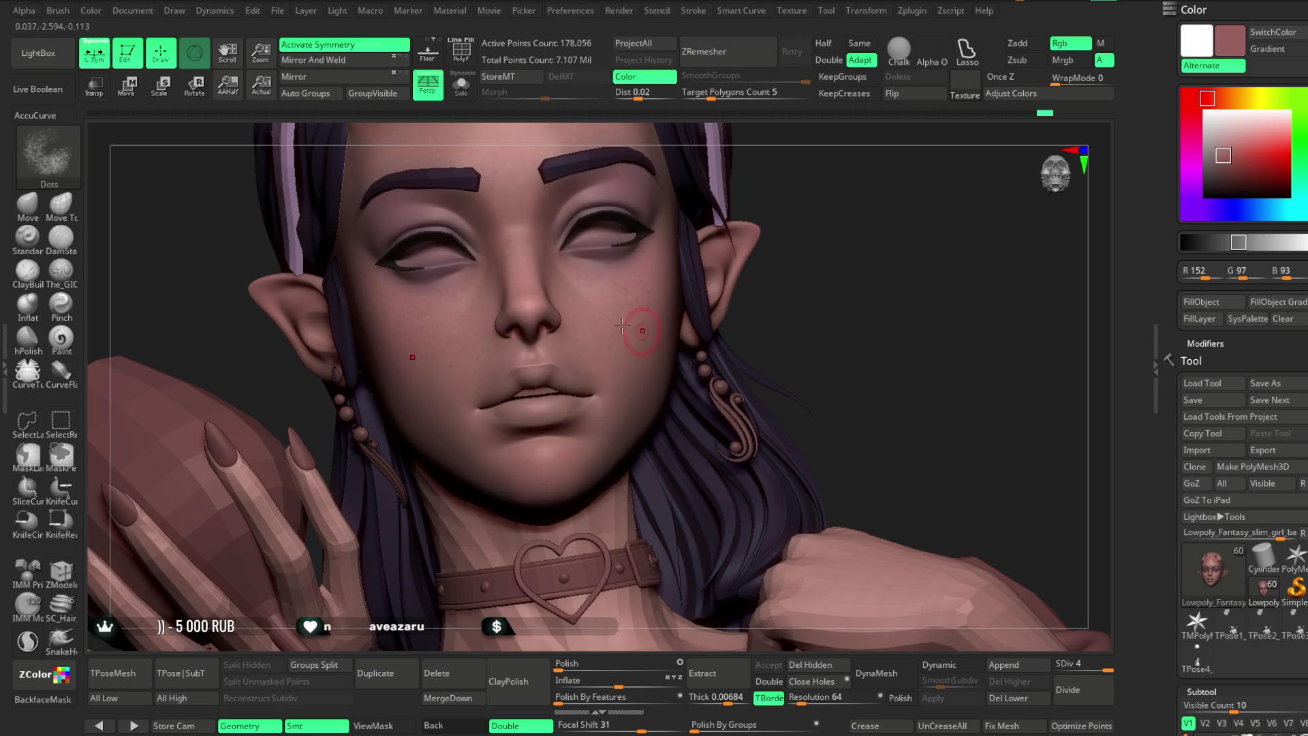
left_click(38, 53)
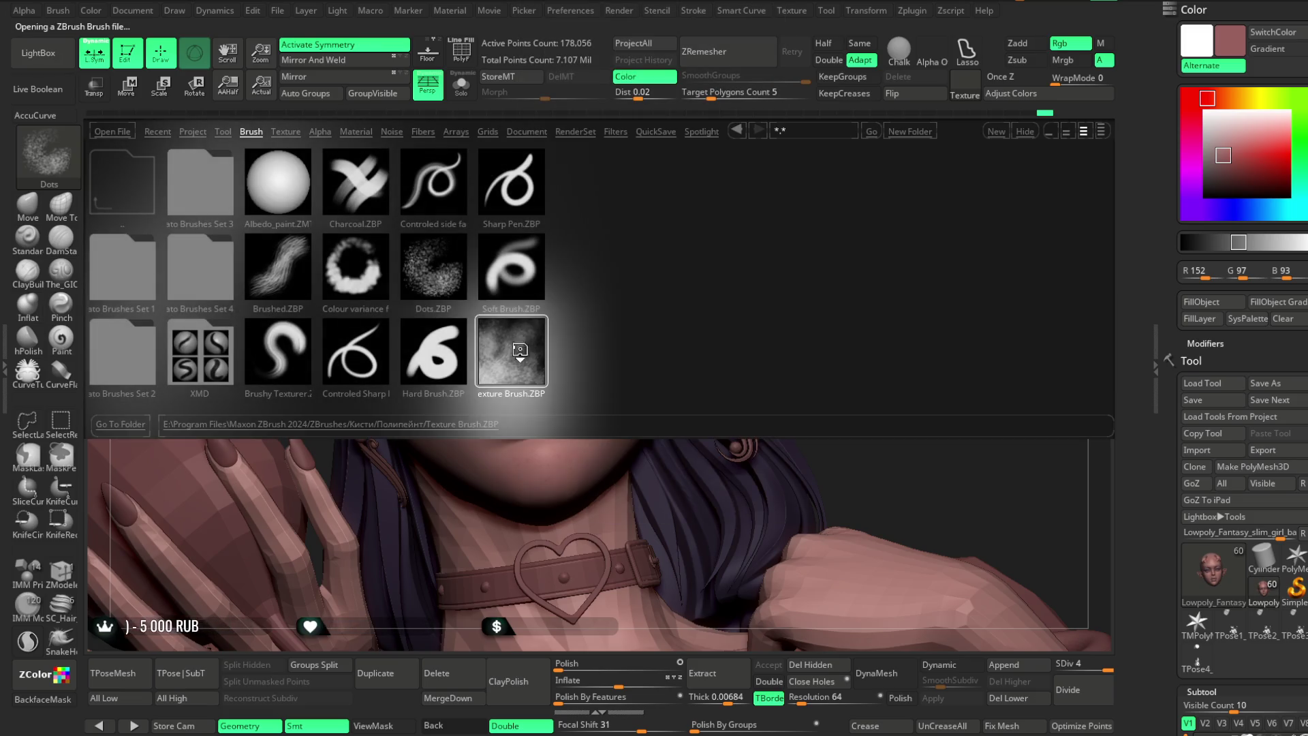
Load Texture Brush.ZBP and lower its Rgb Intensity to 82.
double_click(519, 353)
key("space")
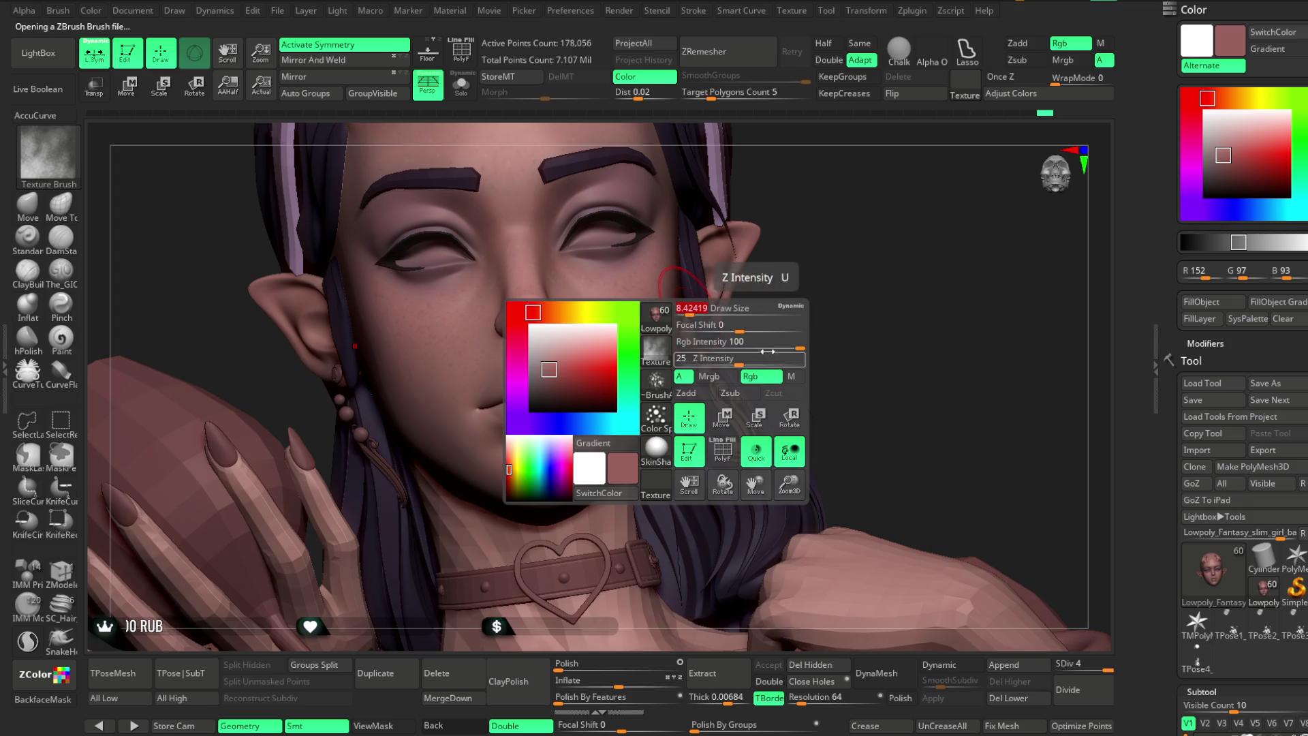
left_click_drag(798, 342, 786, 342)
Orbit to a frontal face view and pick a lighter pink skin colour, R199 G139 B139.
left_click_drag(917, 271, 1226, 143)
left_click_drag(990, 315, 619, 350)
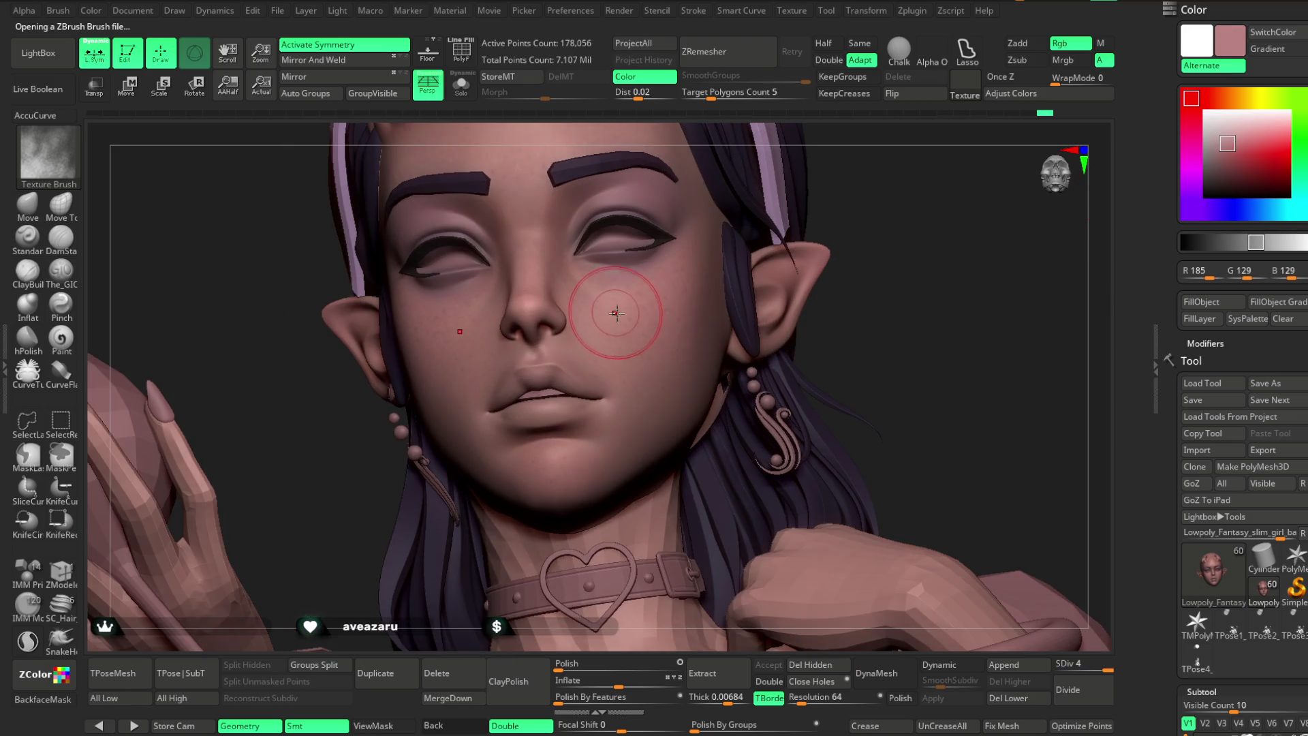
key("ctrl")
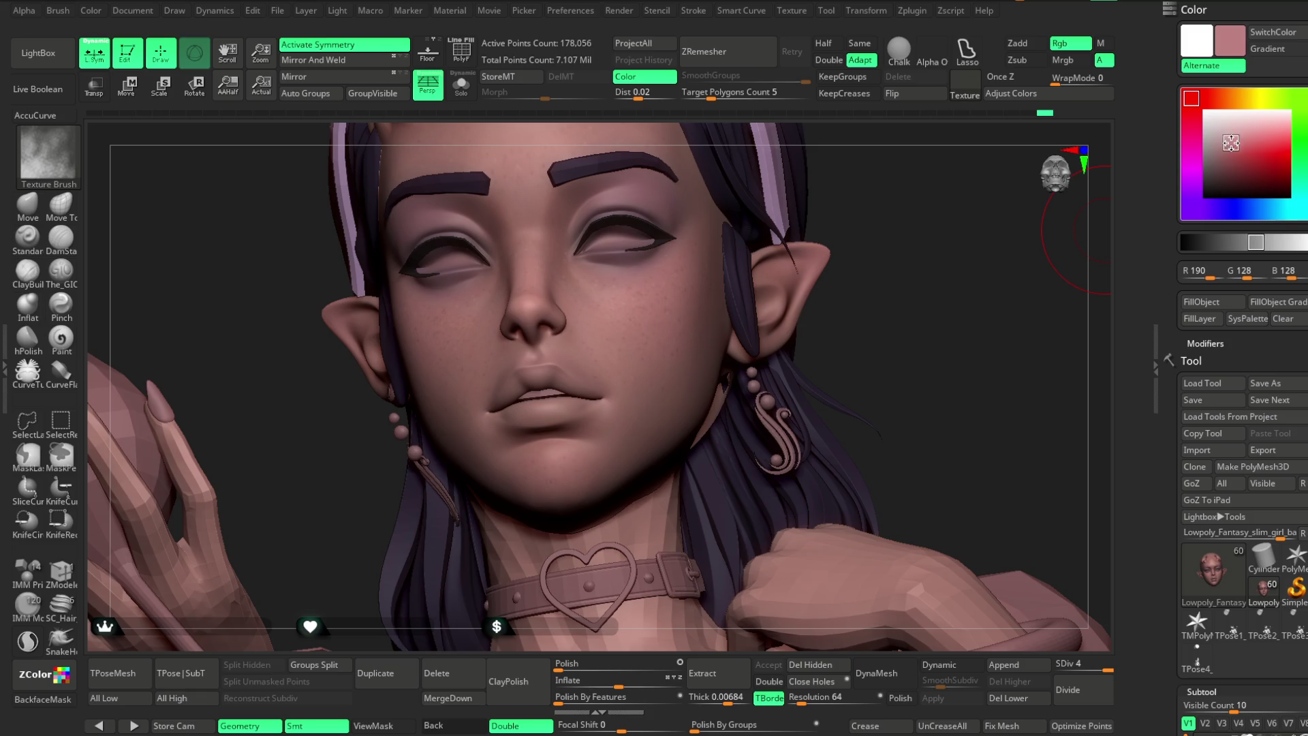
right_click(879, 300)
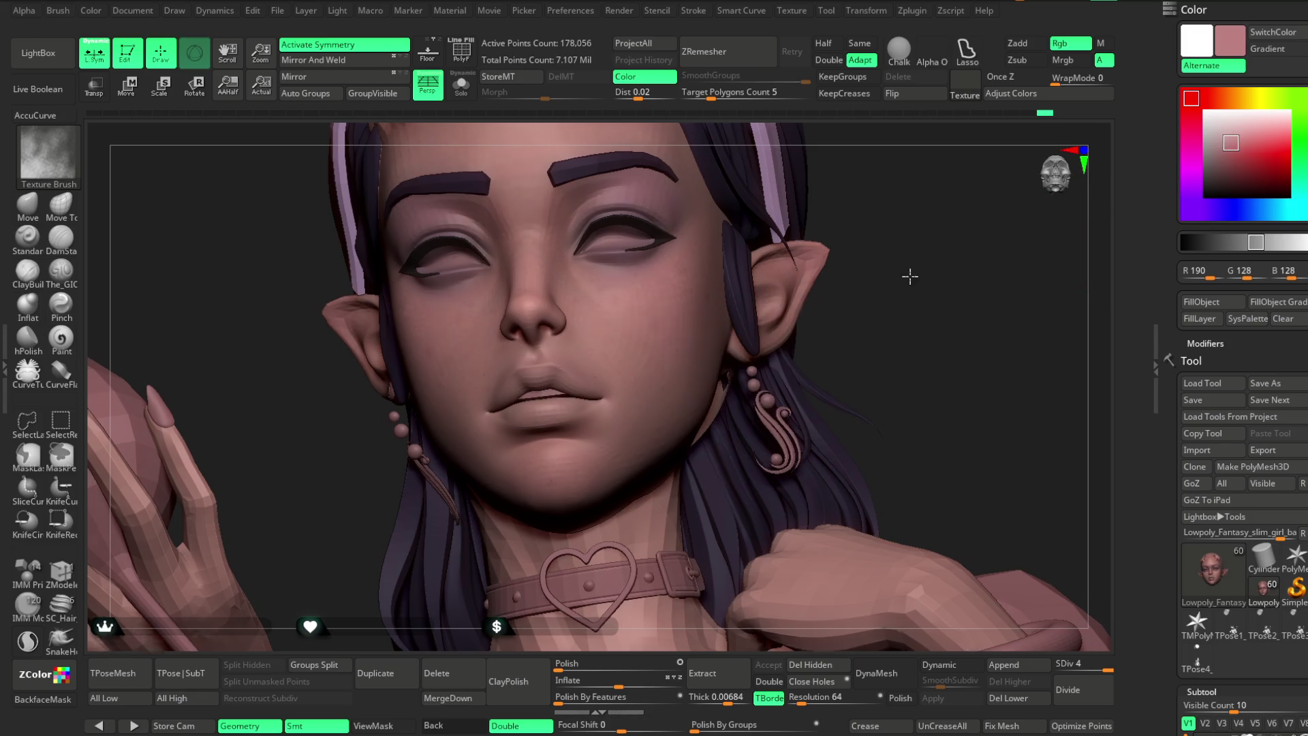
left_click_drag(912, 273, 658, 319)
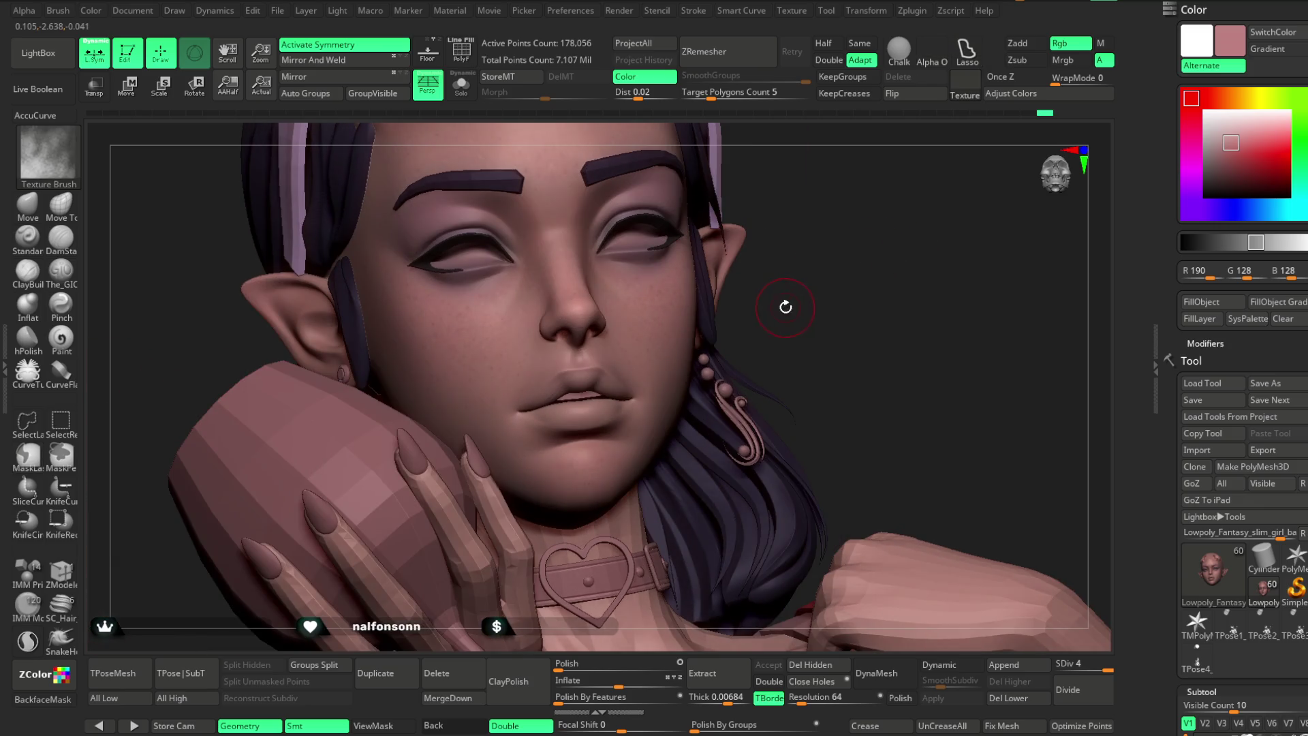
right_click(789, 300)
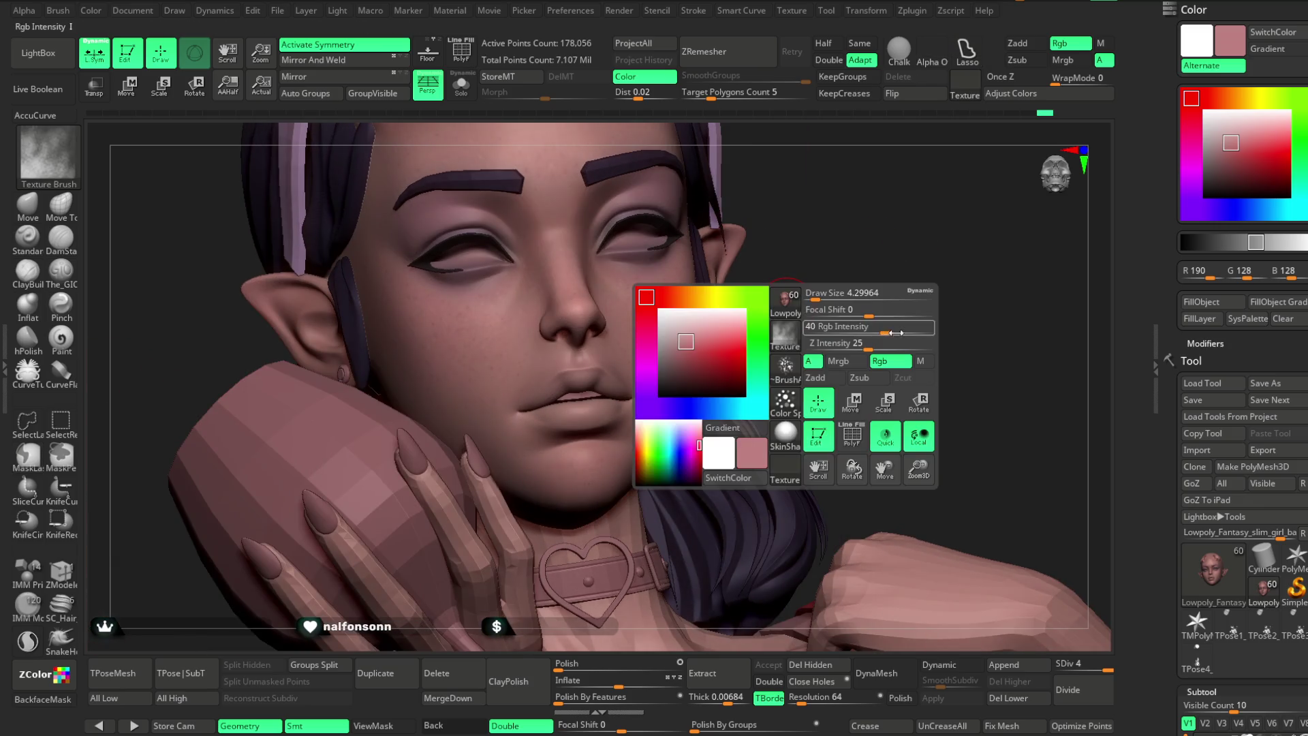
right_click(819, 288)
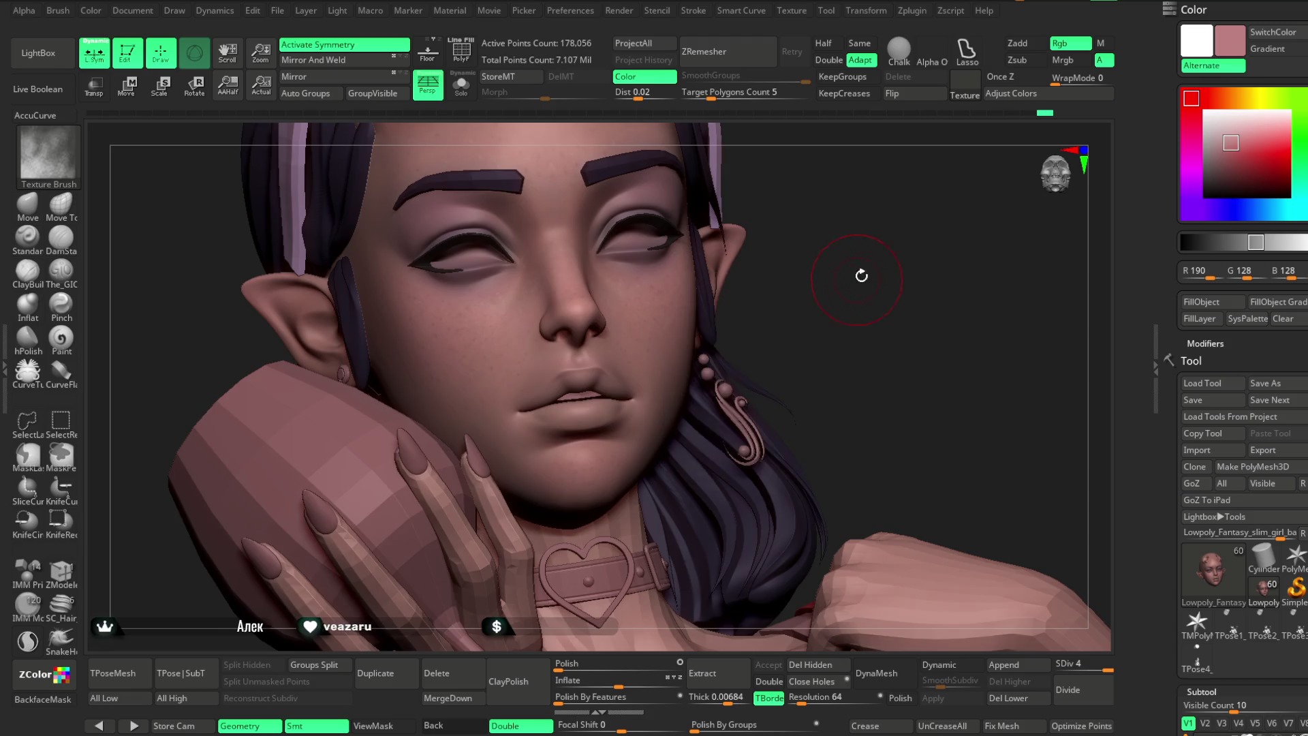
left_click_drag(855, 282, 654, 313)
left_click_drag(891, 235, 704, 289)
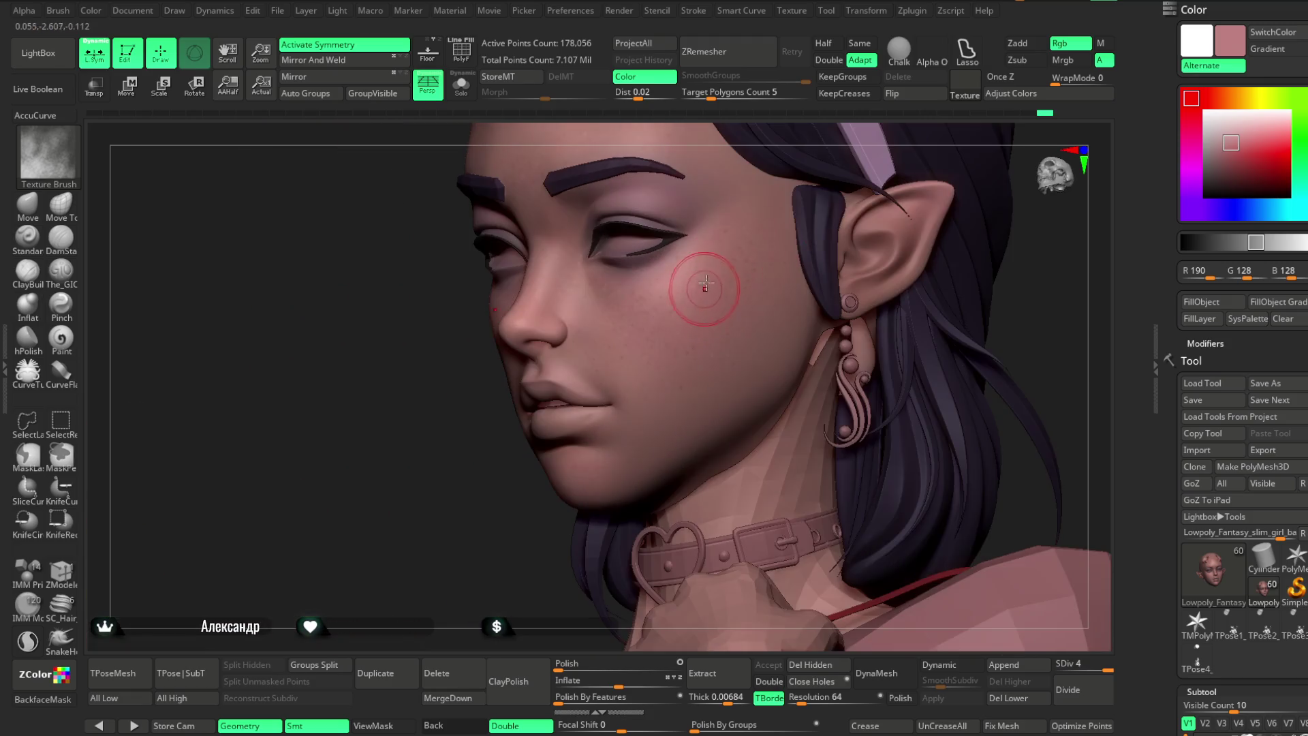
mouse_move(527, 523)
left_mouse_down()
mouse_move(517, 534)
mouse_move(709, 431)
left_mouse_up()
mouse_move(509, 576)
left_mouse_down()
mouse_move(503, 537)
mouse_move(677, 417)
left_mouse_up()
key("ctrl")
mouse_move(850, 248)
left_mouse_down()
mouse_move(856, 227)
mouse_move(900, 217)
left_mouse_up()
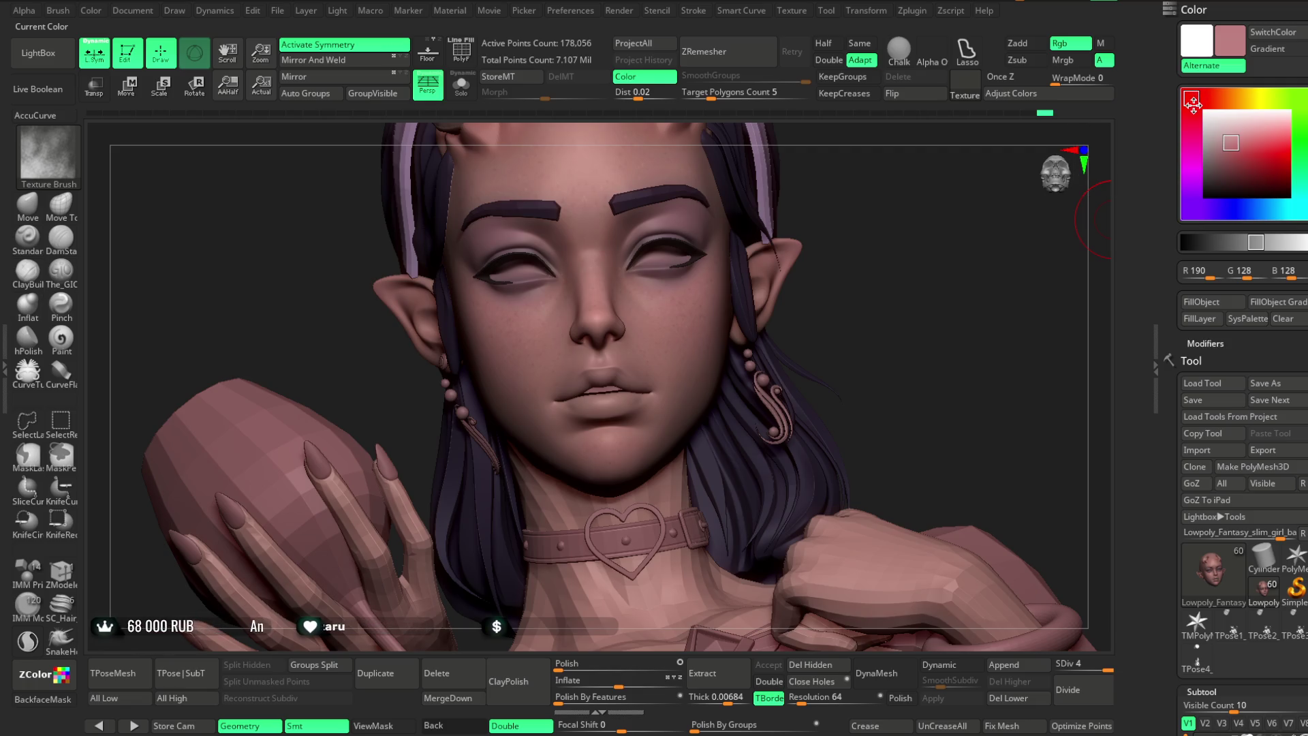
left_click(1233, 140)
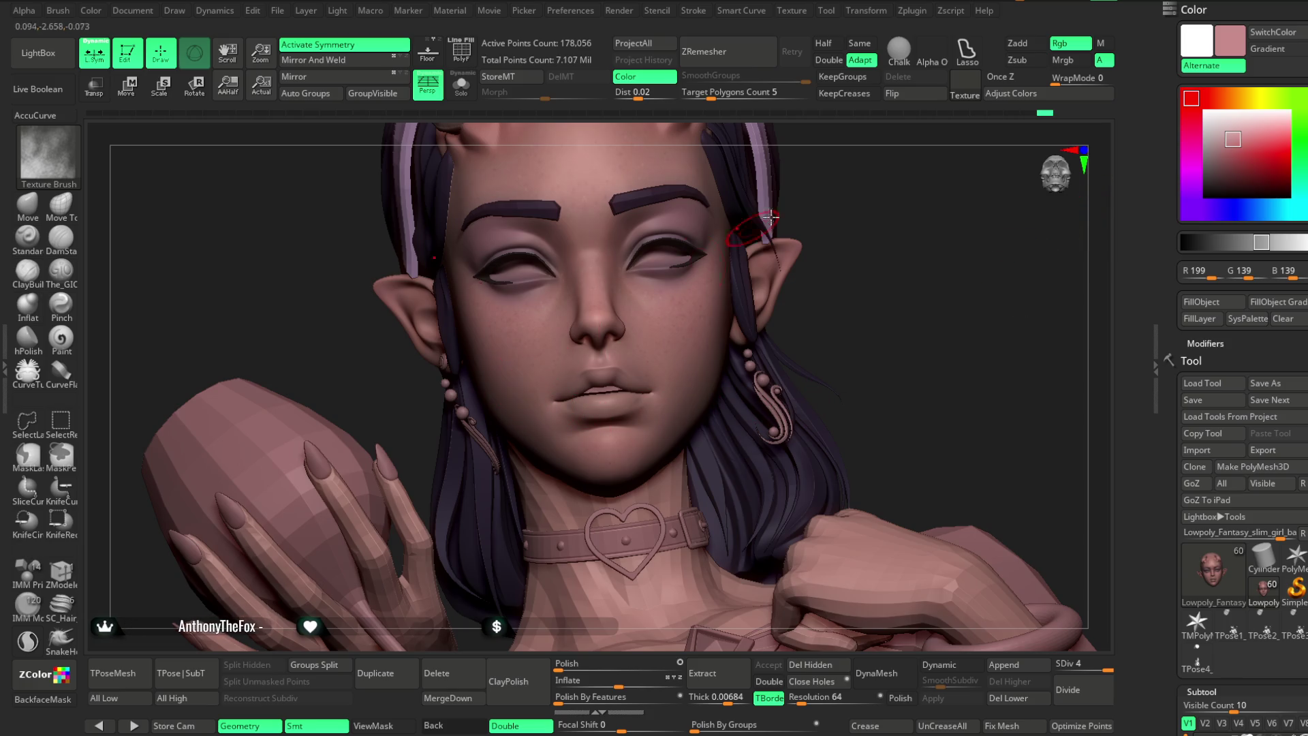
Review the head and horns, then set the paint colour to muted pink R179 G123 B123.
left_click_drag(836, 166, 790, 201)
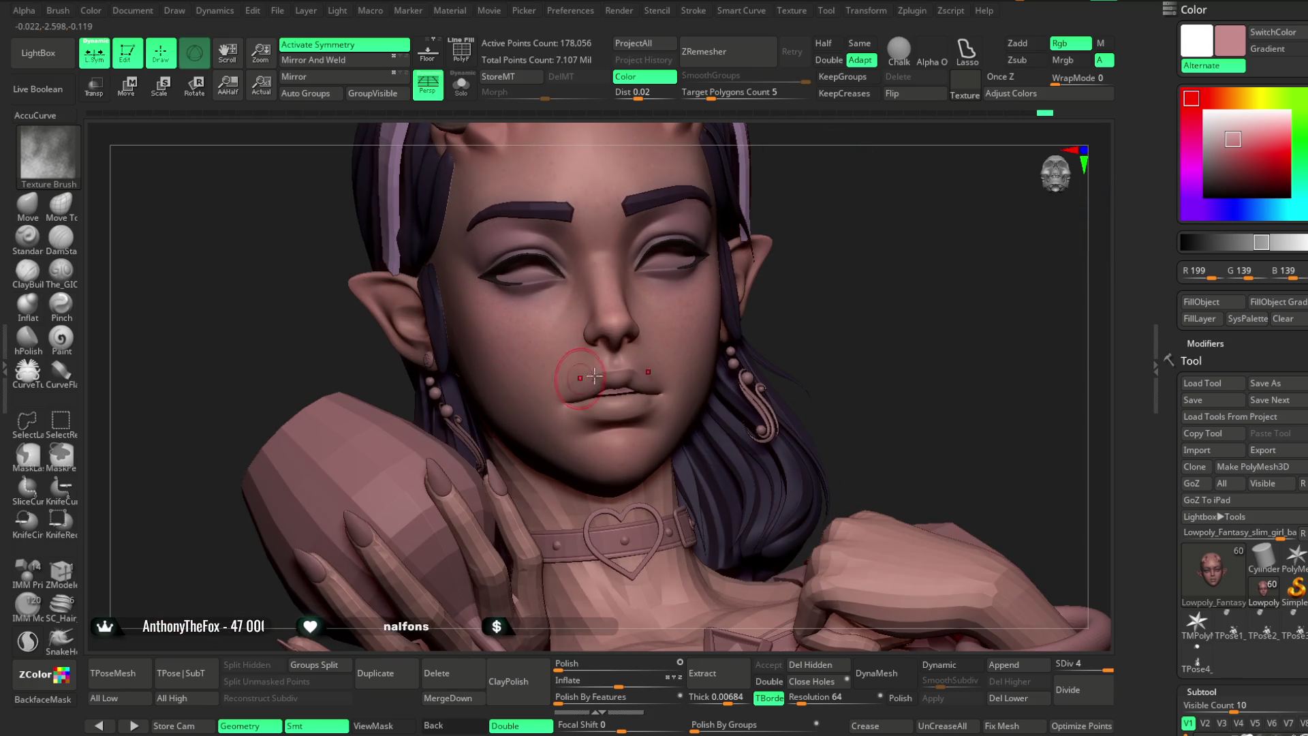
right_click_drag(581, 378, 715, 320)
left_click_drag(885, 202, 745, 277)
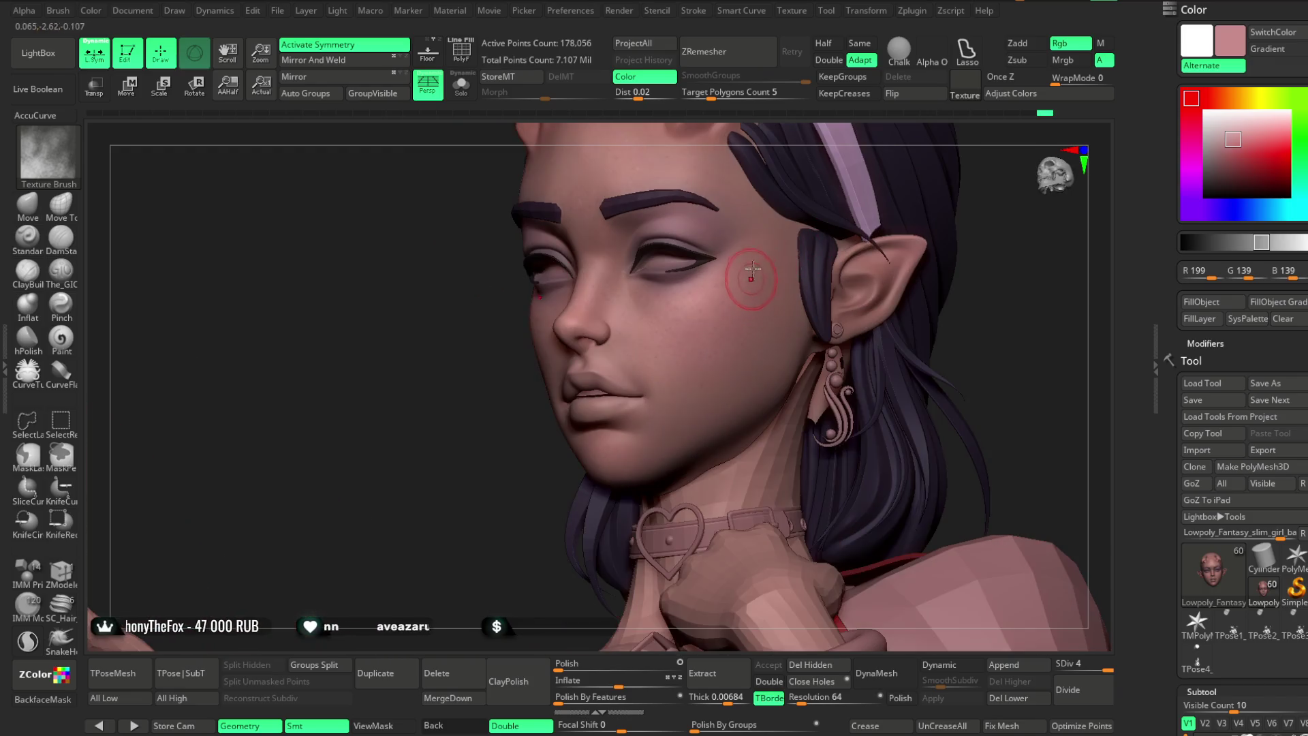
mouse_move(622, 476)
right_mouse_down()
mouse_move(505, 511)
mouse_move(703, 366)
right_mouse_up()
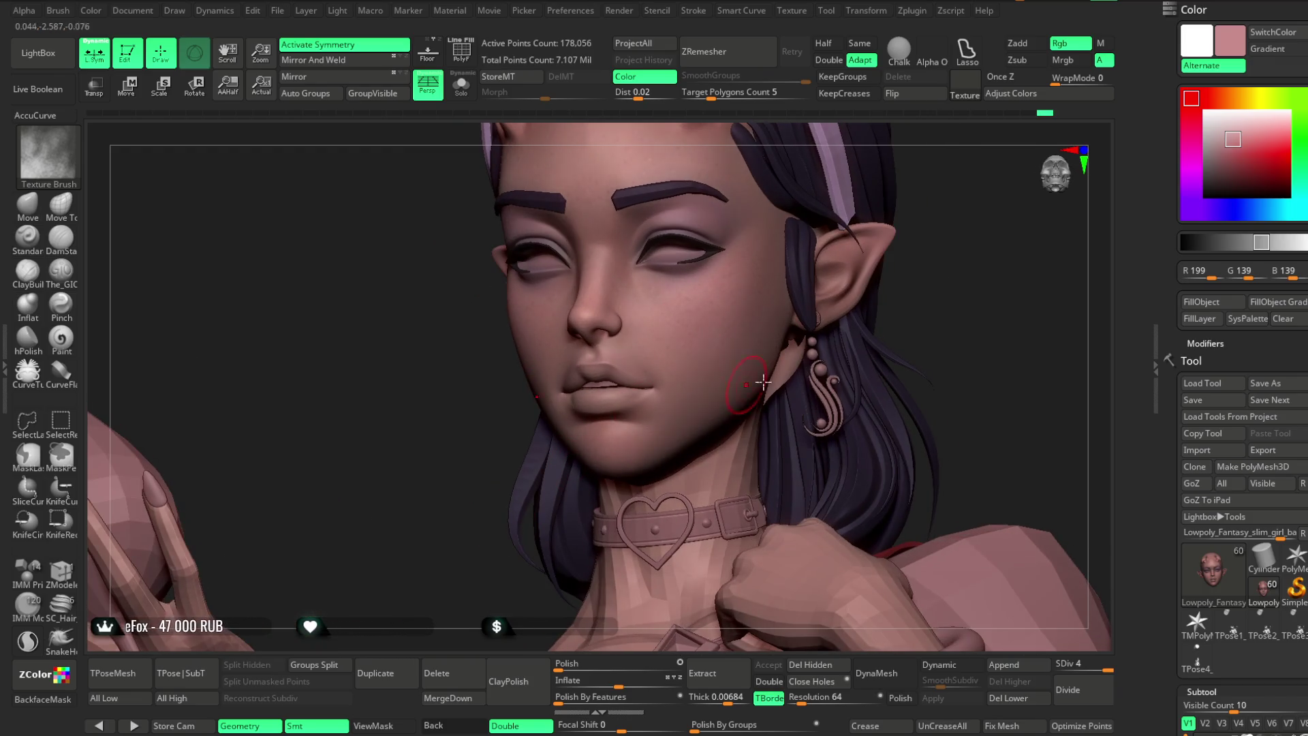
mouse_move(940, 225)
right_mouse_down()
mouse_move(932, 193)
mouse_move(670, 280)
right_mouse_up()
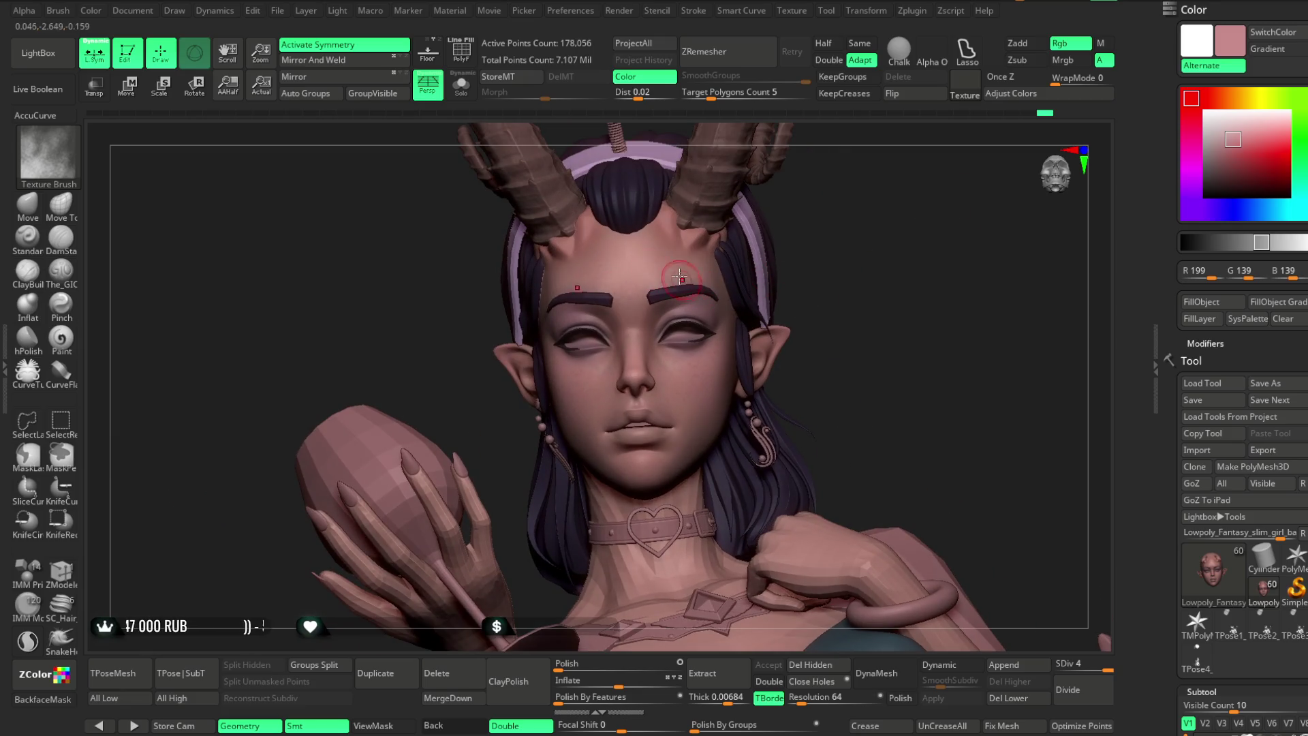
left_click_drag(819, 213, 584, 311)
mouse_move(751, 245)
left_mouse_down()
mouse_move(815, 295)
mouse_move(797, 263)
mouse_move(668, 371)
mouse_move(784, 256)
mouse_move(734, 234)
mouse_move(615, 334)
left_mouse_up()
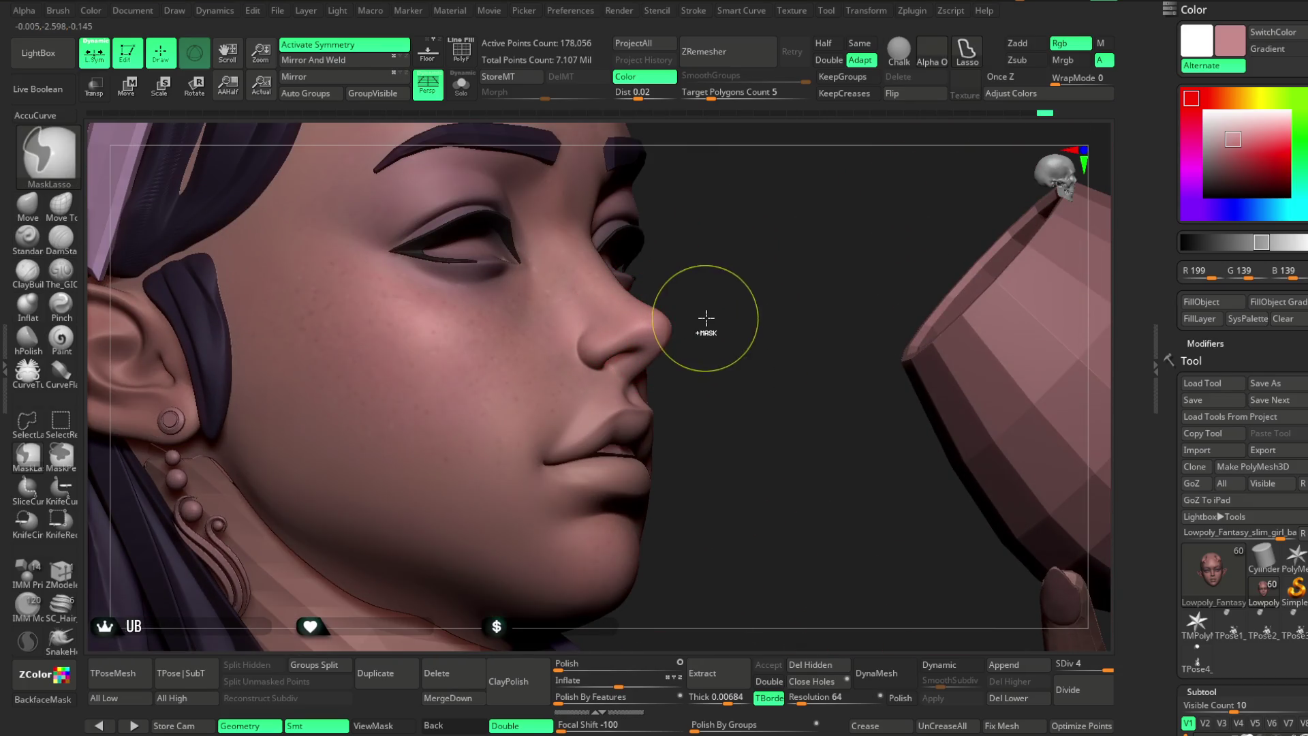
left_click_drag(716, 299, 728, 311)
left_click_drag(727, 305, 765, 271)
left_click(1230, 140)
left_click_drag(1231, 140, 1226, 145)
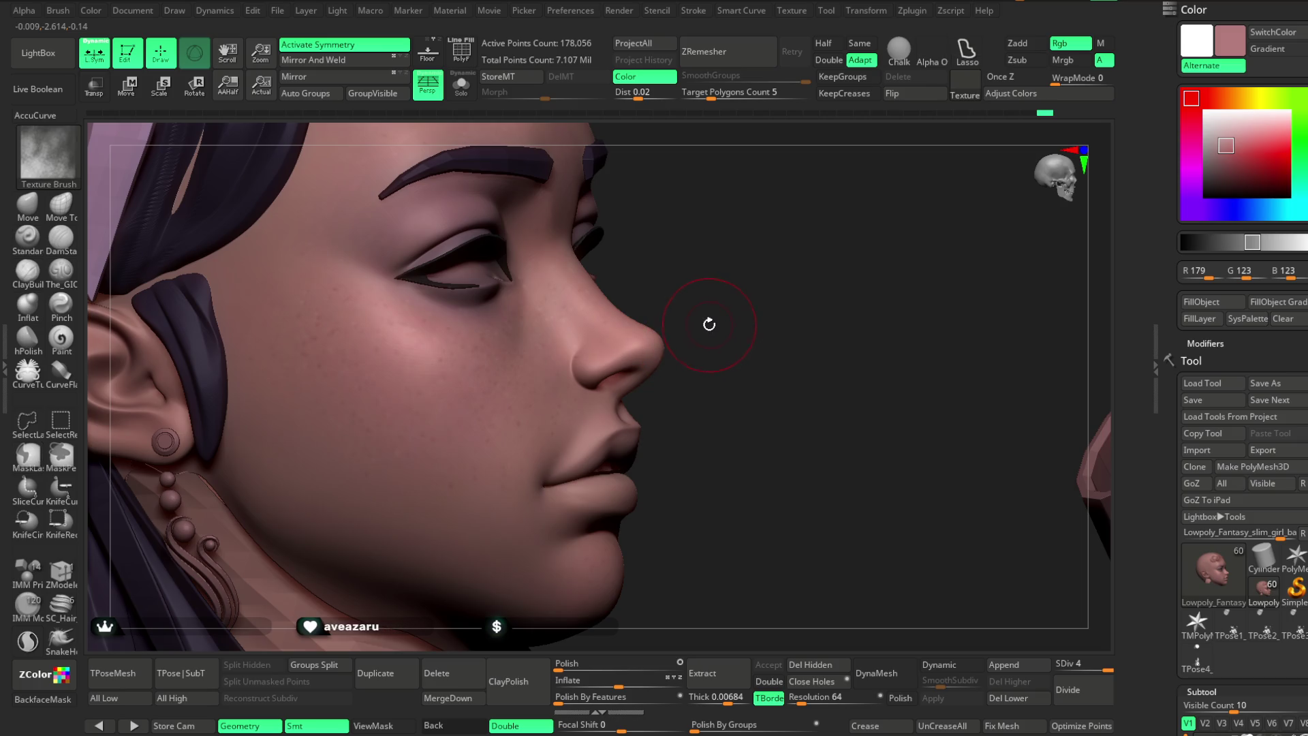
Switch to the Paint brush with B, P, A and zoom in on the face.
mouse_move(717, 337)
left_mouse_down()
mouse_move(715, 266)
mouse_move(826, 192)
mouse_move(837, 222)
mouse_move(858, 181)
mouse_move(851, 164)
left_mouse_up()
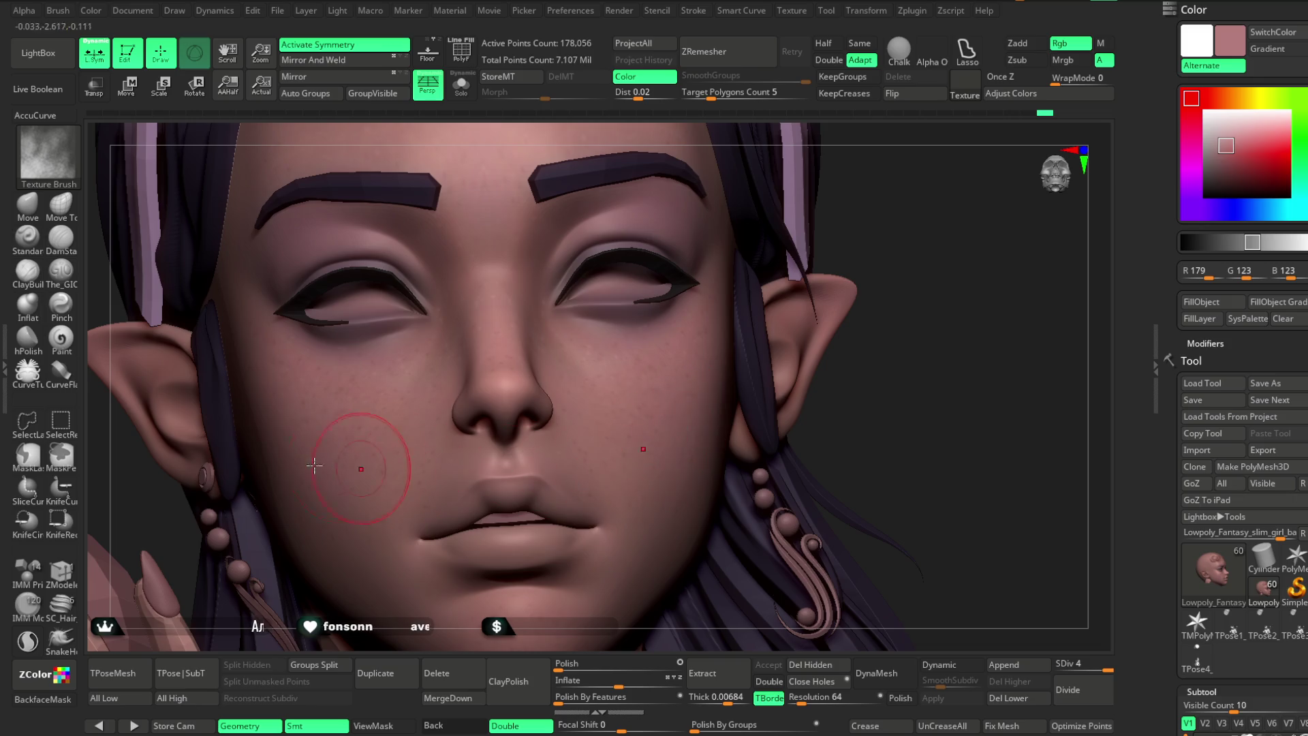
key("b")
key("p")
key("a")
mouse_move(872, 176)
left_mouse_down("alt")
mouse_move(835, 216)
mouse_move(749, 262)
left_mouse_up("alt")
key("space")
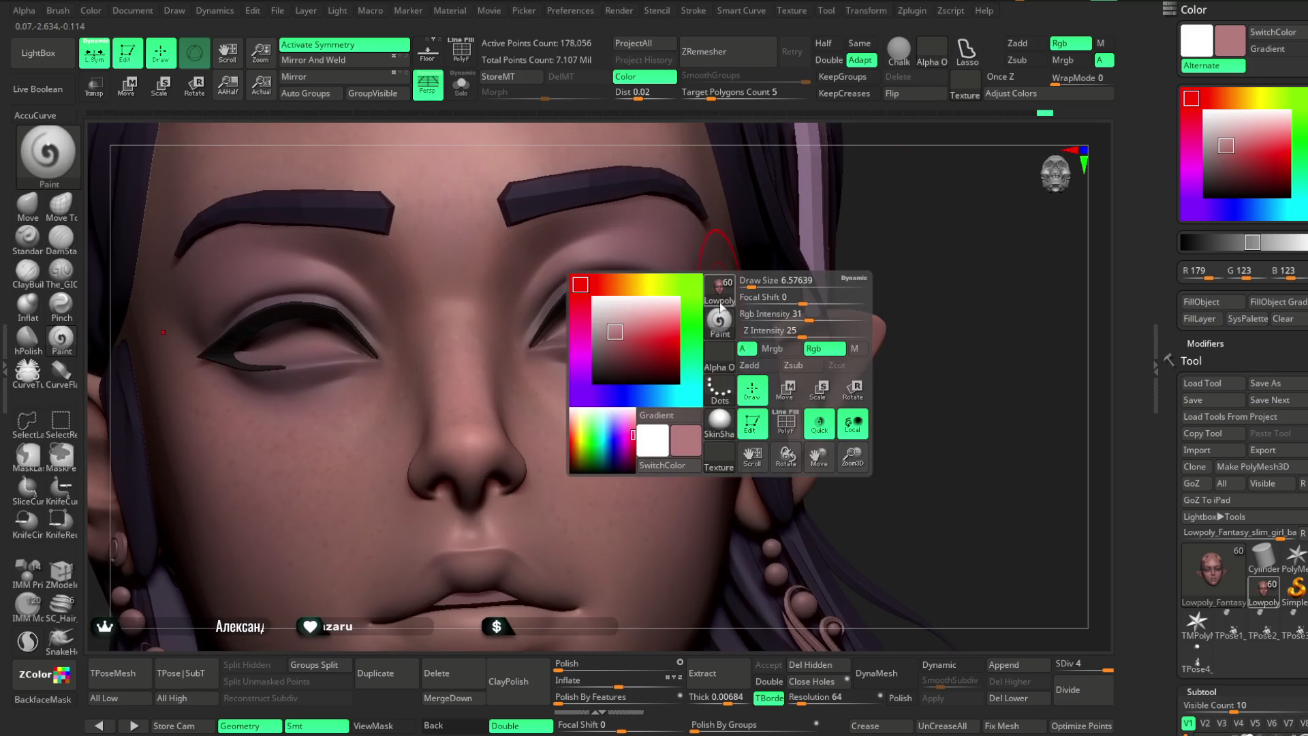
Set the paint colour to dark grey R50 G50 B50 and solo the head mesh.
mouse_move(941, 188)
left_mouse_down("alt")
mouse_move(893, 213)
mouse_move(872, 204)
left_mouse_up("alt")
left_click(1200, 166)
left_click_drag(1199, 166, 1192, 179)
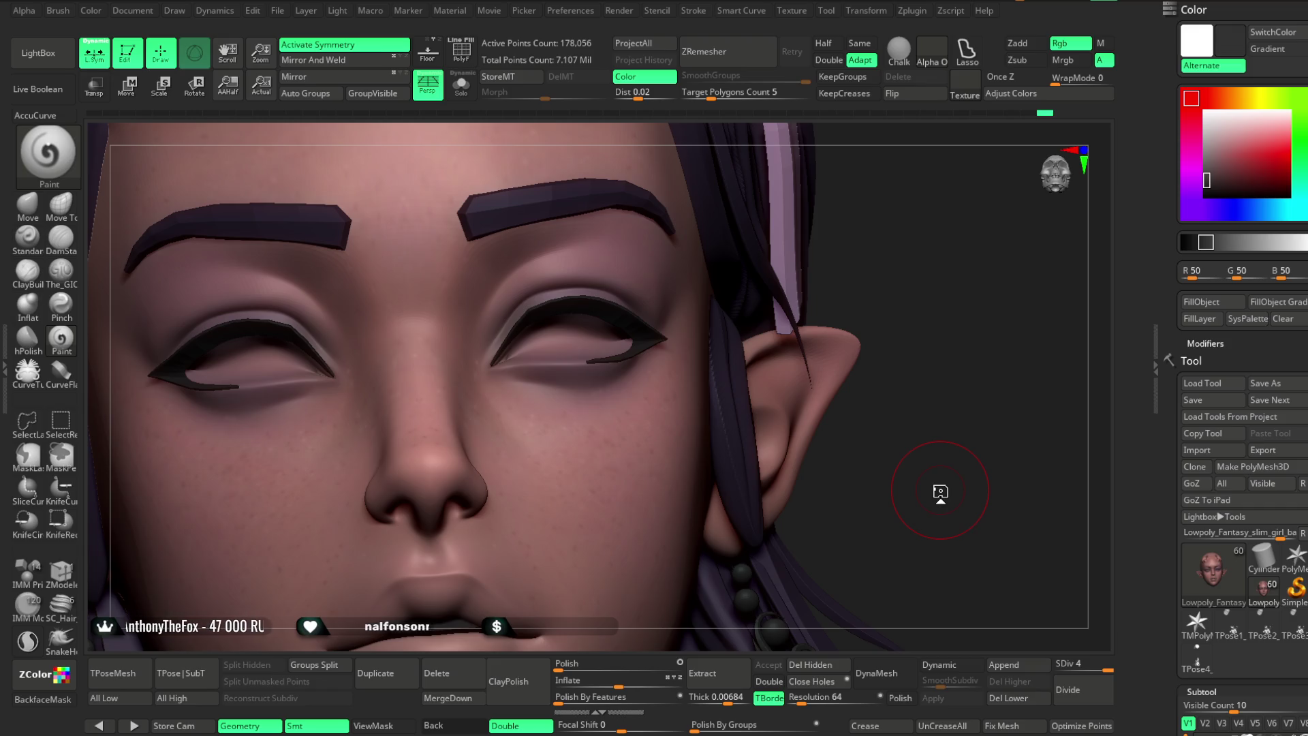
left_click(462, 85)
Shrink the brush, darken the grey, and paint a shadow along the upper eyelid crease.
mouse_move(594, 152)
left_mouse_down("alt")
mouse_move(910, 234)
mouse_move(568, 294)
mouse_move(593, 282)
left_mouse_up("alt")
key("space")
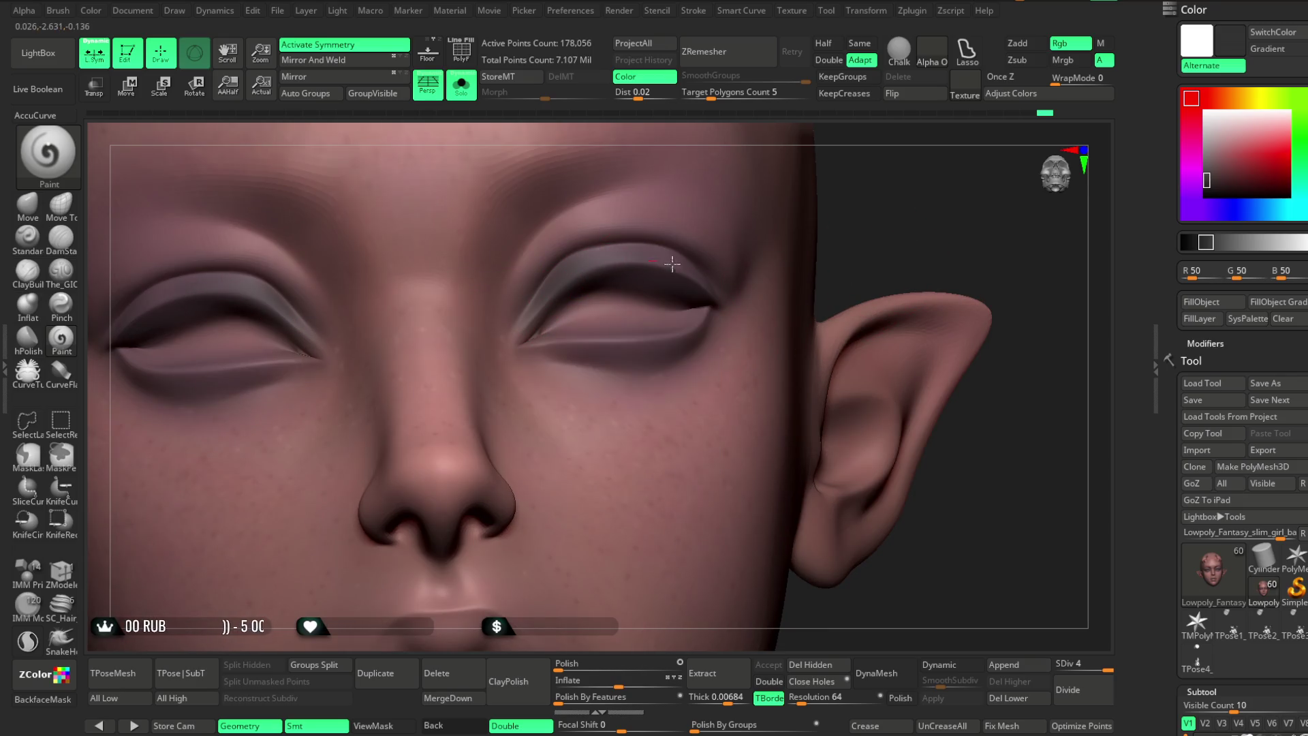
left_click(1206, 185)
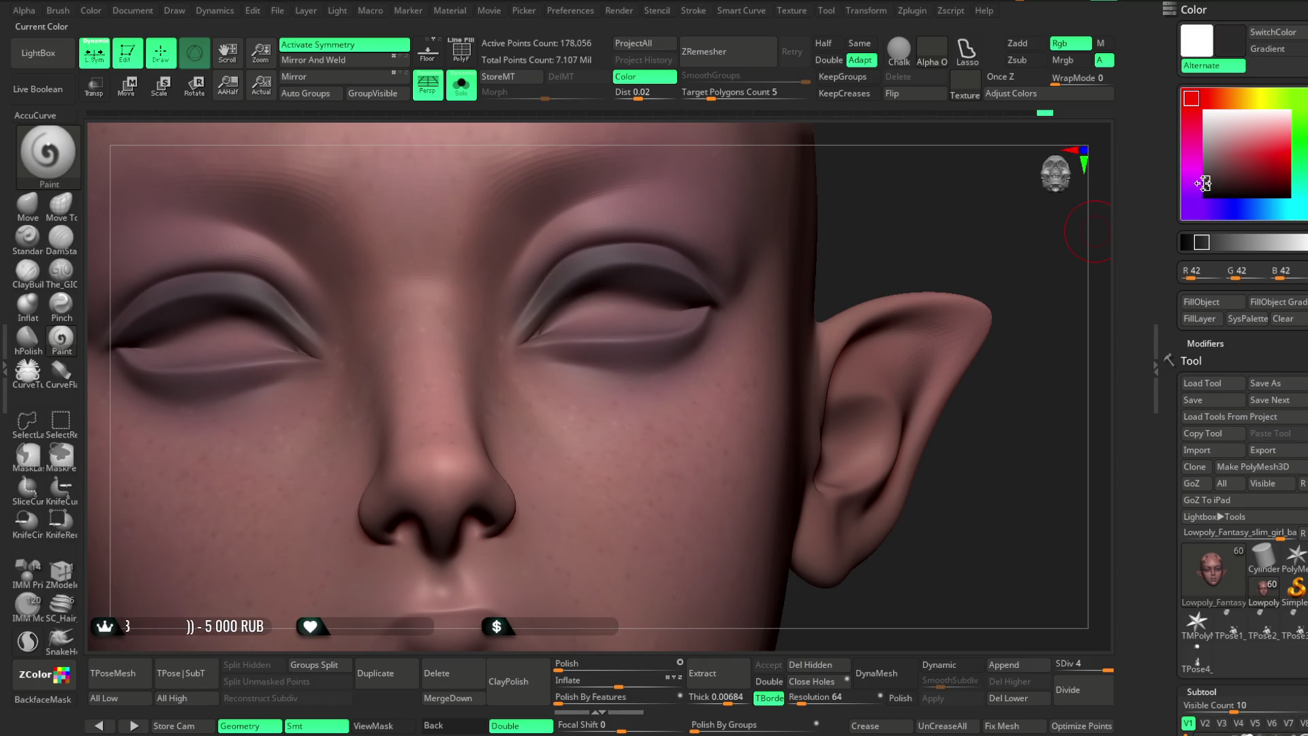
mouse_move(988, 225)
left_mouse_down("alt")
mouse_move(906, 224)
mouse_move(505, 330)
left_mouse_up("alt")
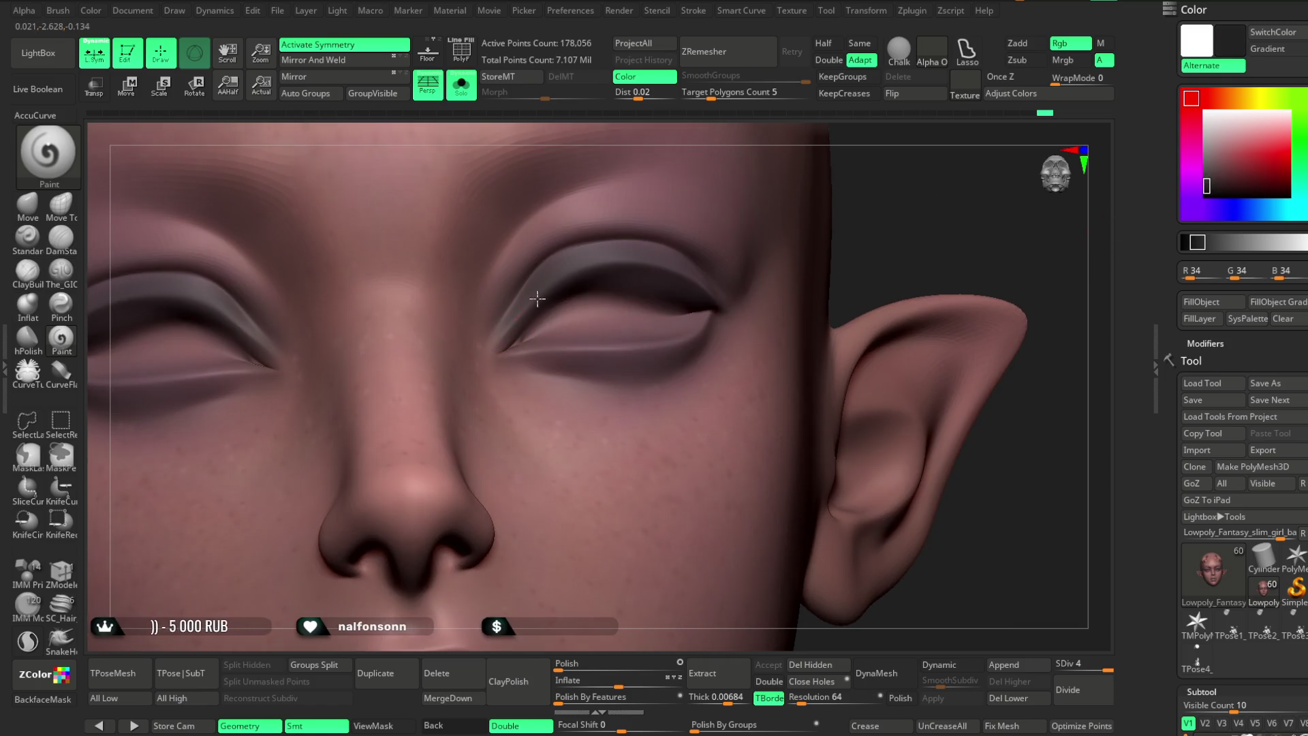
left_click_drag(622, 266, 844, 198, "alt")
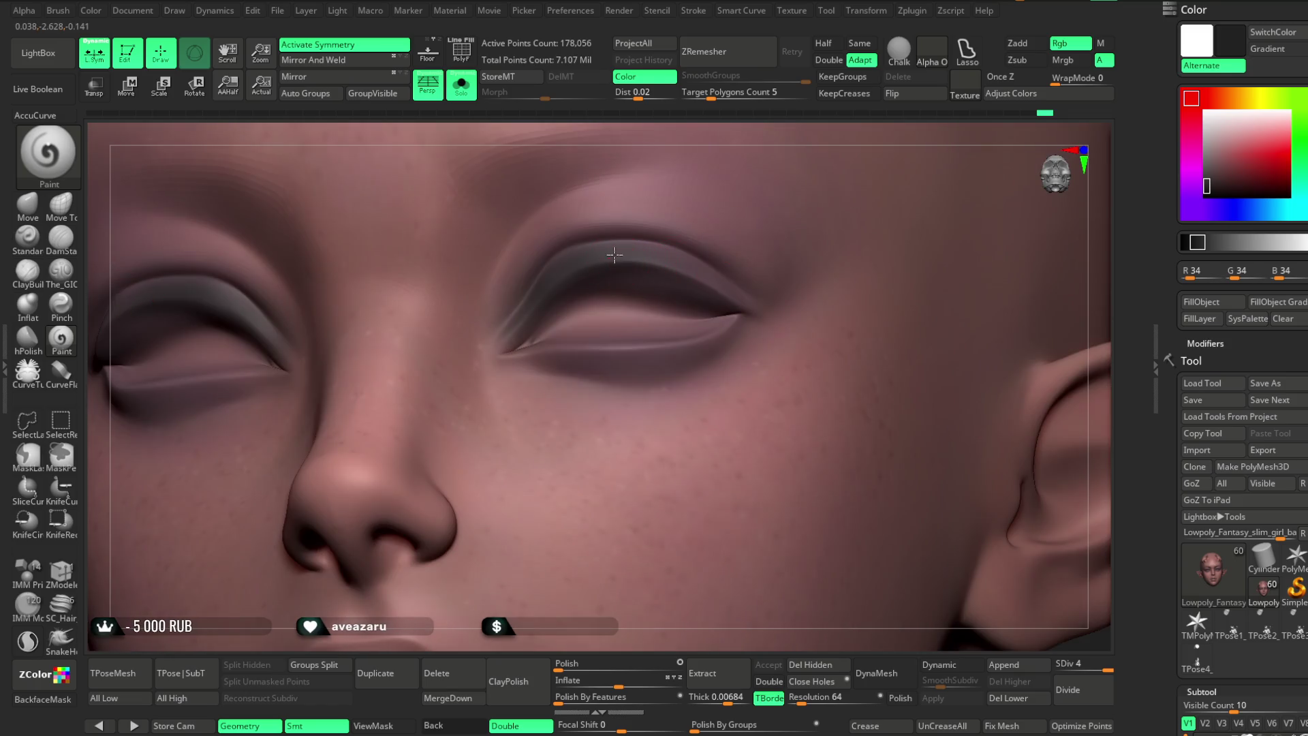
mouse_move(633, 264)
left_mouse_down()
mouse_move(699, 272)
mouse_move(749, 307)
left_mouse_up()
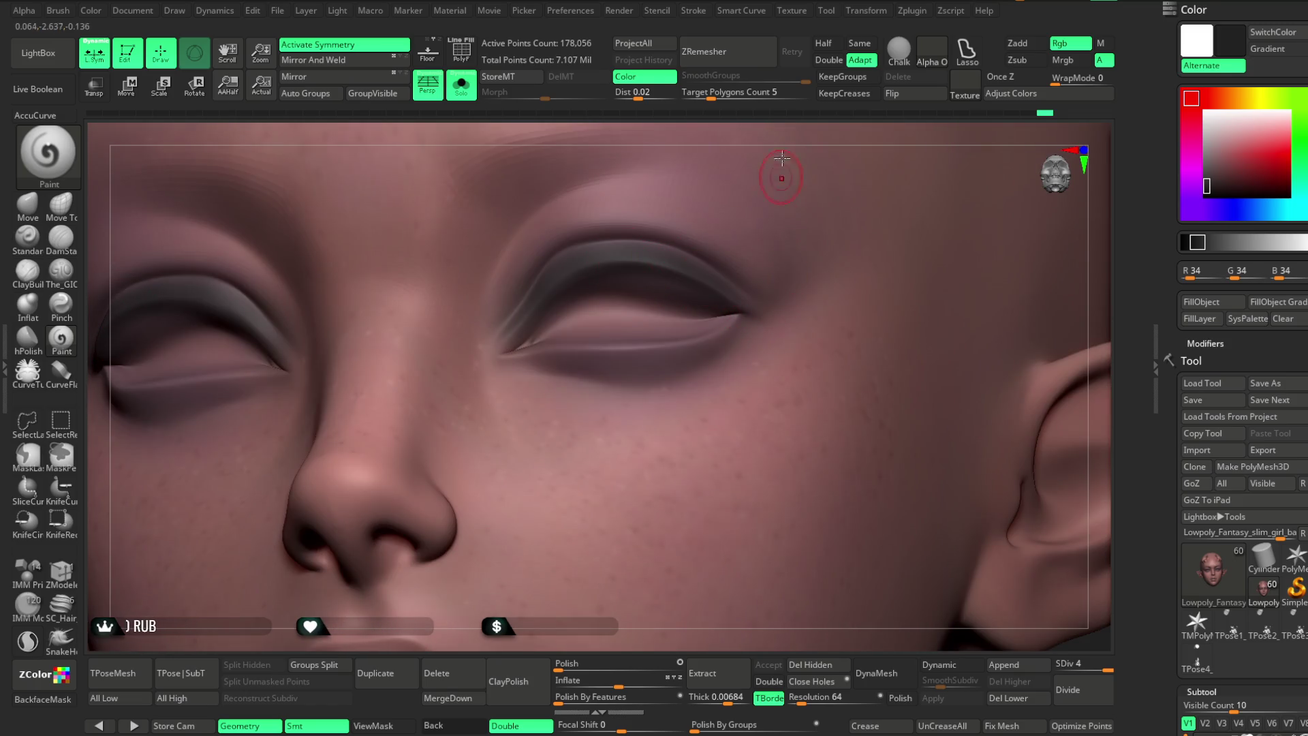
Check the eyelid shading, darken the colour to R22 G22 B22, and enlarge the brush.
right_click_drag(781, 169, 739, 209)
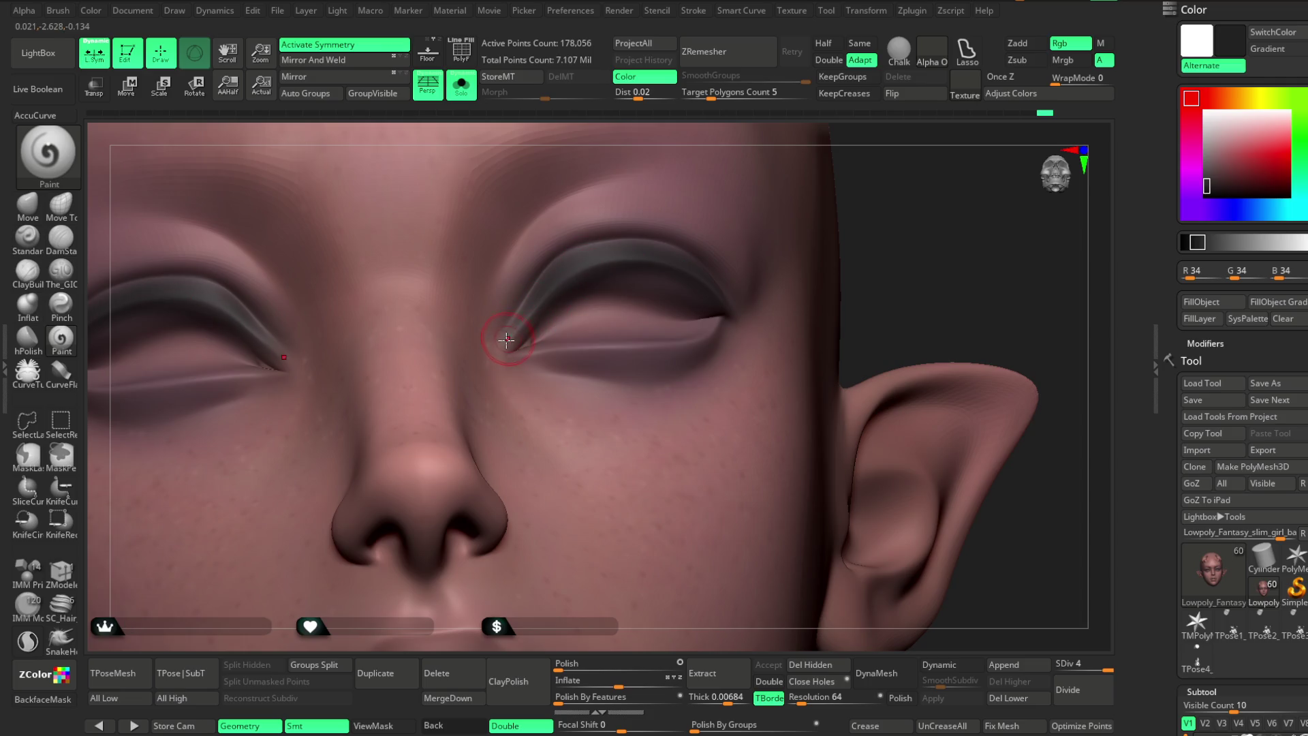
right_click_drag(810, 277, 653, 265)
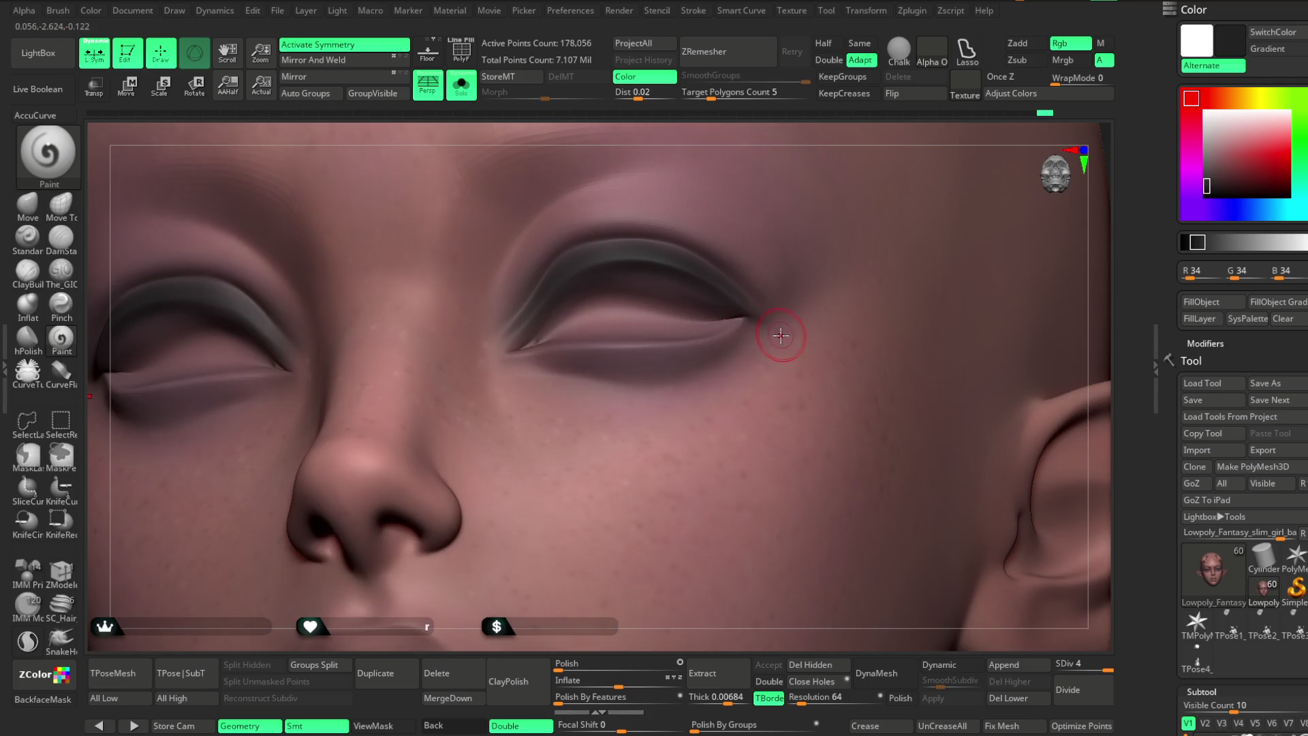
right_click_drag(891, 190, 829, 143)
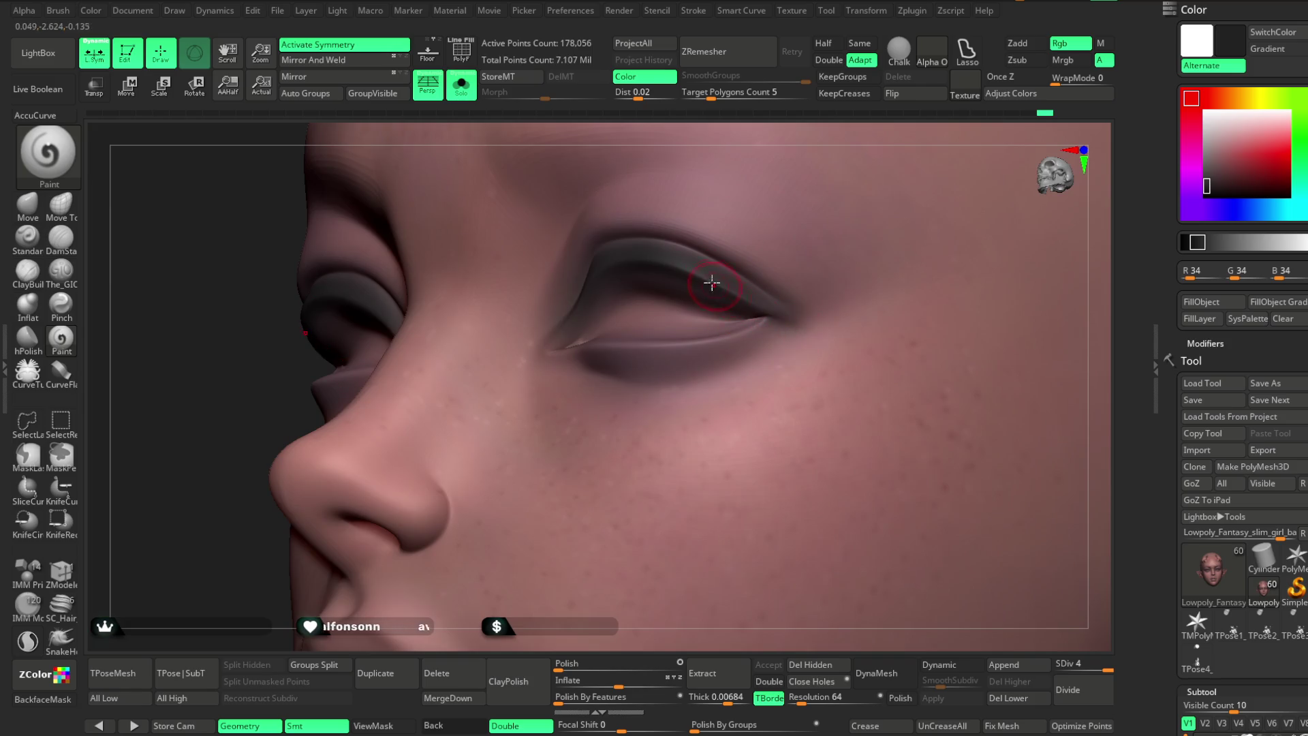
right_click_drag(770, 238, 826, 126)
left_click(1206, 189)
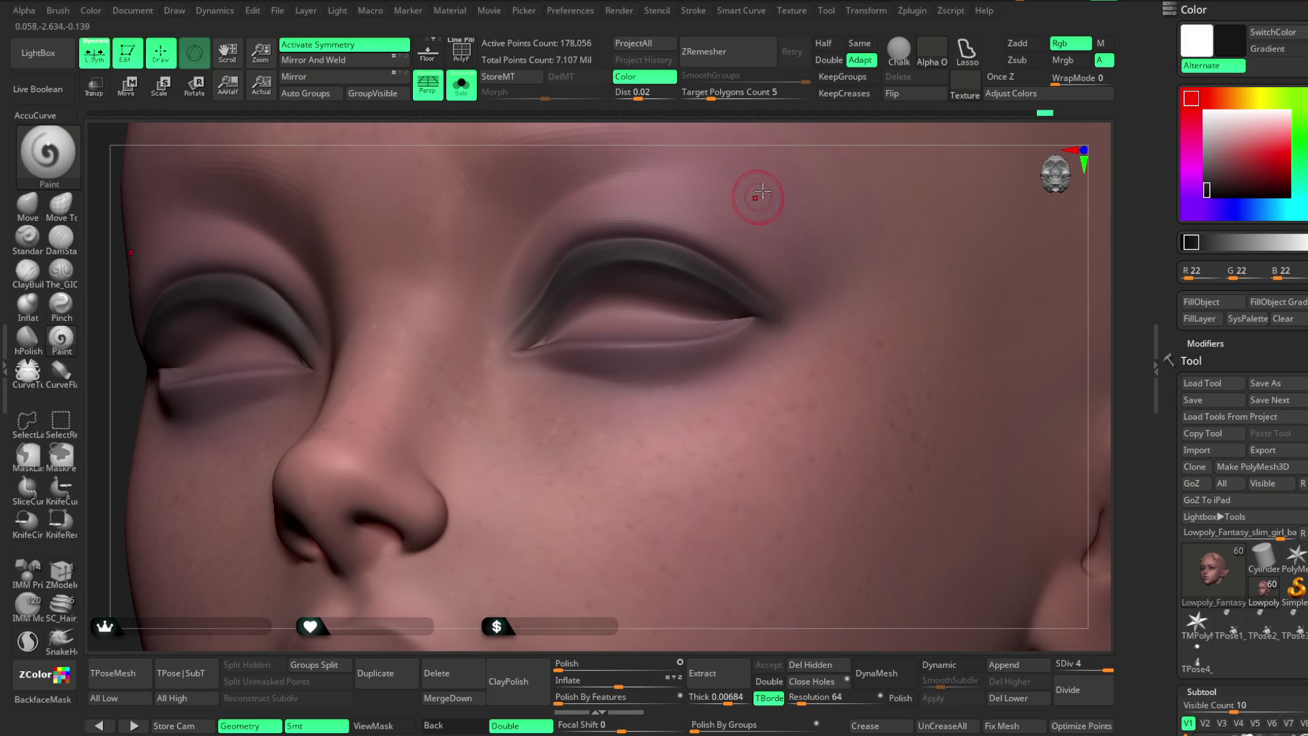
right_click_drag(777, 128, 536, 310)
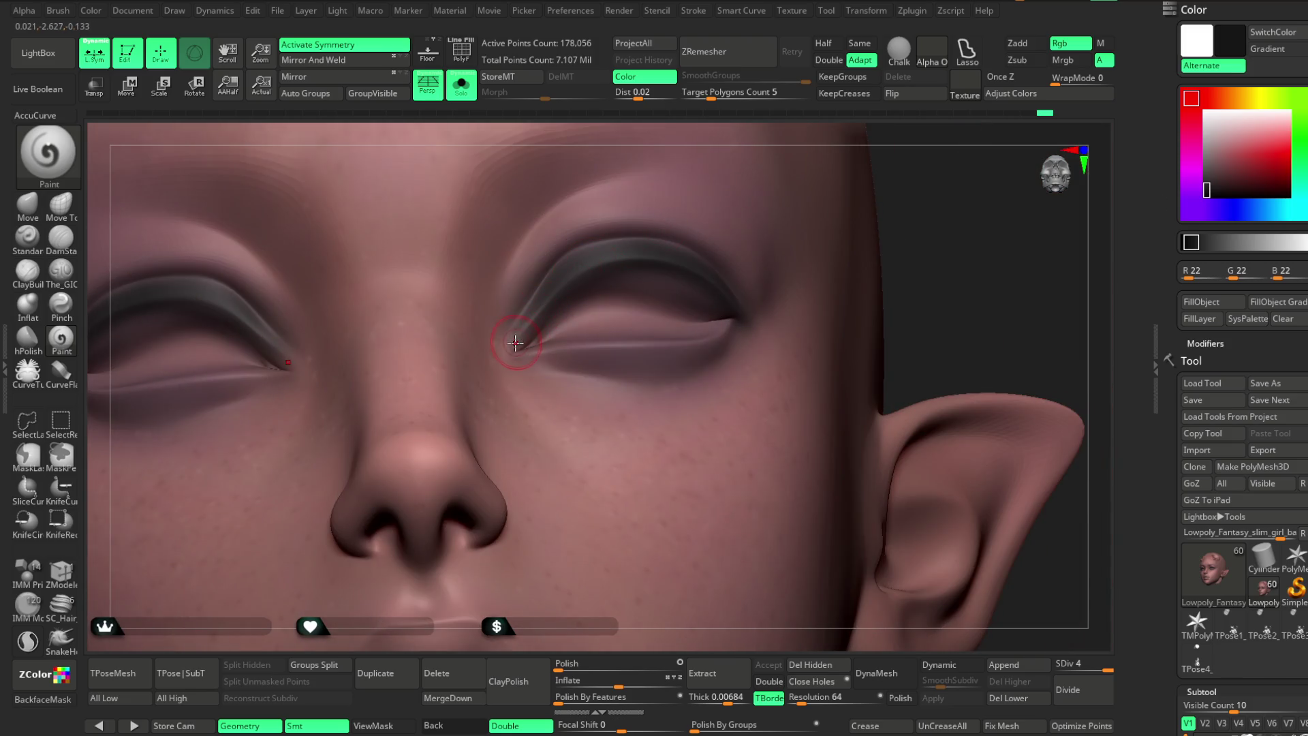
mouse_move(730, 283)
right_mouse_down()
mouse_move(867, 187)
mouse_move(667, 278)
right_mouse_up()
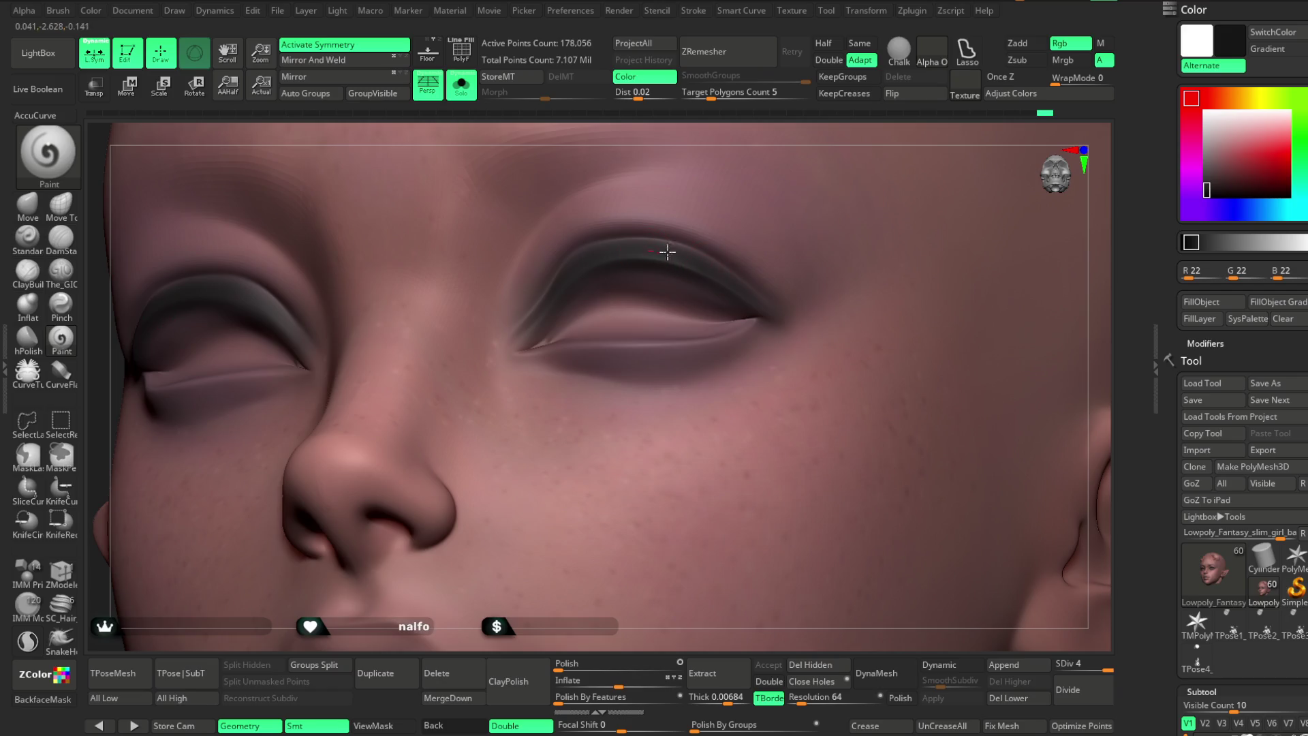
right_click_drag(793, 128, 695, 255)
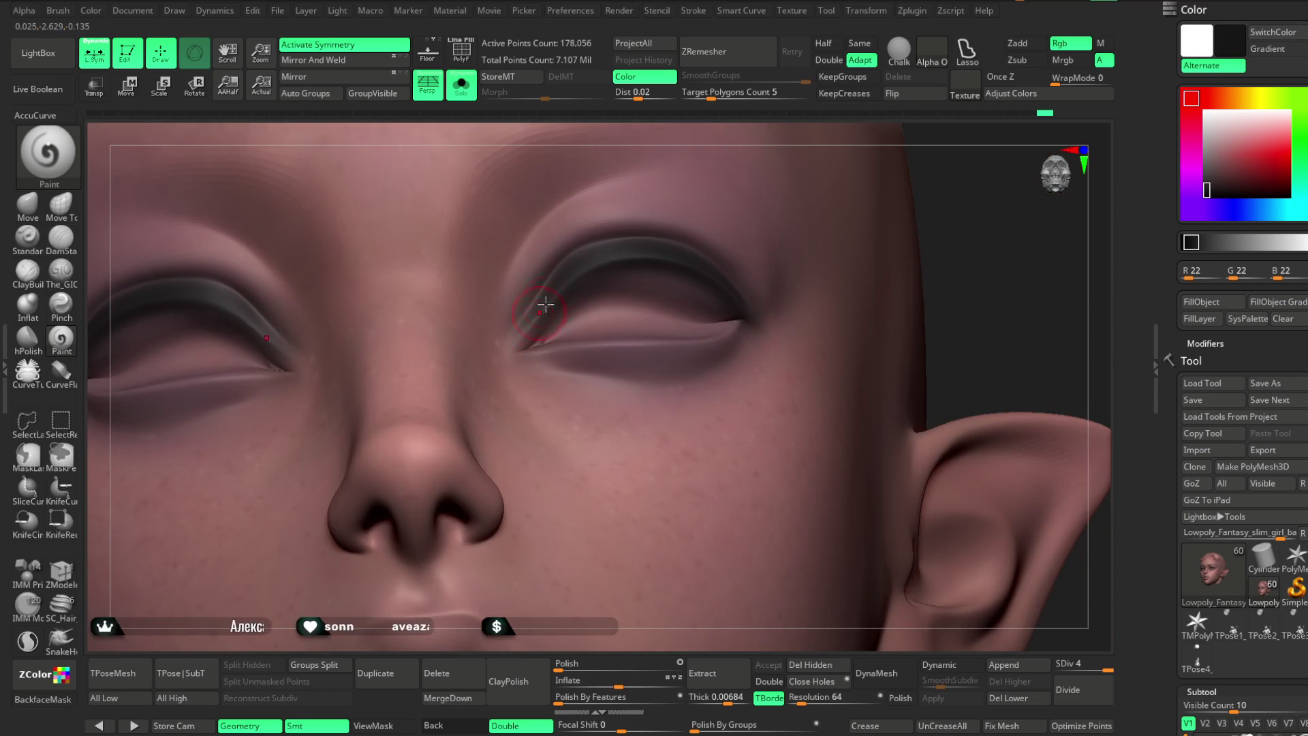
mouse_move(572, 294)
right_mouse_down()
mouse_move(1015, 283)
mouse_move(940, 186)
mouse_move(913, 304)
mouse_move(675, 339)
right_mouse_up()
key("space")
left_click_drag(681, 315, 702, 315)
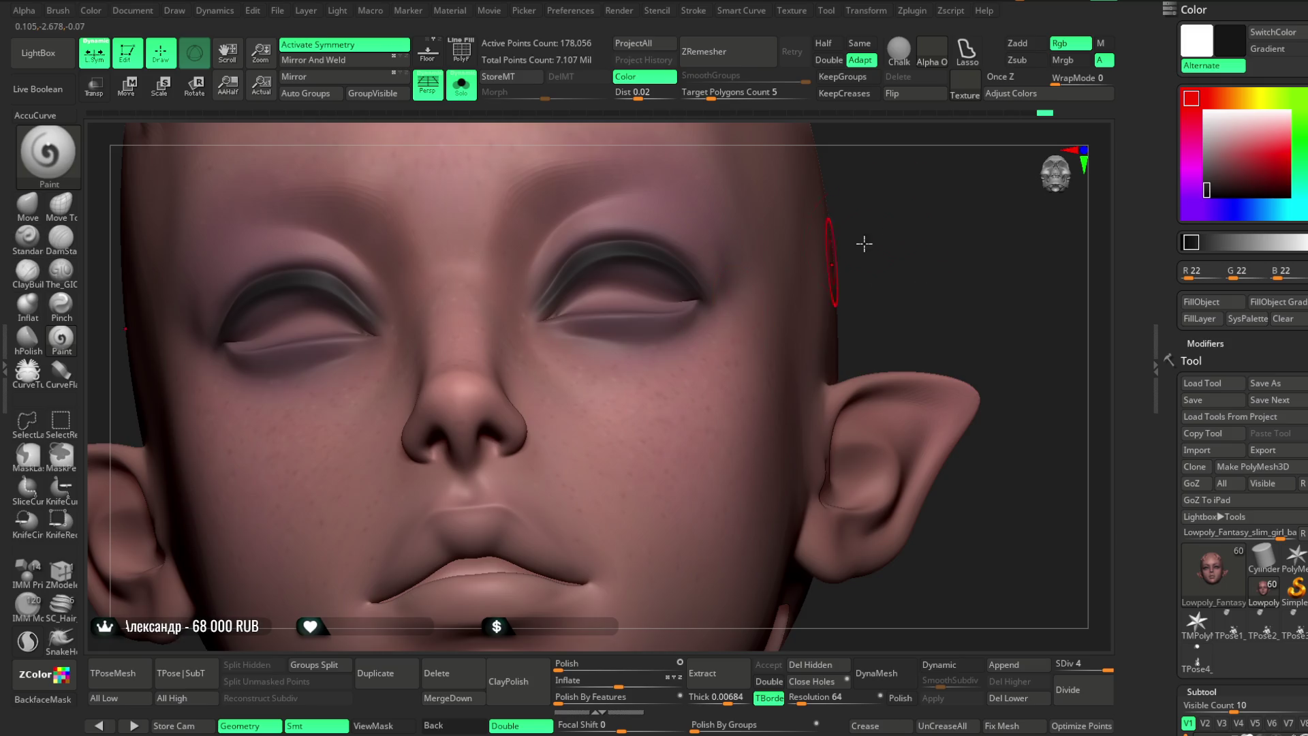
right_click_drag(856, 248, 411, 238)
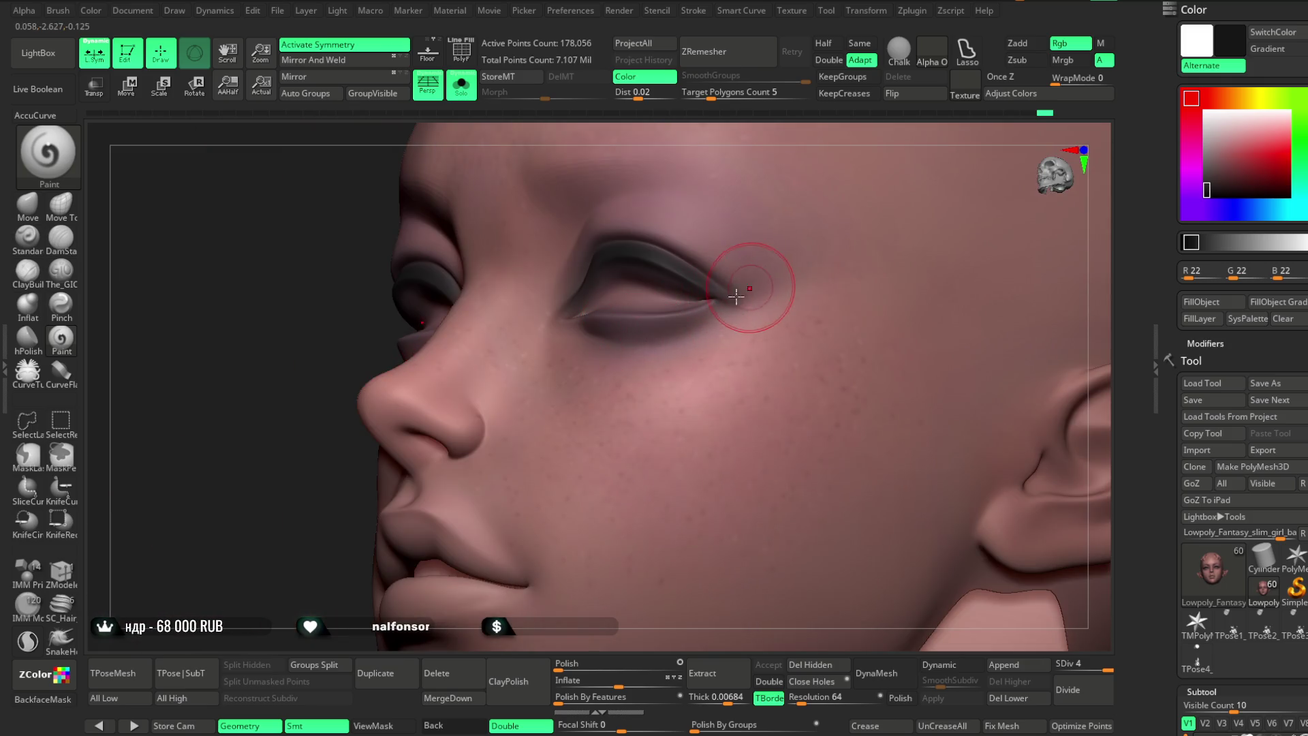
mouse_move(742, 310)
right_mouse_down("shift")
mouse_move(906, 236)
mouse_move(857, 243)
right_mouse_up("shift")
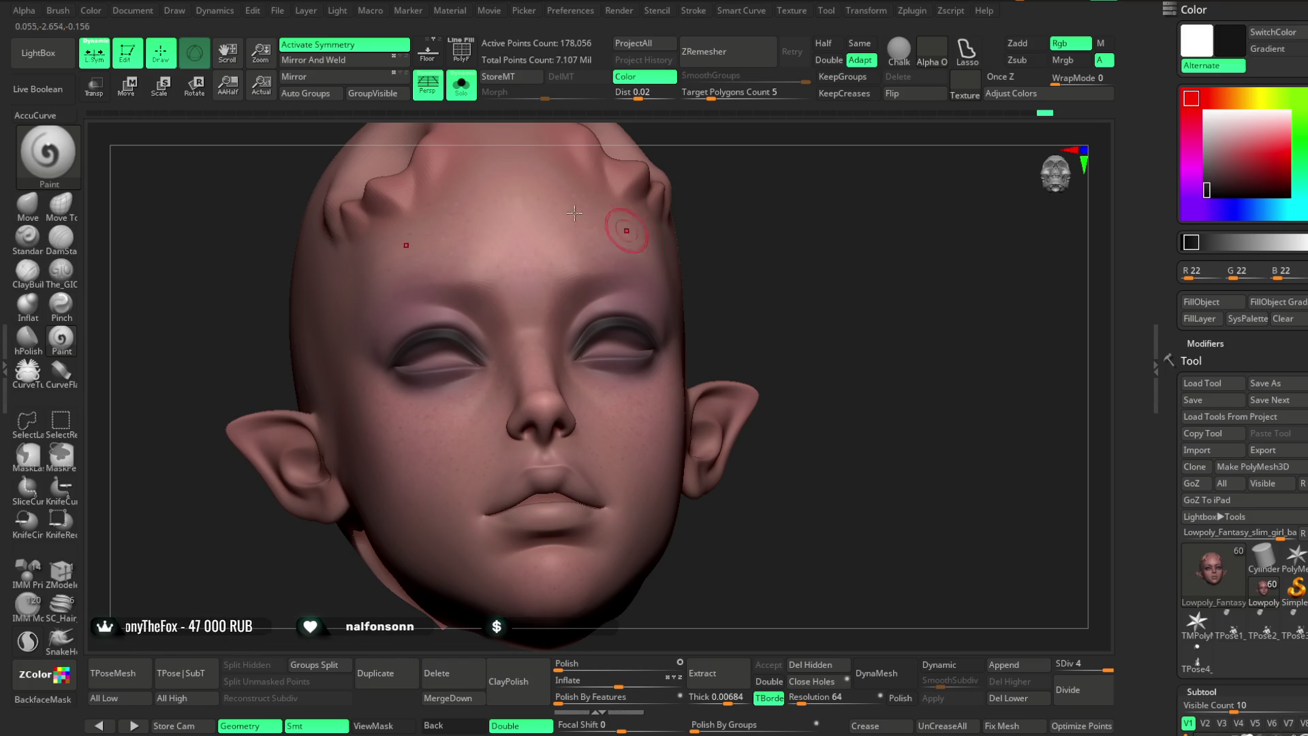
Save the ZBrush project with Ctrl+S.
left_click(281, 11)
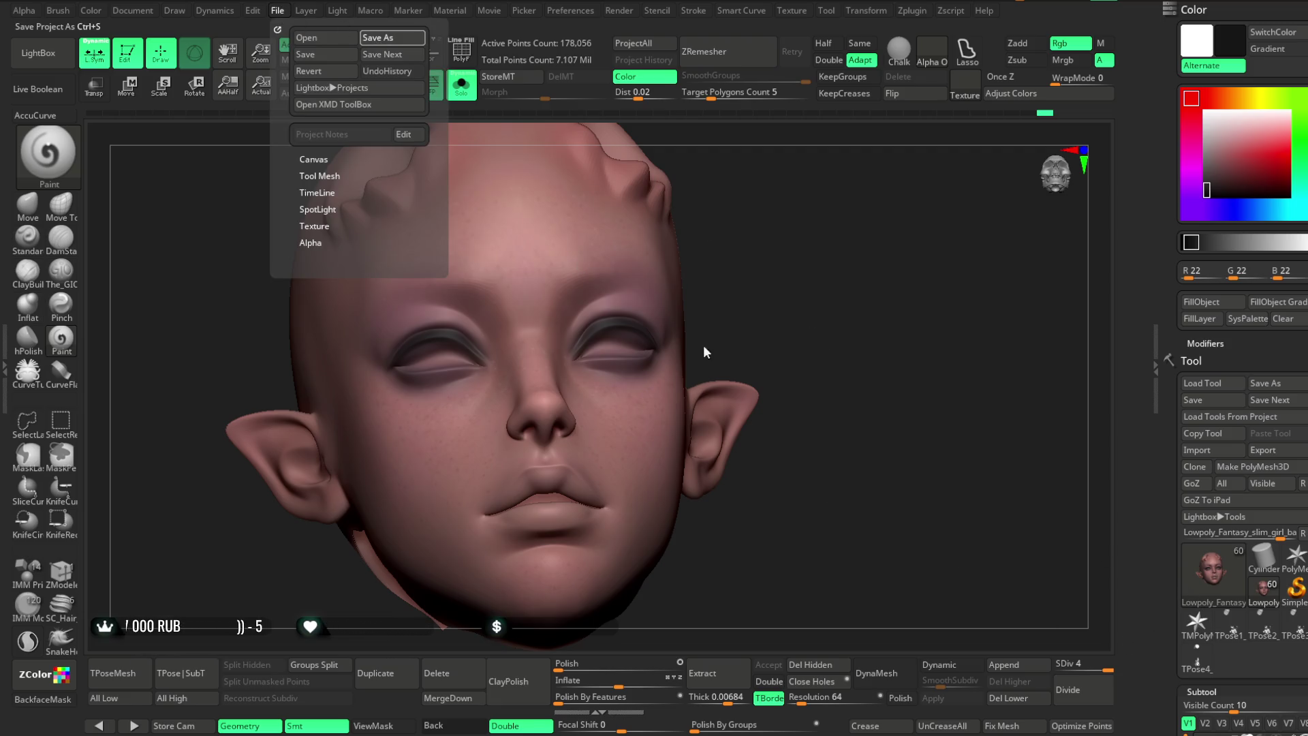
key("ctrl+s")
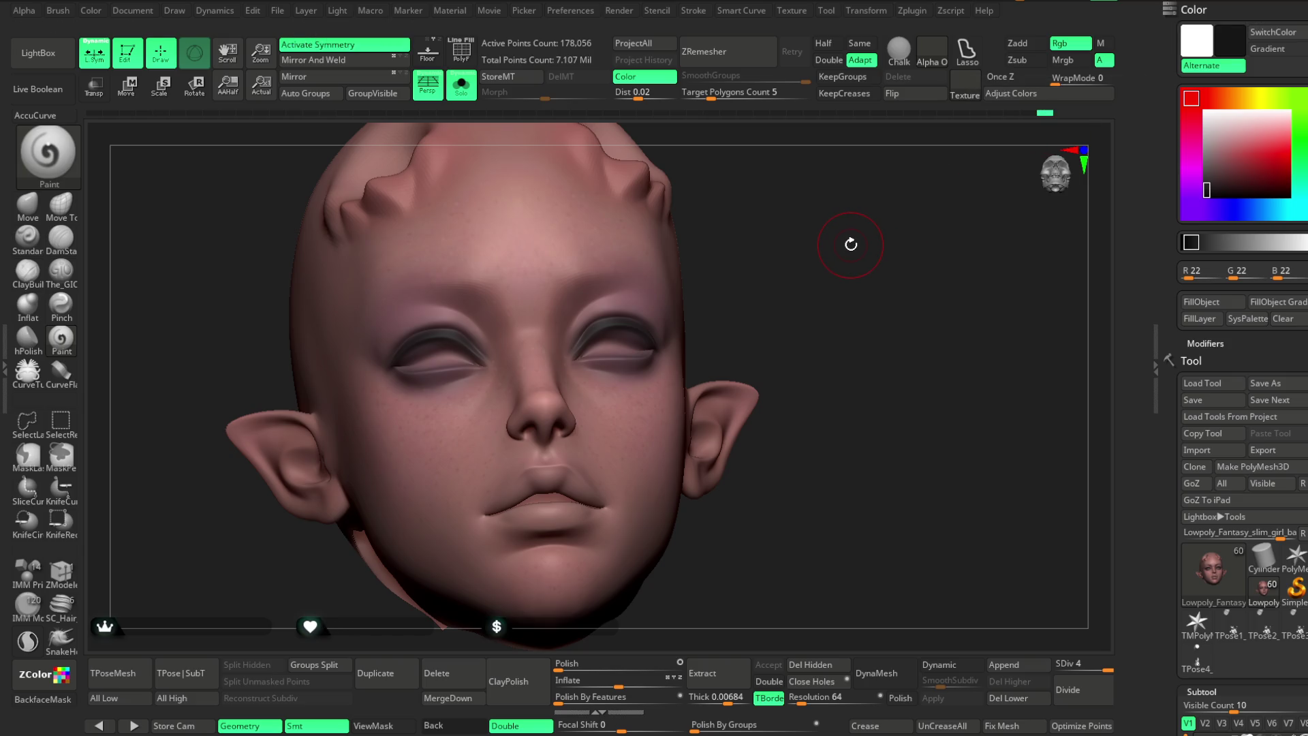
Resize the brush and sample the pink skin colour from the model.
left_click_drag(850, 244, 826, 230)
key("space")
left_click_drag(786, 227, 770, 263)
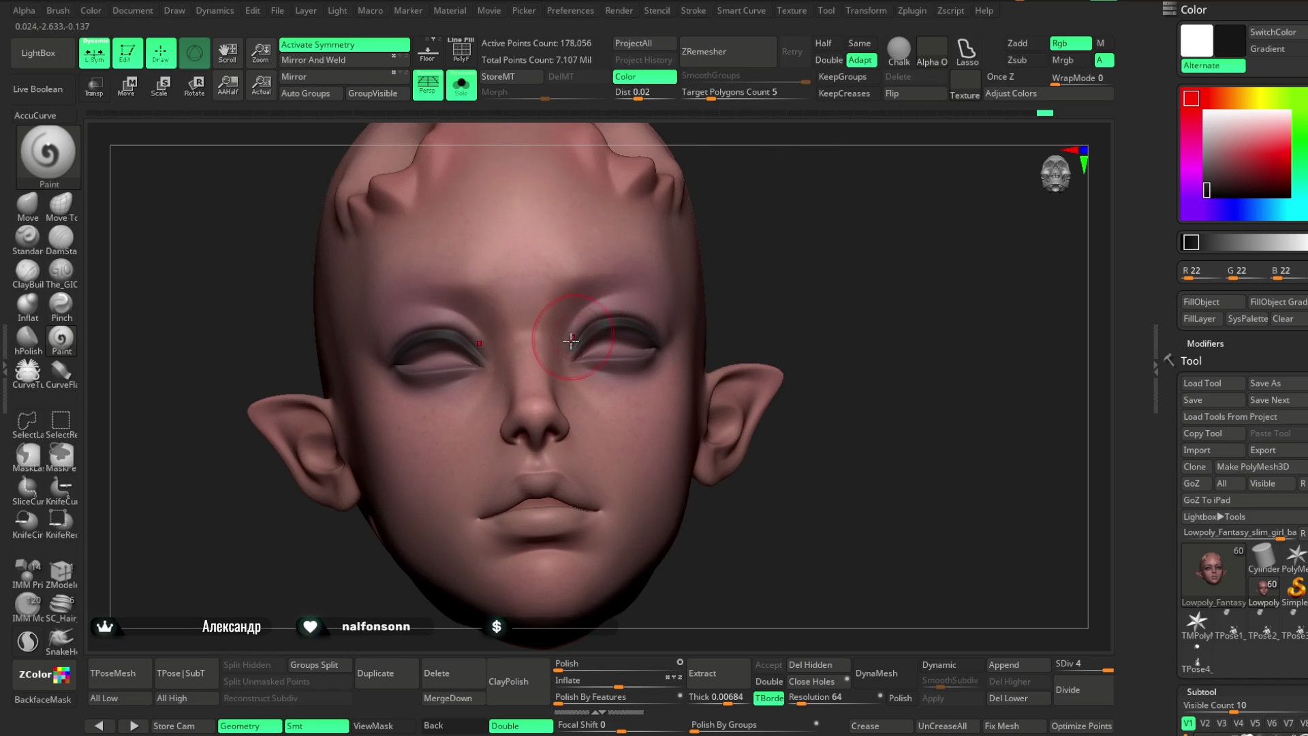
key("space")
mouse_move(681, 315)
left_mouse_down()
mouse_move(722, 315)
mouse_move(756, 253)
left_mouse_up()
key("c")
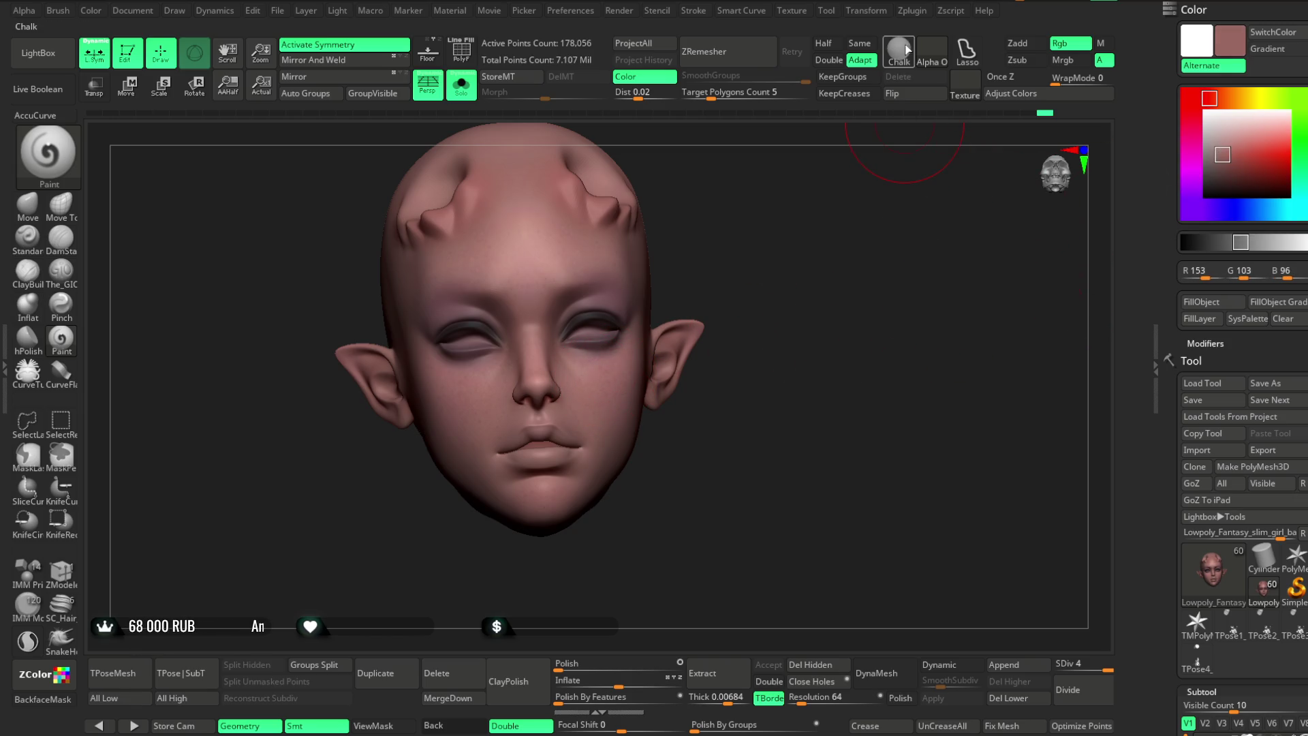
Bake ambient occlusion onto the head via Zplugin and open Color > Adjust Colors.
left_click(914, 11)
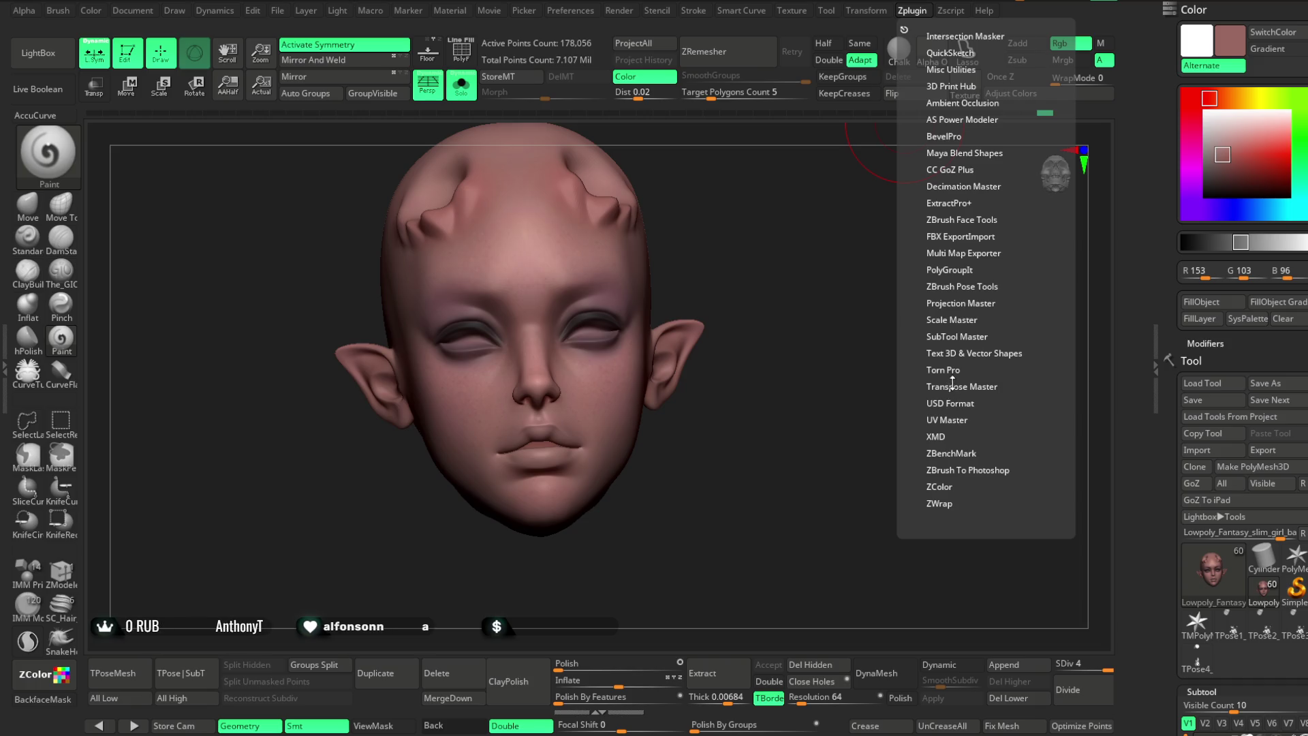
left_click(955, 102)
left_click(960, 122)
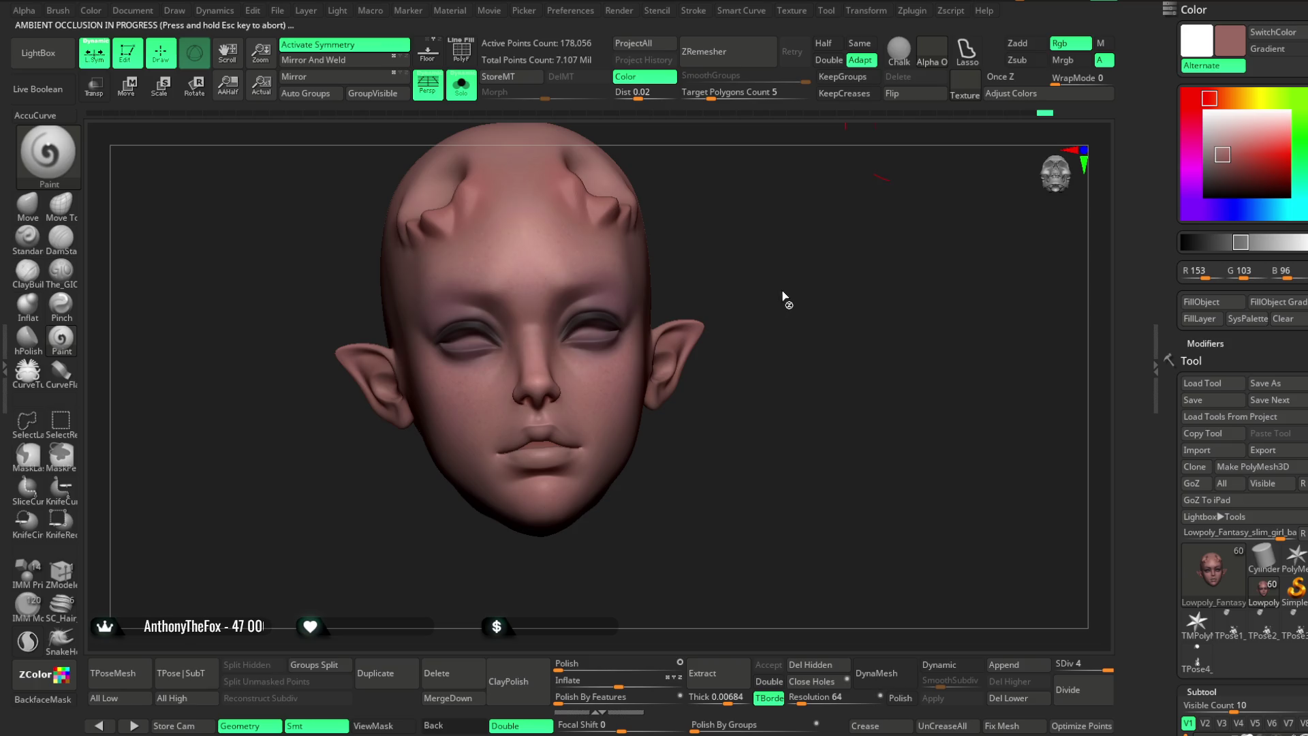
left_click(989, 94)
left_click(703, 87)
Enable Hide Mask, set RGB Gamma 0.77205 and Rgb Intensity -0.26501, and apply.
mouse_move(1014, 518)
left_mouse_down()
mouse_move(1028, 529)
mouse_move(1007, 511)
mouse_move(1059, 465)
mouse_move(1098, 293)
left_mouse_up()
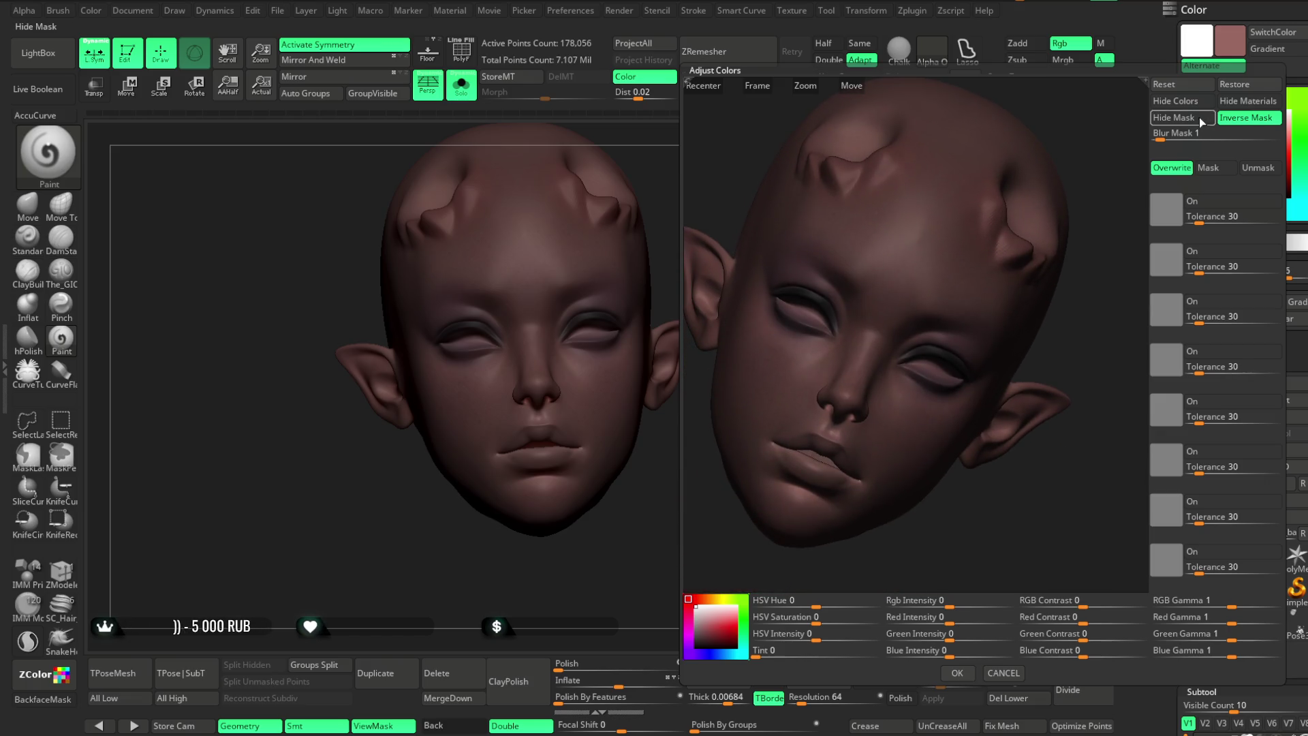
left_click(1173, 118)
left_click_drag(1231, 606, 1230, 606)
mouse_move(1082, 605)
left_mouse_down()
mouse_move(1059, 606)
mouse_move(1092, 607)
left_mouse_up()
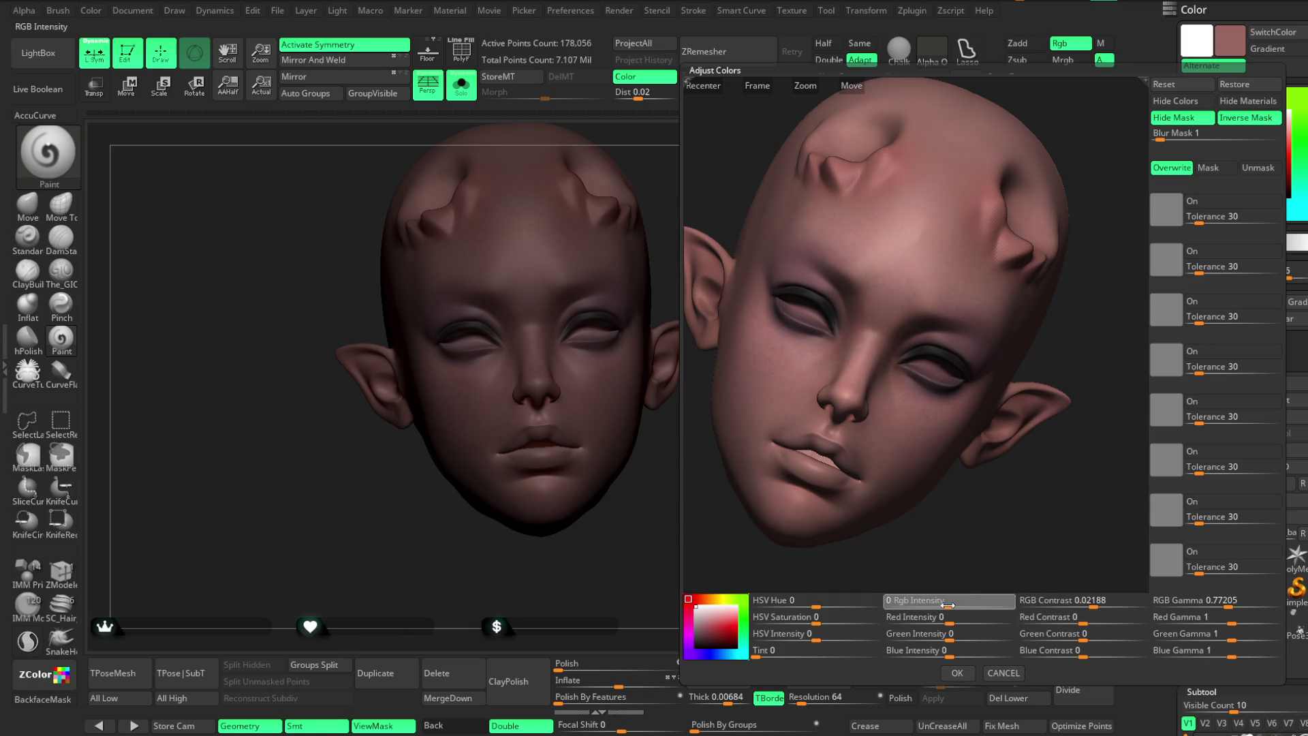
mouse_move(959, 602)
left_mouse_down()
mouse_move(973, 603)
mouse_move(926, 604)
left_mouse_up()
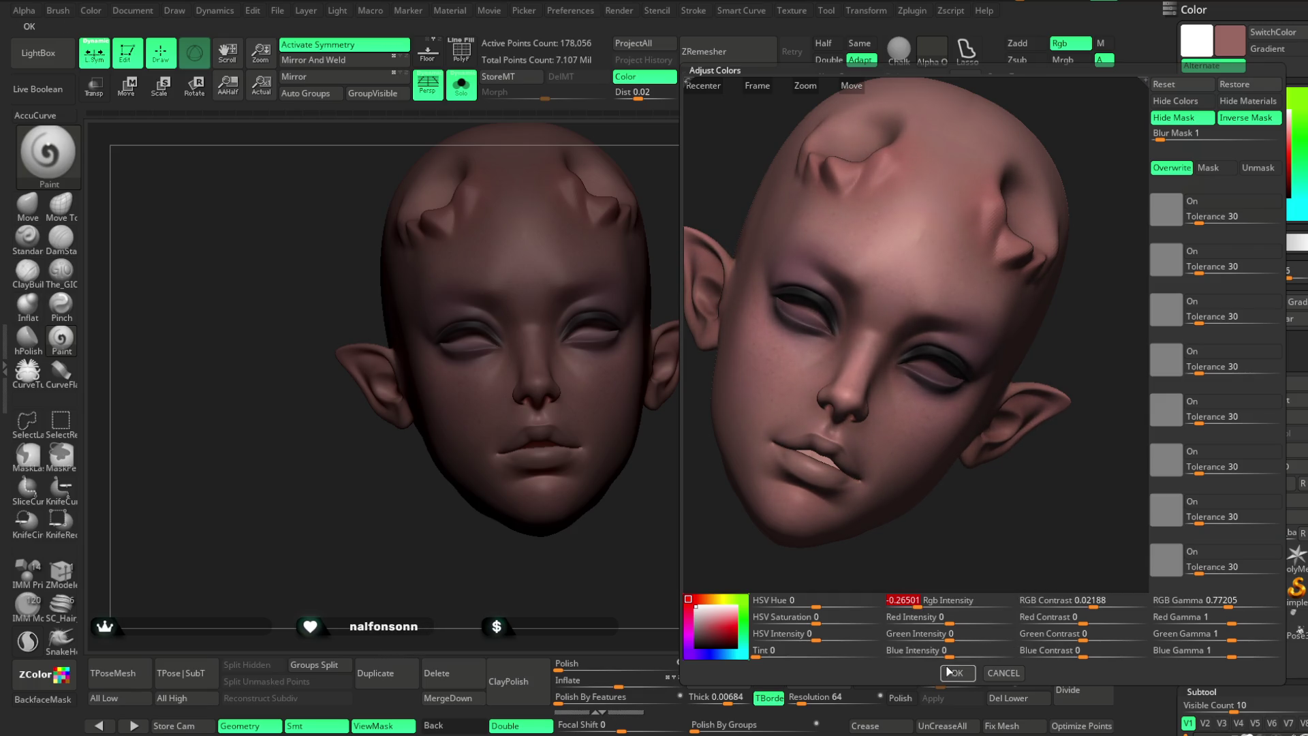
left_click(957, 672)
mouse_move(796, 374)
left_mouse_down()
mouse_move(777, 318)
mouse_move(789, 350)
mouse_move(794, 277)
mouse_move(795, 302)
left_mouse_up()
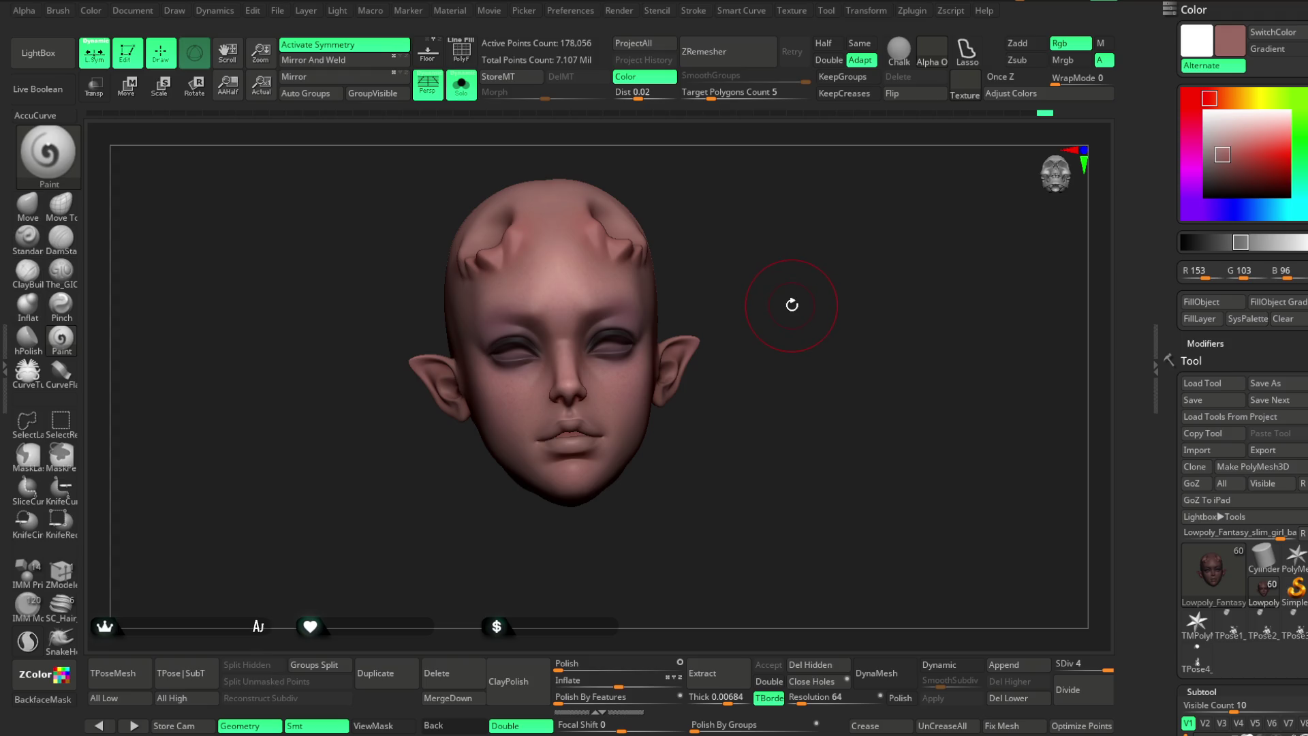
left_click_drag(754, 289, 730, 269)
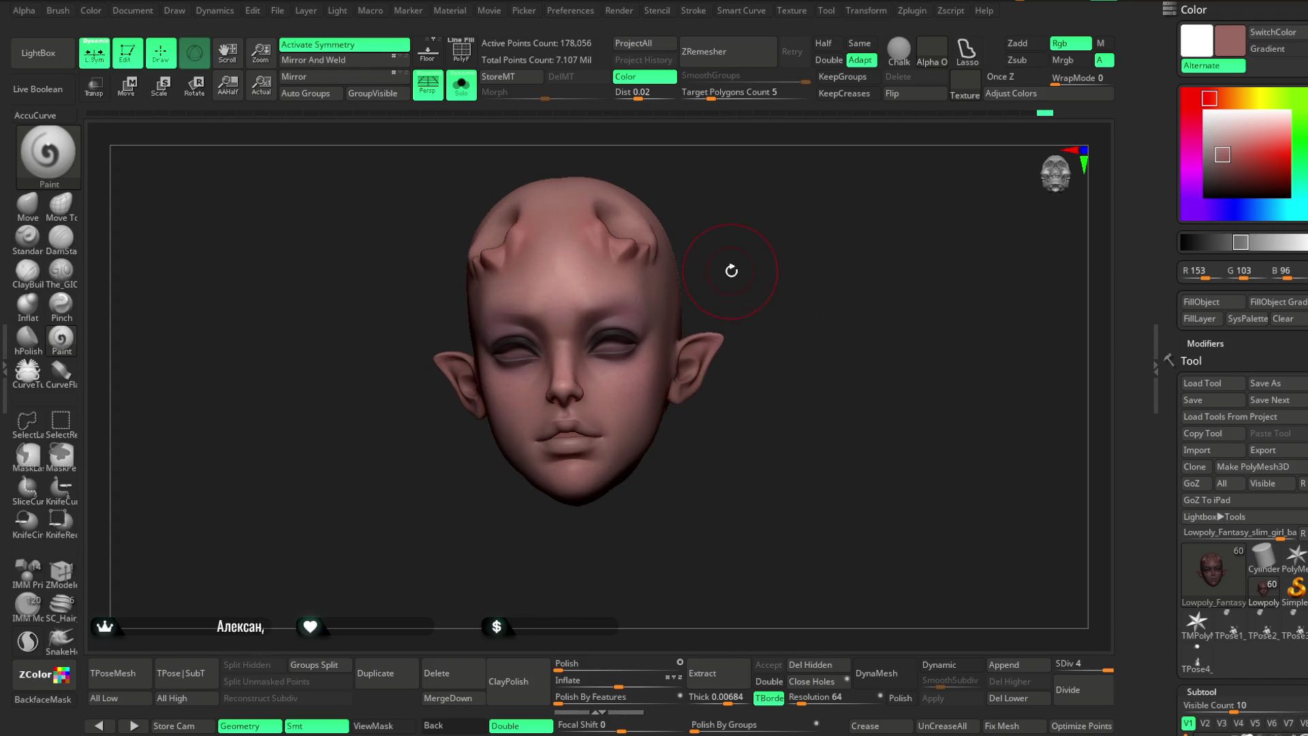
key("alt+shift+s")
mouse_move(668, 225)
left_mouse_down()
mouse_move(791, 240)
mouse_move(798, 271)
mouse_move(867, 271)
mouse_move(761, 271)
left_mouse_up()
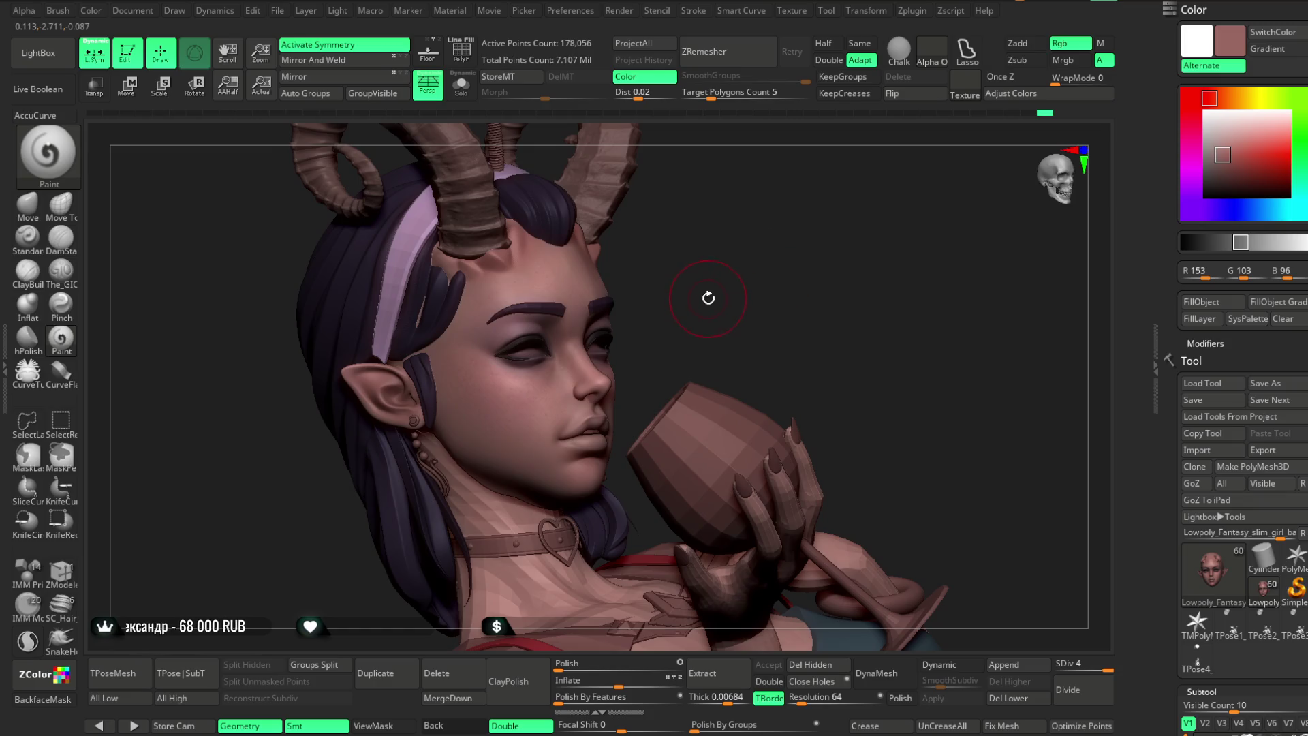
left_click(27, 203)
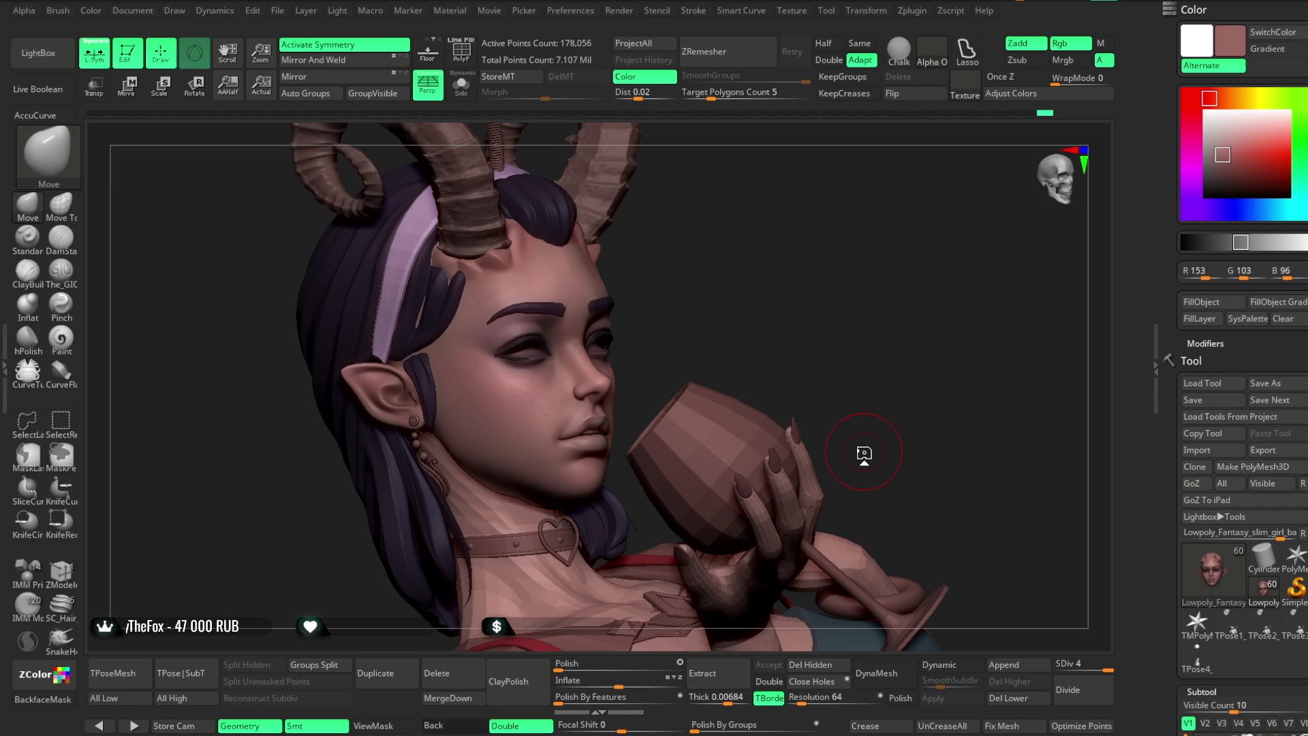
mouse_move(760, 244)
left_mouse_down()
mouse_move(742, 257)
mouse_move(753, 257)
mouse_move(756, 310)
mouse_move(766, 281)
mouse_move(749, 276)
left_mouse_up()
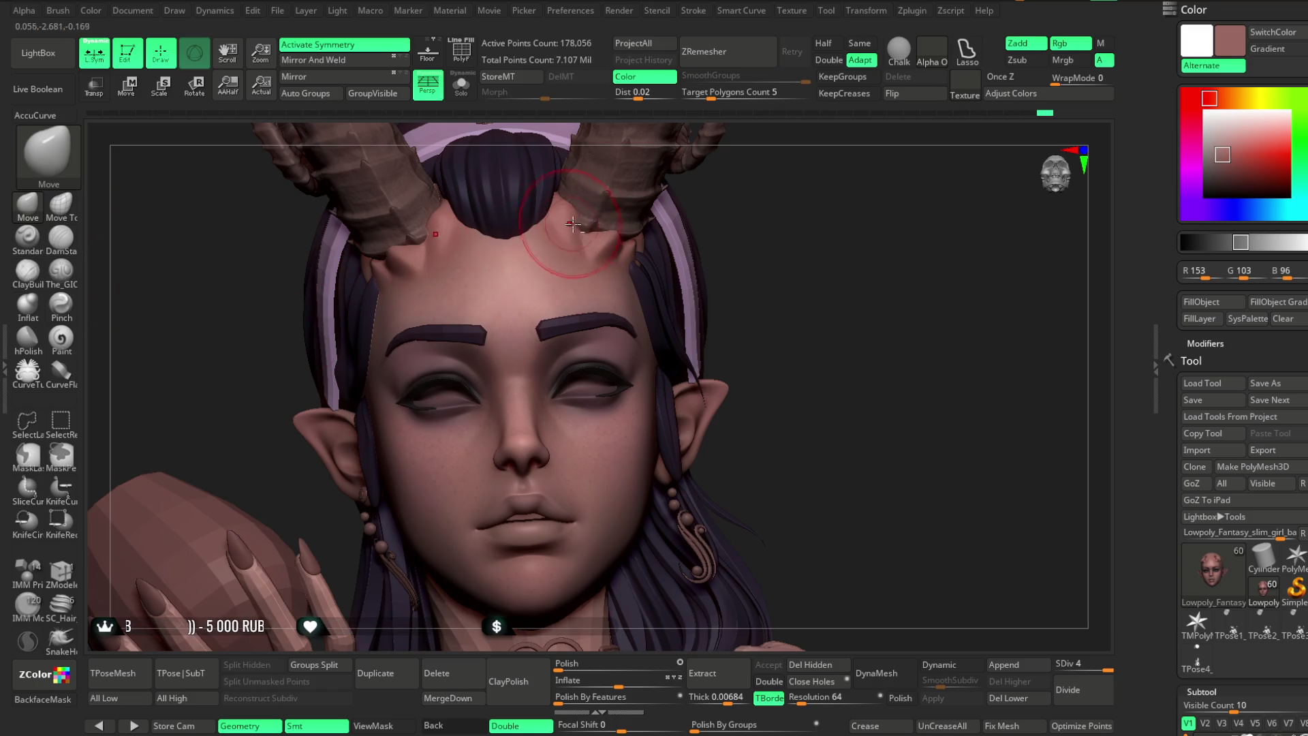
mouse_move(763, 250)
left_mouse_down()
mouse_move(759, 234)
mouse_move(749, 245)
mouse_move(766, 225)
mouse_move(745, 218)
mouse_move(765, 257)
mouse_move(756, 199)
mouse_move(778, 226)
mouse_move(723, 249)
mouse_move(736, 251)
mouse_move(726, 233)
mouse_move(735, 295)
mouse_move(740, 261)
left_mouse_up()
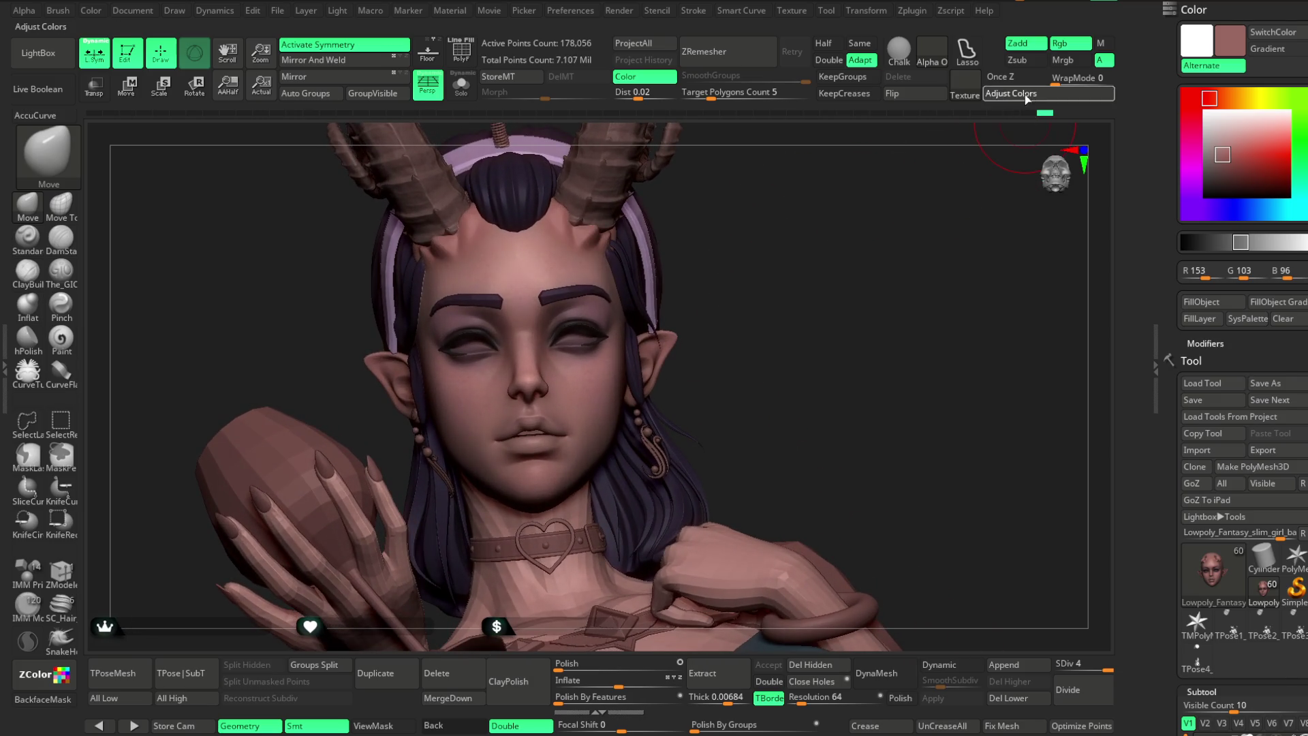
Nudge the RGB Gamma in Adjust Colors and apply it to the bust.
left_click(1011, 94)
left_click_drag(1230, 604, 1234, 604)
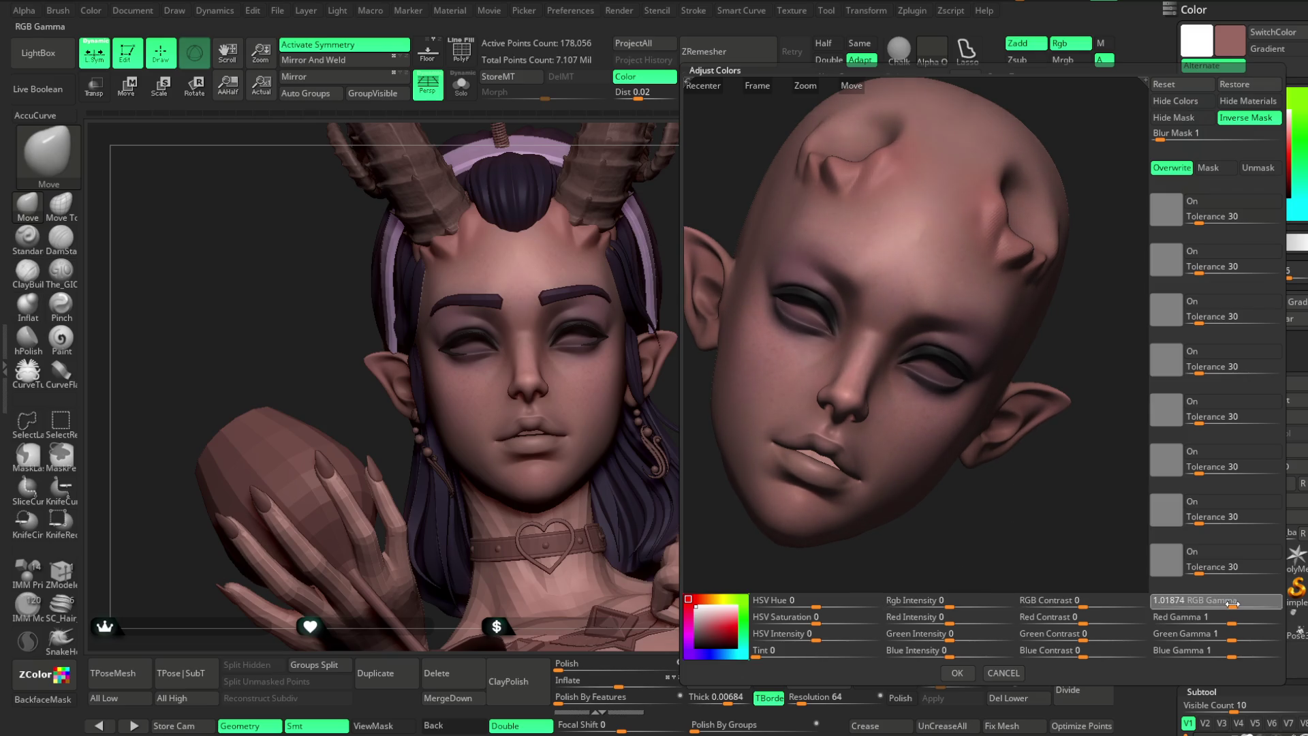
left_click(957, 673)
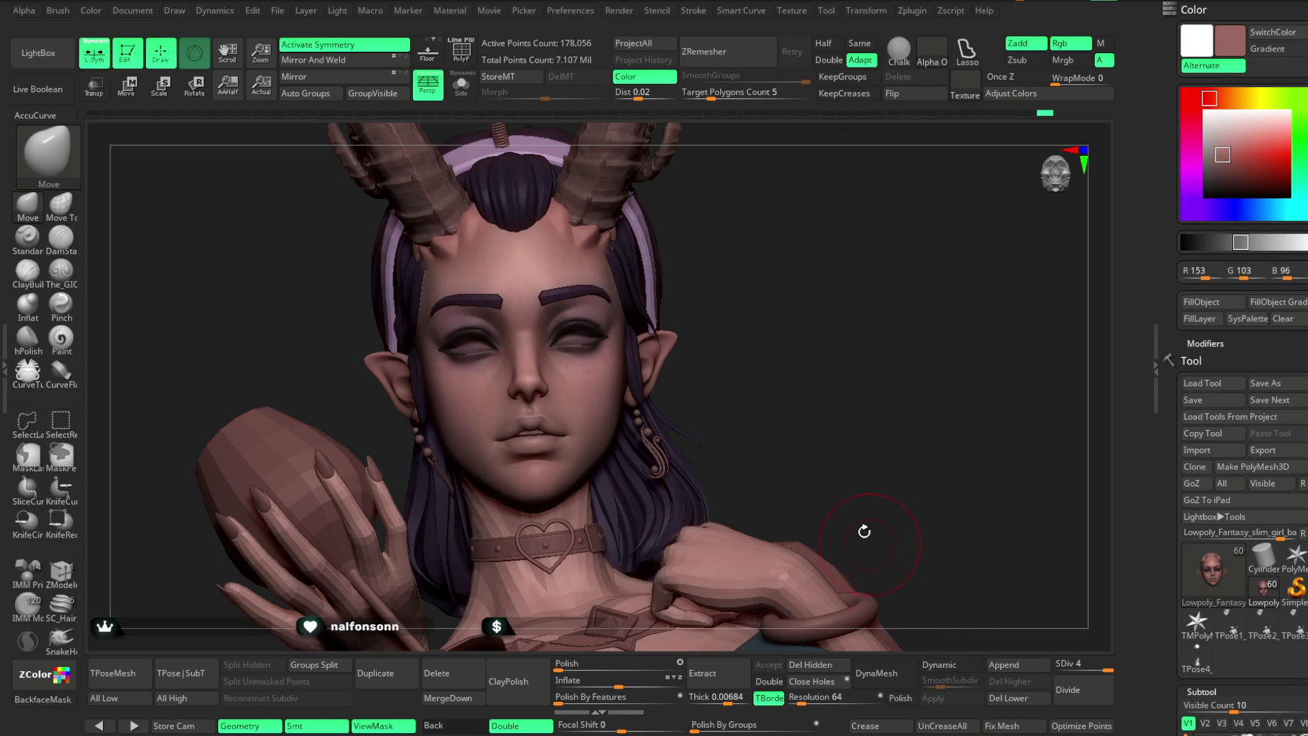
mouse_move(782, 353)
left_mouse_down()
mouse_move(770, 287)
mouse_move(774, 368)
left_mouse_up()
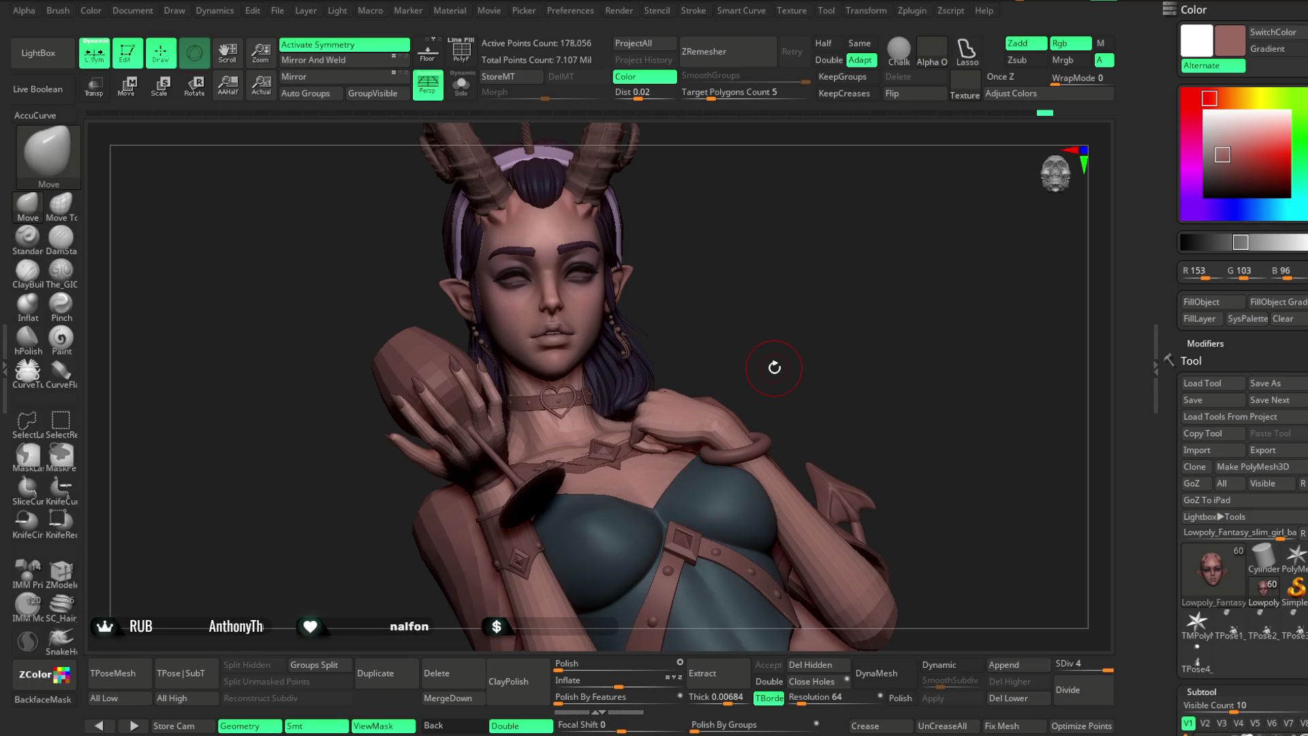
Rotate around the bust and pick a reddish pink paint colour, R185 G114 B105.
mouse_move(752, 313)
left_mouse_down()
mouse_move(747, 283)
mouse_move(759, 289)
mouse_move(719, 318)
left_mouse_up()
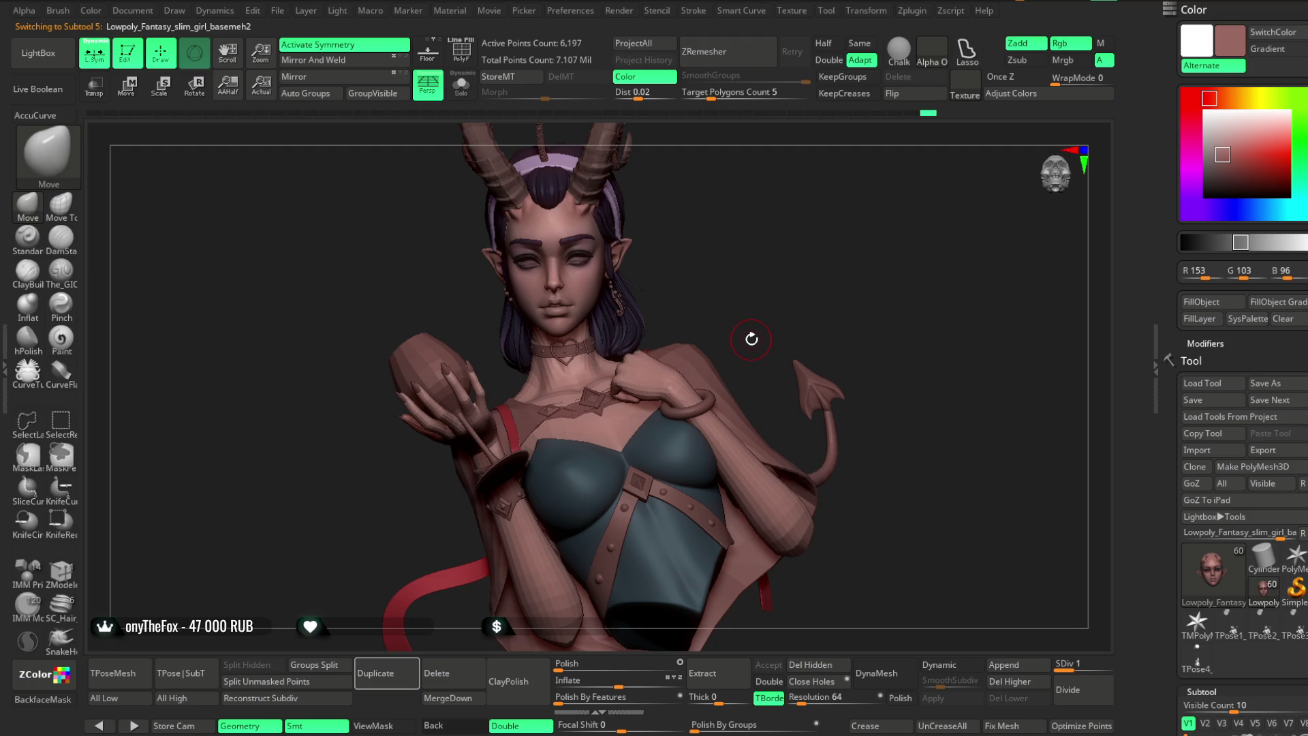
mouse_move(750, 285)
left_mouse_down()
mouse_move(809, 283)
mouse_move(756, 289)
mouse_move(724, 251)
mouse_move(767, 245)
mouse_move(765, 271)
mouse_move(800, 294)
mouse_move(797, 264)
mouse_move(797, 288)
mouse_move(919, 248)
left_mouse_up()
key("space")
left_click(1228, 144)
Select the face base mesh and paint the lips rosy red with the Paint brush.
left_click_drag(1228, 144, 1233, 146)
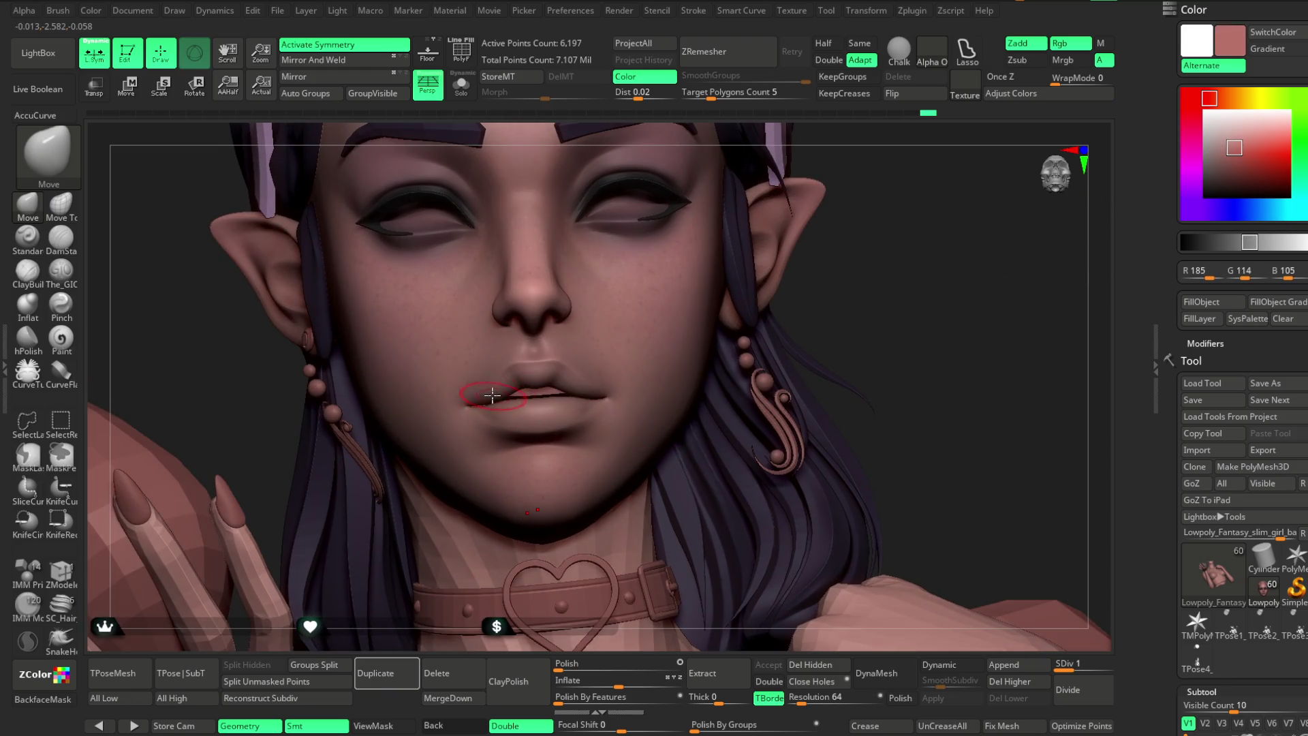
left_click(592, 378, "alt")
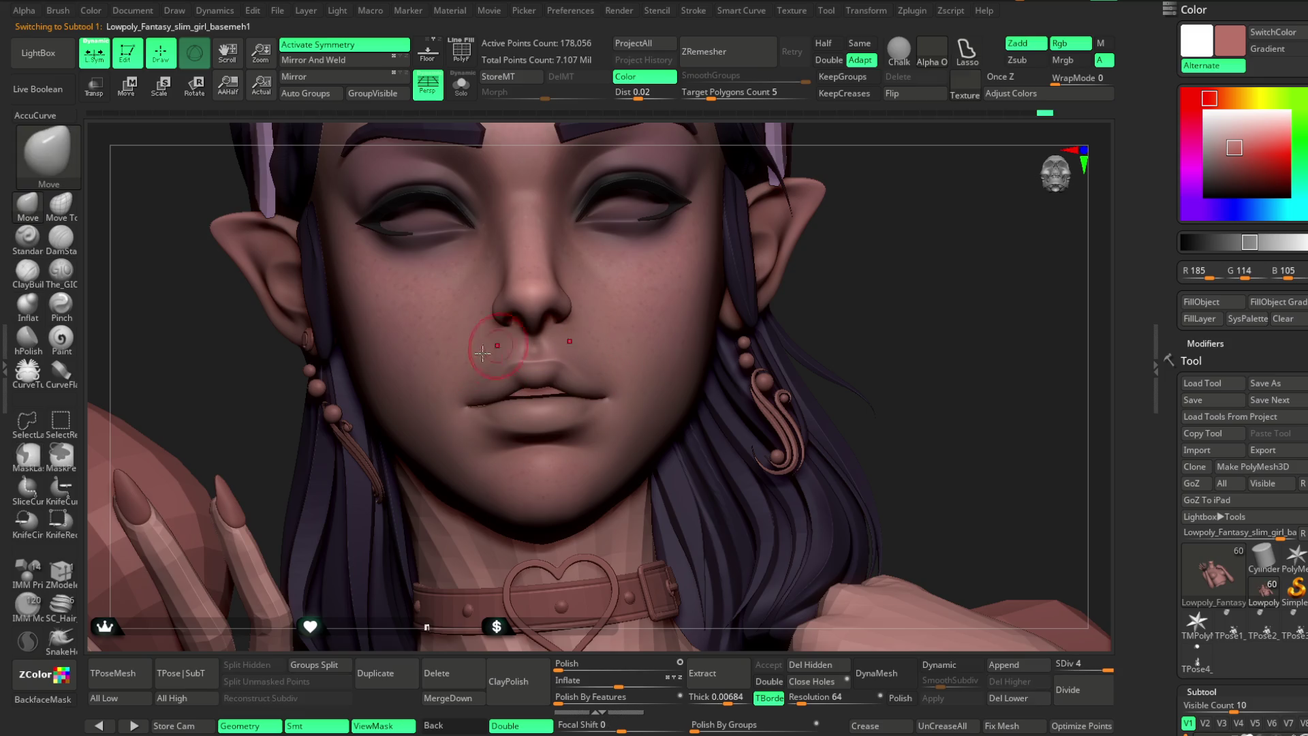
left_click(61, 337)
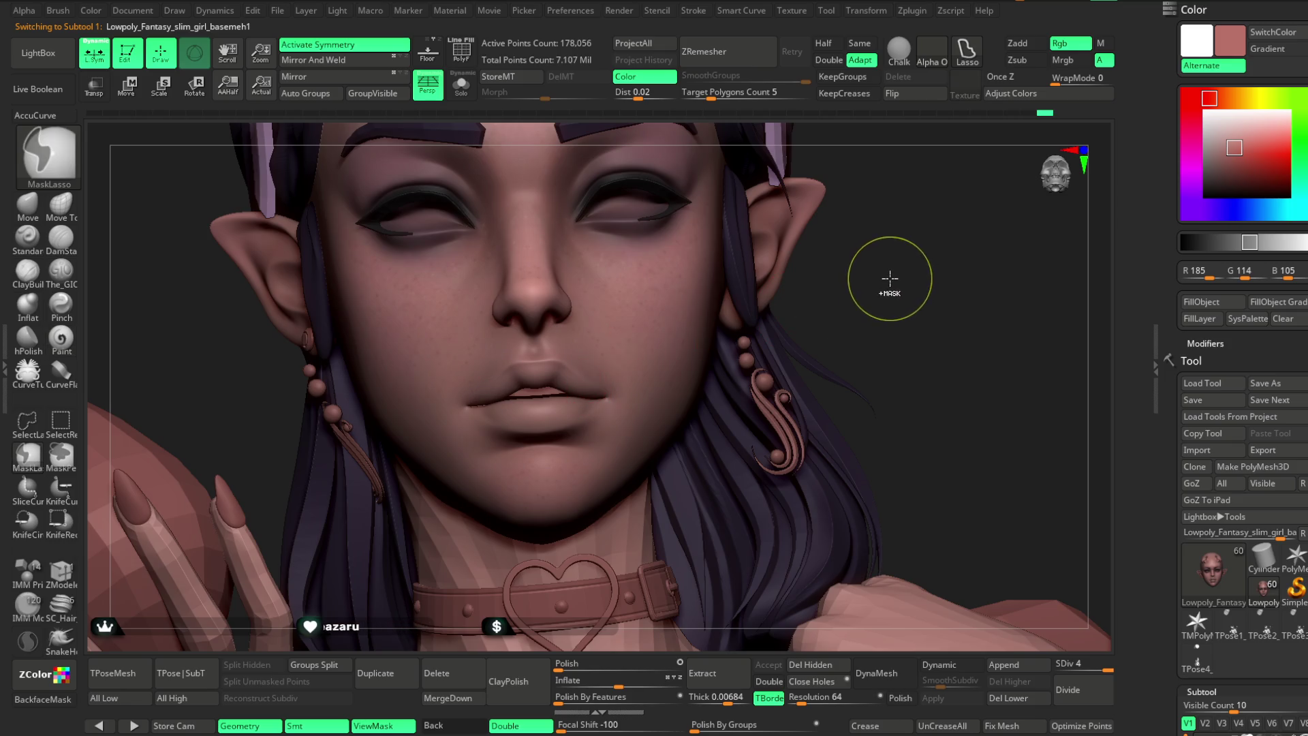
scroll(901, 280, "up", 3)
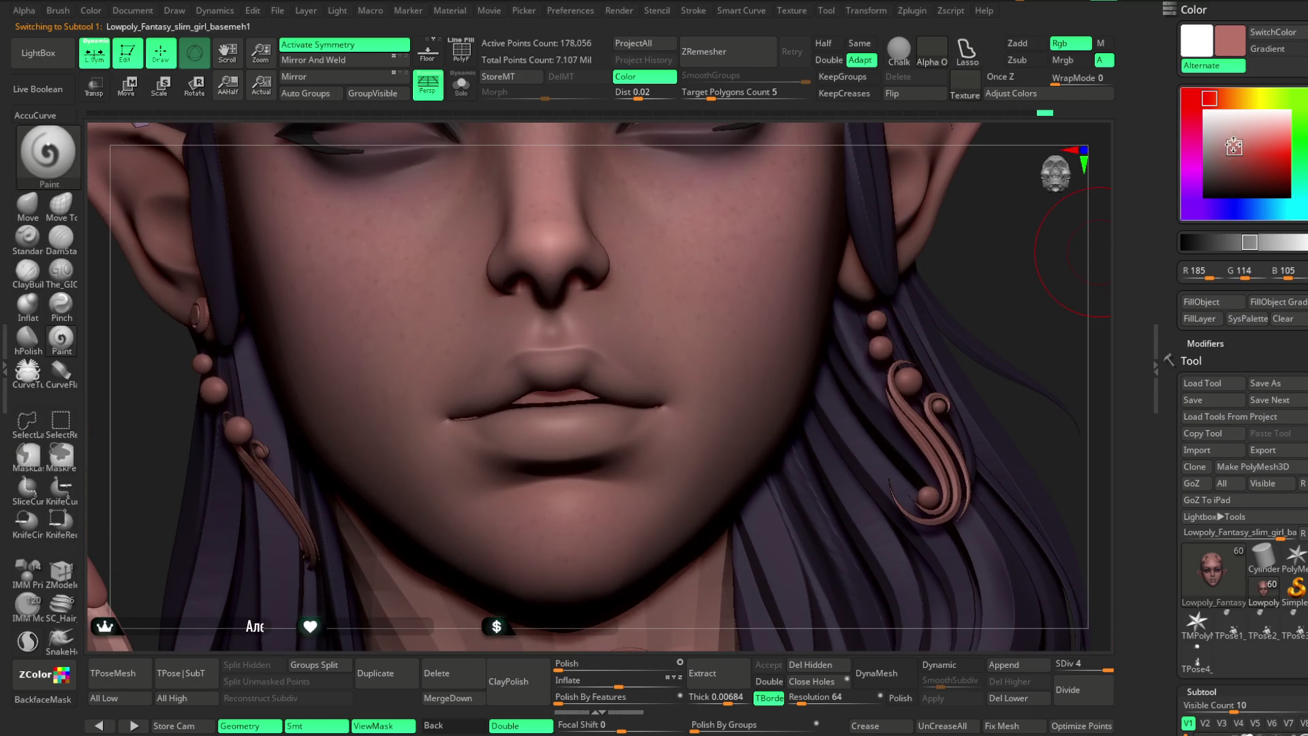
left_click(1206, 98)
left_click_drag(1238, 145, 1239, 142)
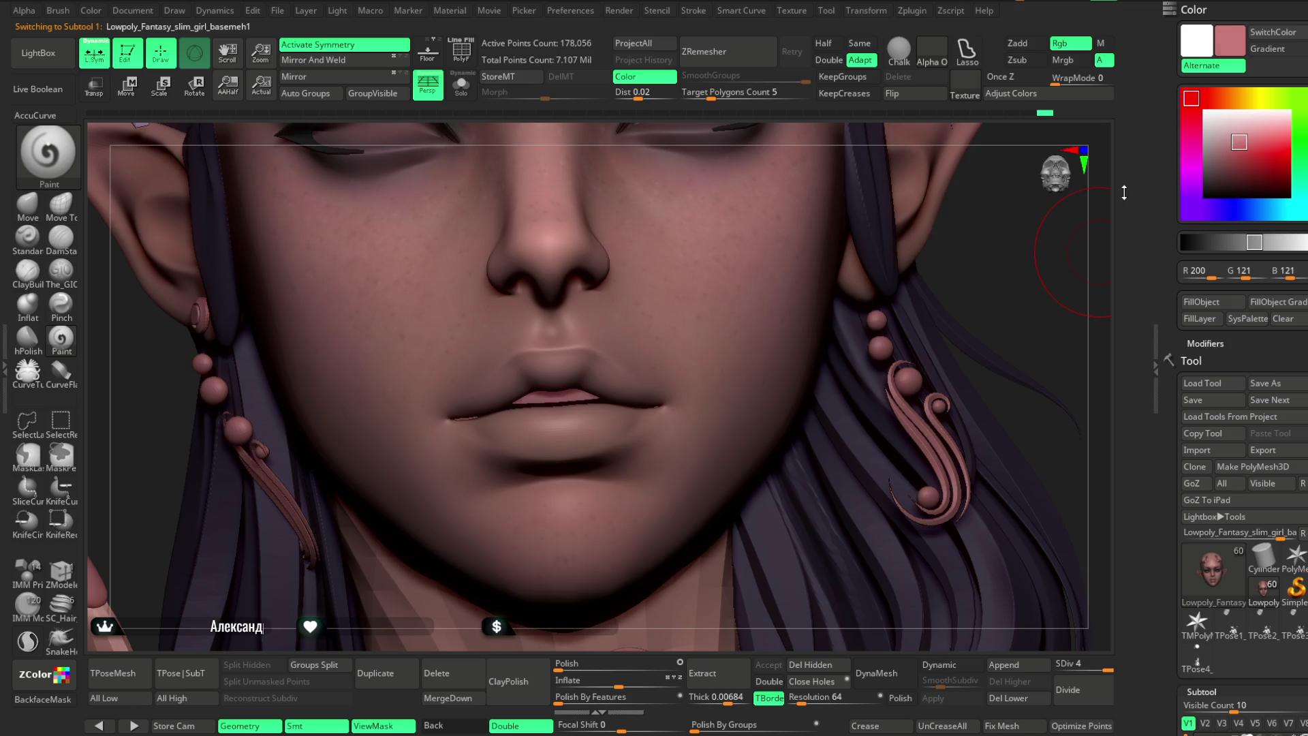
left_click_drag(512, 388, 551, 377)
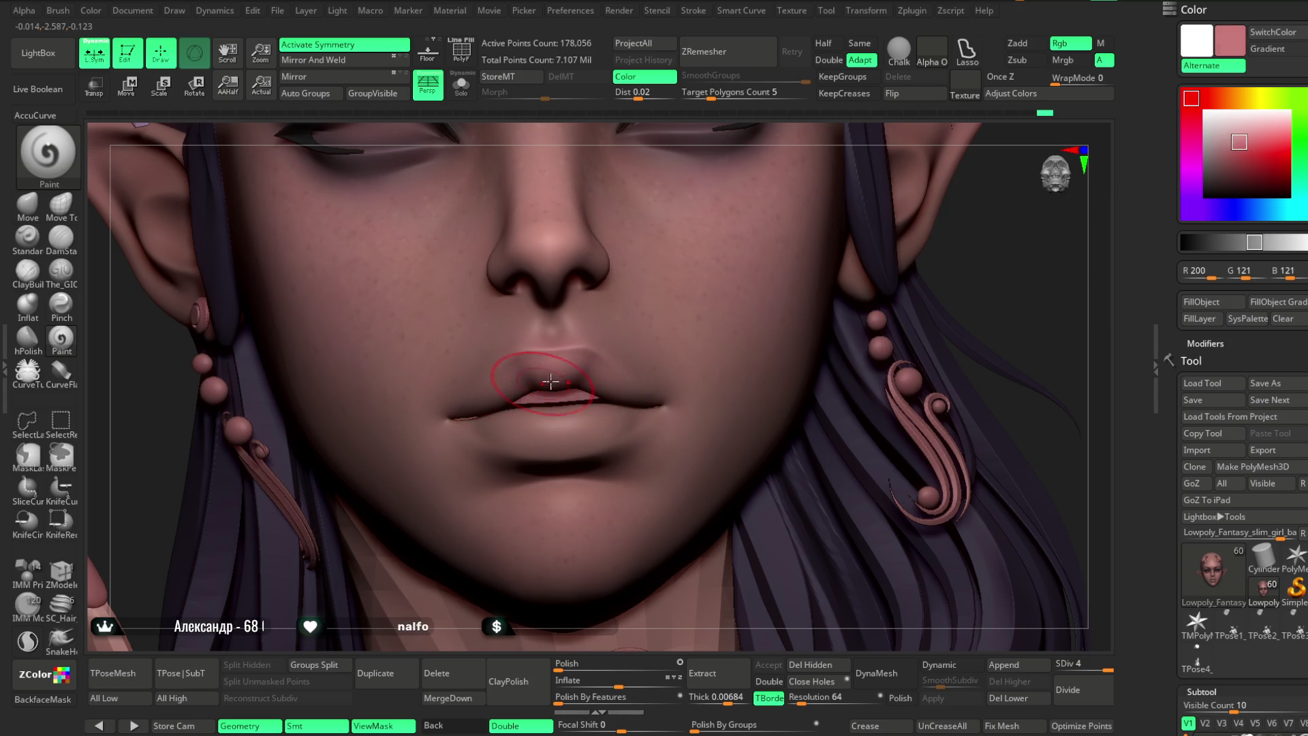
key("space")
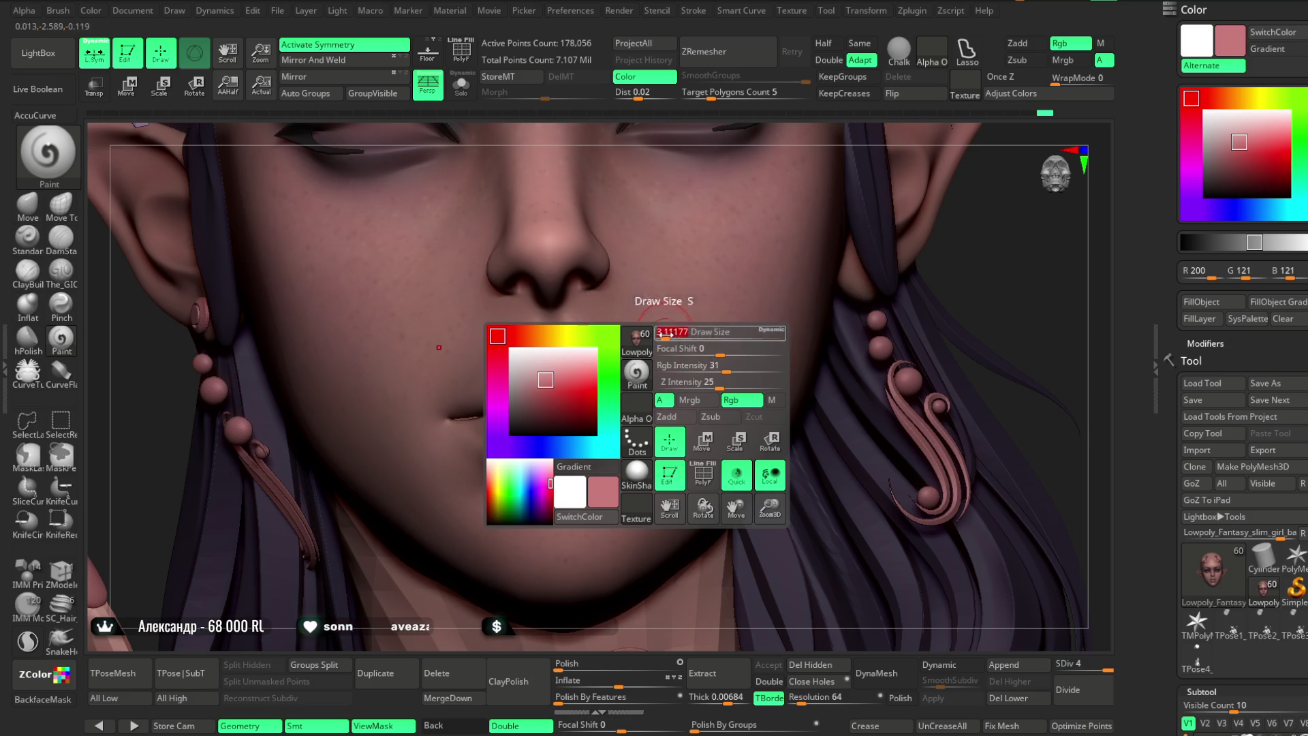
left_click(1241, 143)
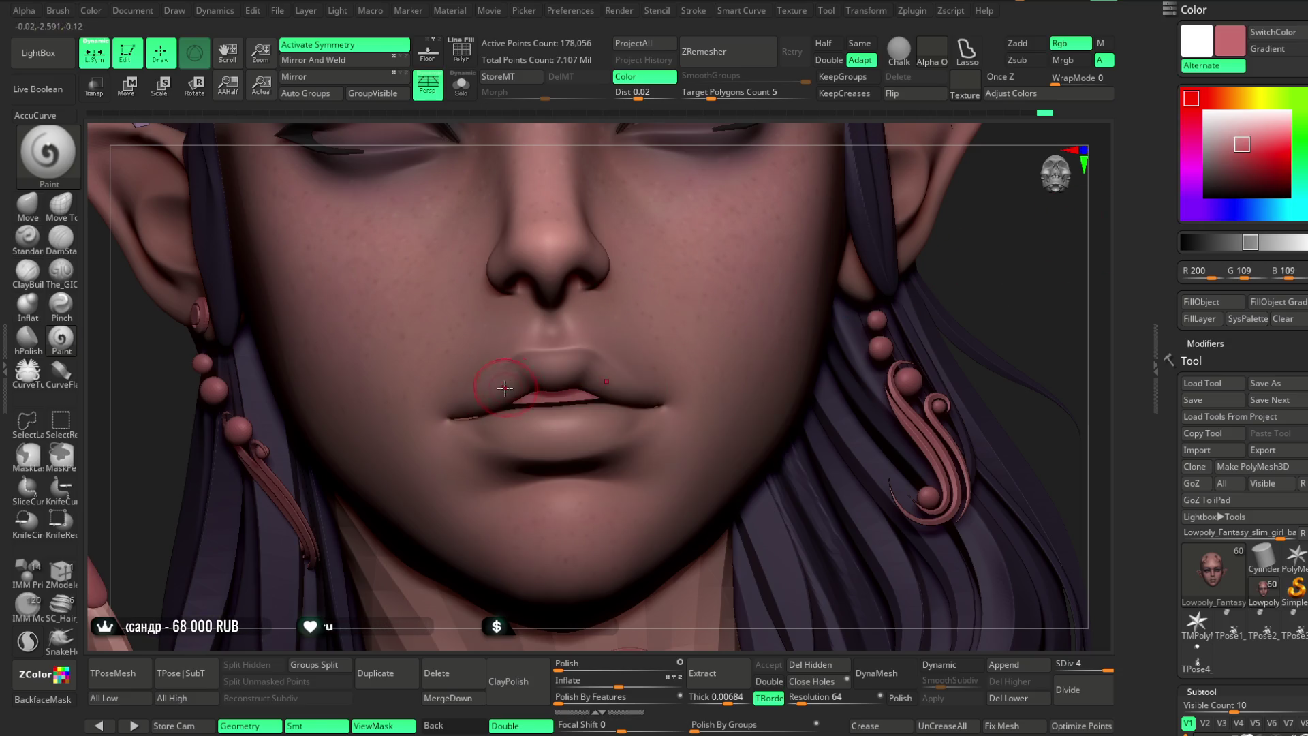
left_click_drag(459, 291, 672, 251)
Solo the head and darken the paint to a deep red, R142 G83 B83.
left_click_drag(735, 134, 535, 220)
left_click(461, 85)
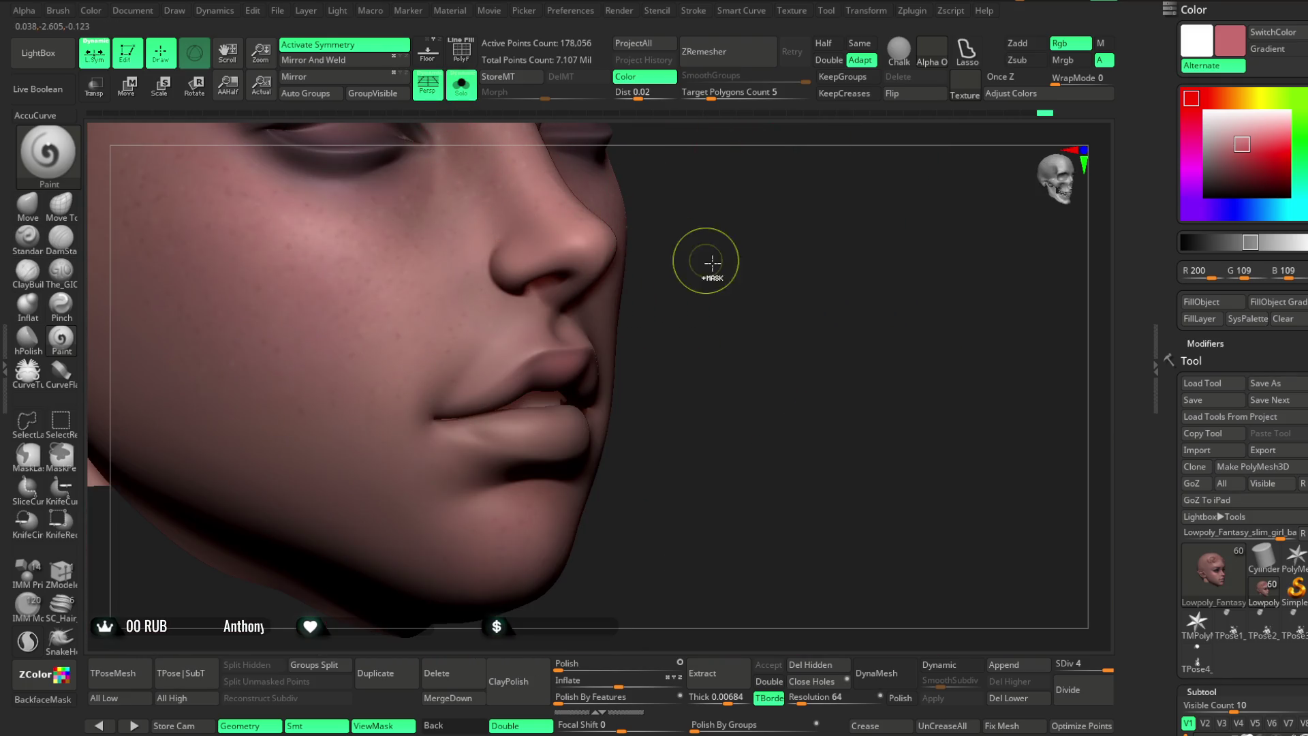
left_click_drag(748, 301, 763, 280)
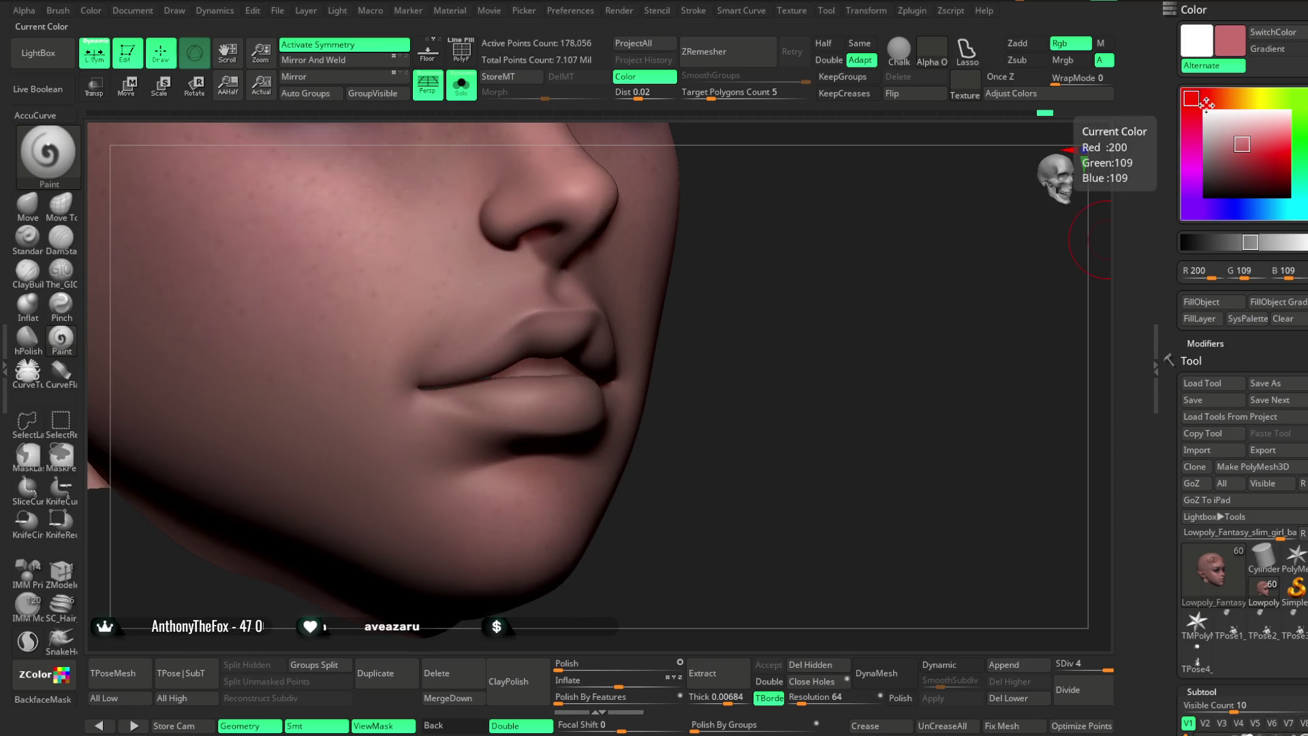
left_click_drag(1238, 145, 1229, 150)
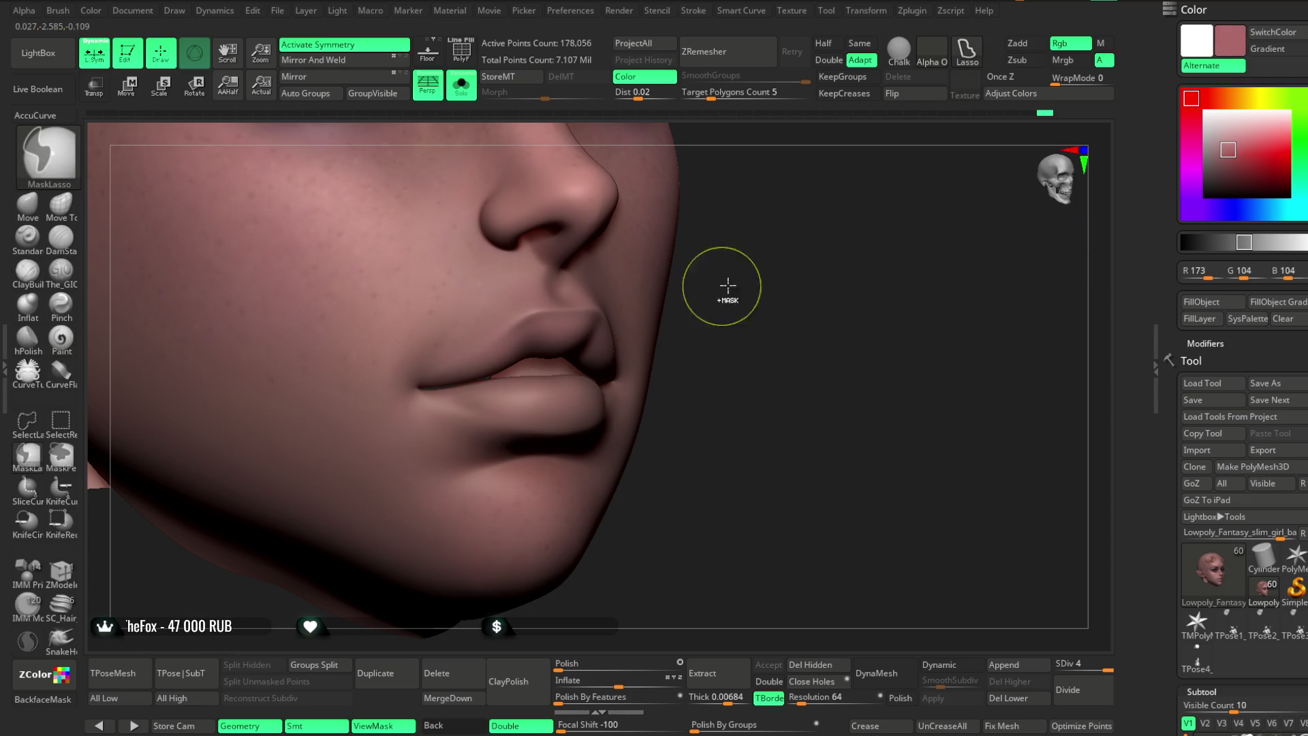
left_click_drag(1229, 153, 1226, 159)
mouse_move(852, 341)
left_mouse_down()
mouse_move(535, 354)
mouse_move(593, 342)
mouse_move(519, 341)
mouse_move(557, 329)
mouse_move(759, 469)
mouse_move(607, 364)
left_mouse_up()
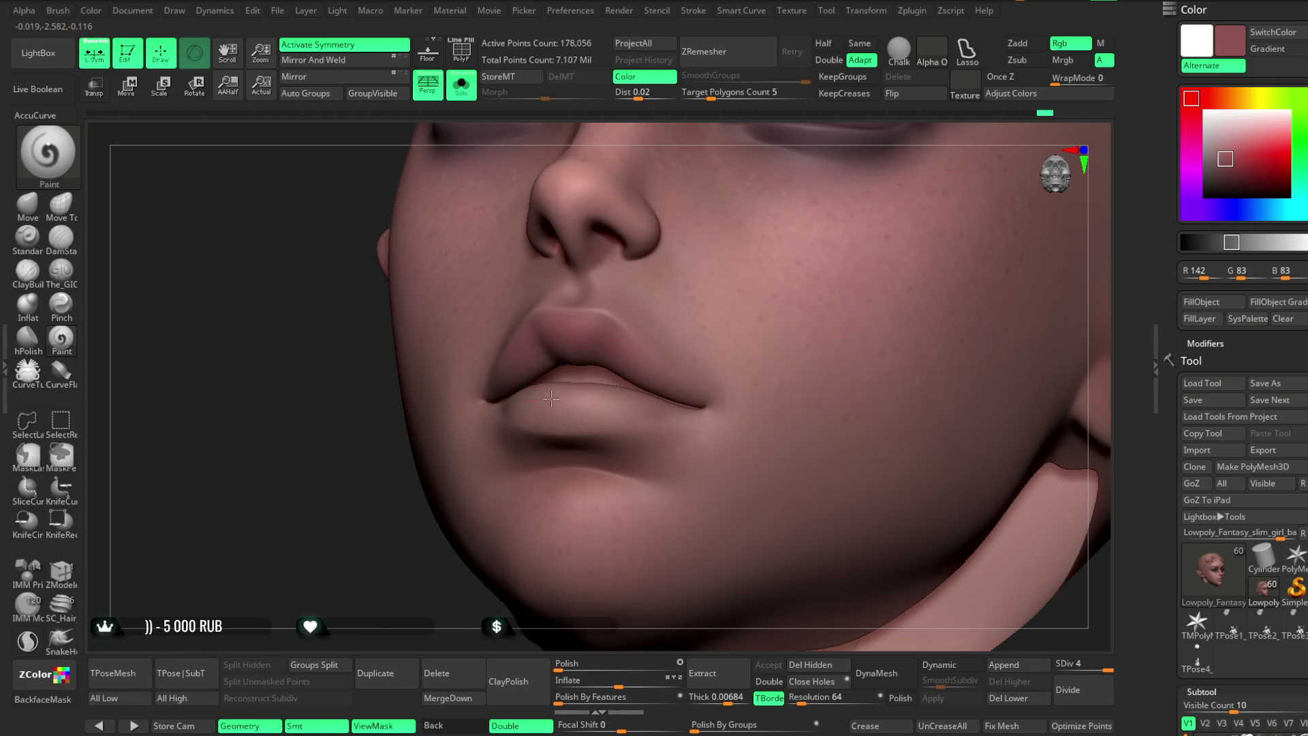
mouse_move(391, 552)
left_mouse_down()
mouse_move(357, 596)
mouse_move(409, 559)
mouse_move(507, 407)
left_mouse_up()
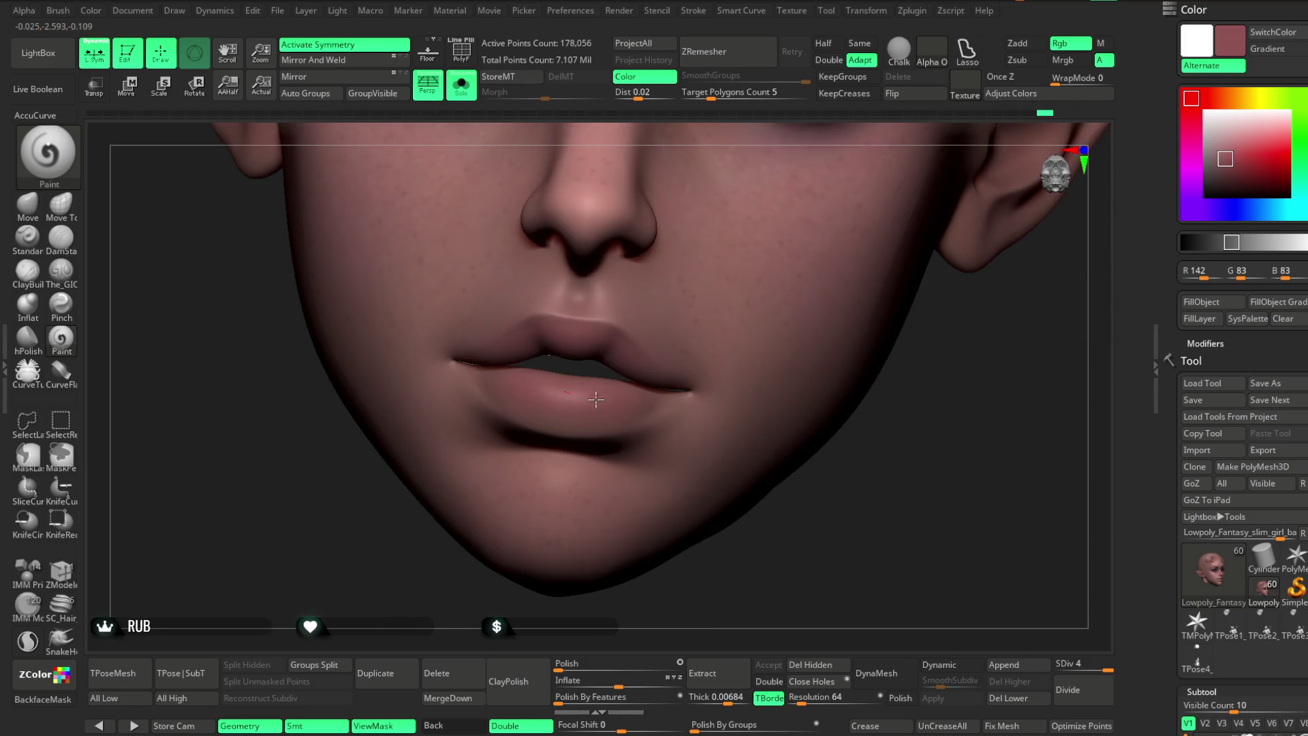
left_click_drag(669, 480, 598, 481)
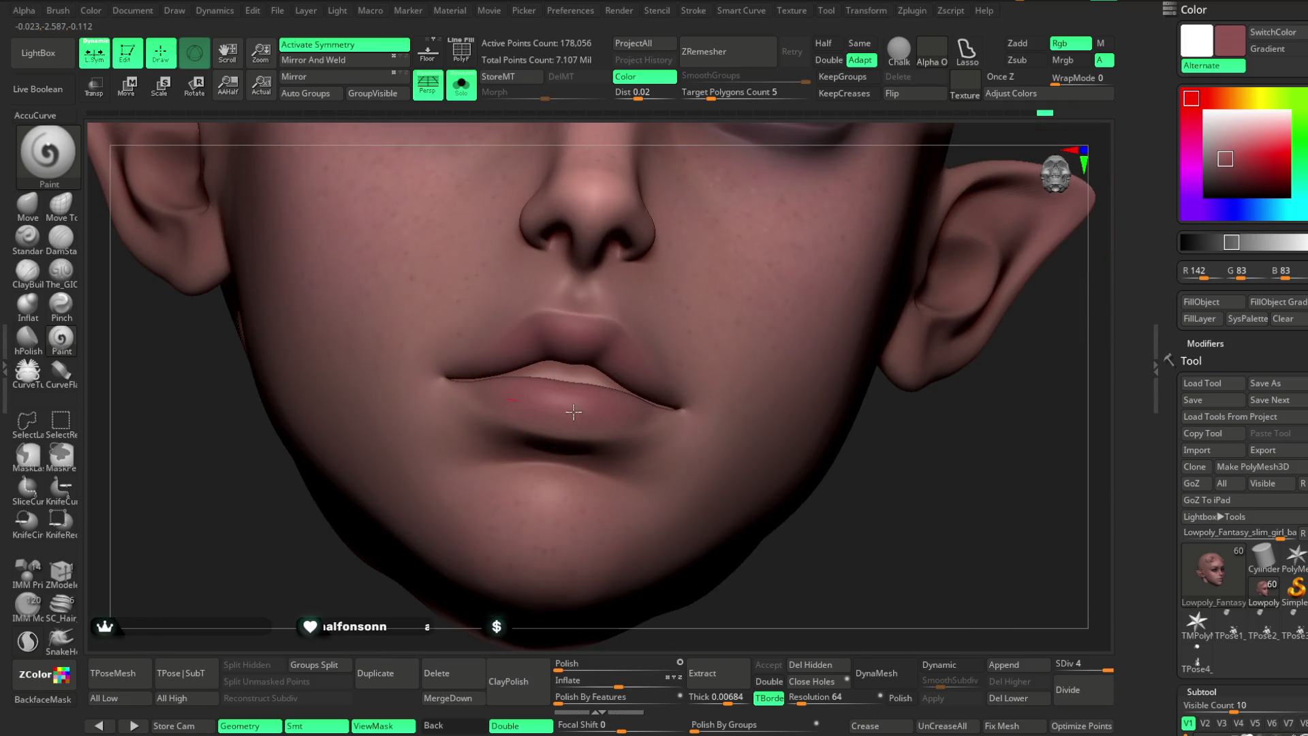
left_click_drag(700, 585, 619, 452)
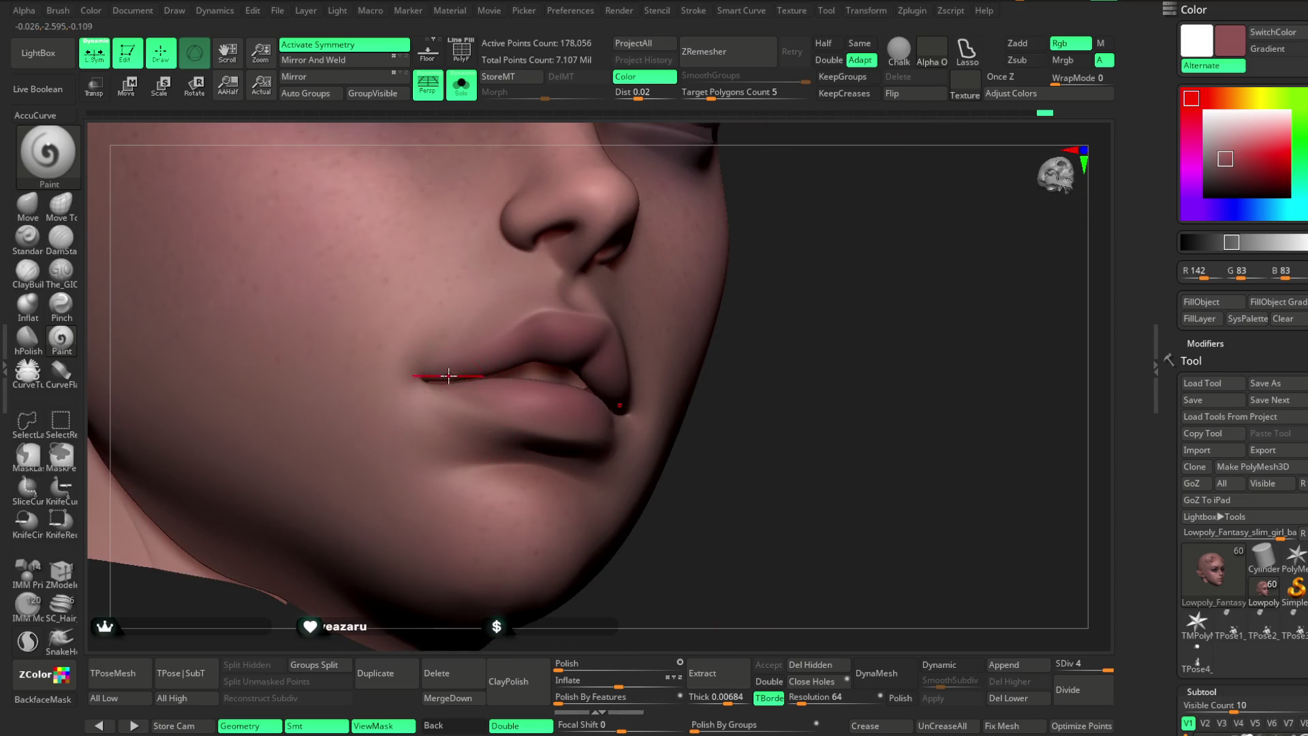
mouse_move(760, 397)
left_mouse_down()
mouse_move(733, 356)
mouse_move(746, 376)
mouse_move(689, 353)
left_mouse_up()
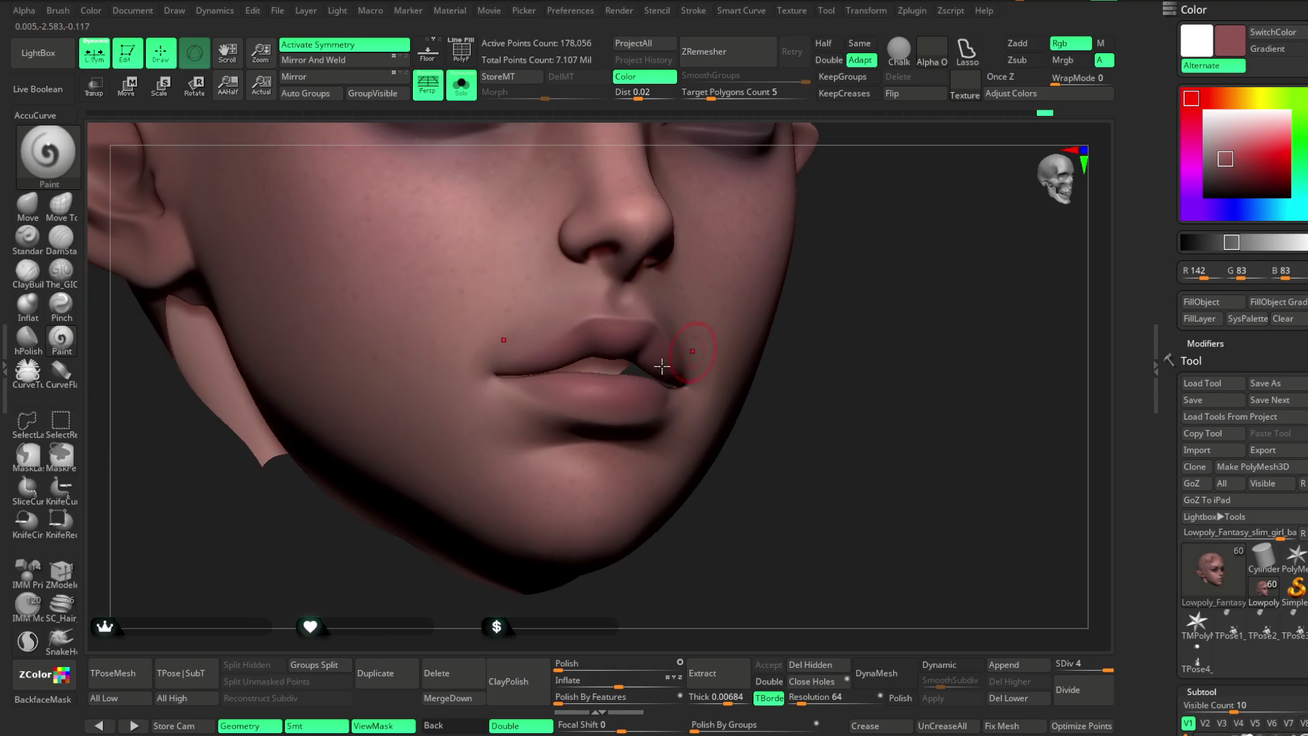
left_click_drag(826, 377, 612, 390)
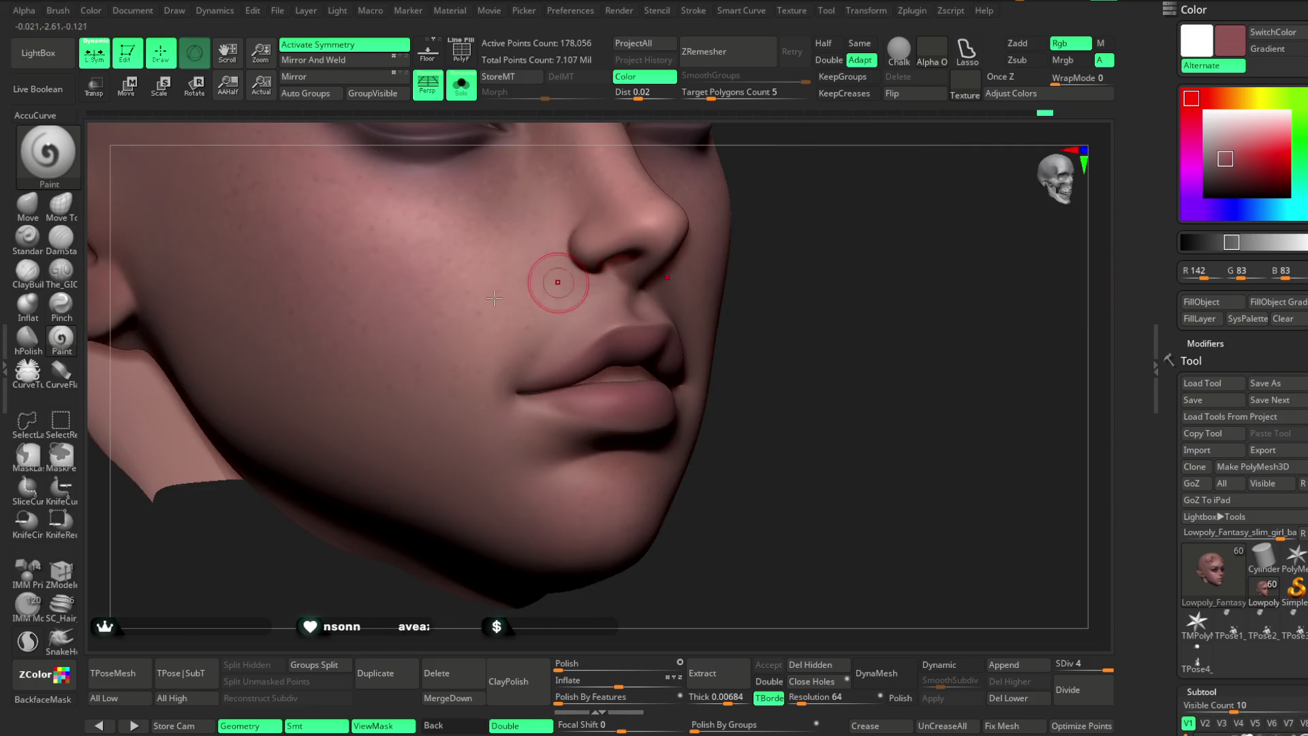
Drop the head to subdivision level 1 and switch to Move Topological.
key("shift+d")
key("shift+d")
key("shift+d")
mouse_move(1019, 543)
left_mouse_down()
mouse_move(767, 423)
mouse_move(713, 410)
left_mouse_up()
left_click(61, 205)
key("space")
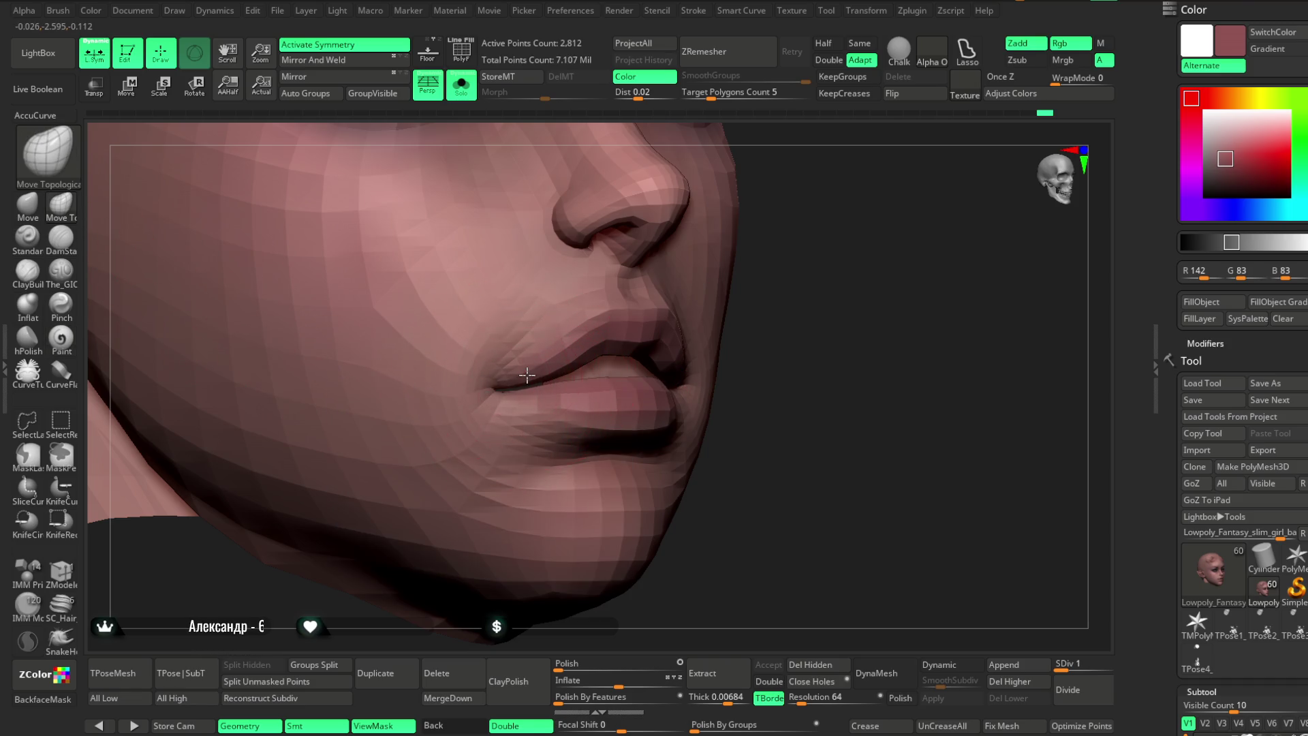
Lasso-mask around the lower lip and along the upper-lip line from close profile views.
mouse_move(783, 334)
left_mouse_down()
mouse_move(803, 321)
mouse_move(803, 283)
mouse_move(827, 382)
mouse_move(775, 364)
mouse_move(706, 390)
left_mouse_up()
key("ctrl")
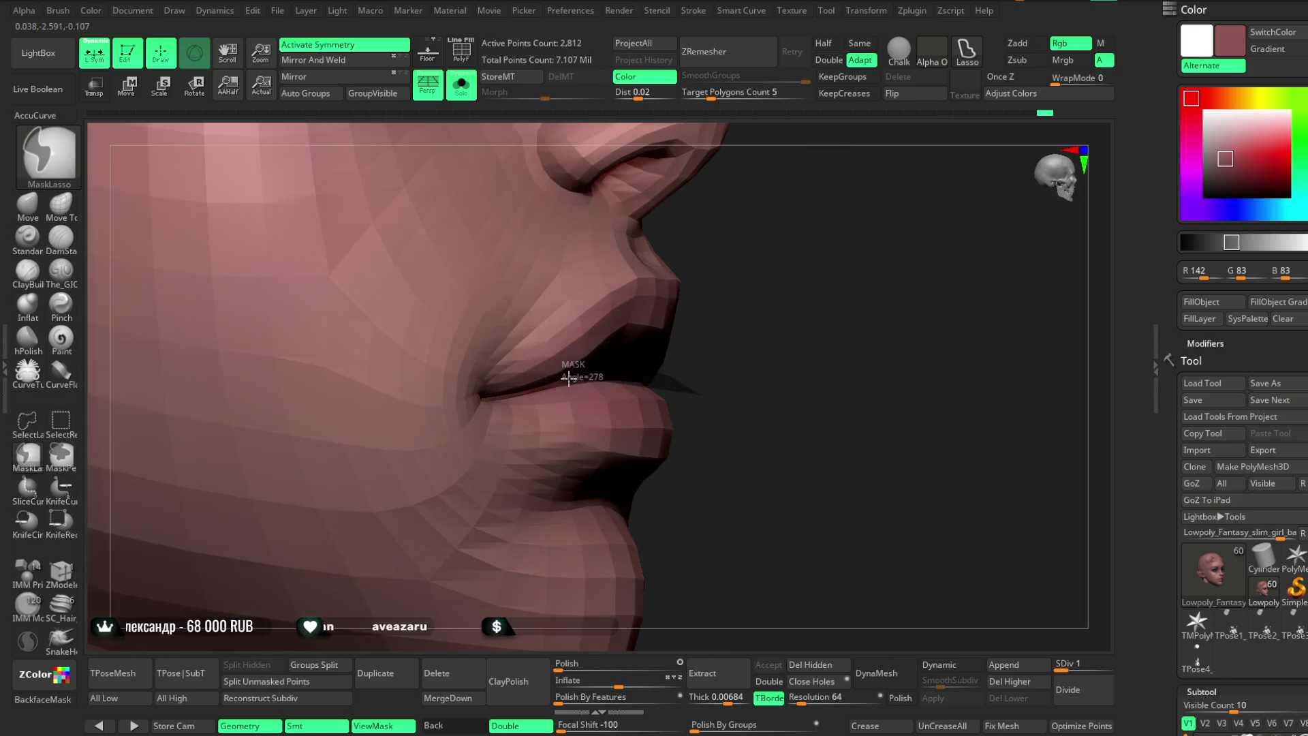
mouse_move(722, 344)
left_mouse_down()
mouse_move(715, 336)
mouse_move(740, 324)
mouse_move(745, 346)
left_mouse_up()
key("space")
key("ctrl")
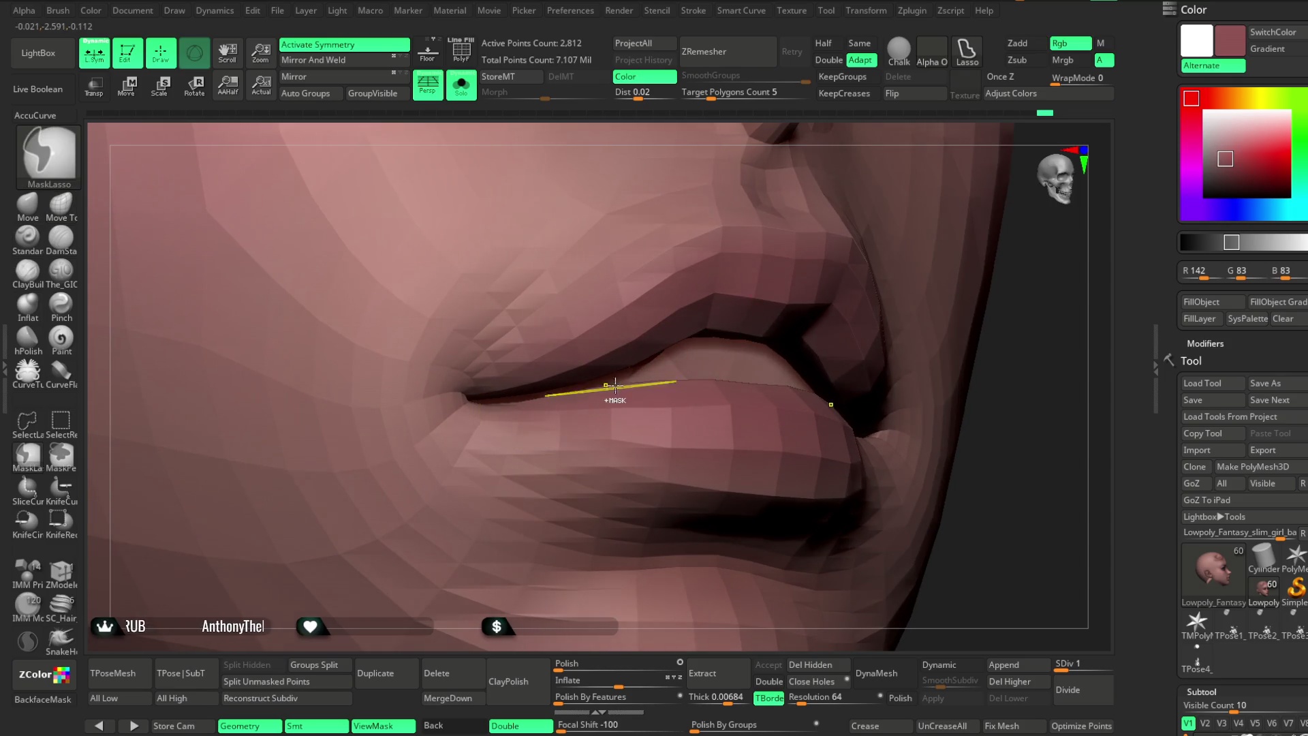
mouse_move(552, 392)
left_mouse_down()
mouse_move(427, 419)
mouse_move(587, 534)
mouse_move(711, 376)
left_mouse_up()
mouse_move(856, 400)
left_mouse_down()
mouse_move(1001, 399)
mouse_move(931, 401)
left_mouse_up()
mouse_move(397, 348)
left_mouse_down("ctrl")
mouse_move(453, 342)
mouse_move(562, 358)
mouse_move(614, 390)
mouse_move(490, 559)
mouse_move(334, 361)
mouse_move(388, 348)
left_mouse_up("ctrl")
mouse_move(923, 511)
left_mouse_down()
mouse_move(910, 439)
mouse_move(928, 418)
mouse_move(1033, 418)
mouse_move(987, 399)
left_mouse_up()
mouse_move(1065, 343)
left_mouse_down()
mouse_move(946, 321)
mouse_move(576, 335)
left_mouse_up()
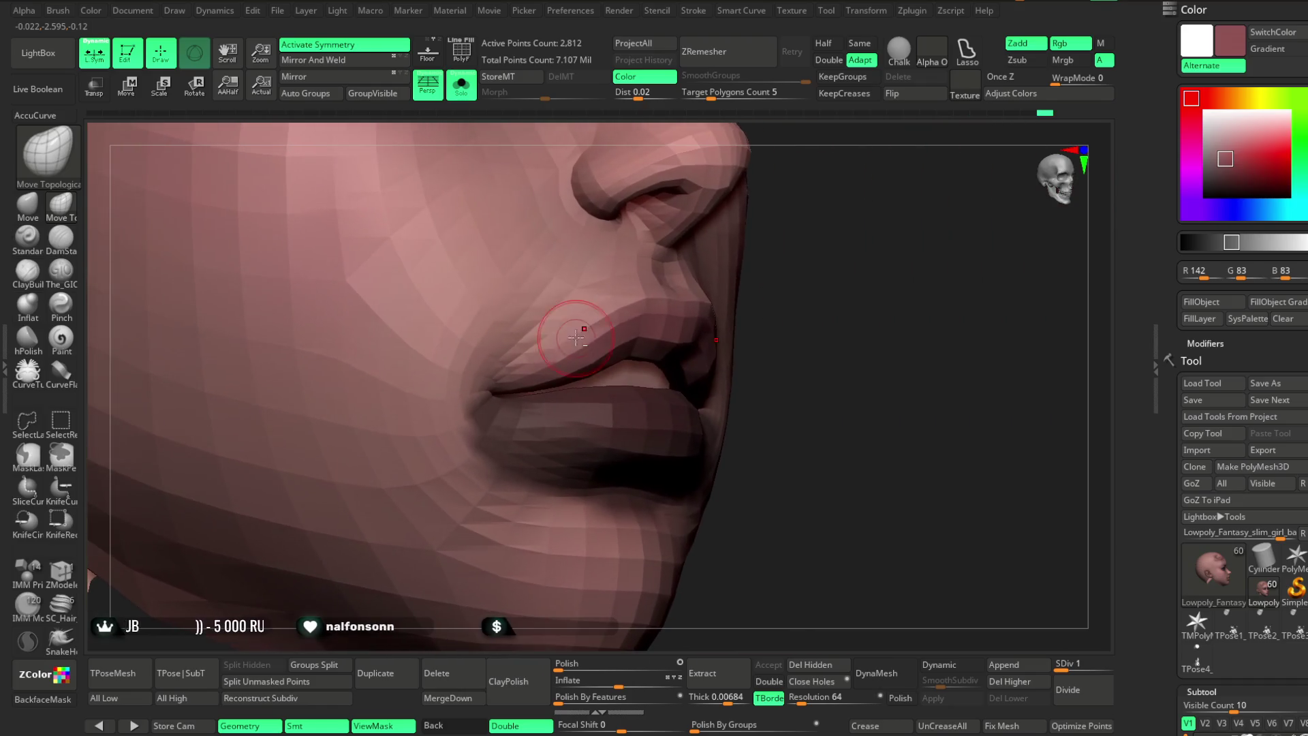
Push the lower lip into a new shape with the Move brush from a side profile.
left_click(32, 209)
mouse_move(885, 355)
left_mouse_down()
mouse_move(643, 313)
mouse_move(846, 345)
left_mouse_up()
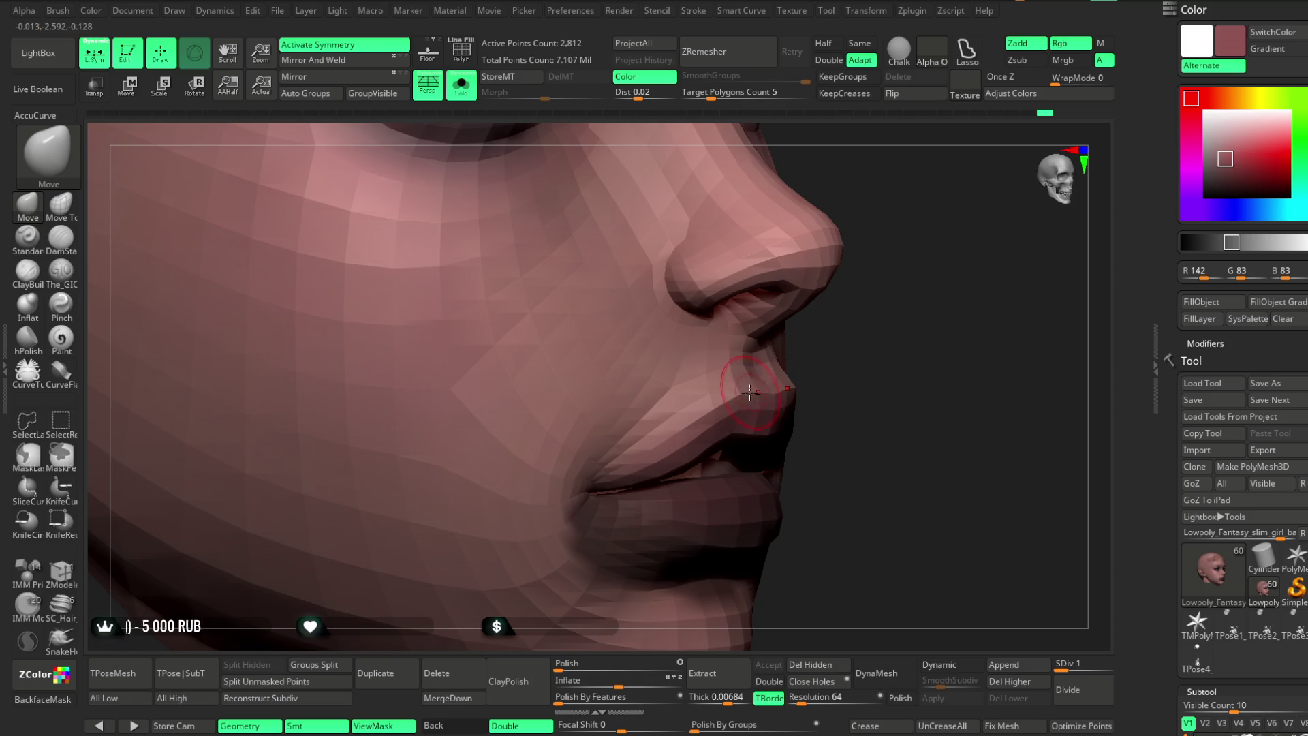
mouse_move(845, 352)
left_mouse_down()
mouse_move(811, 277)
mouse_move(753, 320)
left_mouse_up()
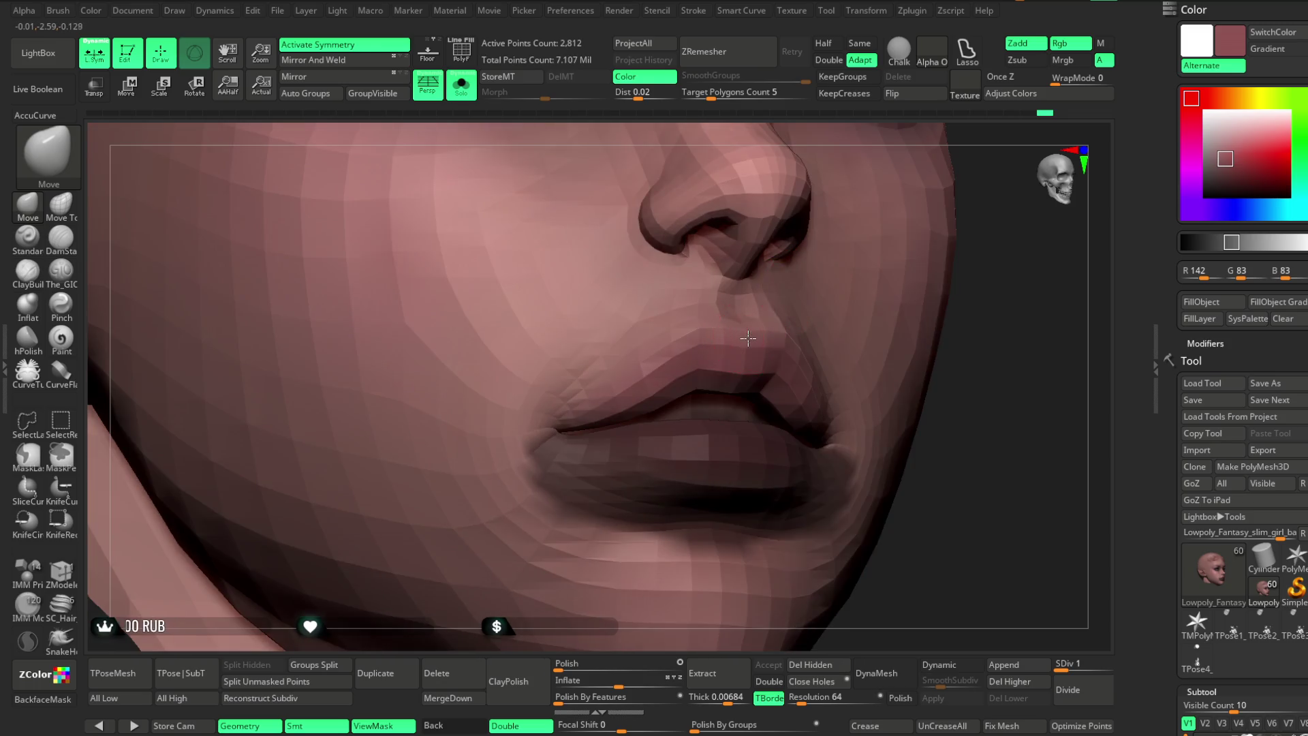
key("space")
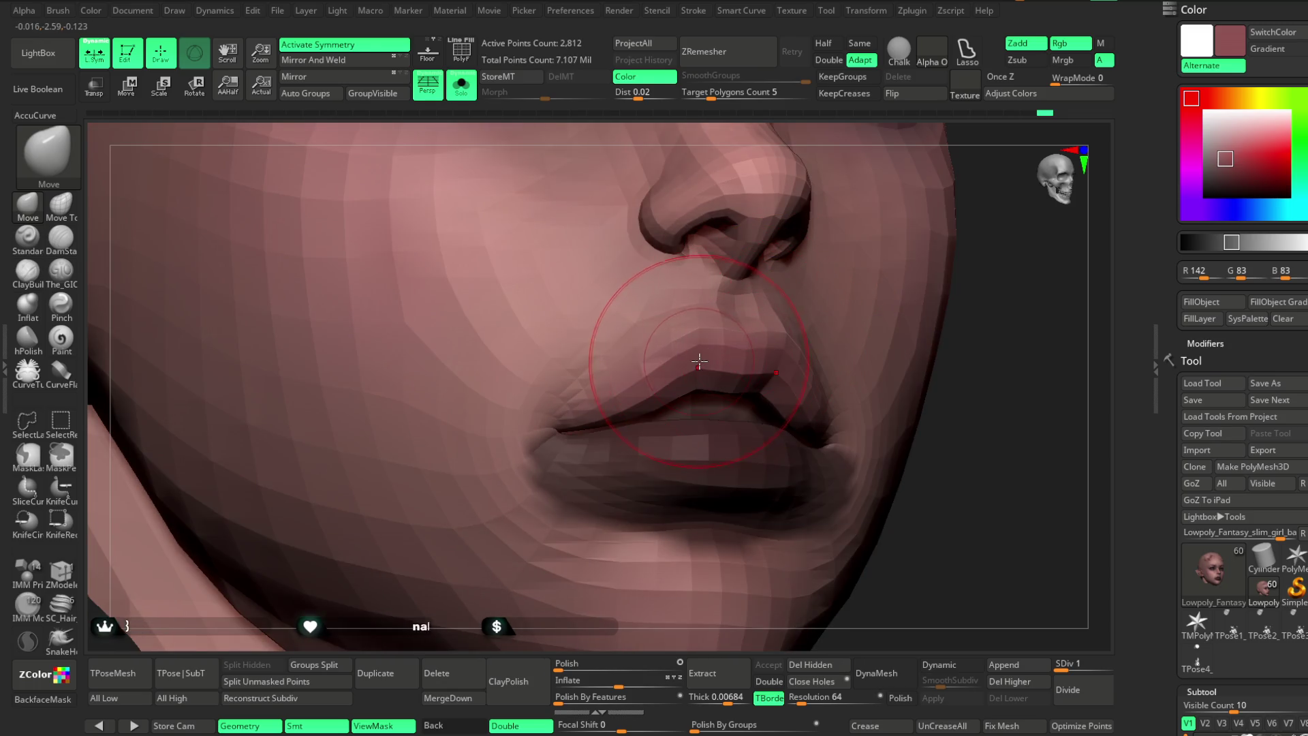
left_click_drag(974, 321, 996, 304)
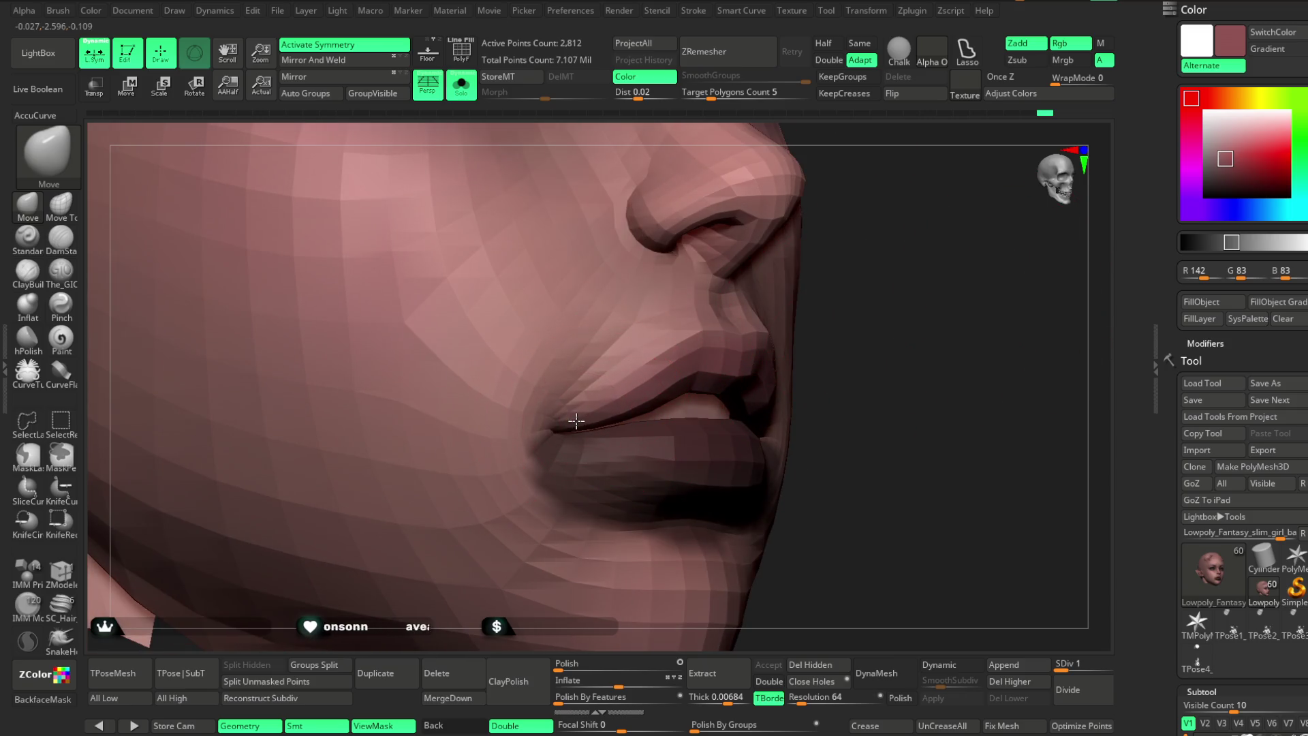
mouse_move(810, 381)
left_mouse_down()
mouse_move(749, 368)
mouse_move(783, 357)
left_mouse_up()
mouse_move(701, 497)
left_mouse_down()
mouse_move(563, 502)
mouse_move(834, 432)
left_mouse_up()
mouse_move(602, 520)
left_mouse_down()
mouse_move(628, 472)
mouse_move(911, 283)
mouse_move(901, 274)
mouse_move(809, 351)
mouse_move(838, 293)
mouse_move(765, 315)
mouse_move(841, 303)
mouse_move(818, 404)
left_mouse_up()
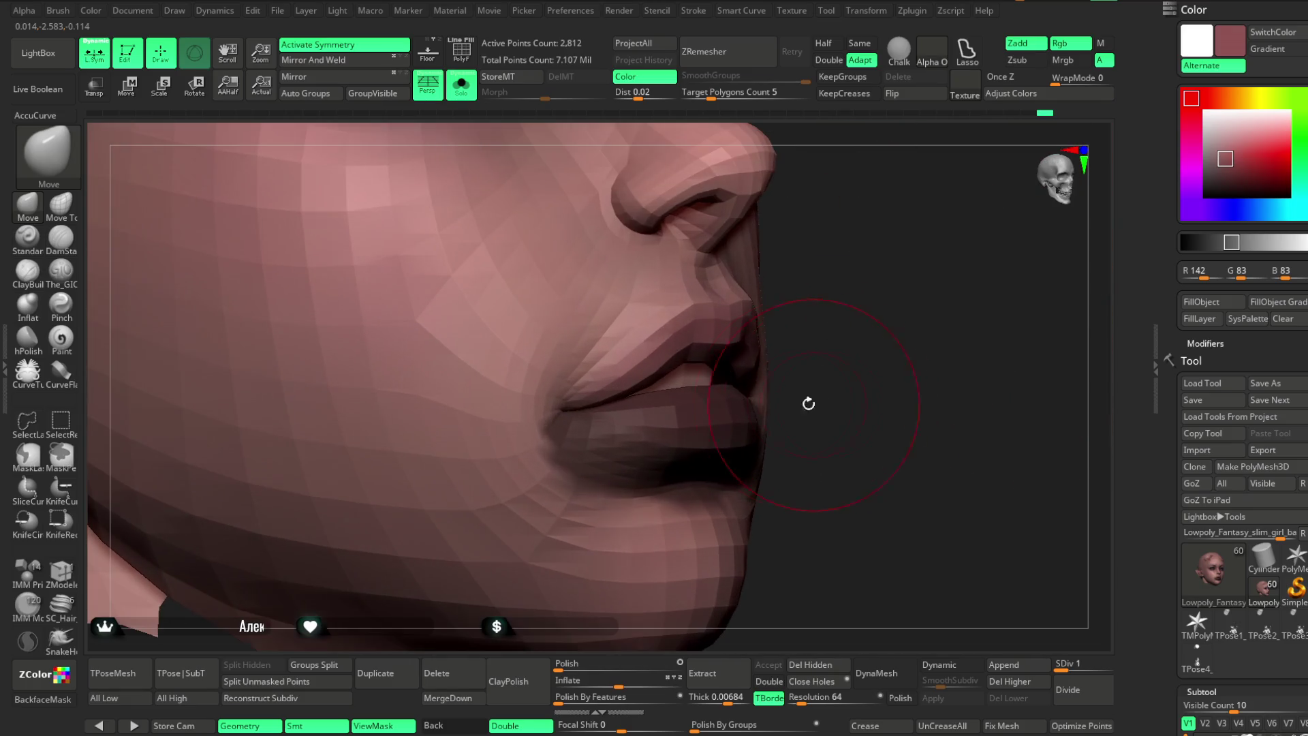
Check the lips and chin from a three-quarter view, then turn Solo off to show all subtools.
mouse_move(691, 351)
left_mouse_down()
mouse_move(820, 289)
mouse_move(815, 315)
mouse_move(710, 313)
mouse_move(741, 294)
mouse_move(826, 283)
mouse_move(706, 318)
mouse_move(713, 272)
left_mouse_up()
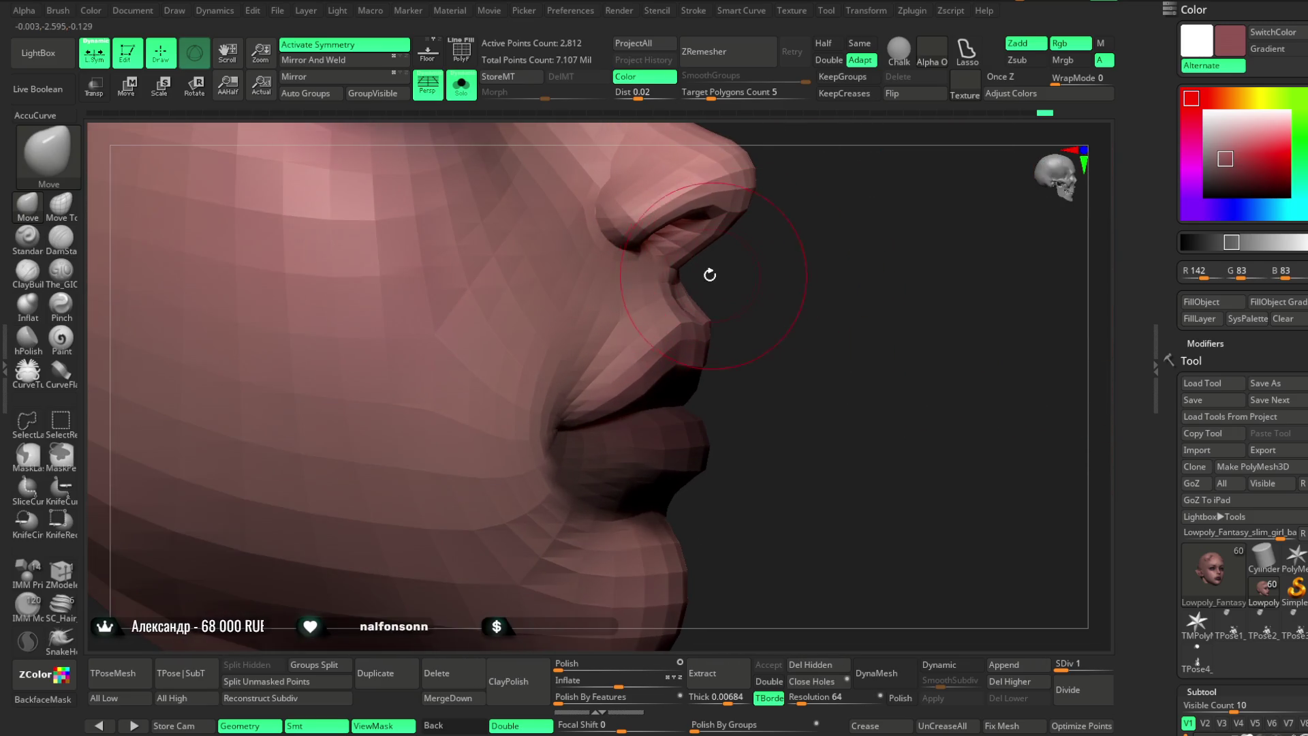
key("space")
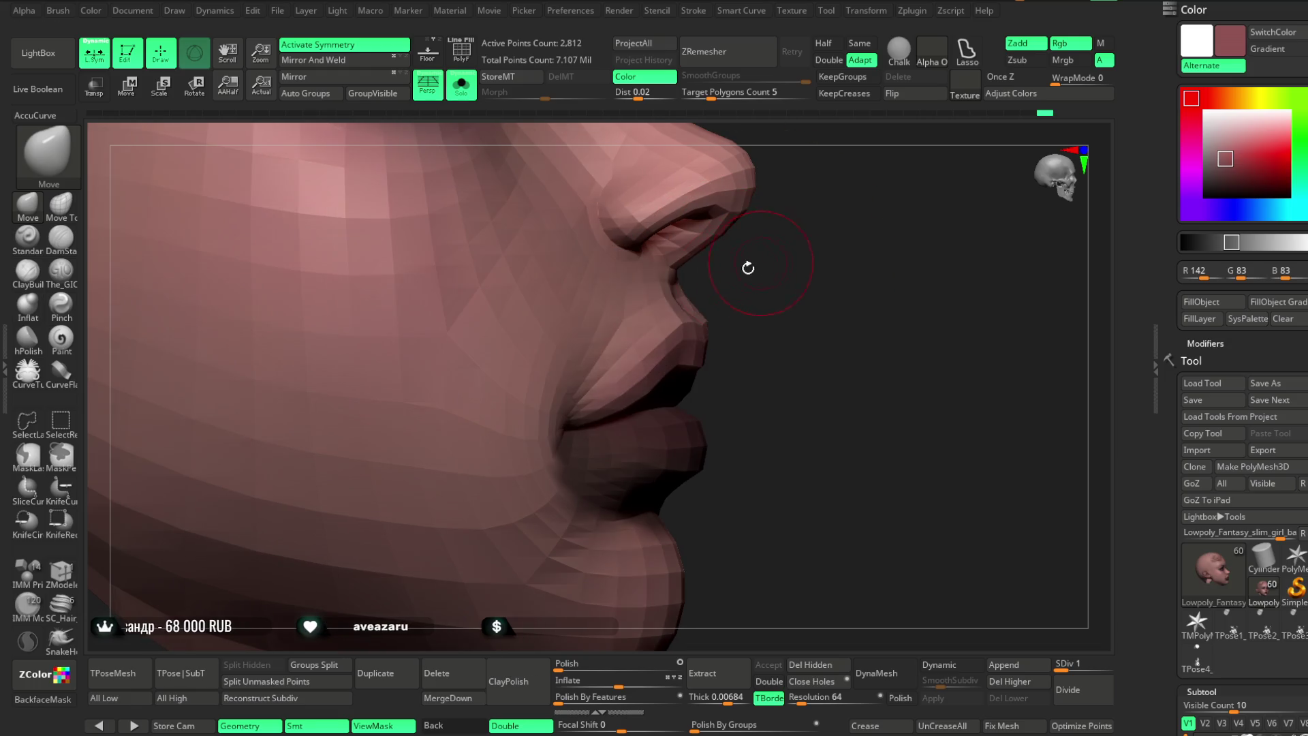
mouse_move(688, 265)
left_mouse_down()
mouse_move(794, 254)
mouse_move(520, 480)
mouse_move(554, 429)
mouse_move(545, 467)
mouse_move(940, 239)
mouse_move(905, 190)
mouse_move(876, 242)
mouse_move(857, 224)
left_mouse_up()
key("shift+alt+s")
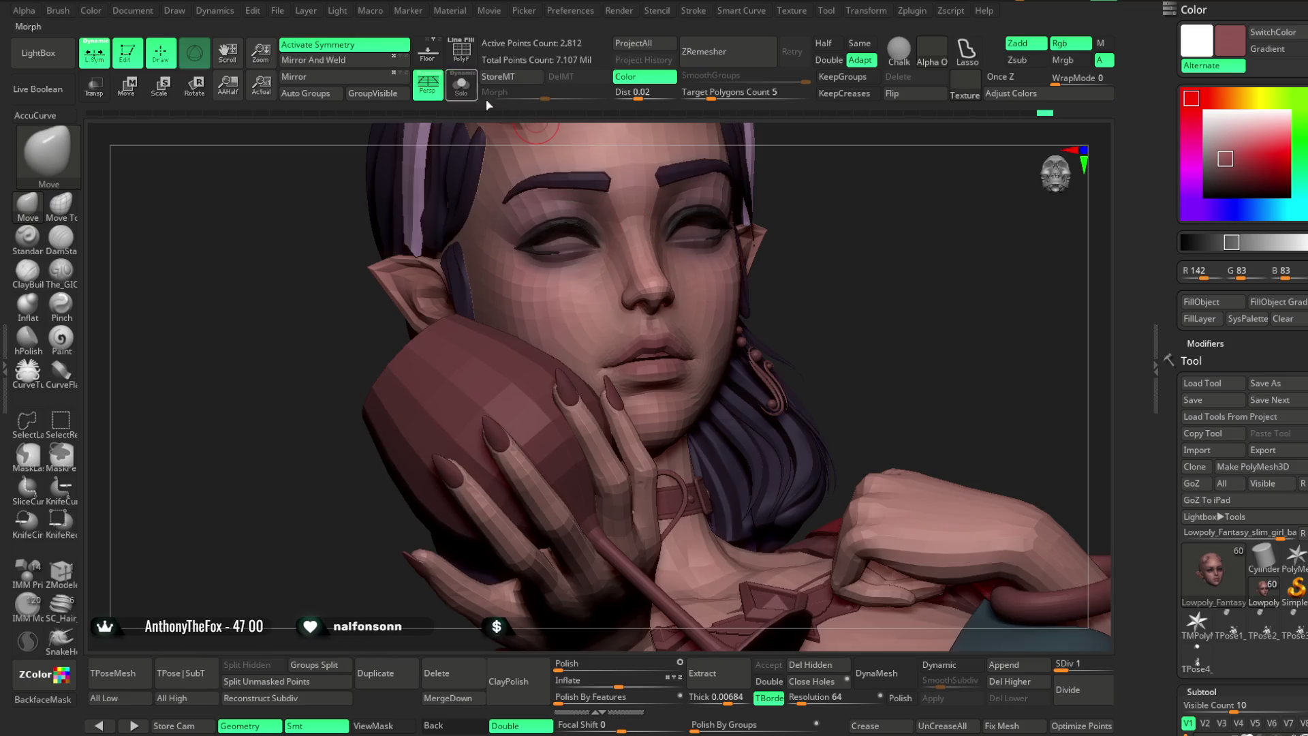
Frame the whole face from the front and switch to the Standard brush.
mouse_move(846, 272)
left_mouse_down()
mouse_move(836, 244)
mouse_move(899, 240)
mouse_move(841, 242)
mouse_move(845, 306)
mouse_move(576, 393)
left_mouse_up()
key("space")
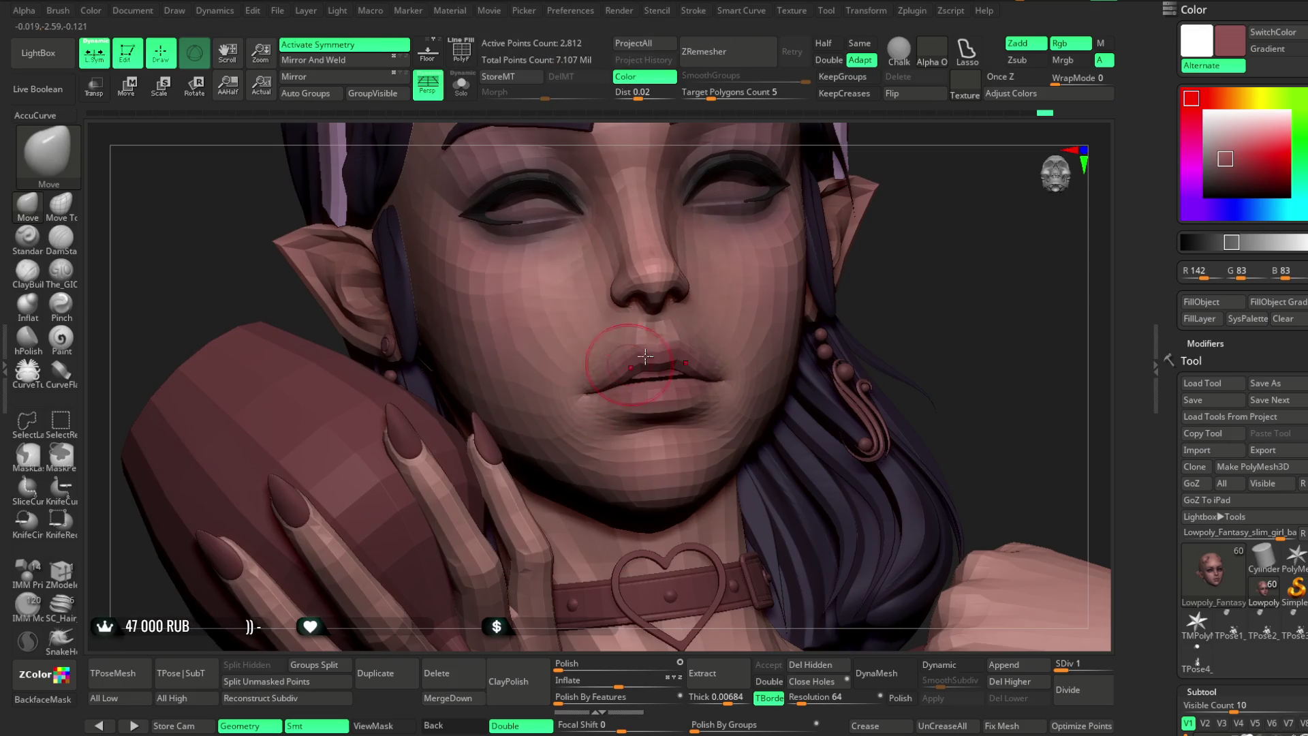
key("f")
mouse_move(1060, 263)
left_mouse_down()
mouse_move(844, 266)
mouse_move(934, 254)
mouse_move(847, 303)
mouse_move(750, 417)
mouse_move(129, 288)
left_mouse_up()
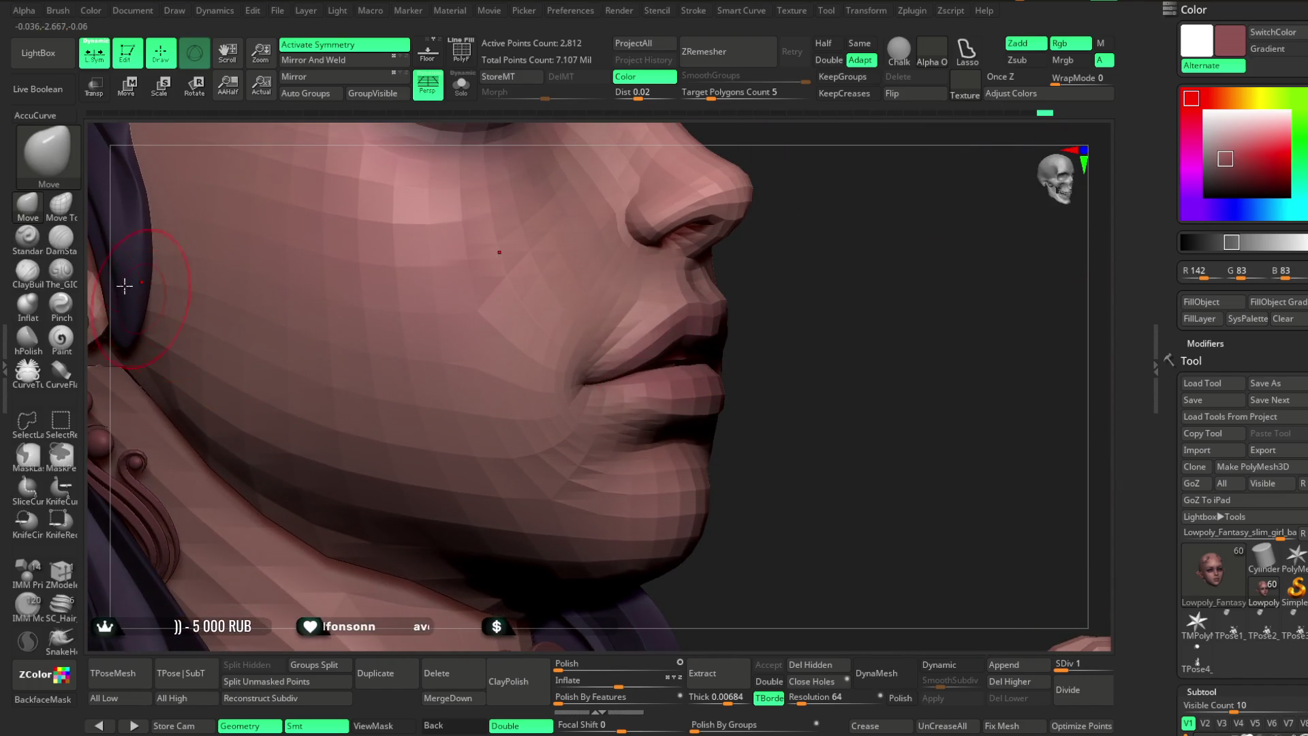
left_click(28, 236)
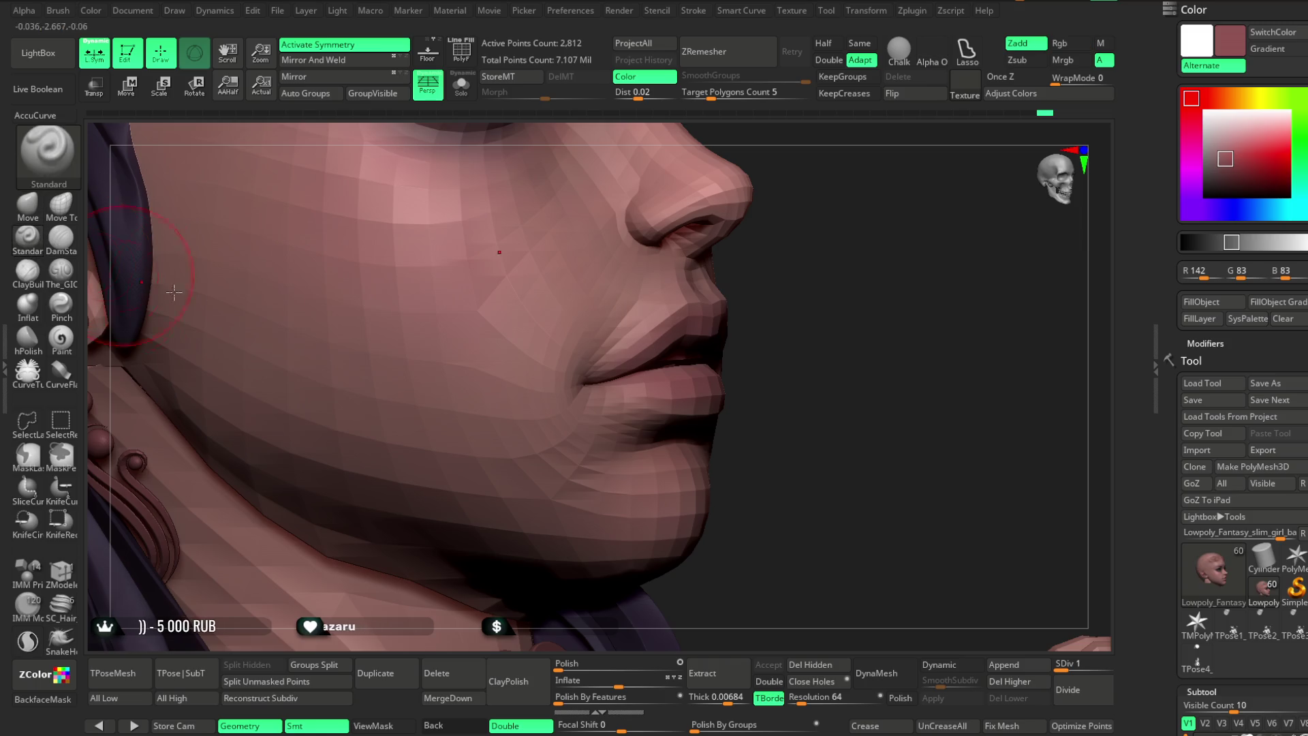
key("space")
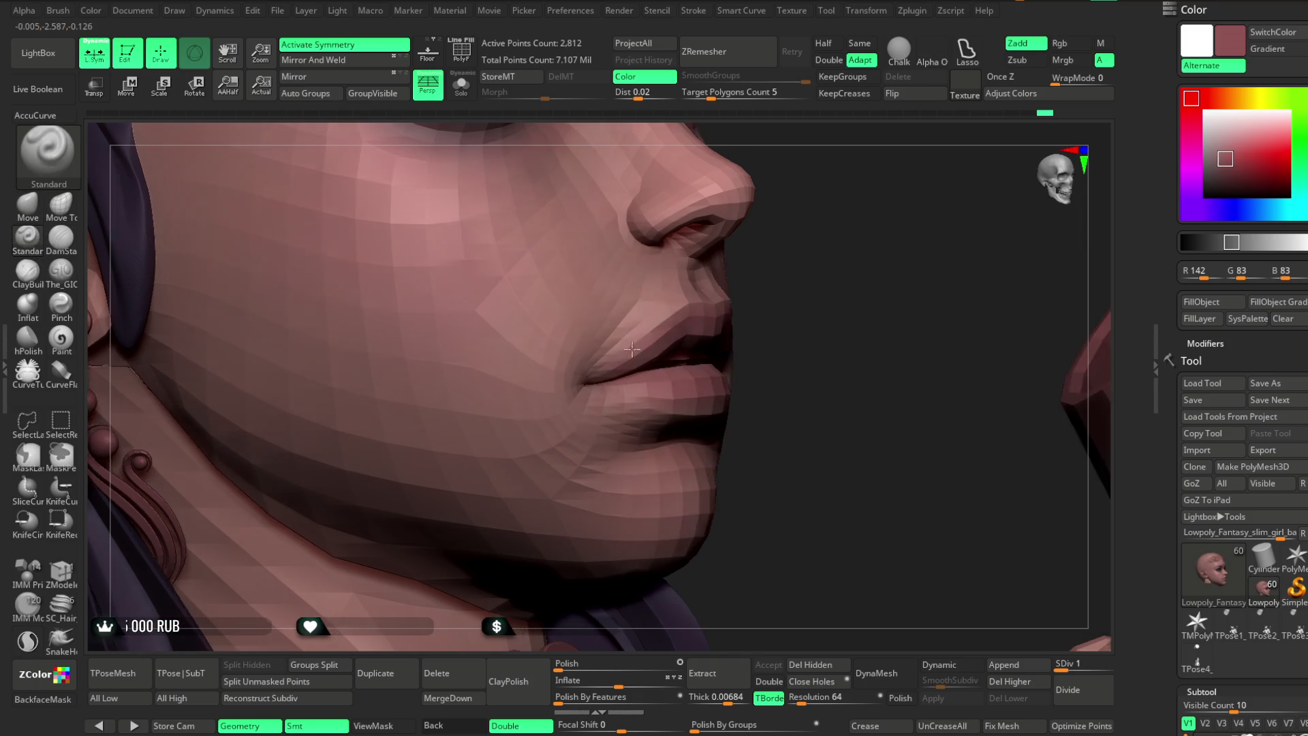
Sculpt the mouth corners and cheek, adjusting Draw Size from the spacebar palette.
right_click_drag(656, 346, 599, 366, "ctrl")
key("space")
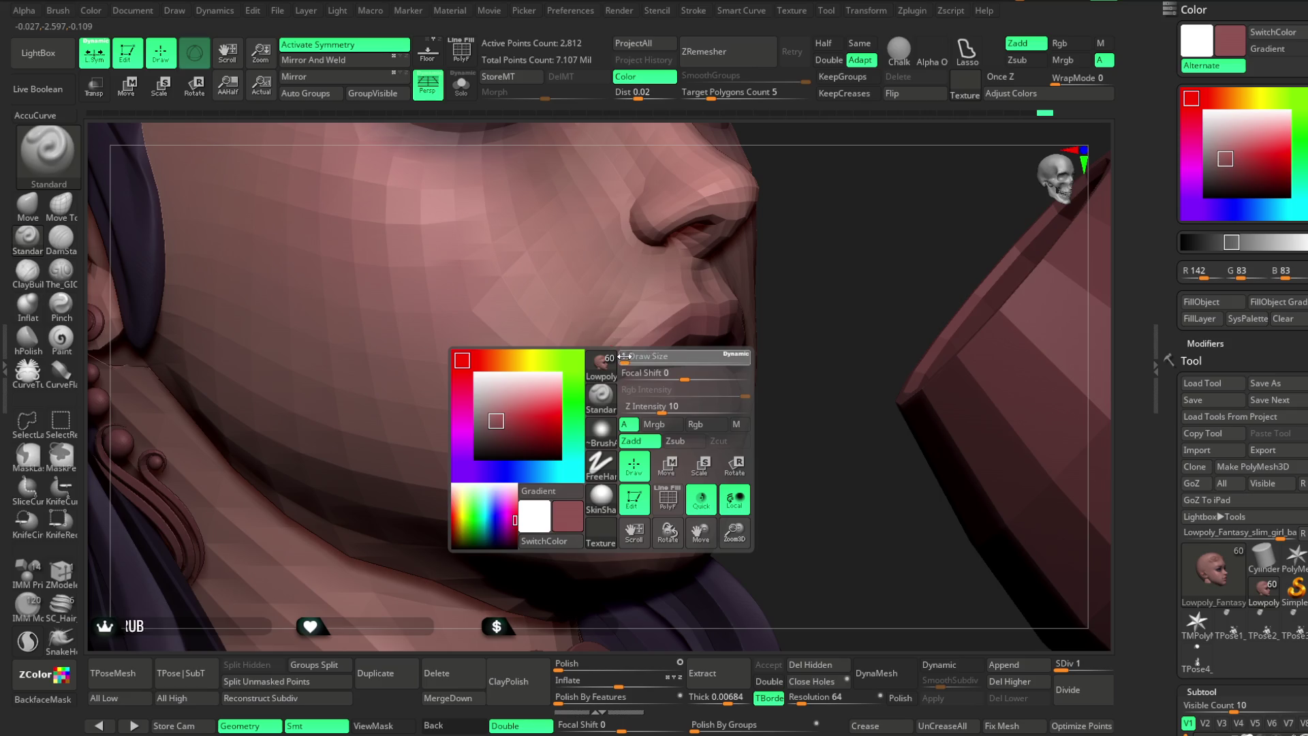
mouse_move(674, 361)
right_mouse_down()
mouse_move(800, 293)
mouse_move(712, 315)
right_mouse_up()
key("space")
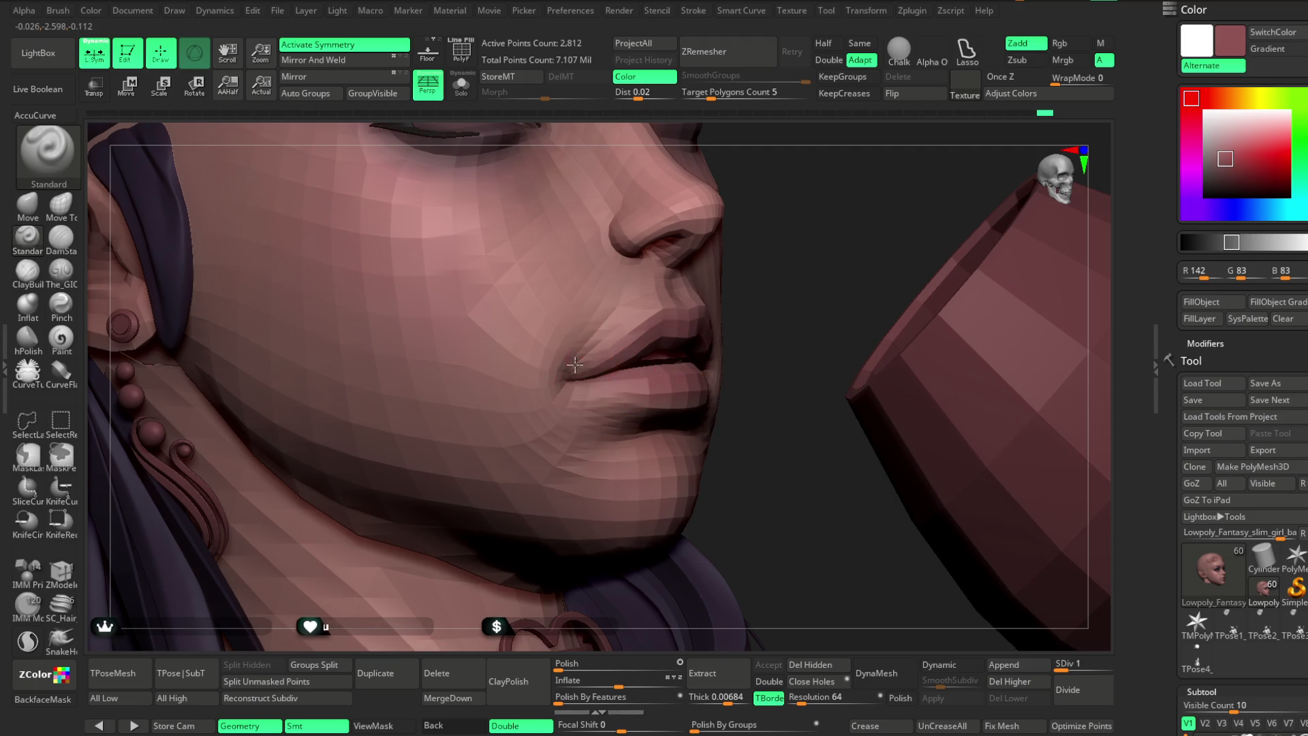
mouse_move(666, 402)
right_mouse_down()
mouse_move(741, 389)
mouse_move(700, 323)
right_mouse_up()
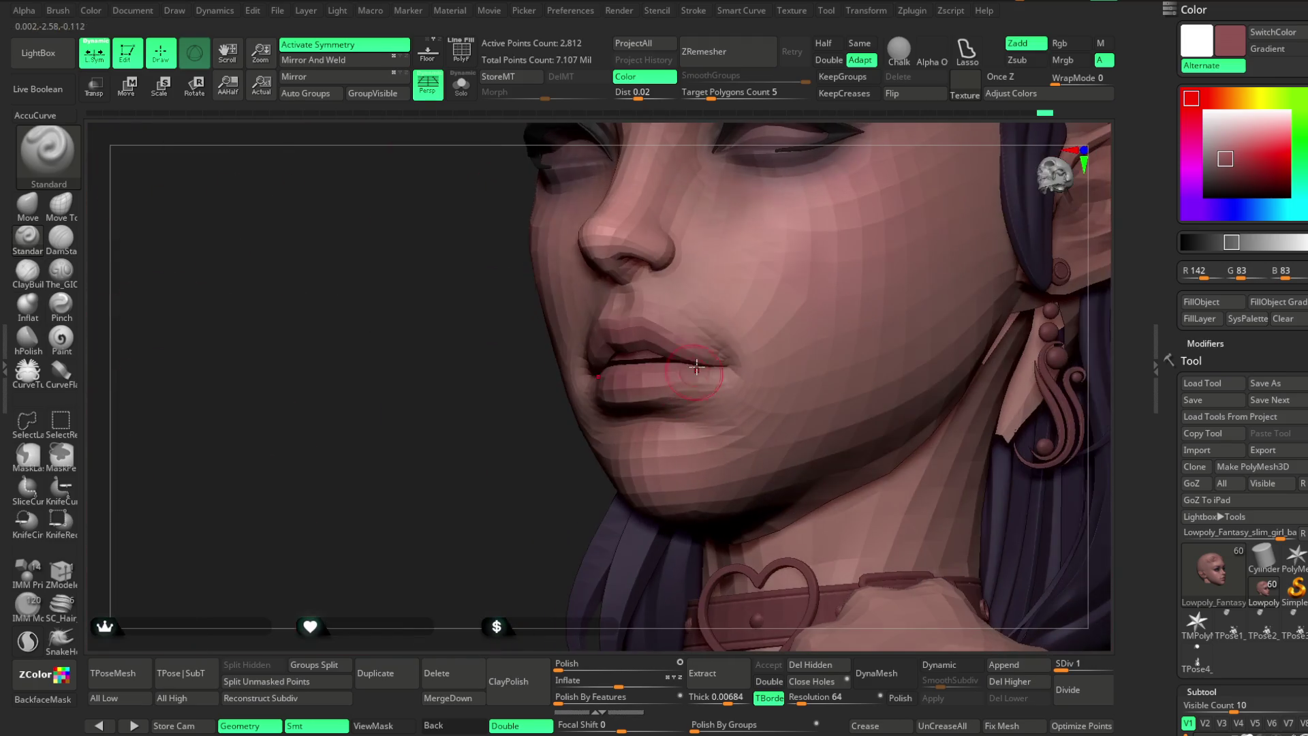
right_click_drag(468, 522, 584, 409)
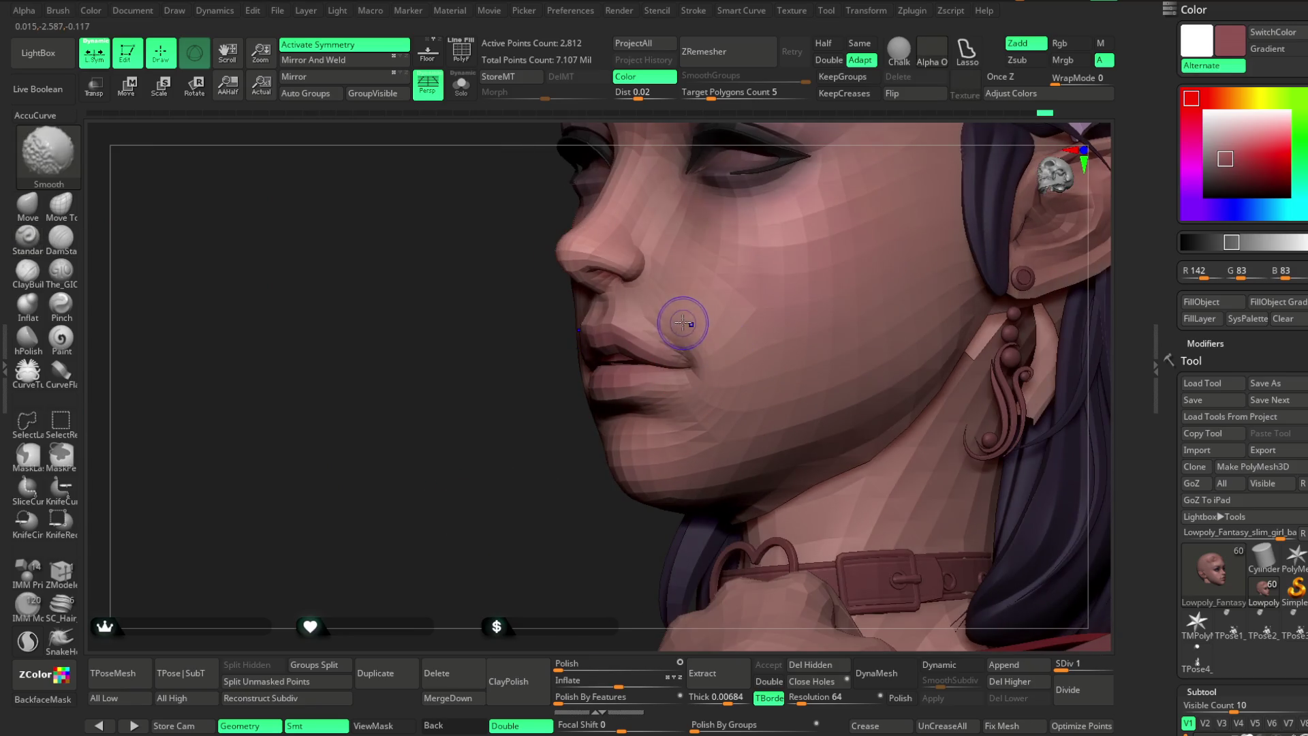
mouse_move(729, 380)
right_mouse_down()
mouse_move(544, 476)
mouse_move(902, 184)
mouse_move(899, 214)
mouse_move(880, 225)
right_mouse_up()
Refine the mouth corners from three-quarter and profile views, then return to the Move brush.
right_click_drag(841, 295, 784, 355, "ctrl")
key("space")
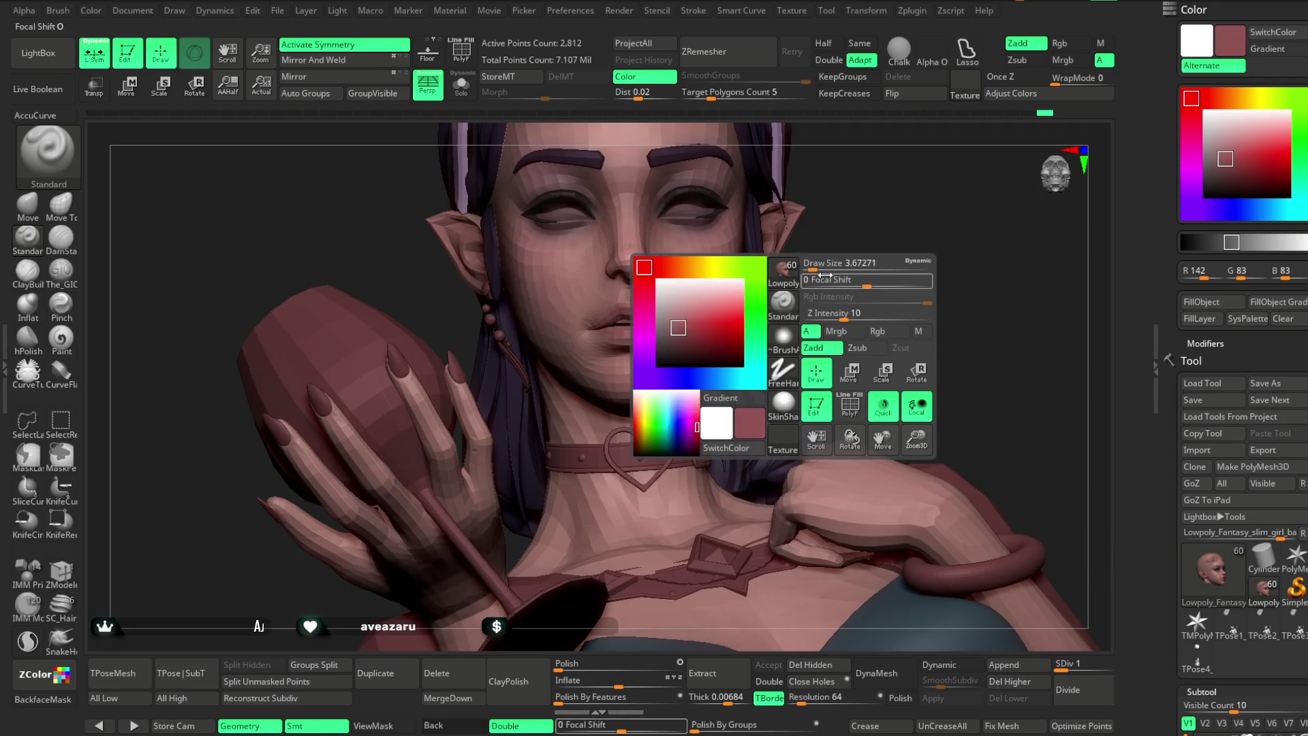
right_click_drag(824, 262, 739, 278)
mouse_move(707, 325)
right_mouse_down()
mouse_move(699, 402)
mouse_move(721, 331)
right_mouse_up()
key("space")
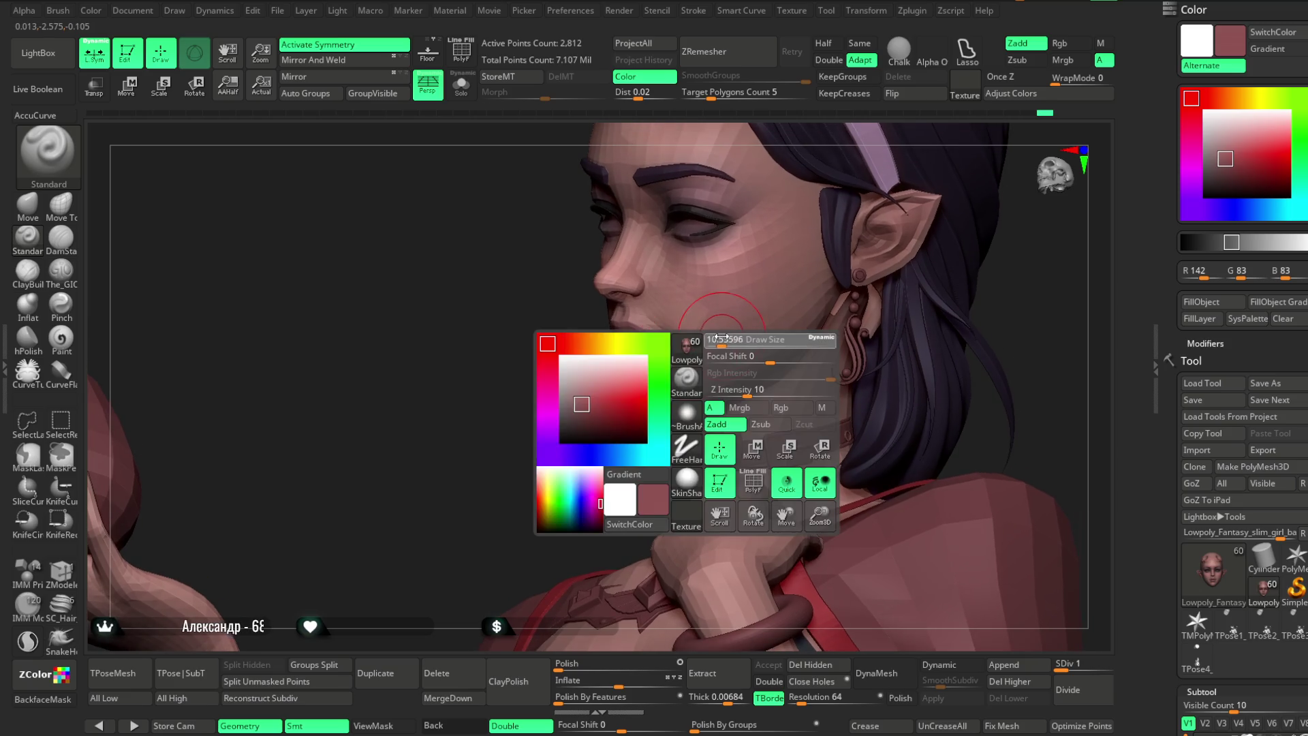
right_click_drag(558, 459, 514, 461)
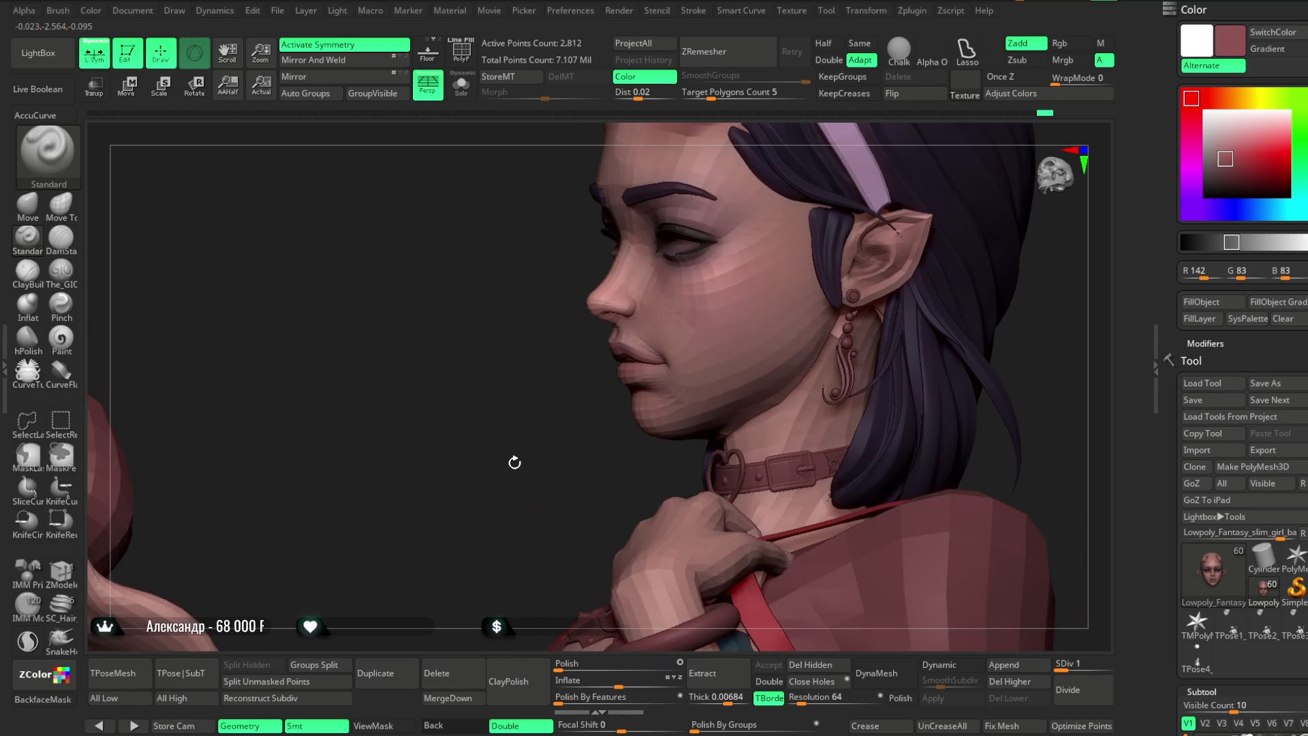
left_click(27, 204)
Orbit around the face, hand and glass, then zoom out to see horns, halo and cup.
right_click_drag(514, 383, 534, 272)
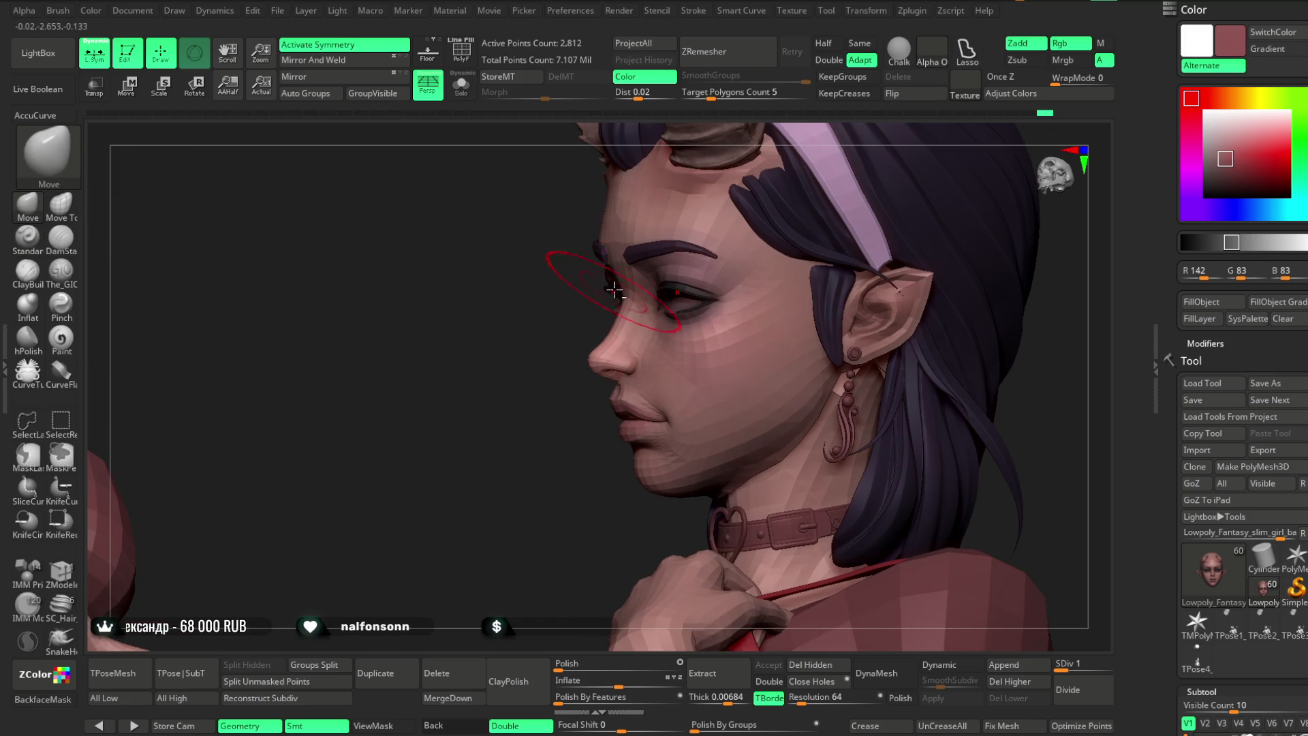
mouse_move(555, 374)
right_mouse_down()
mouse_move(799, 213)
mouse_move(786, 187)
mouse_move(780, 231)
right_mouse_up()
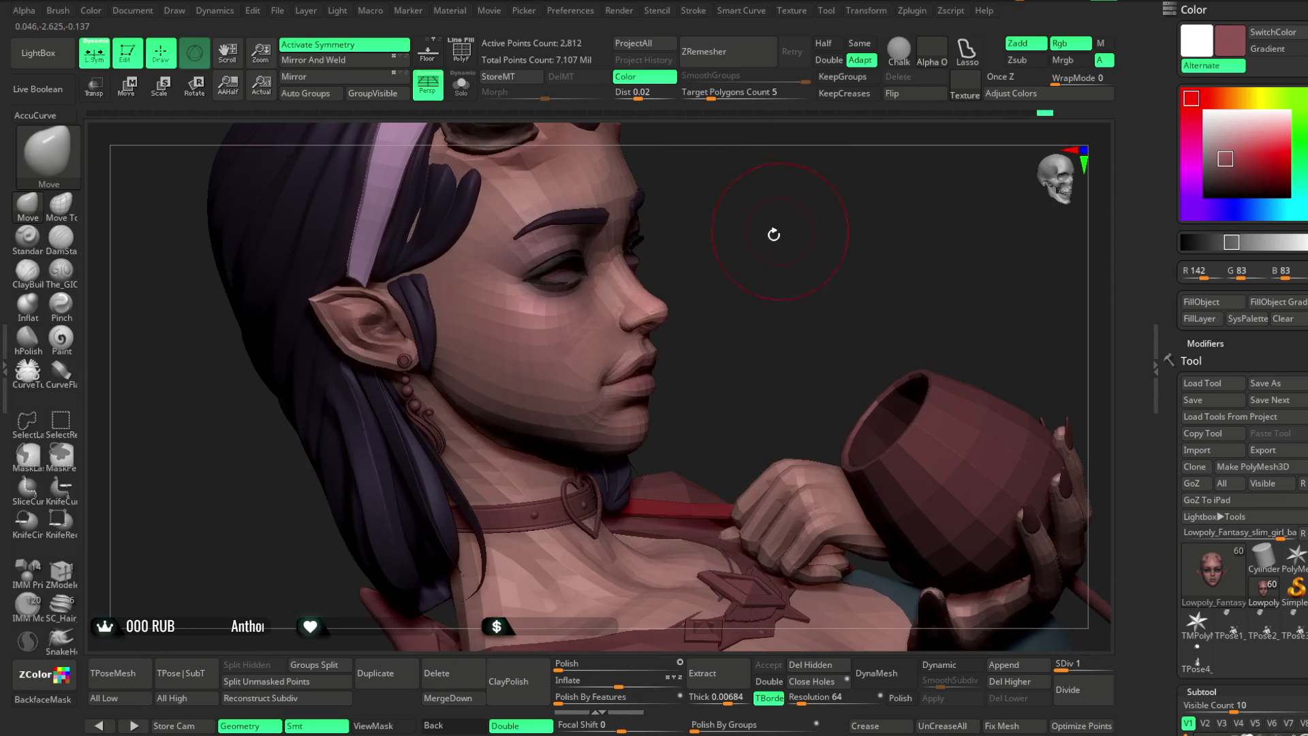
mouse_move(708, 311)
right_mouse_down()
mouse_move(820, 210)
mouse_move(758, 218)
mouse_move(610, 406)
right_mouse_up()
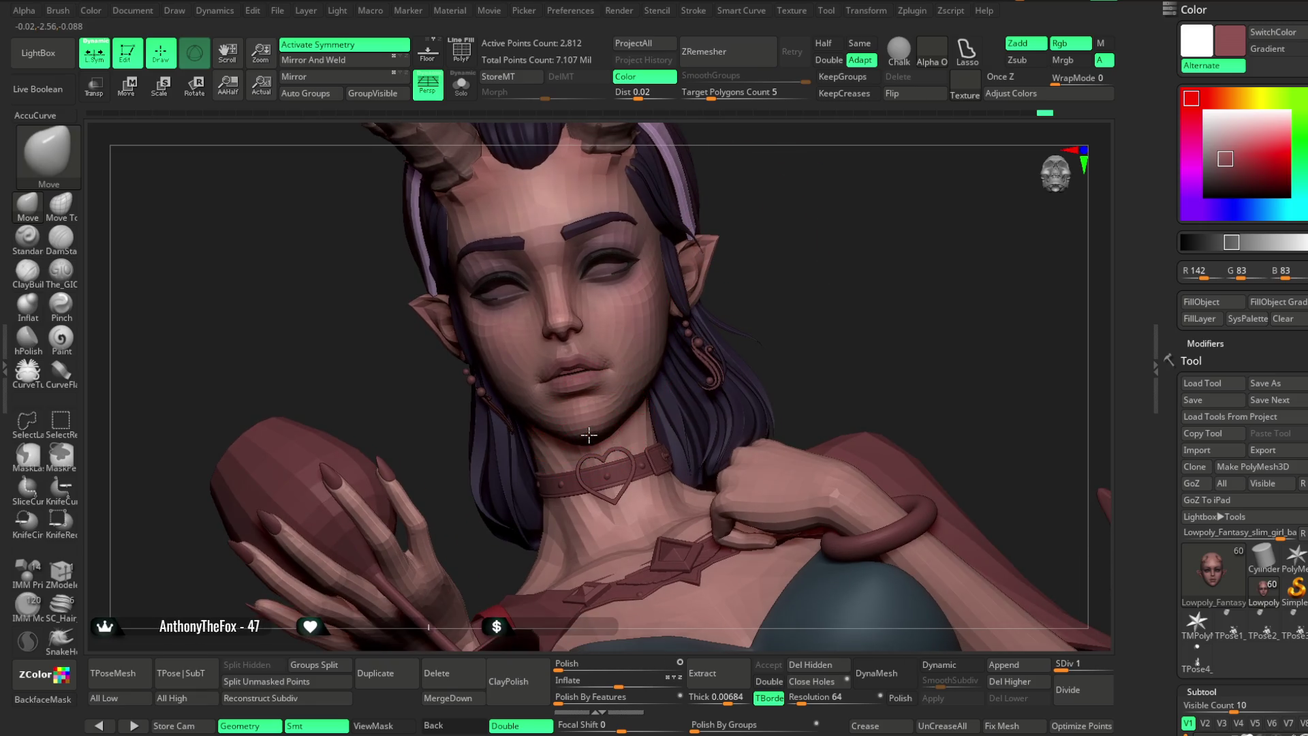
mouse_move(708, 320)
right_mouse_down()
mouse_move(894, 187)
mouse_move(811, 231)
mouse_move(826, 234)
mouse_move(759, 293)
mouse_move(588, 393)
right_mouse_up()
right_click_drag(769, 272, 600, 383)
mouse_move(791, 284)
right_mouse_down()
mouse_move(791, 239)
mouse_move(738, 260)
mouse_move(739, 277)
mouse_move(709, 257)
mouse_move(729, 284)
mouse_move(738, 262)
mouse_move(747, 381)
mouse_move(747, 289)
right_mouse_up()
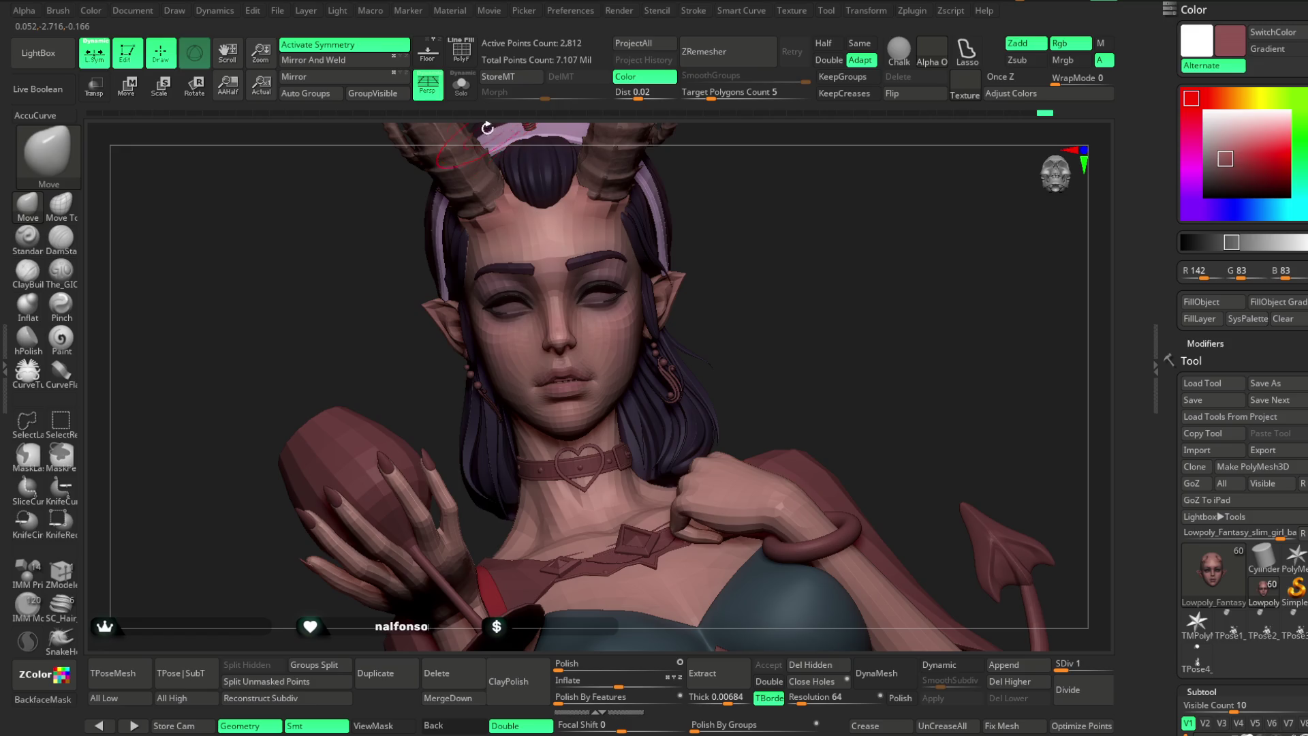
QuickSave the demon girl project with Ctrl+S.
left_click(279, 13)
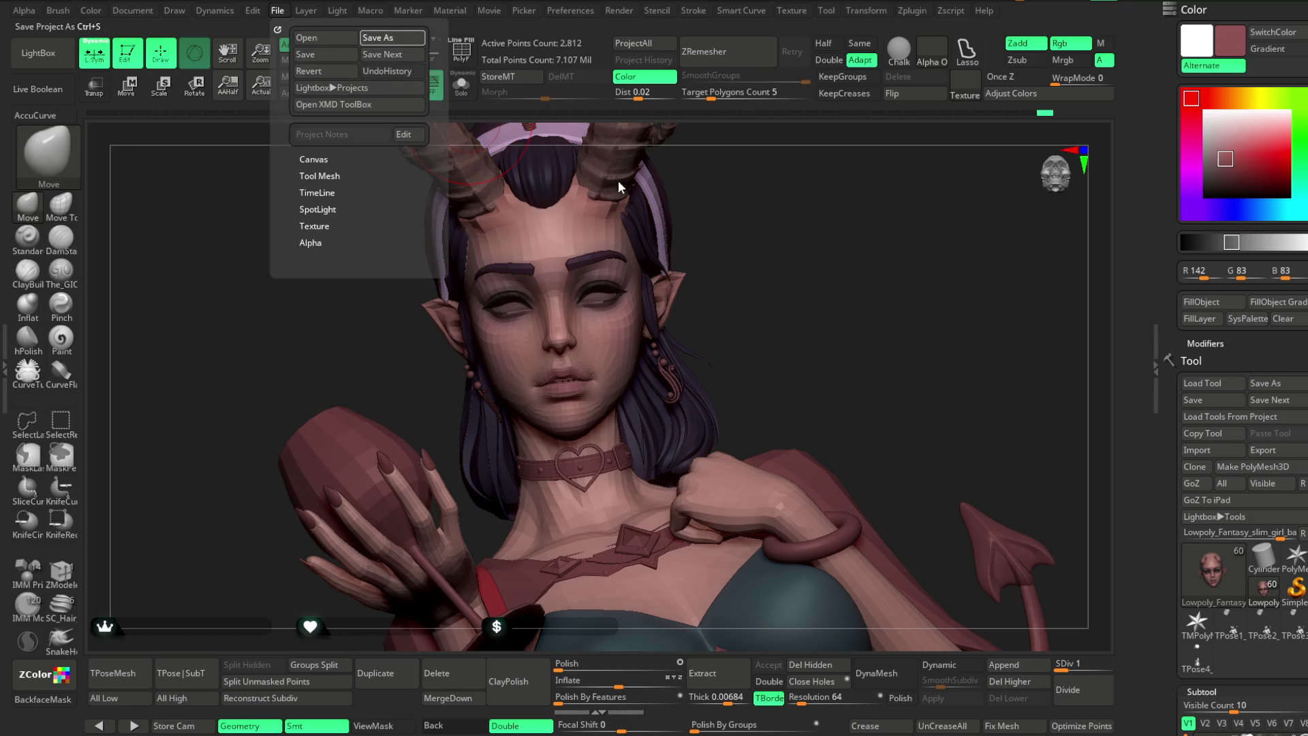
key("ctrl+s")
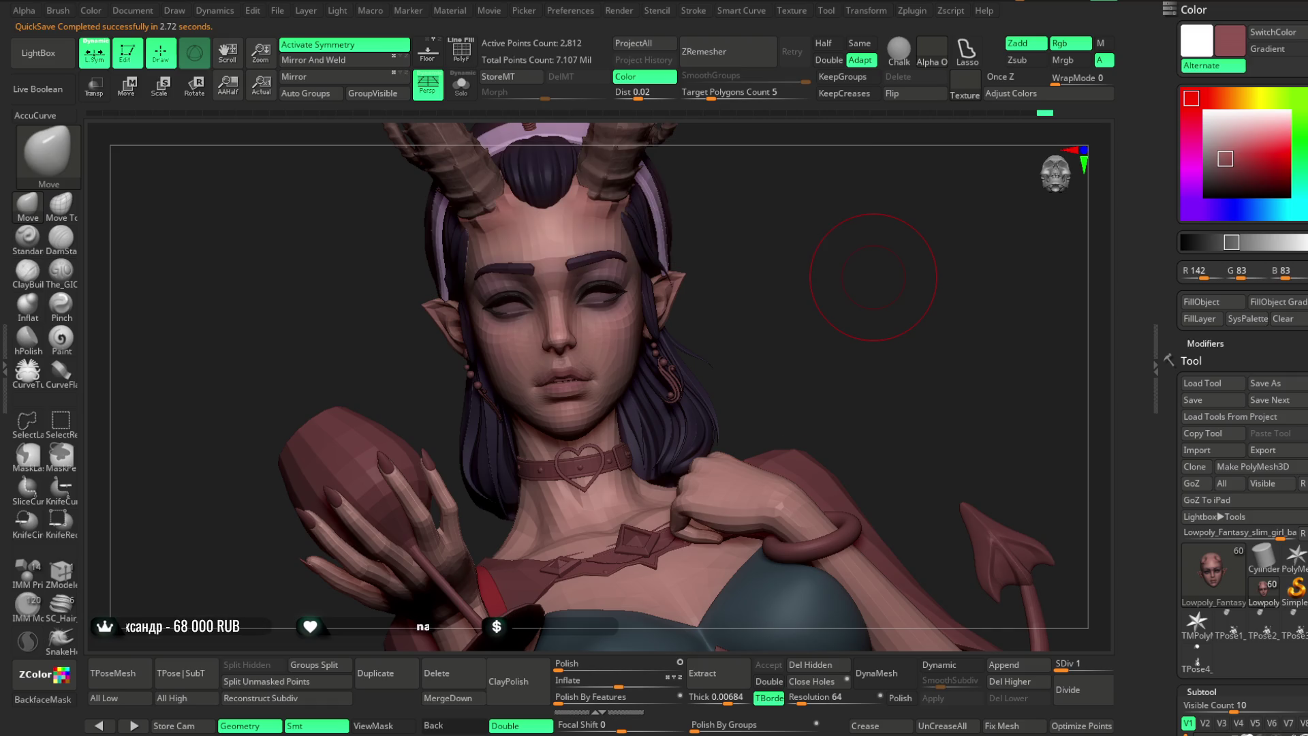
mouse_move(718, 276)
left_mouse_down()
mouse_move(765, 269)
mouse_move(719, 283)
mouse_move(716, 313)
mouse_move(701, 310)
left_mouse_up()
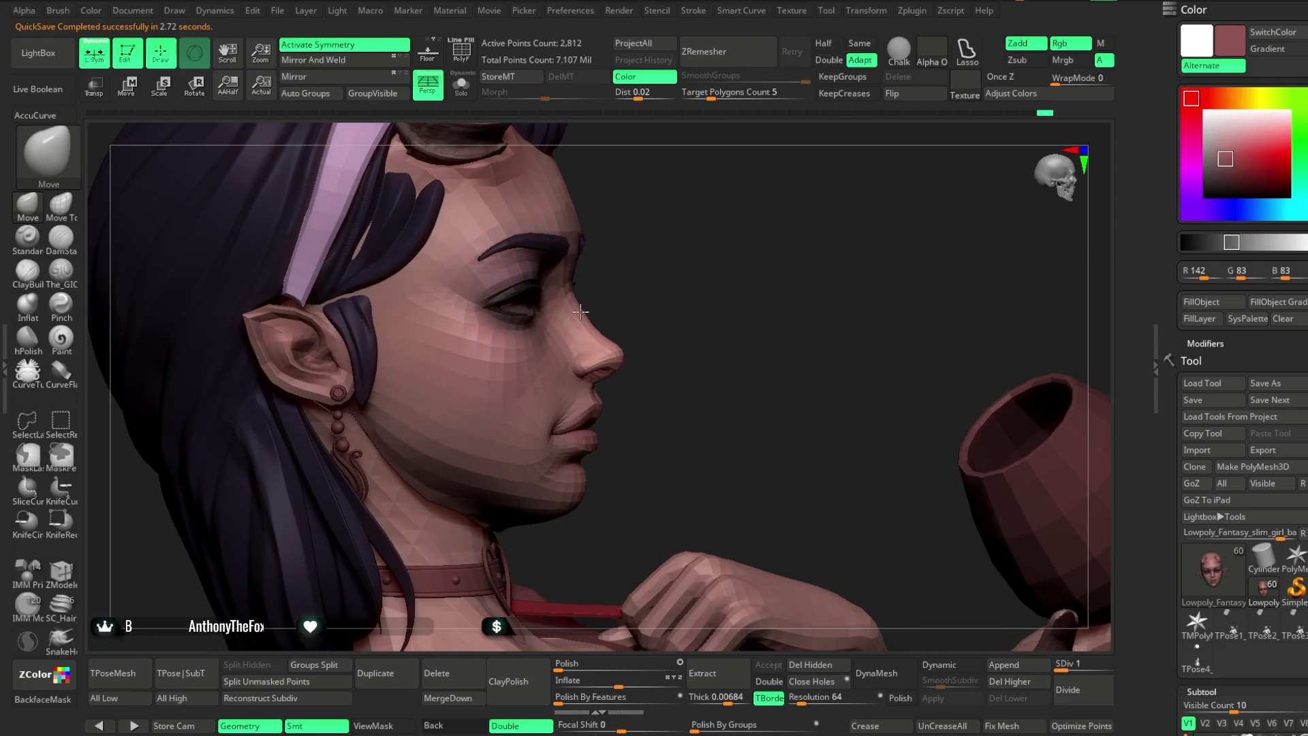
mouse_move(581, 313)
left_mouse_down()
mouse_move(648, 312)
mouse_move(555, 327)
mouse_move(657, 295)
mouse_move(565, 254)
mouse_move(701, 213)
mouse_move(661, 229)
left_mouse_up()
key("space")
mouse_move(570, 339)
left_mouse_down()
mouse_move(665, 257)
mouse_move(618, 330)
left_mouse_up()
left_click_drag(738, 224, 616, 294)
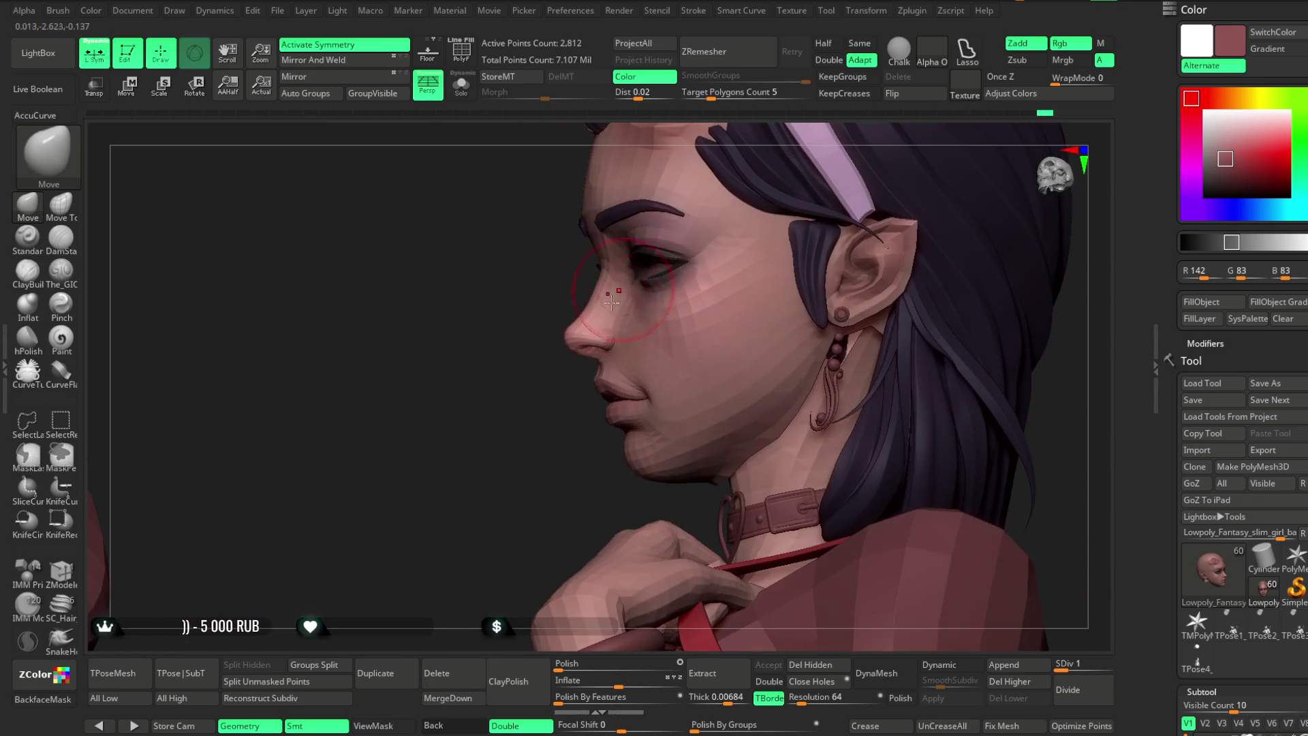
left_click_drag(524, 430, 613, 274)
mouse_move(525, 429)
left_mouse_down()
mouse_move(520, 415)
mouse_move(603, 296)
left_mouse_up()
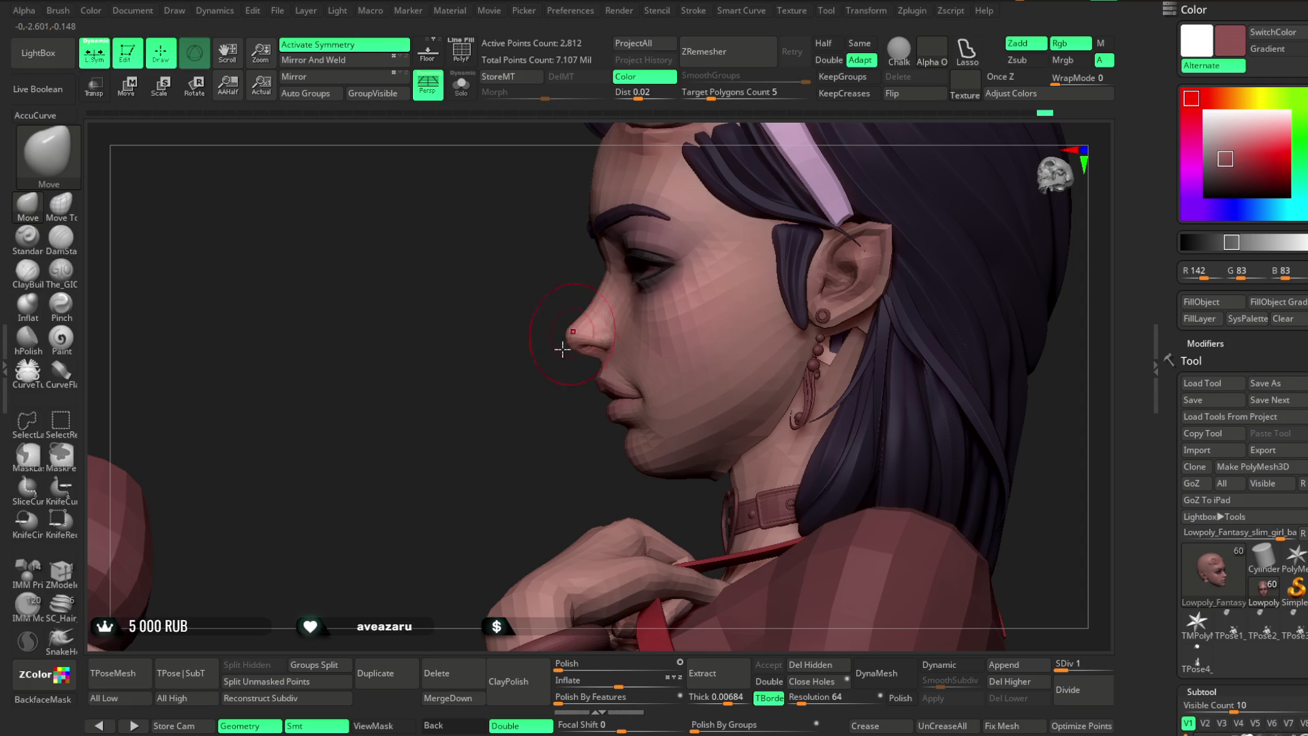
mouse_move(519, 440)
left_mouse_down()
mouse_move(573, 411)
mouse_move(750, 240)
mouse_move(729, 205)
mouse_move(745, 213)
mouse_move(759, 199)
mouse_move(724, 219)
mouse_move(645, 398)
mouse_move(712, 271)
mouse_move(701, 297)
mouse_move(648, 304)
mouse_move(701, 309)
mouse_move(674, 247)
mouse_move(689, 251)
mouse_move(665, 272)
mouse_move(700, 279)
mouse_move(701, 237)
mouse_move(689, 245)
mouse_move(740, 218)
mouse_move(707, 201)
mouse_move(741, 311)
left_mouse_up()
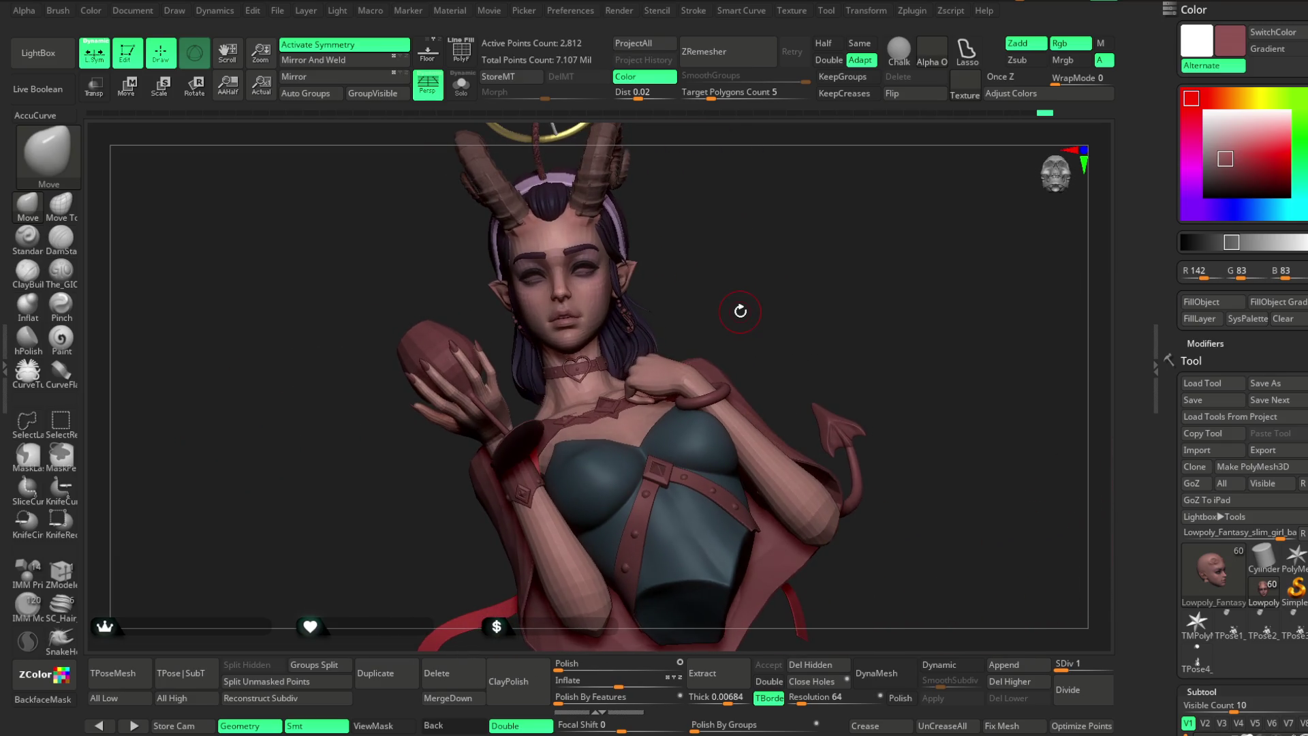
left_click(277, 13)
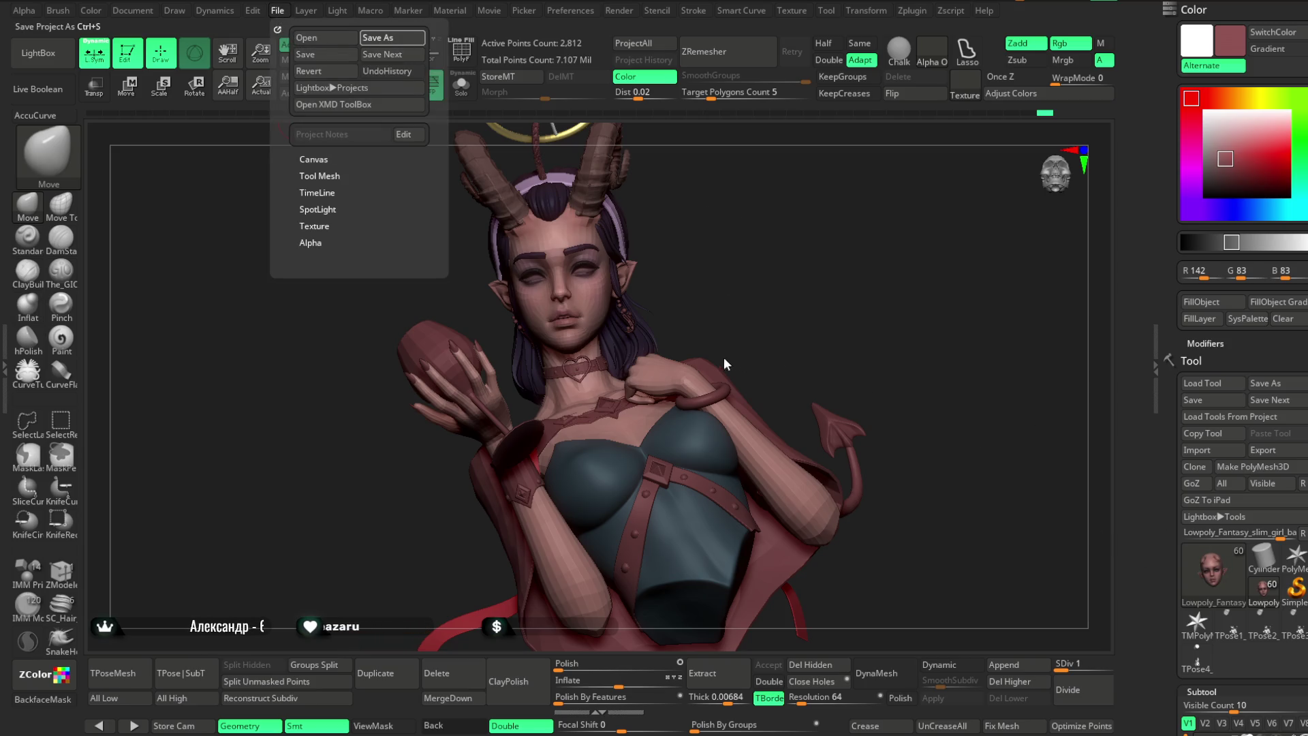
Browse LightBox Project to Болванки > Головы and load cutegirlhead.ztl as the current tool.
left_click(50, 53)
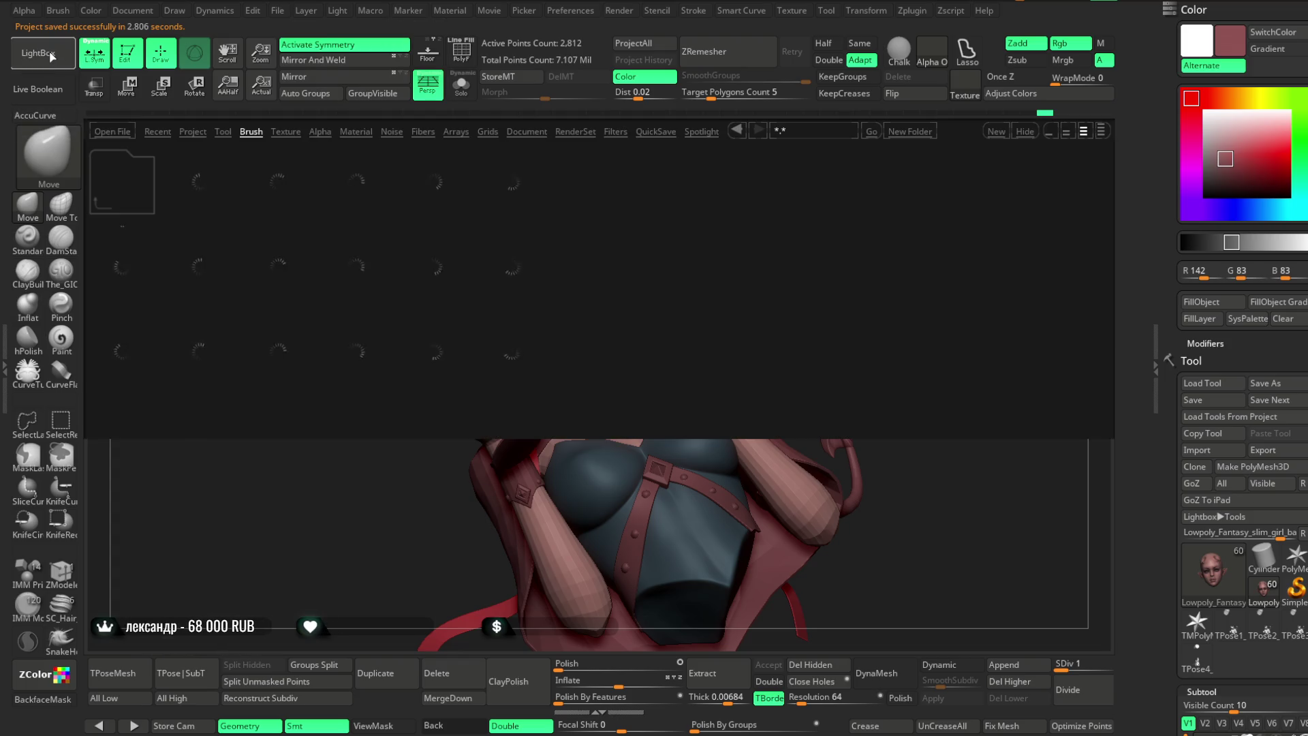
left_click(191, 131)
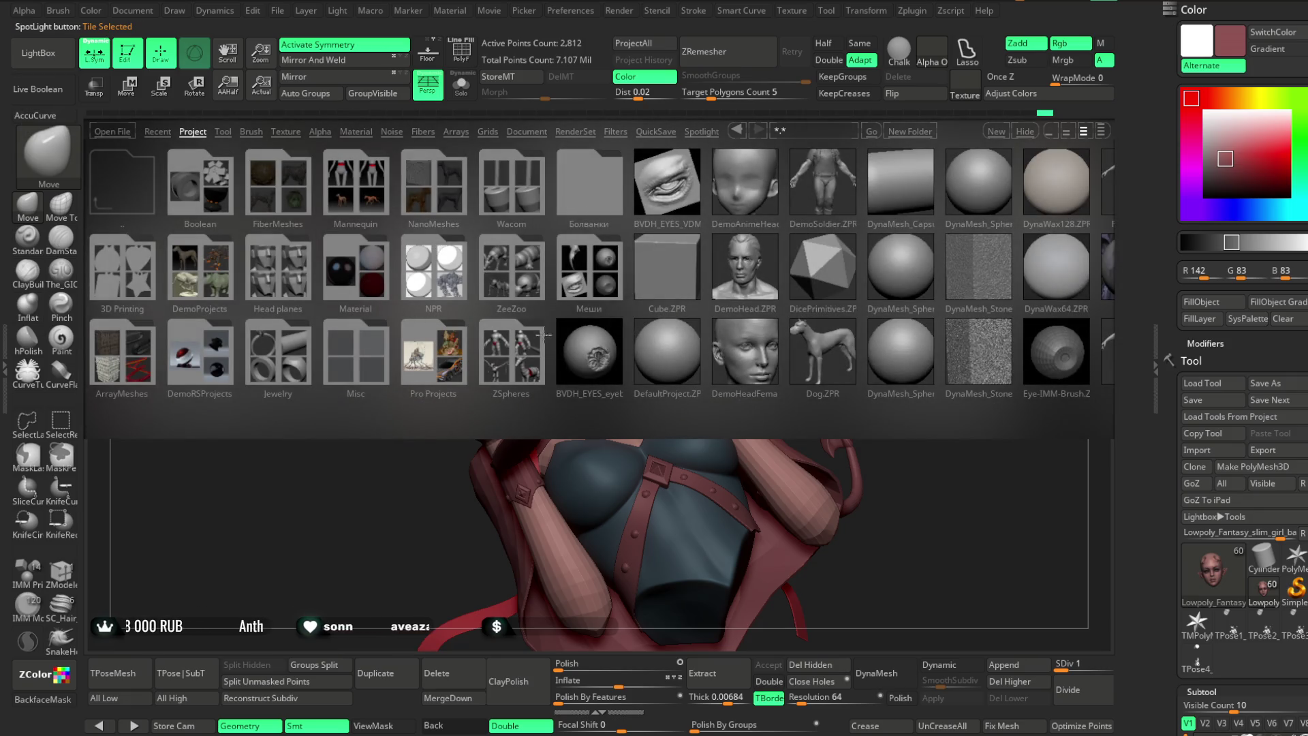
left_click(585, 267)
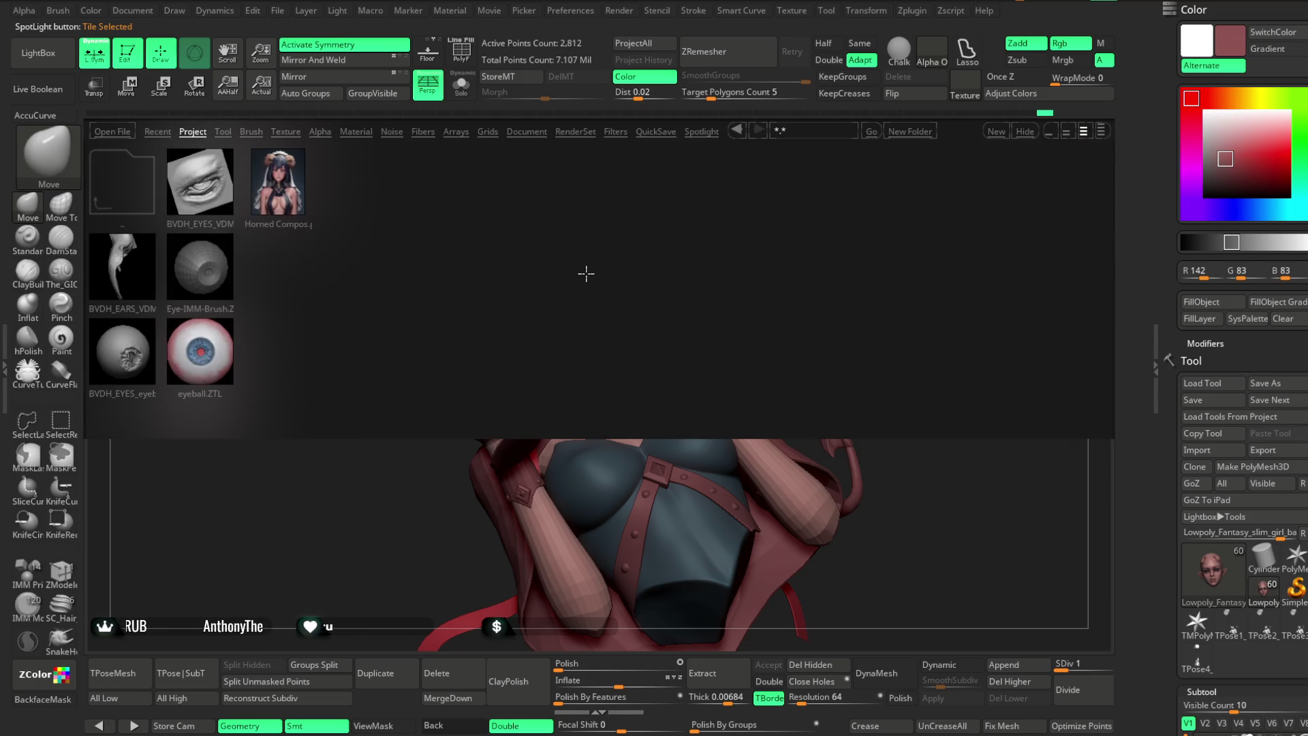
left_click(138, 201)
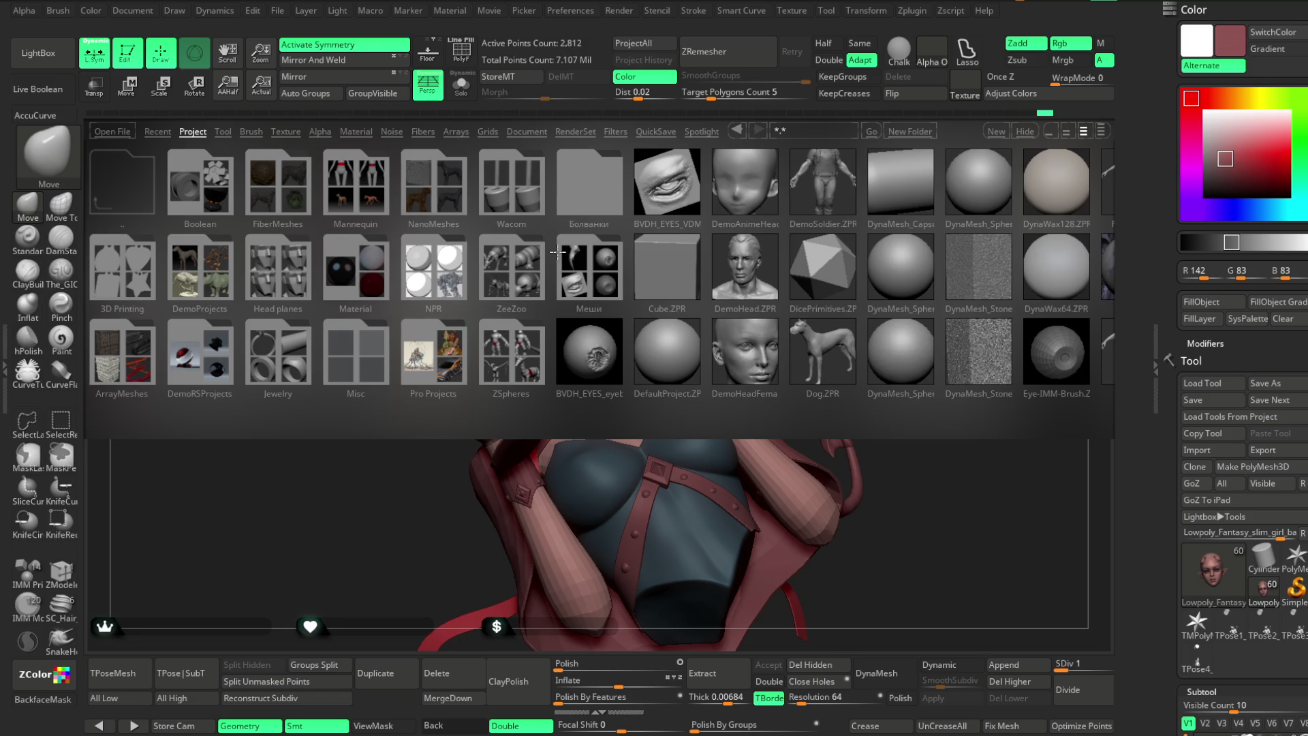
left_click(584, 200)
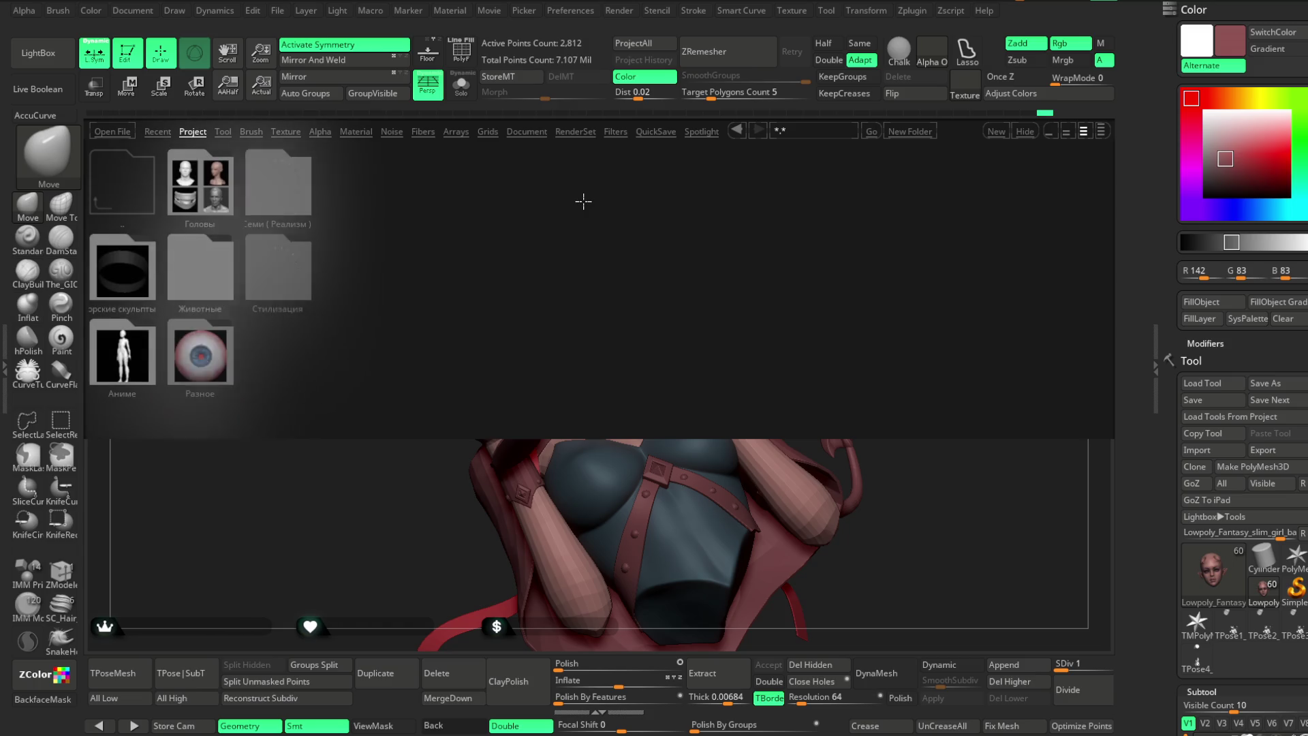
left_click(203, 193)
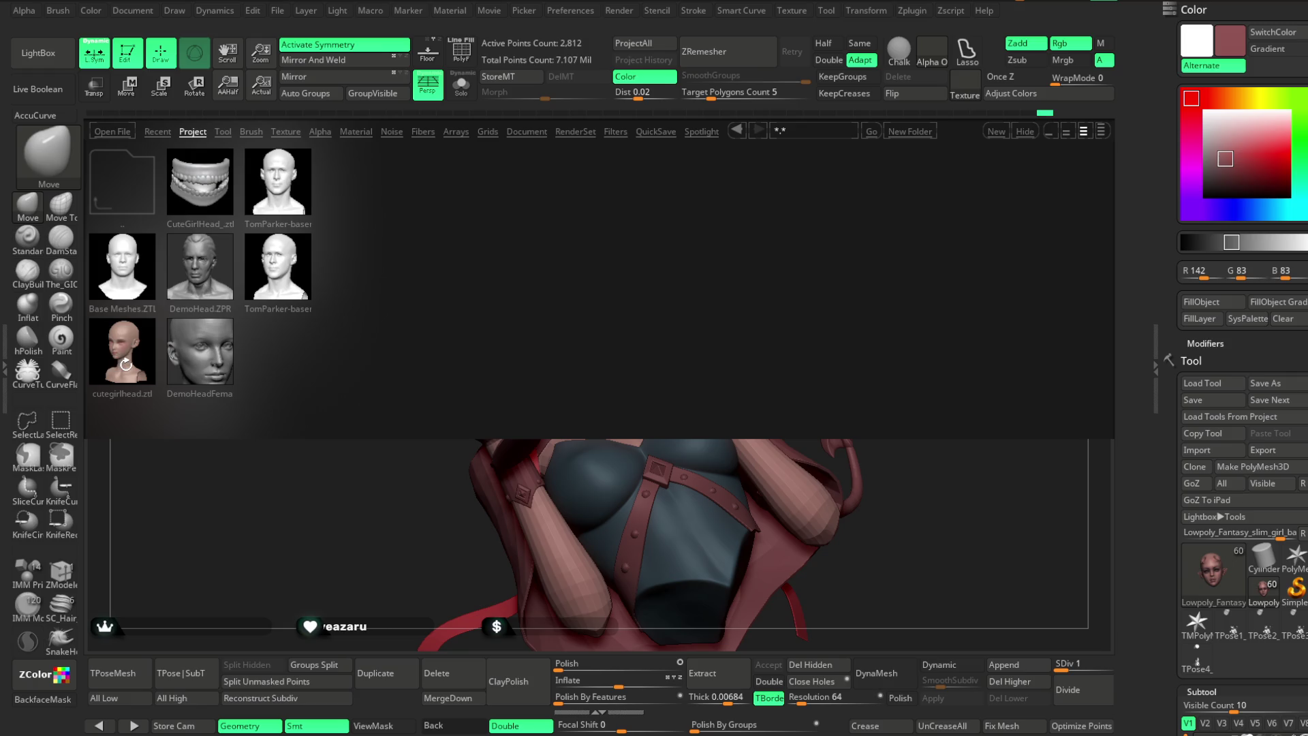
left_click(126, 368)
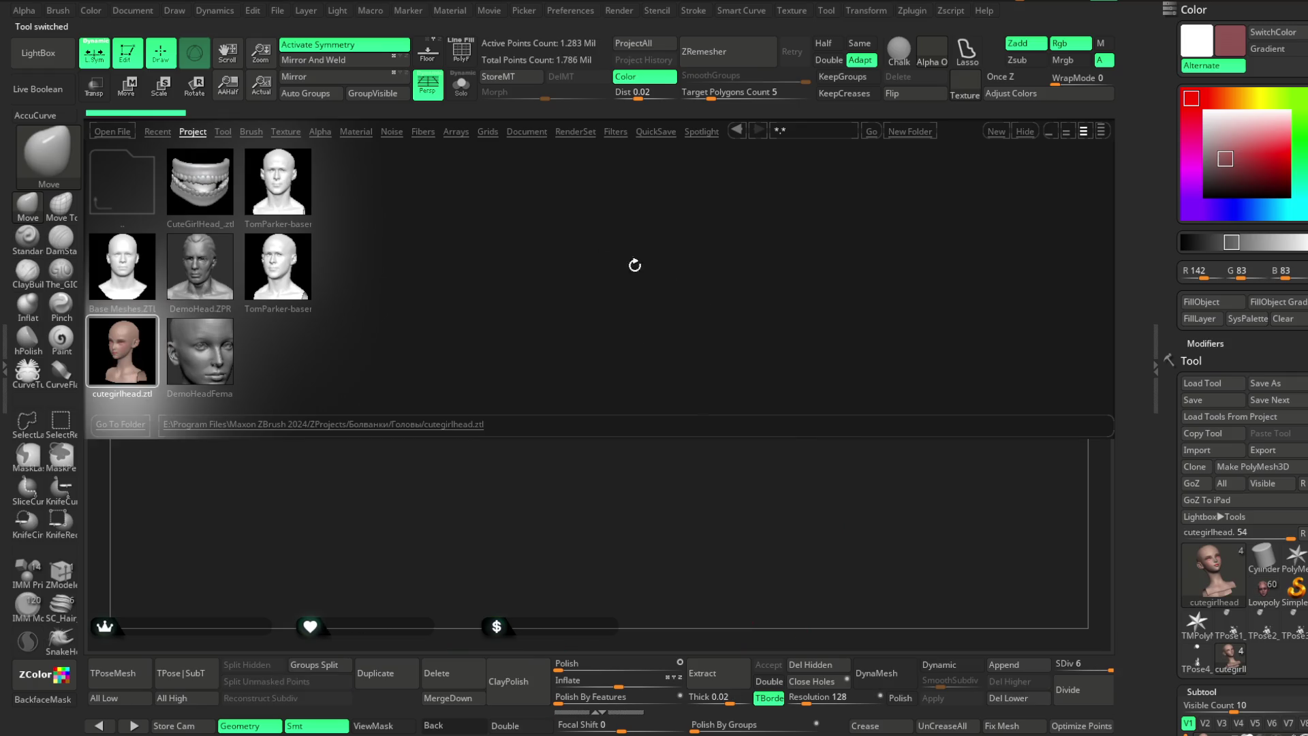
Solo and select the Merged_Eyelashes-Upper-Bold1 subtool, then switch back to the Lowpoly_Fantasy girl tool.
left_click(55, 64)
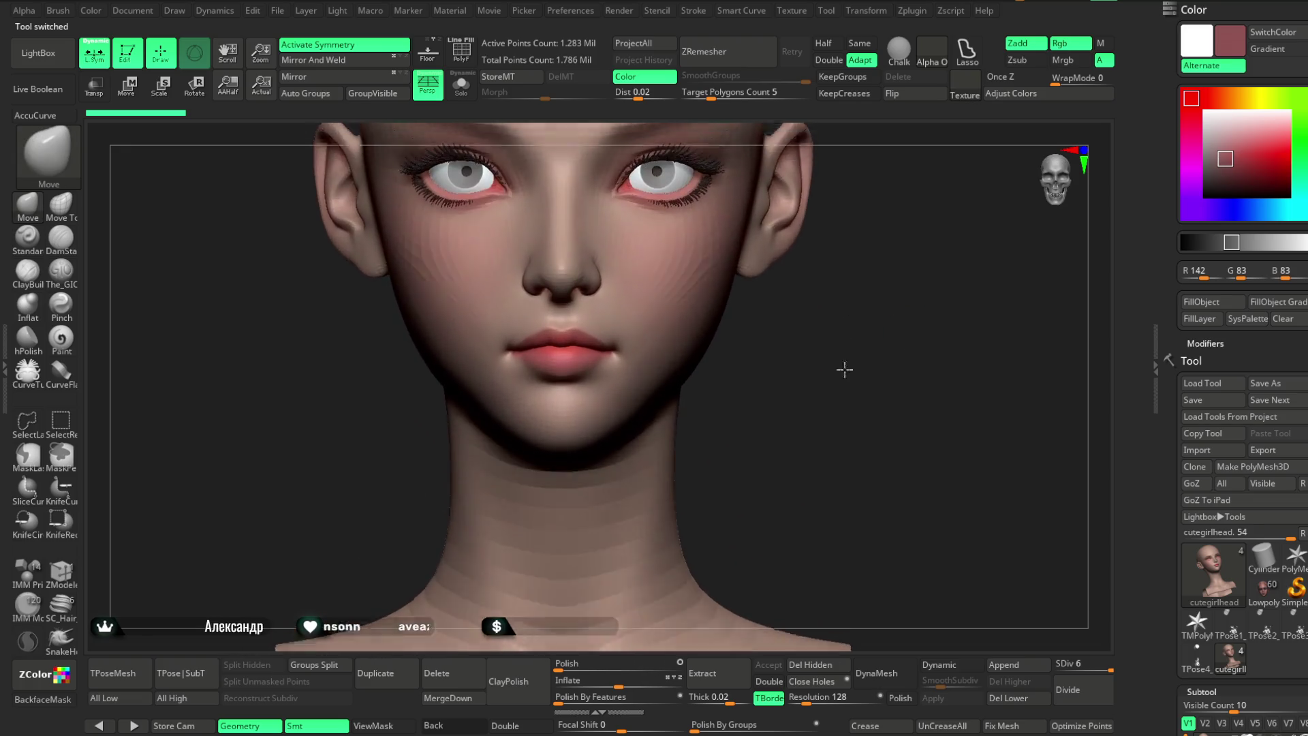
scroll(1241, 368, "down", 5)
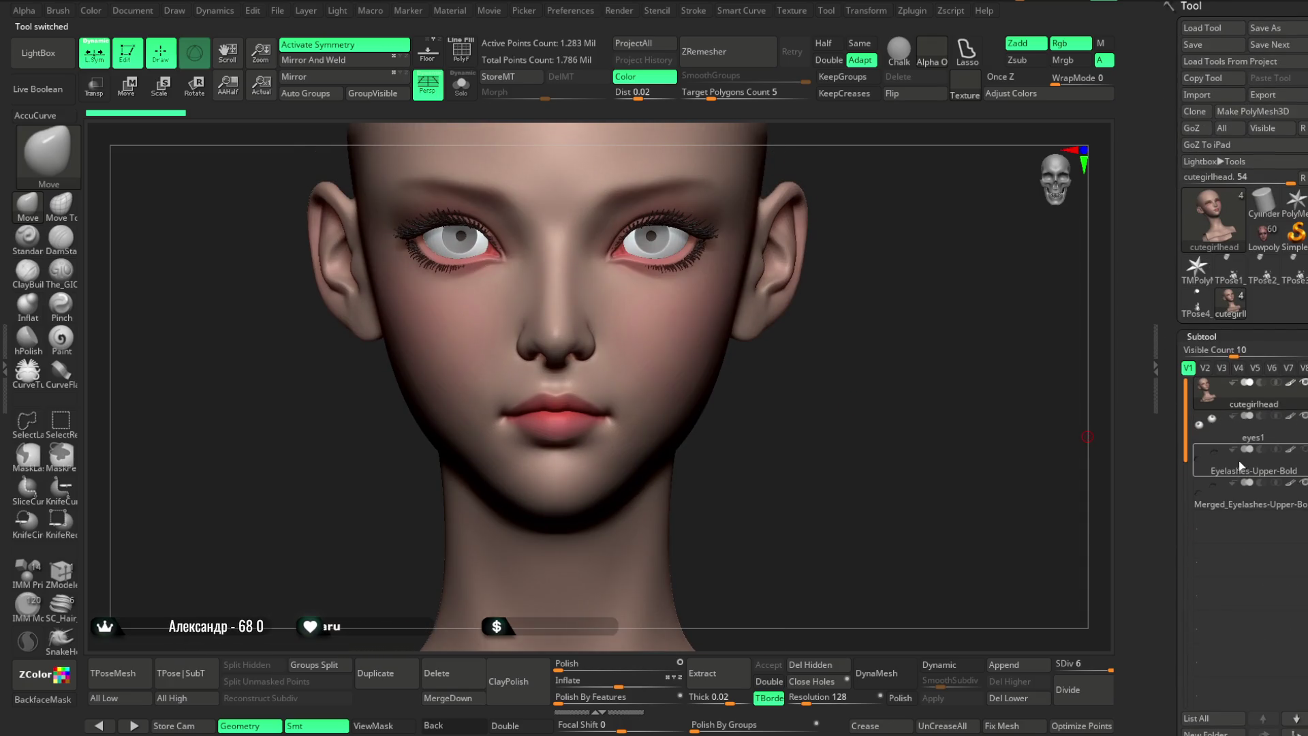
left_click(455, 92)
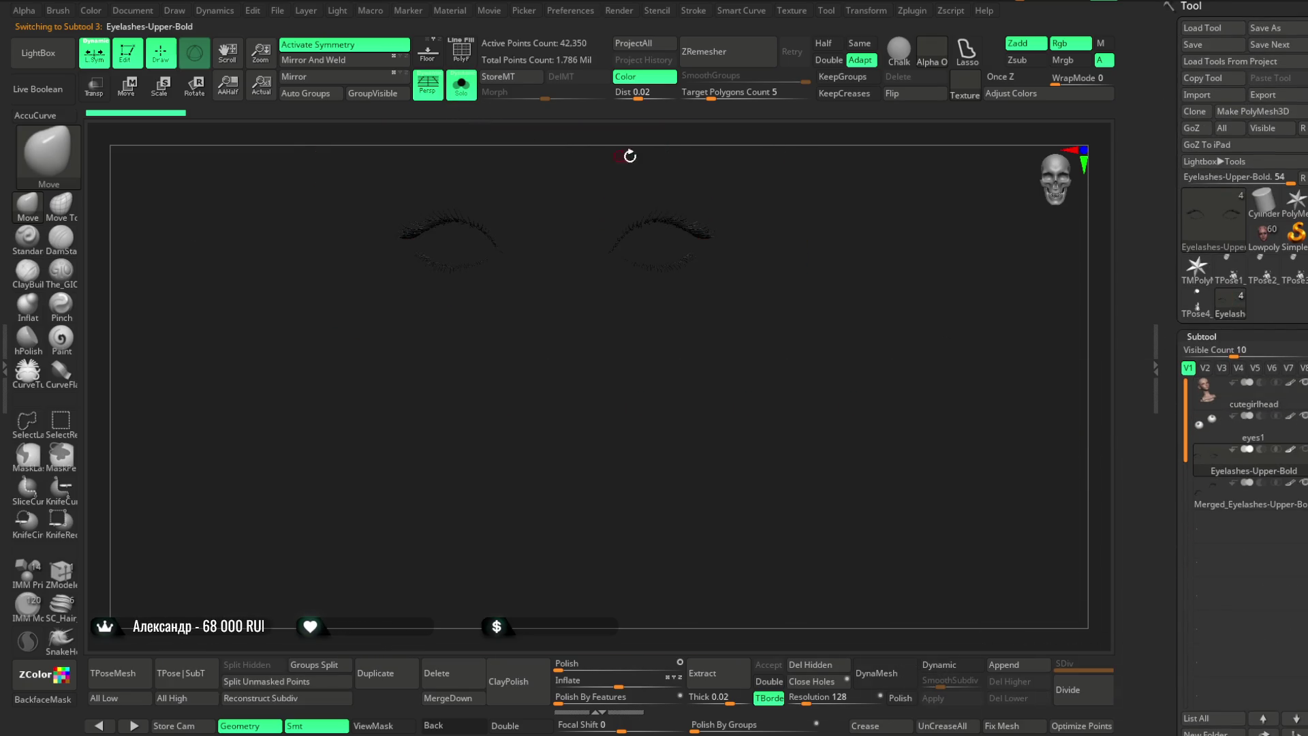
key("Down")
scroll(1271, 576, "down", 5)
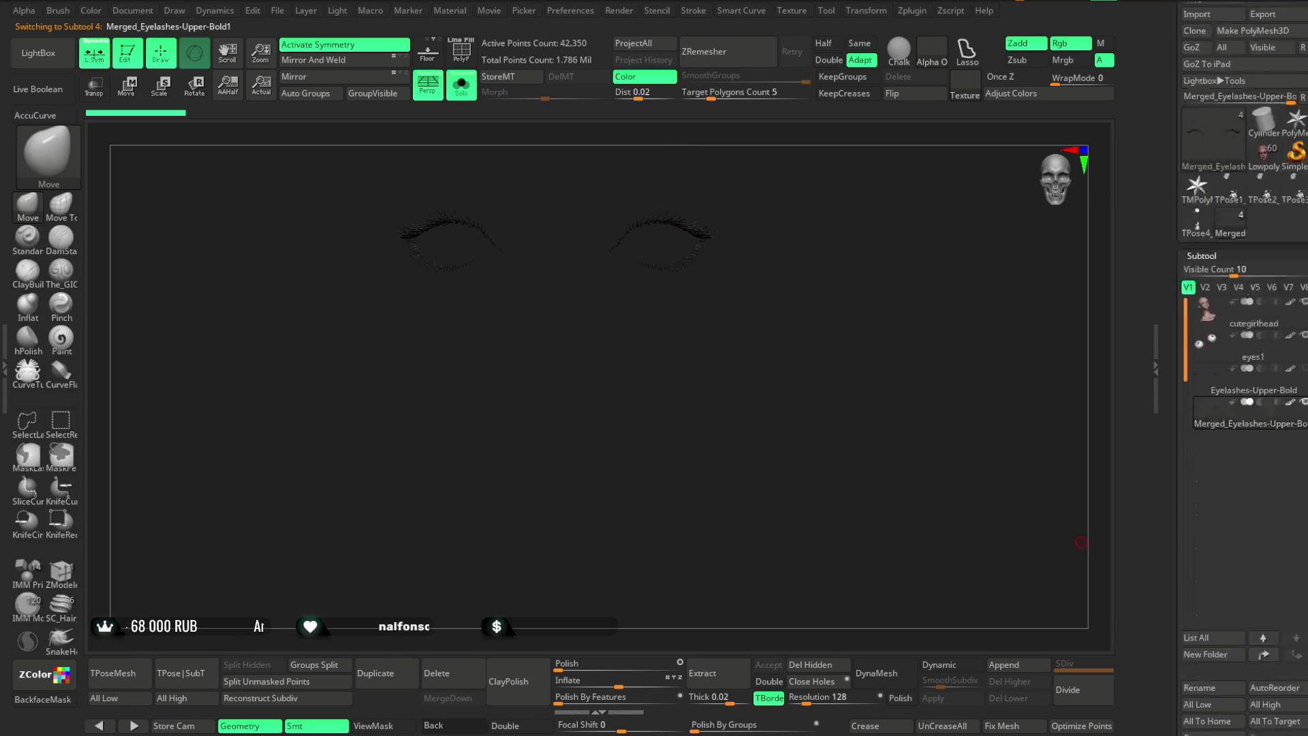
scroll(1214, 378, "up", 5)
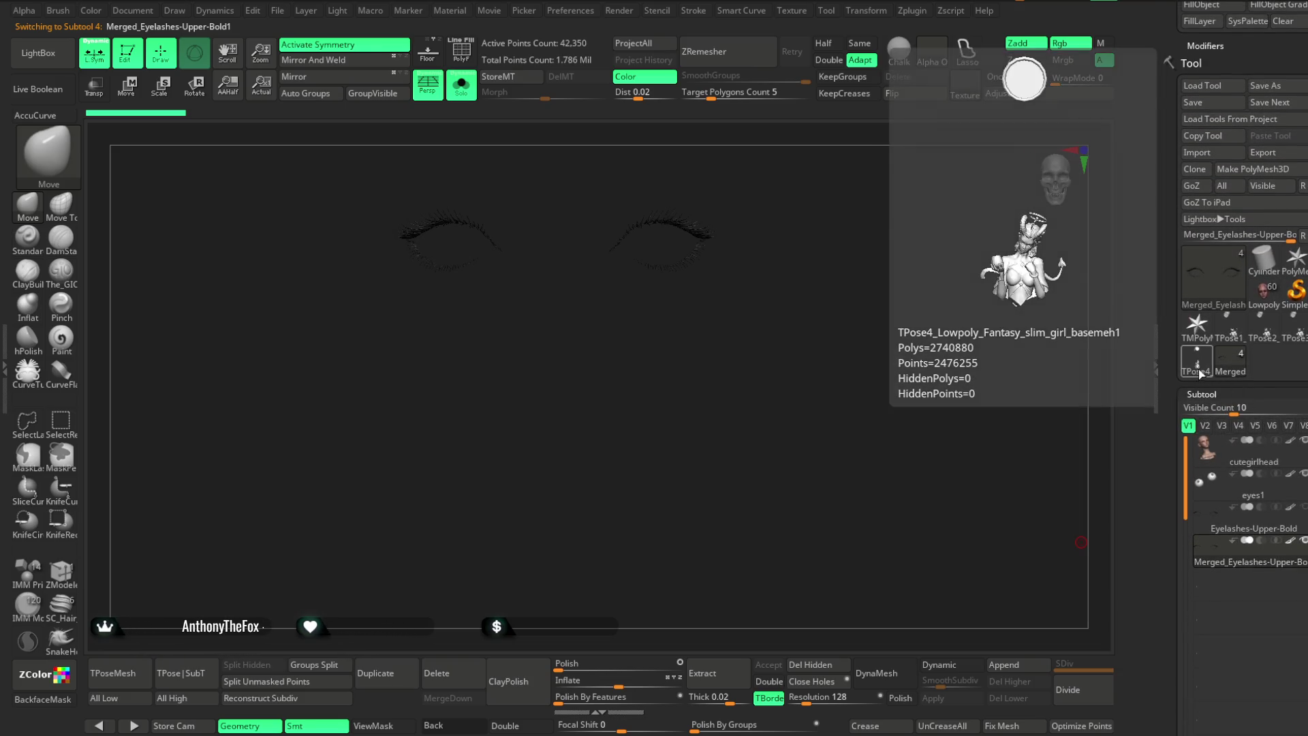
left_click(1264, 291)
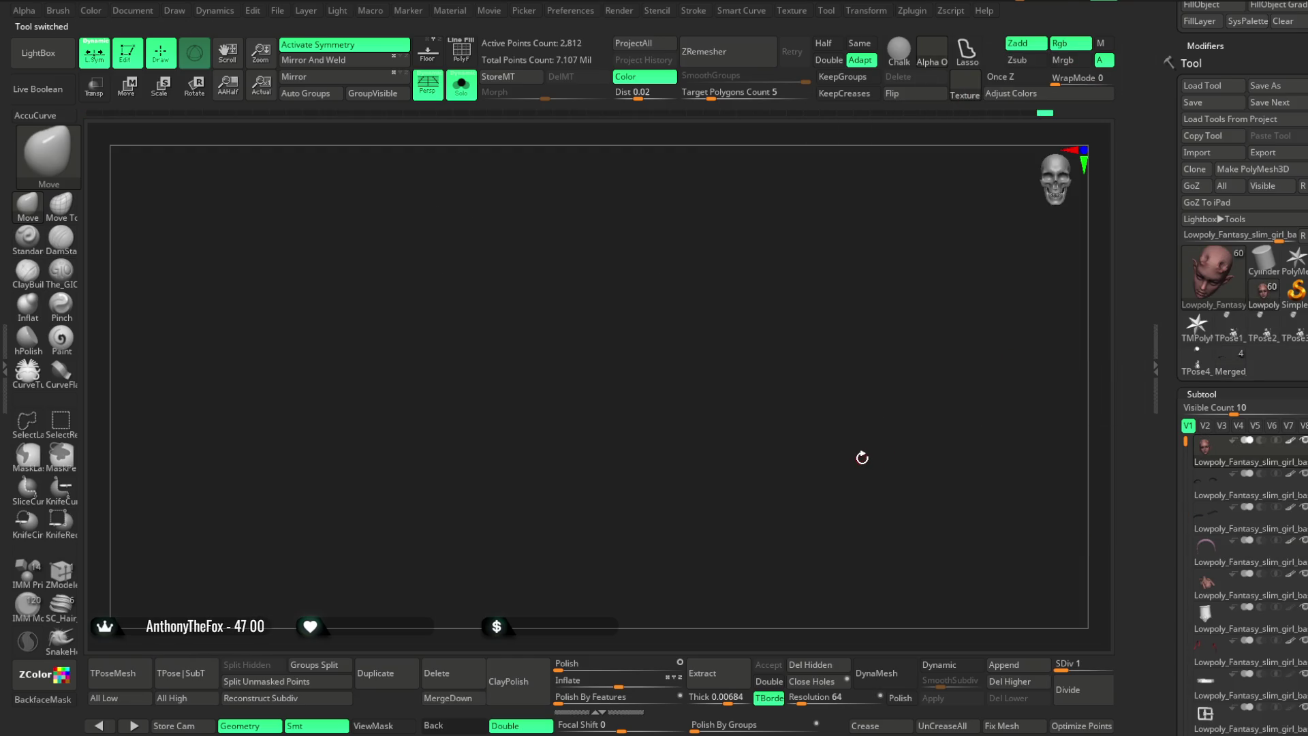
Turn Solo off and append Merged_Eyelashes-Upper-Bold to the demon girl as subtool Merged_Eyelashes-Upper-Bold2.
mouse_move(770, 444)
left_mouse_down("alt")
mouse_move(826, 350)
mouse_move(823, 306)
mouse_move(805, 484)
mouse_move(838, 397)
mouse_move(585, 212)
left_mouse_up("alt")
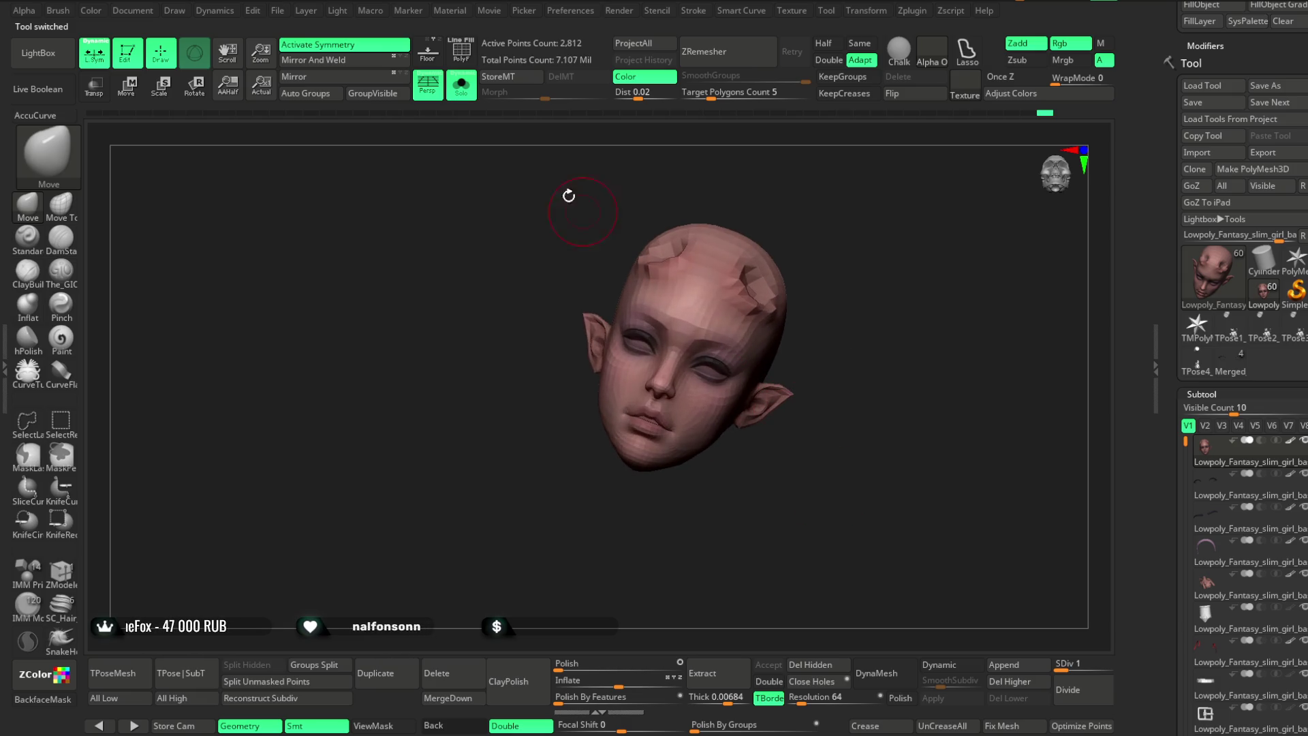
left_click(457, 97)
mouse_move(900, 292)
left_mouse_down()
mouse_move(896, 313)
mouse_move(871, 268)
left_mouse_up()
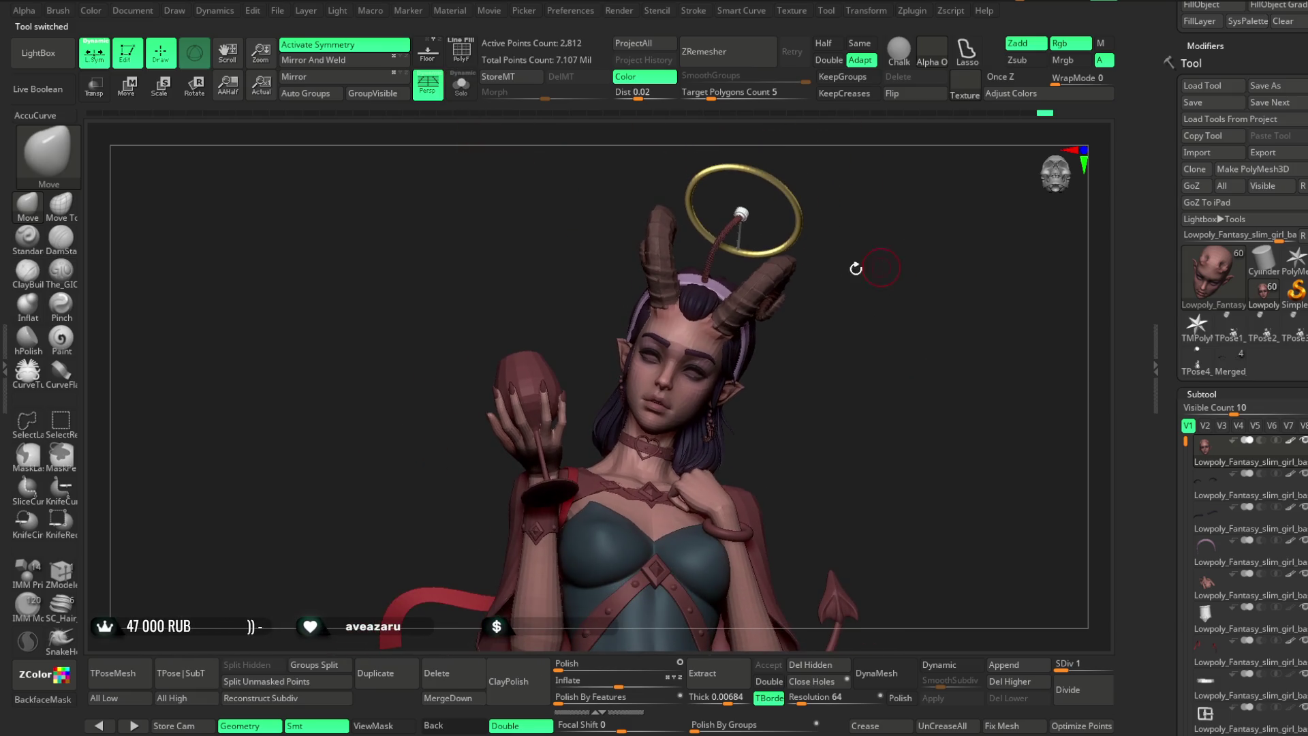
scroll(1284, 343, "down", 15)
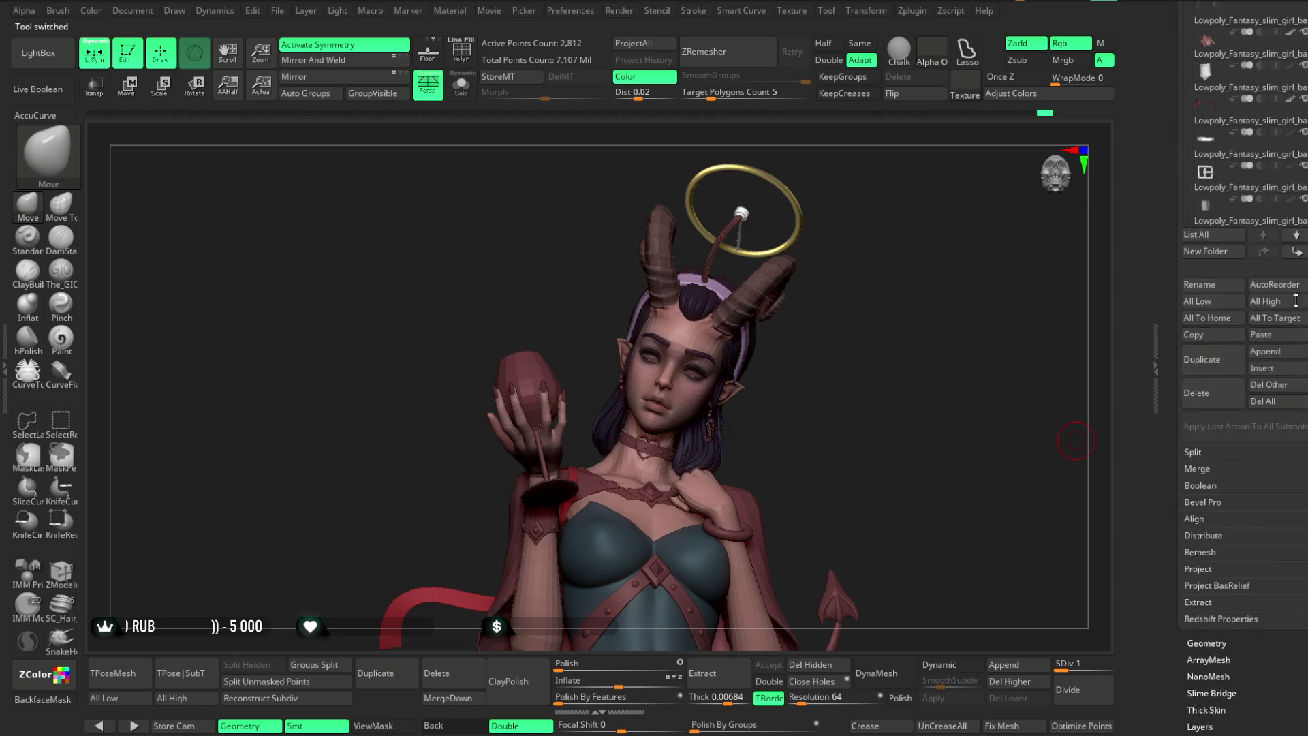
left_click(1273, 327)
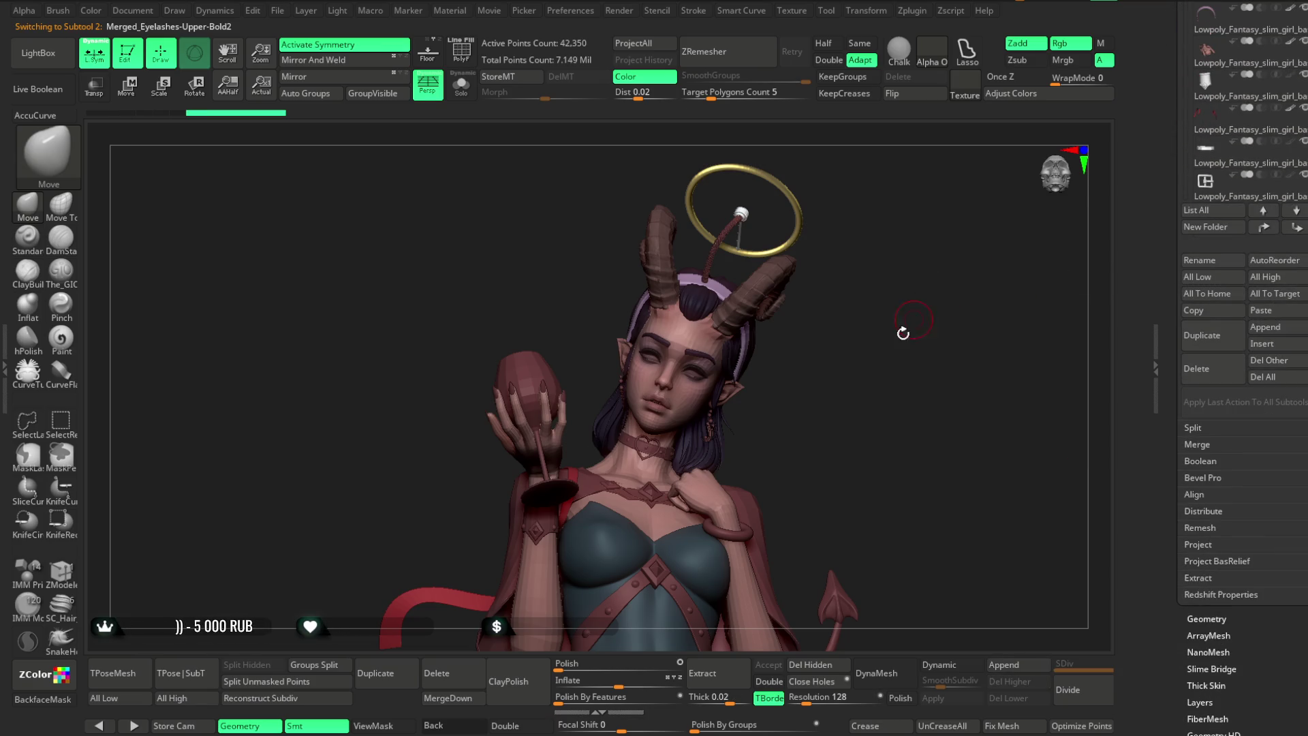
mouse_move(835, 389)
right_mouse_down("ctrl")
mouse_move(817, 310)
mouse_move(832, 321)
mouse_move(829, 498)
mouse_move(835, 245)
mouse_move(805, 324)
mouse_move(805, 165)
mouse_move(803, 417)
mouse_move(803, 327)
mouse_move(371, 262)
right_mouse_up("ctrl")
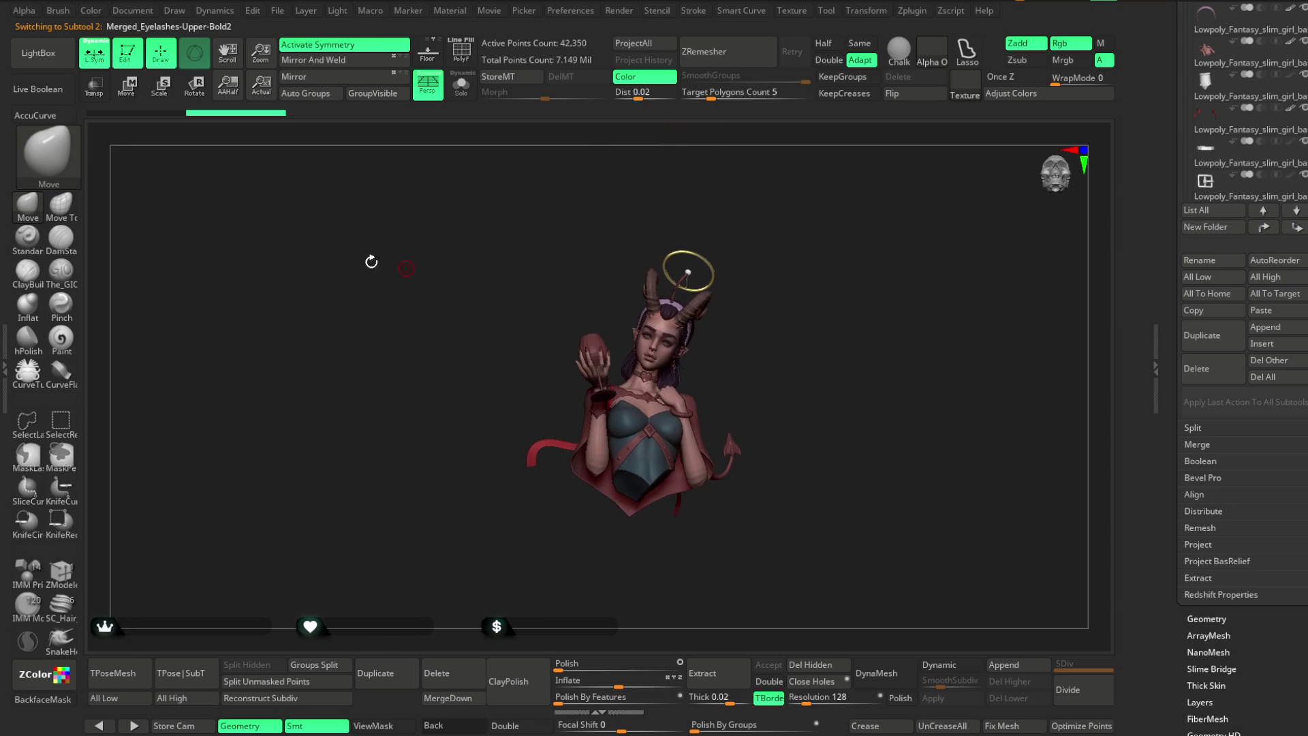
Hide the right-hand eyelash strip in Solo, run Del Hidden, then show all subtools again.
left_click(134, 94)
mouse_move(800, 350)
right_mouse_down()
mouse_move(781, 293)
mouse_move(794, 447)
mouse_move(791, 333)
mouse_move(780, 403)
mouse_move(781, 320)
mouse_move(738, 293)
mouse_move(790, 254)
mouse_move(795, 275)
mouse_move(693, 216)
right_mouse_up()
key("ctrl")
left_click(465, 90)
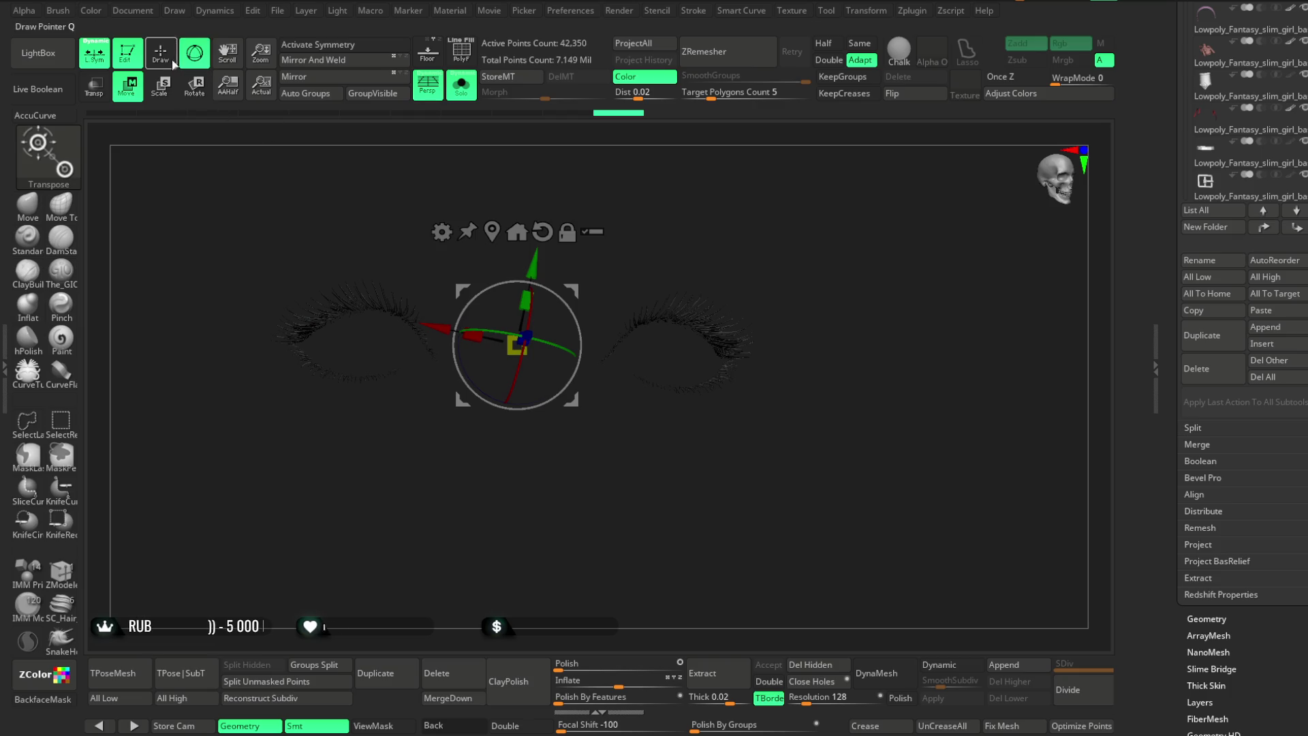
key("q")
mouse_move(803, 227)
left_mouse_down("ctrl+shift")
mouse_move(640, 263)
mouse_move(552, 473)
left_mouse_up("ctrl+shift")
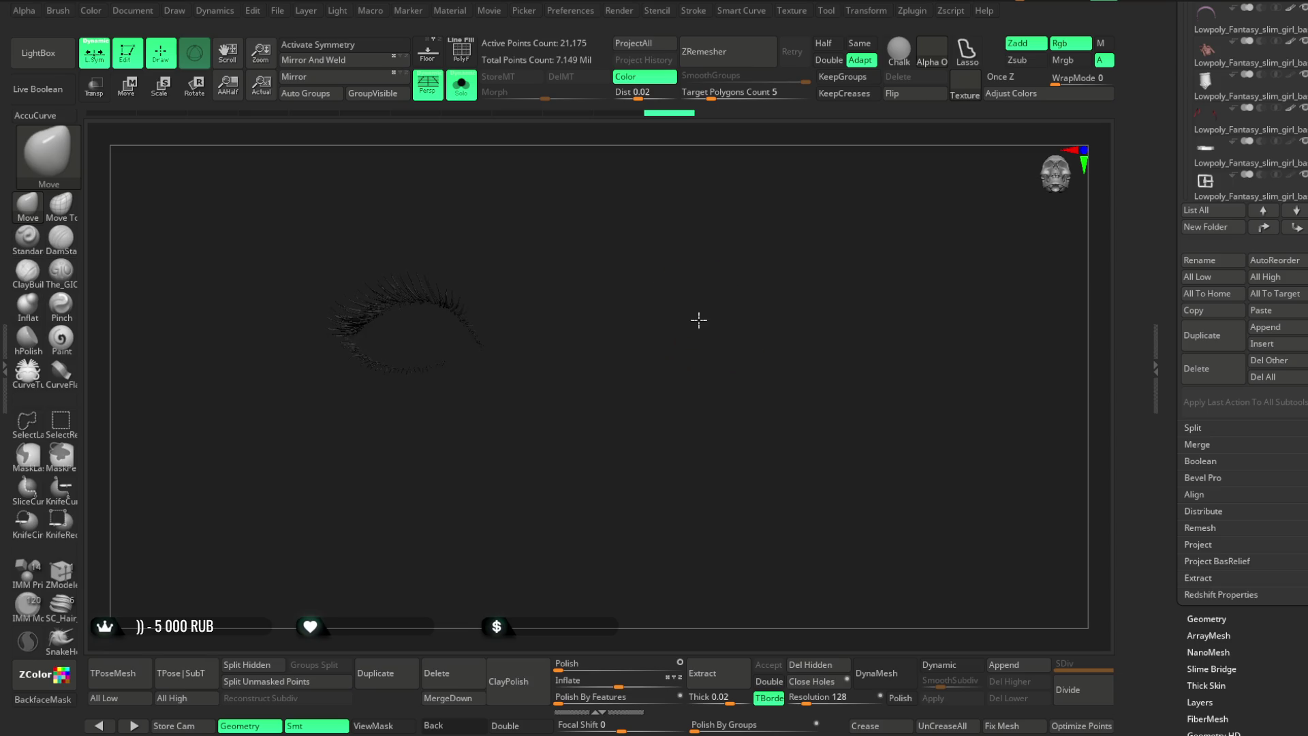
right_click_drag(712, 330, 834, 485)
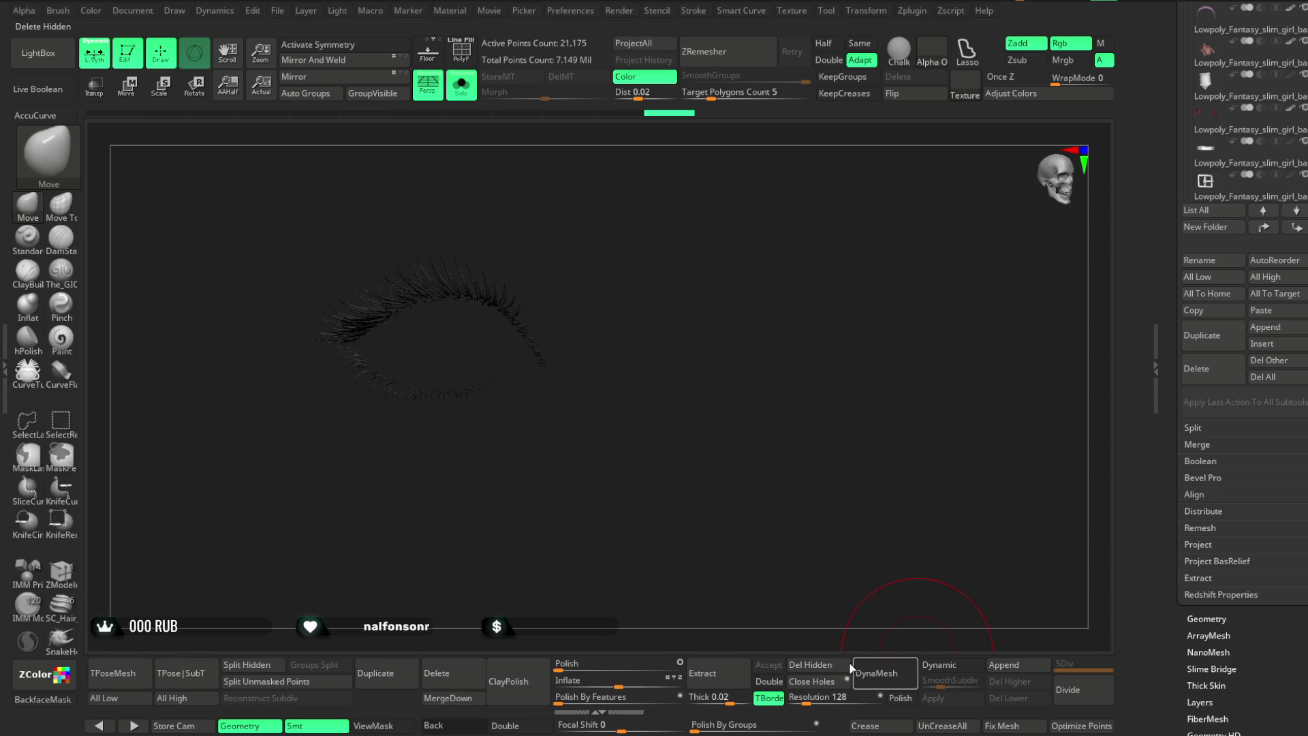
left_click(810, 664)
left_click(461, 85)
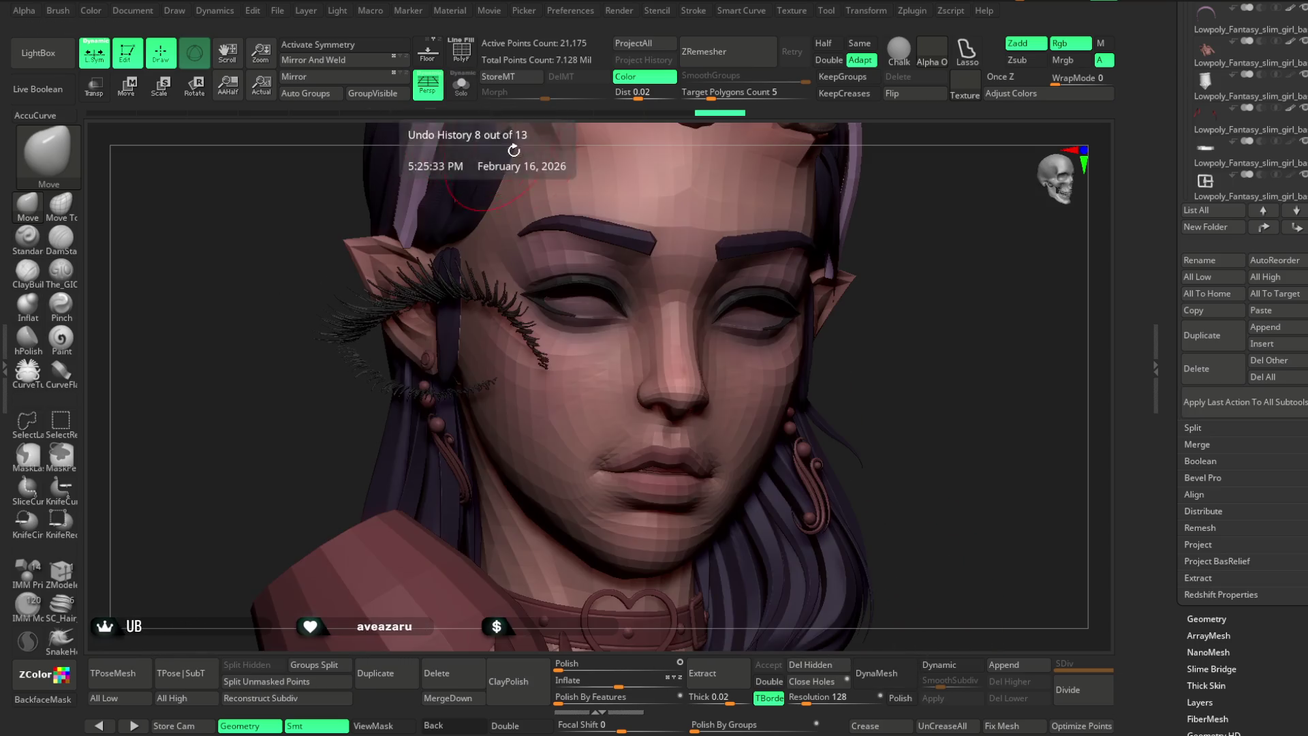
Turn on PolyF, solo the eyelash subtool, and lasso around the lower lashes.
mouse_move(930, 295)
left_mouse_down()
mouse_move(942, 298)
mouse_move(899, 291)
left_mouse_up()
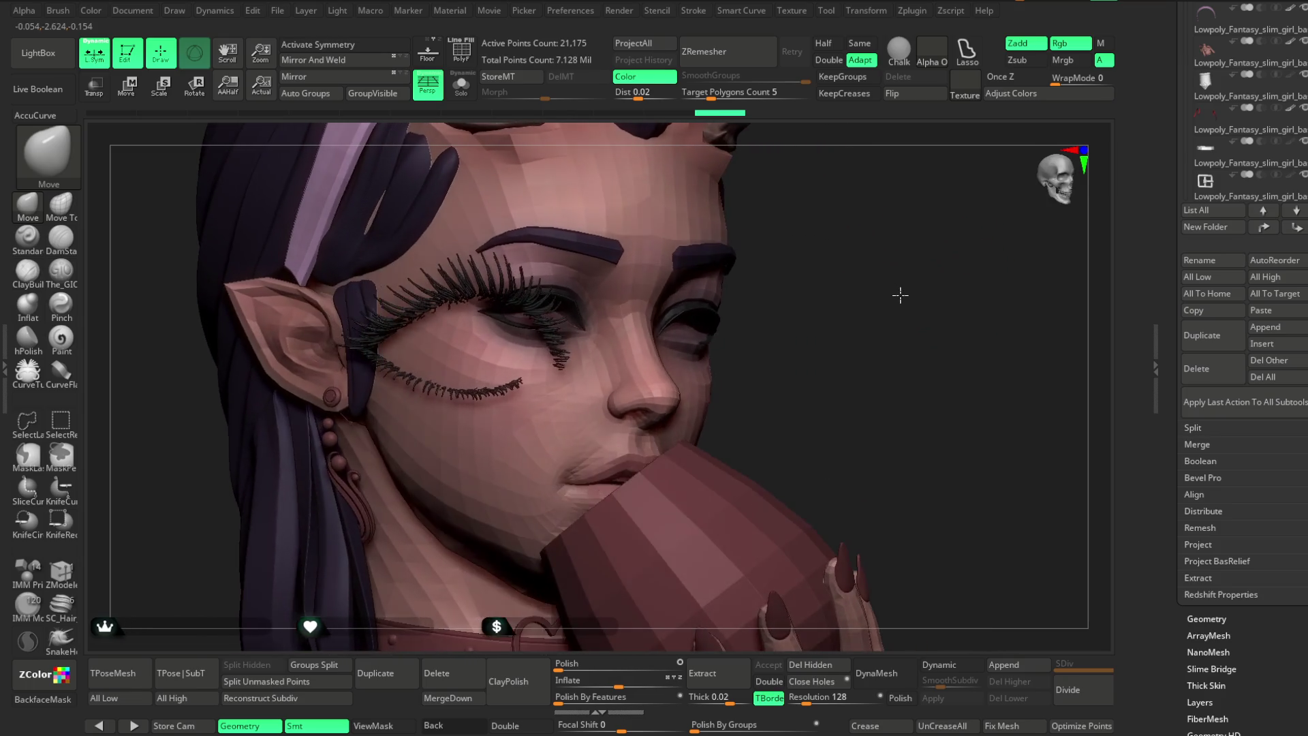
left_click(461, 51)
left_click(463, 87)
mouse_move(477, 136)
left_mouse_down()
mouse_move(528, 167)
mouse_move(505, 254)
mouse_move(568, 344)
mouse_move(554, 368)
mouse_move(579, 417)
left_mouse_up()
left_click(38, 423)
mouse_move(664, 488)
left_mouse_down("ctrl+shift")
mouse_move(482, 402)
mouse_move(300, 396)
mouse_move(402, 566)
mouse_move(576, 572)
left_mouse_up("ctrl+shift")
Group the lower lash row as its own polygroup, unhide the upper lashes, and turn Solo off.
mouse_move(560, 333)
left_mouse_down()
mouse_move(570, 449)
mouse_move(917, 452)
mouse_move(614, 421)
left_mouse_up()
mouse_move(520, 357)
left_mouse_down()
mouse_move(569, 408)
mouse_move(564, 423)
mouse_move(529, 407)
left_mouse_up()
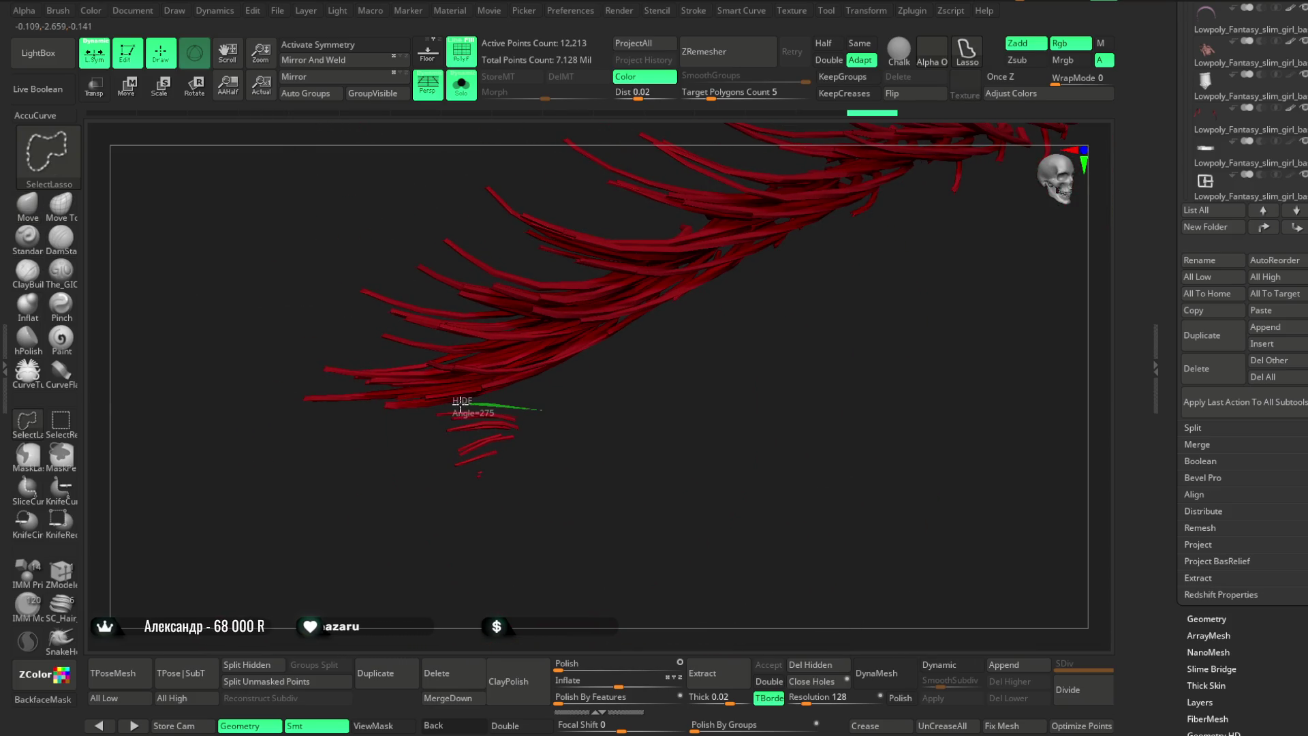
mouse_move(442, 407)
left_mouse_down("ctrl+shift")
mouse_move(432, 528)
mouse_move(450, 409)
left_mouse_up("ctrl+shift")
mouse_move(706, 461)
left_mouse_down()
mouse_move(724, 443)
mouse_move(673, 418)
mouse_move(668, 438)
mouse_move(667, 400)
left_mouse_up()
left_click(667, 400, "ctrl+shift")
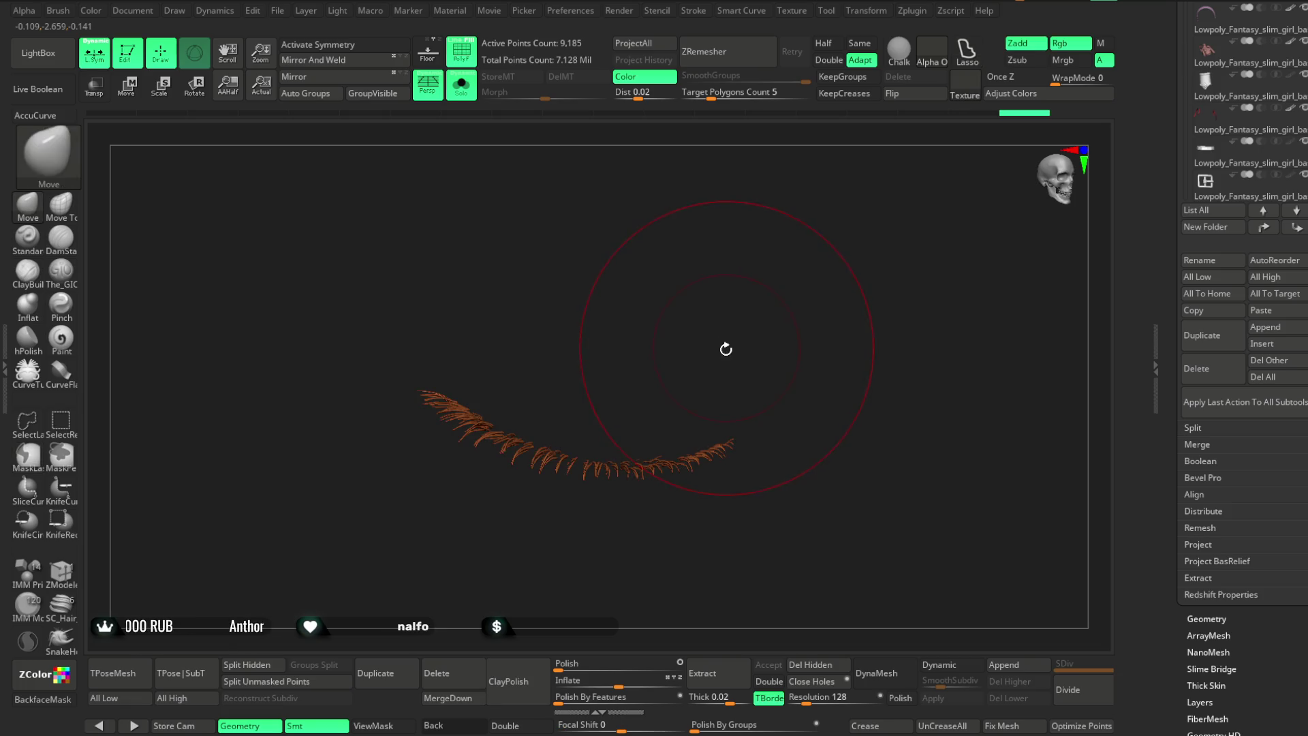
mouse_move(749, 400)
left_mouse_down("ctrl+shift")
mouse_move(660, 400)
mouse_move(744, 361)
left_mouse_up("ctrl+shift")
left_click(720, 401, "ctrl+shift")
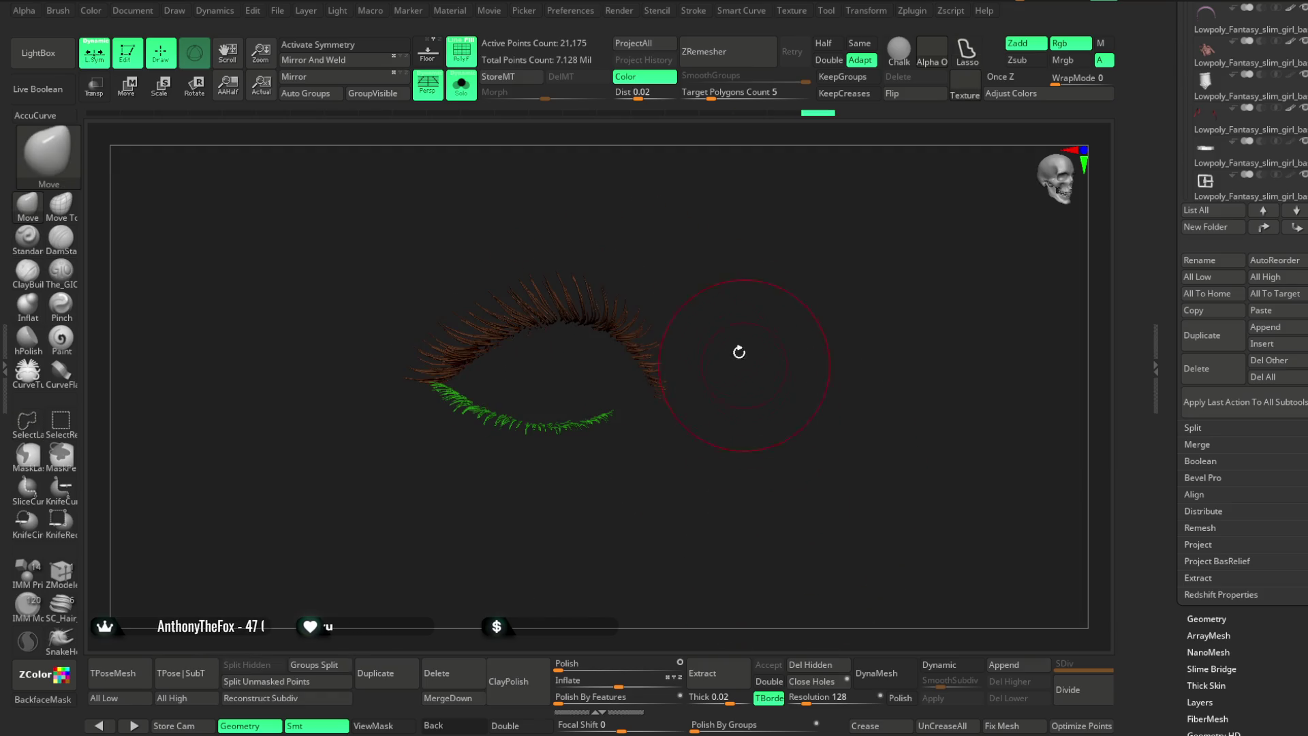
left_click(461, 86)
mouse_move(729, 136)
left_mouse_down()
mouse_move(289, 283)
mouse_move(149, 117)
left_mouse_up()
Move, shrink and rotate the eyelash strip with the gizmo so it sits along the eye.
key("w")
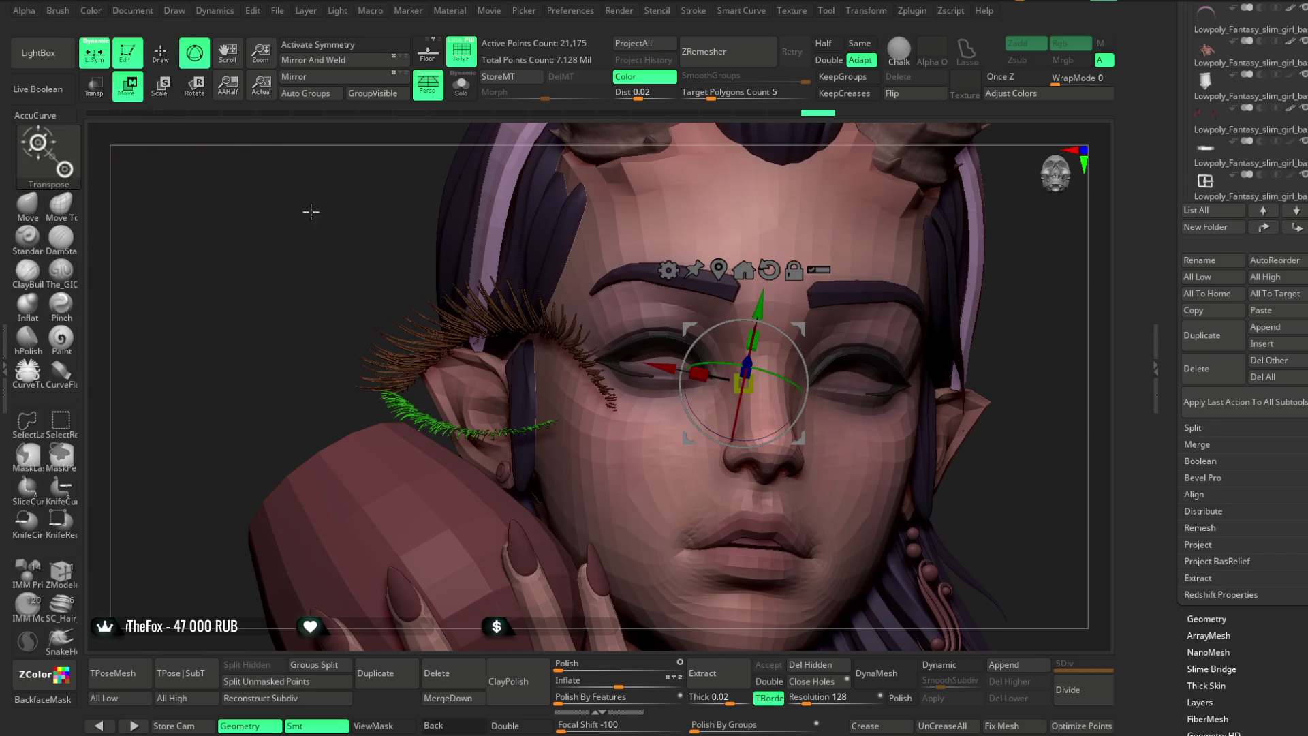
left_click(719, 270)
mouse_move(477, 385)
left_mouse_down()
mouse_move(640, 378)
mouse_move(668, 353)
mouse_move(623, 372)
left_mouse_up()
mouse_move(749, 205)
left_mouse_down()
mouse_move(810, 136)
mouse_move(827, 186)
mouse_move(741, 316)
left_mouse_up()
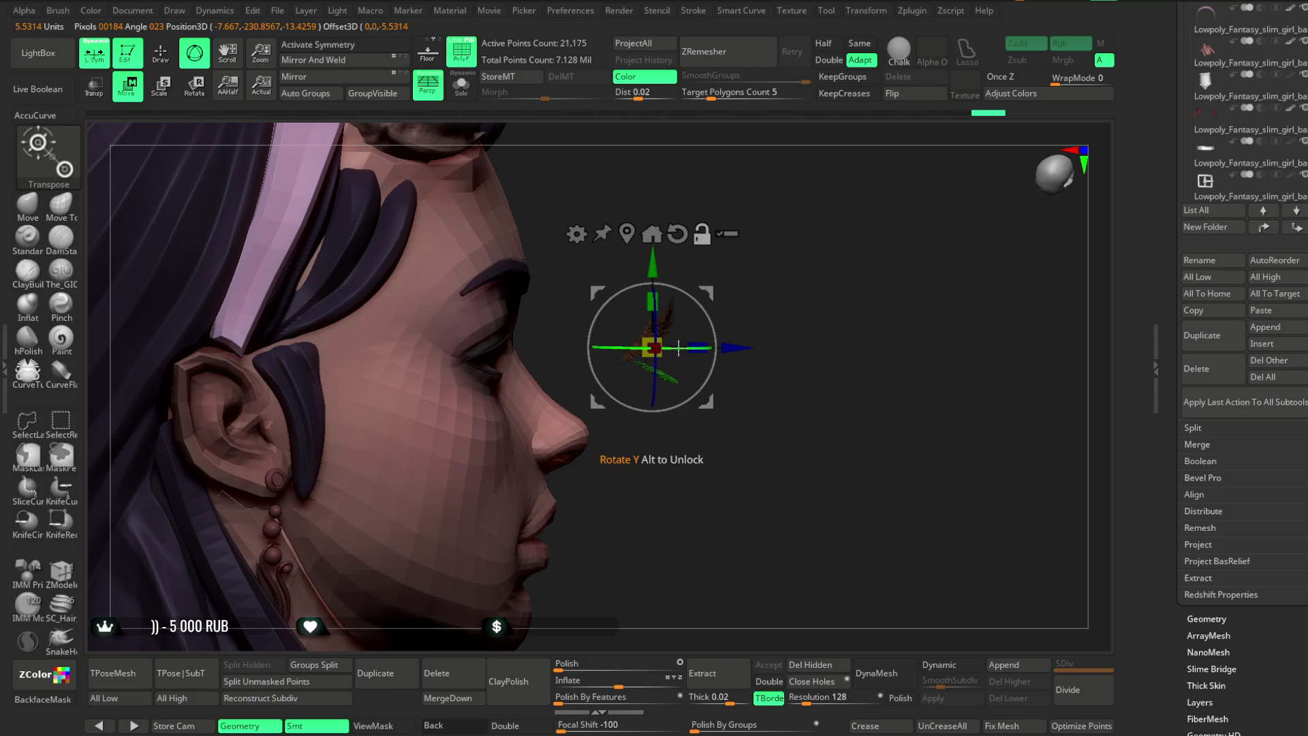
mouse_move(729, 341)
left_mouse_down()
mouse_move(612, 351)
mouse_move(671, 283)
mouse_move(698, 155)
mouse_move(711, 243)
left_mouse_up()
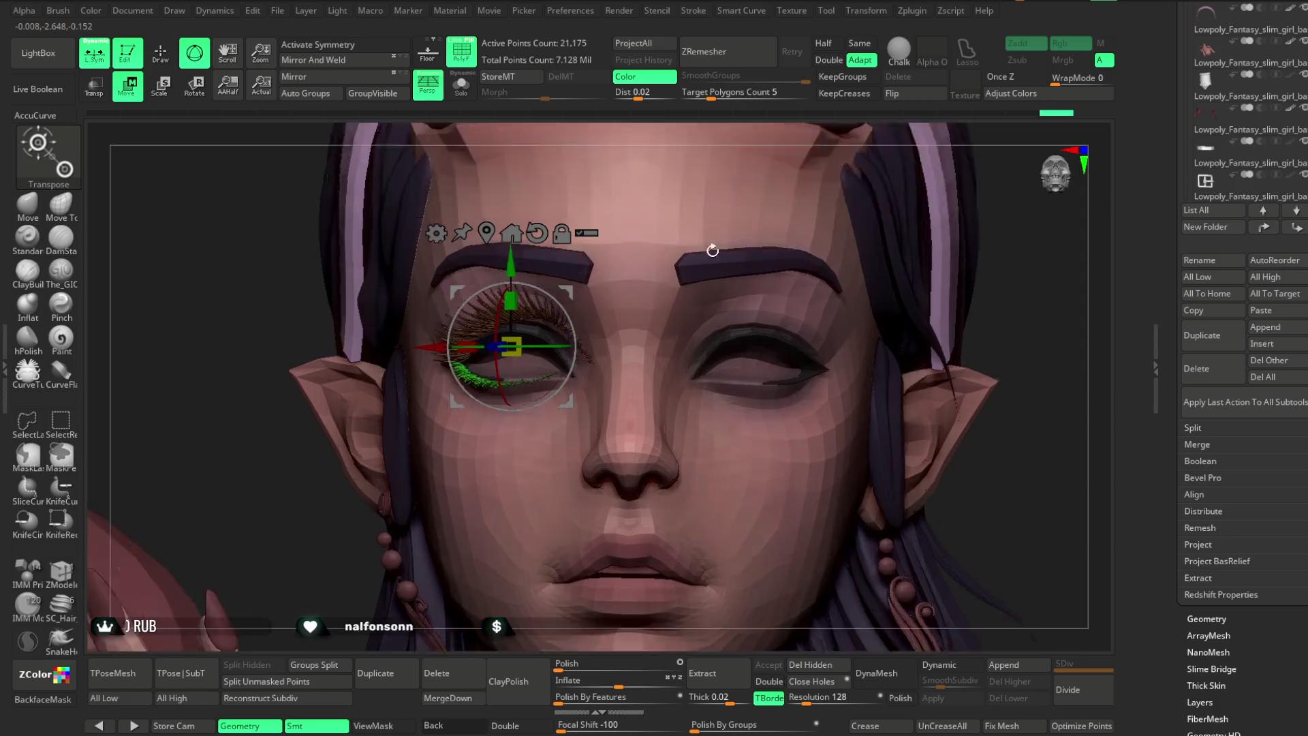
scroll(711, 243, "up", 5)
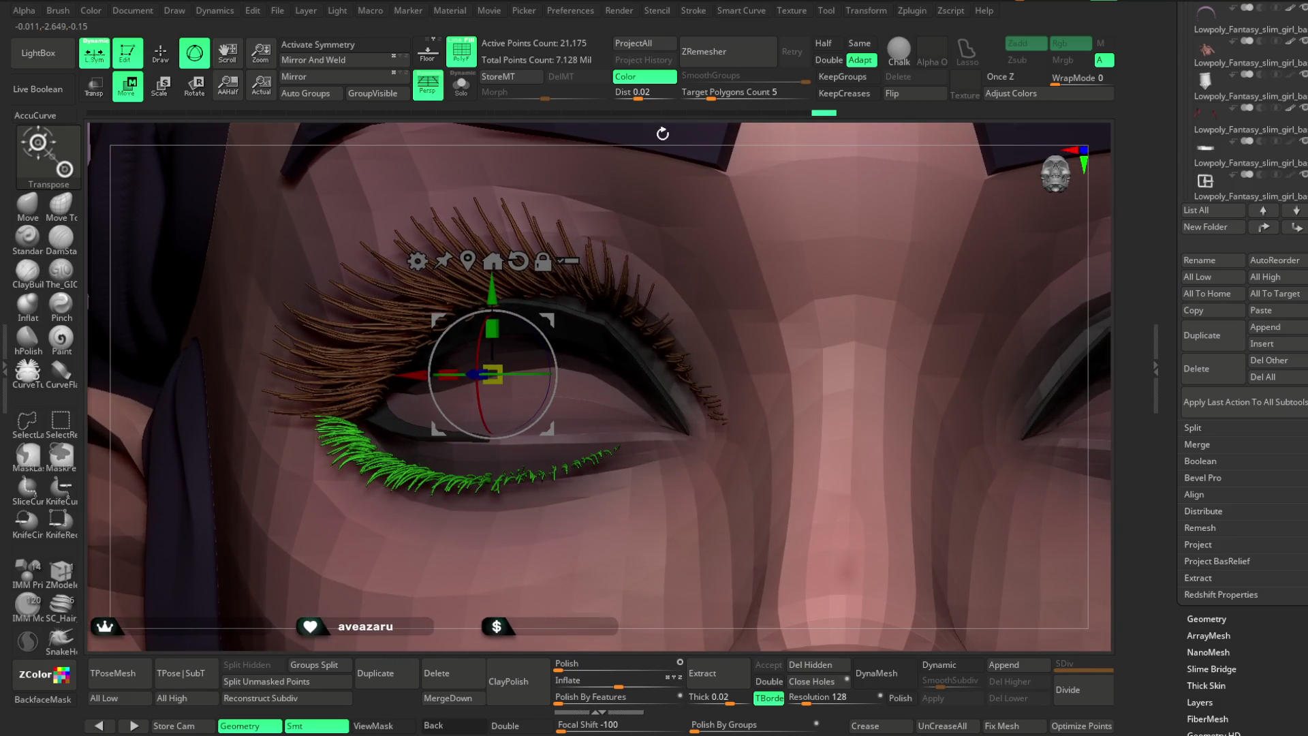
left_click_drag(555, 364, 489, 374)
Orbit between side and front views of the eye to check the lash fit.
mouse_move(708, 133)
left_mouse_down()
mouse_move(759, 169)
mouse_move(783, 226)
mouse_move(517, 436)
mouse_move(488, 405)
mouse_move(532, 414)
left_mouse_up()
left_click_drag(646, 337, 819, 166)
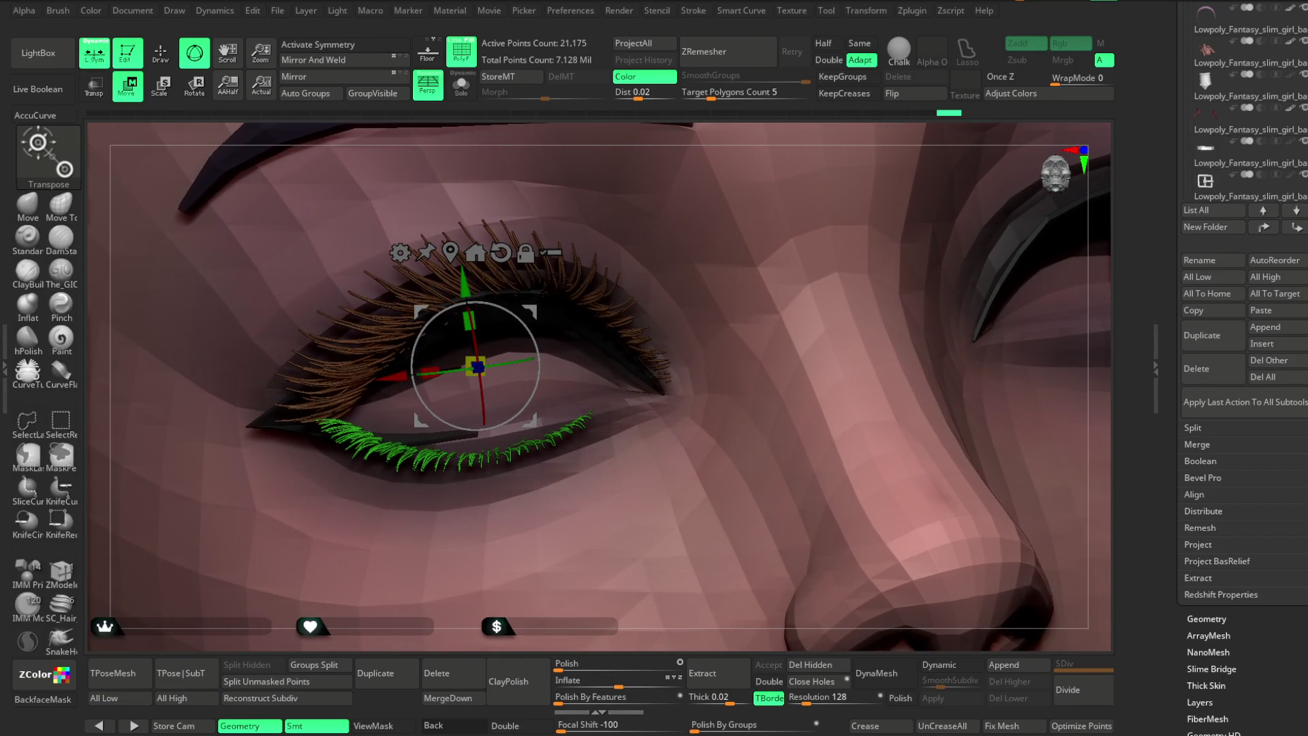
scroll(1265, 221, "up", 5)
mouse_move(1265, 222)
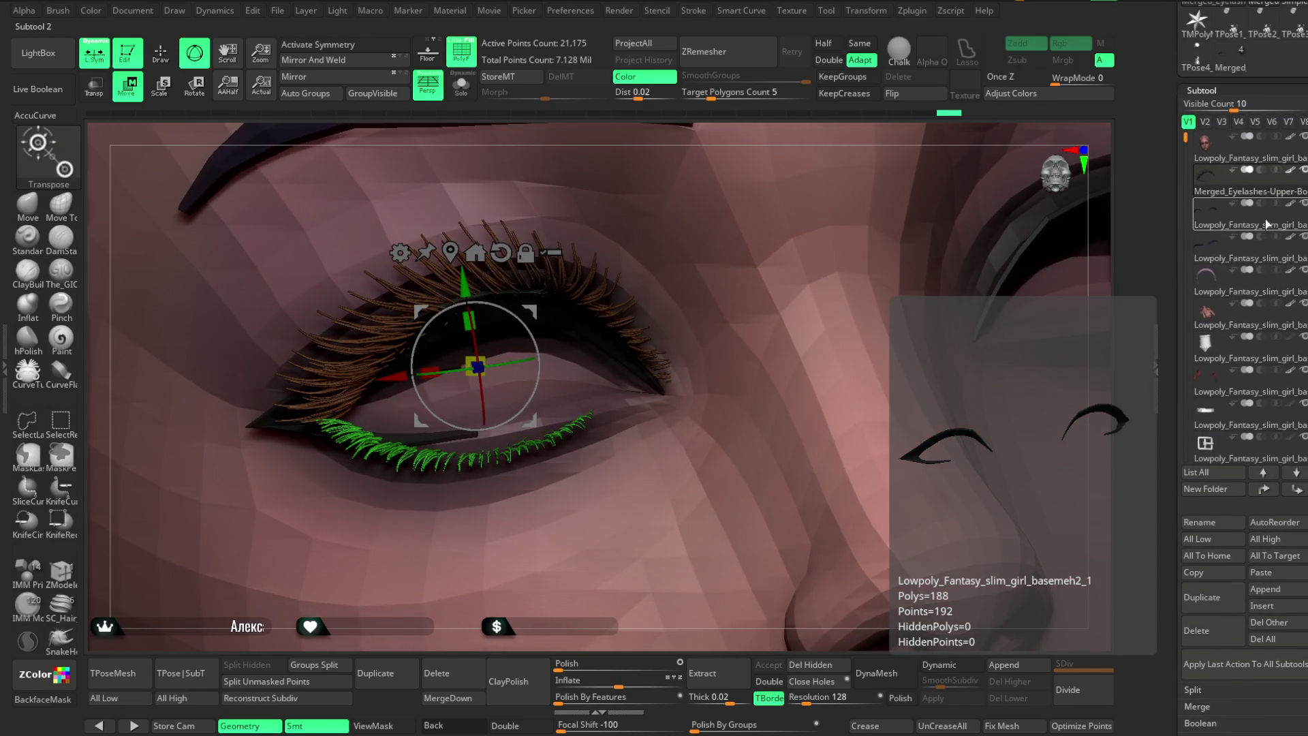
left_click_drag(715, 124, 579, 320)
mouse_move(599, 273)
left_mouse_down()
mouse_move(645, 228)
mouse_move(617, 221)
left_mouse_up()
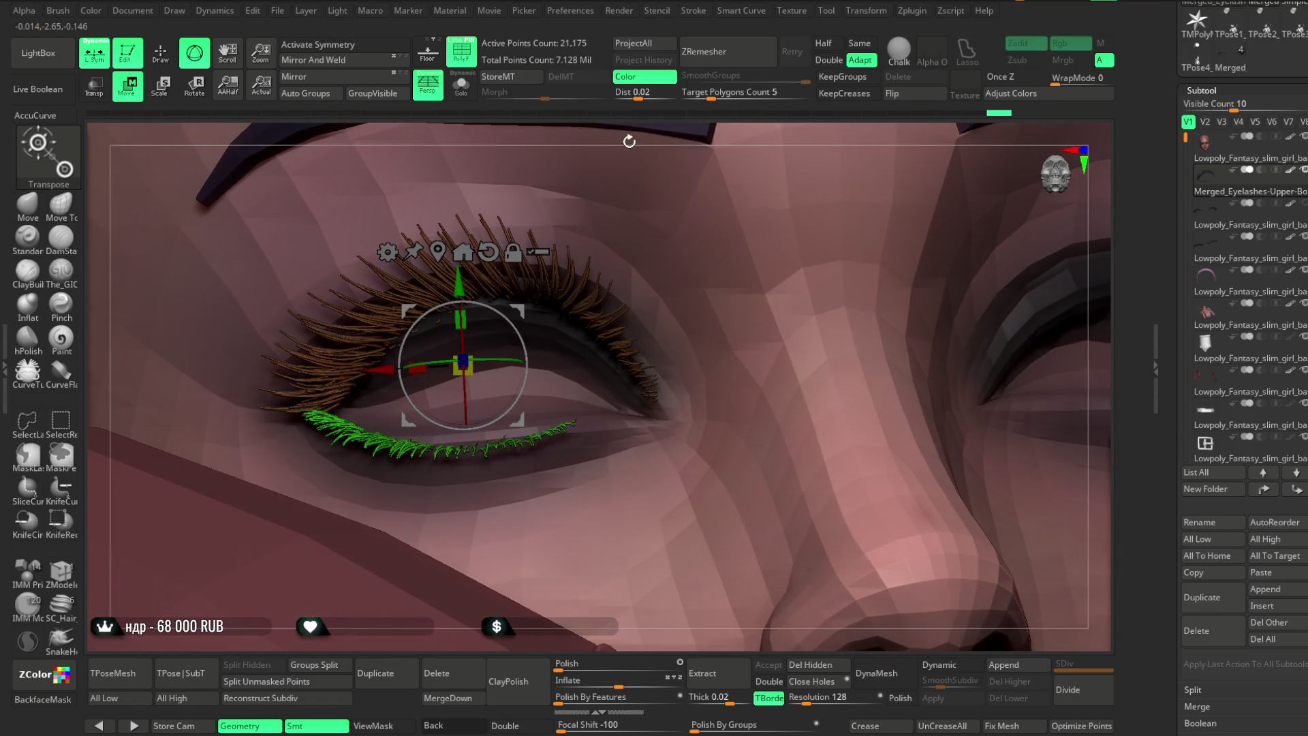
left_click_drag(629, 144, 512, 327)
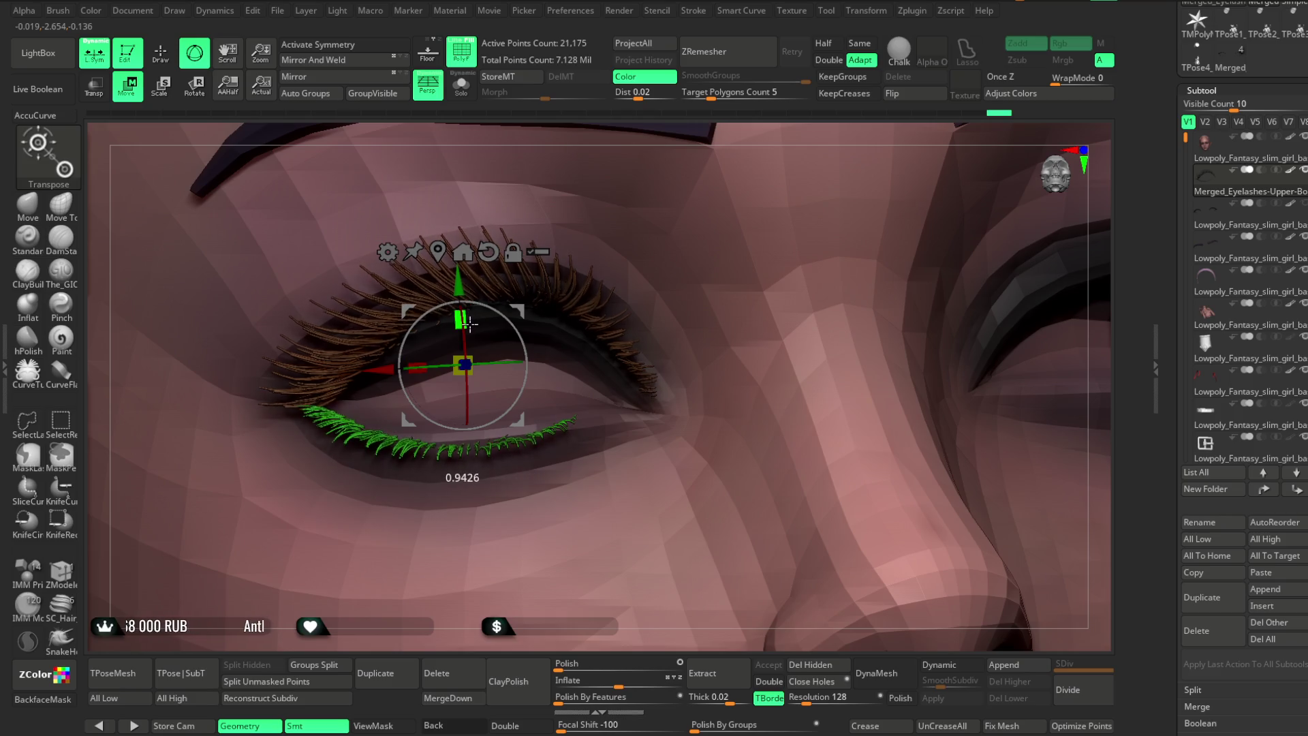
mouse_move(605, 137)
left_mouse_down()
mouse_move(620, 239)
mouse_move(593, 204)
mouse_move(614, 140)
mouse_move(616, 187)
left_mouse_up()
right_click_drag(618, 198, 636, 207)
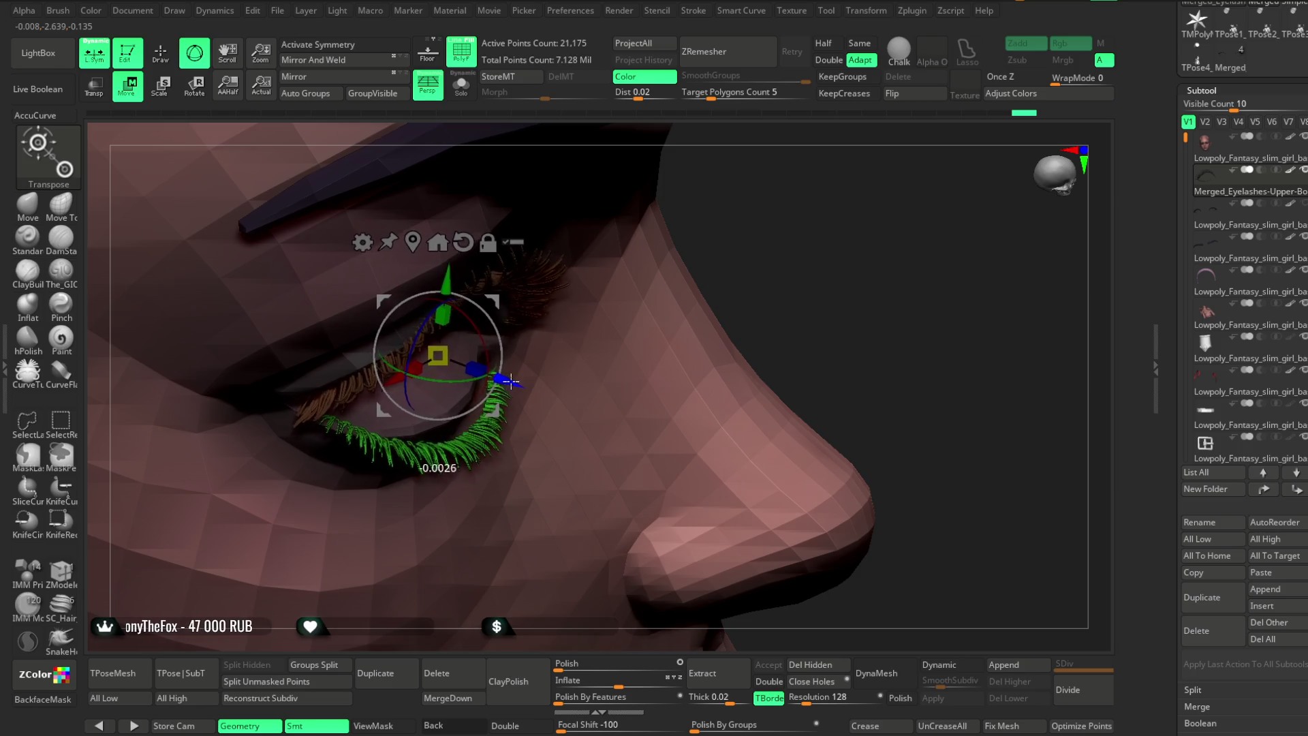
mouse_move(517, 386)
right_mouse_down()
mouse_move(754, 141)
mouse_move(733, 164)
right_mouse_up()
mouse_move(575, 141)
right_mouse_down()
mouse_move(581, 184)
mouse_move(596, 189)
mouse_move(587, 179)
mouse_move(579, 206)
right_mouse_up()
Switch to Draw mode and hide the green lower eyelash polygroup.
key("q")
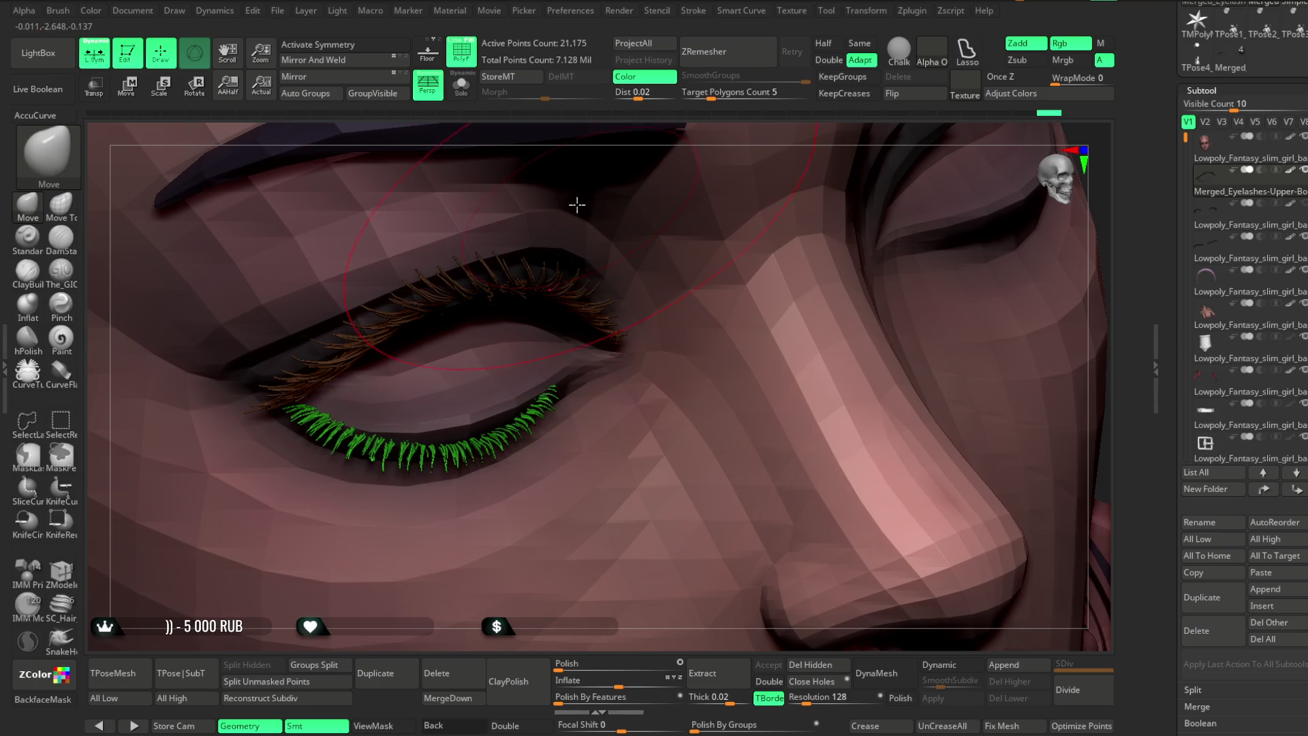
right_click_drag(587, 142, 542, 277)
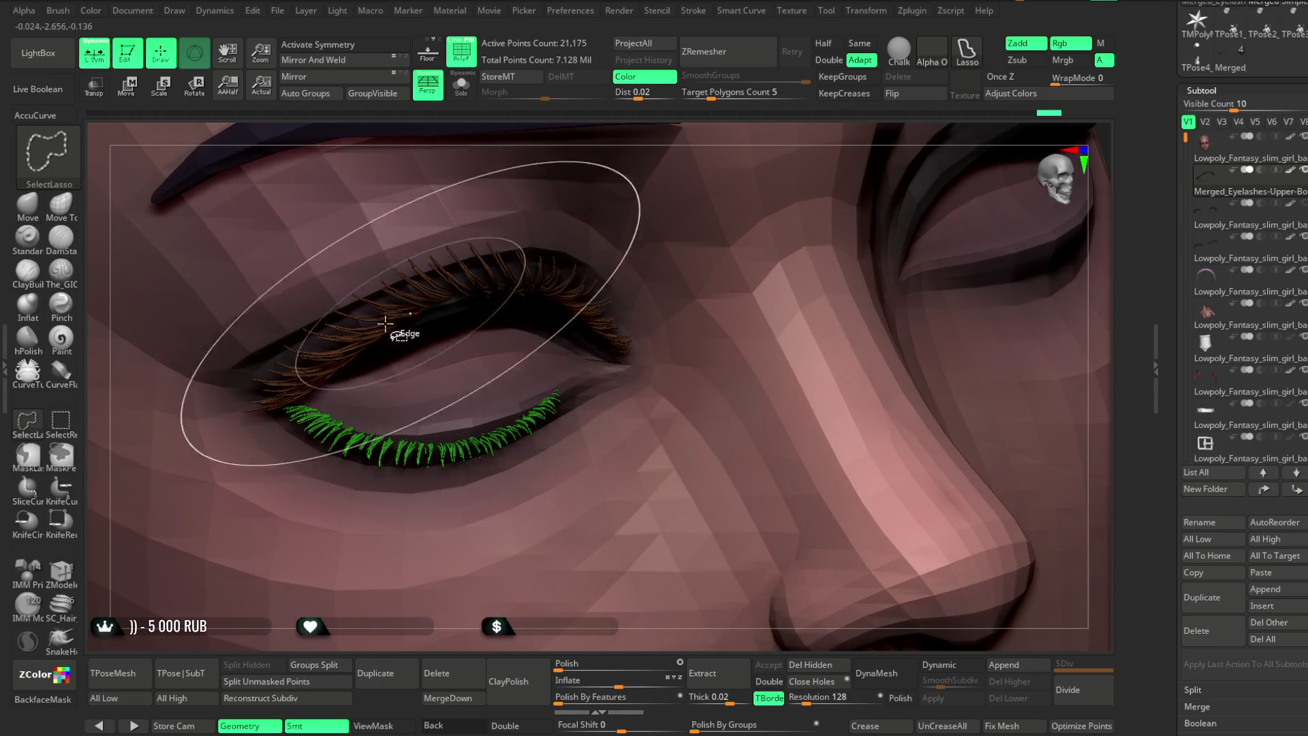
left_click(61, 420)
left_click(539, 280, "ctrl+shift")
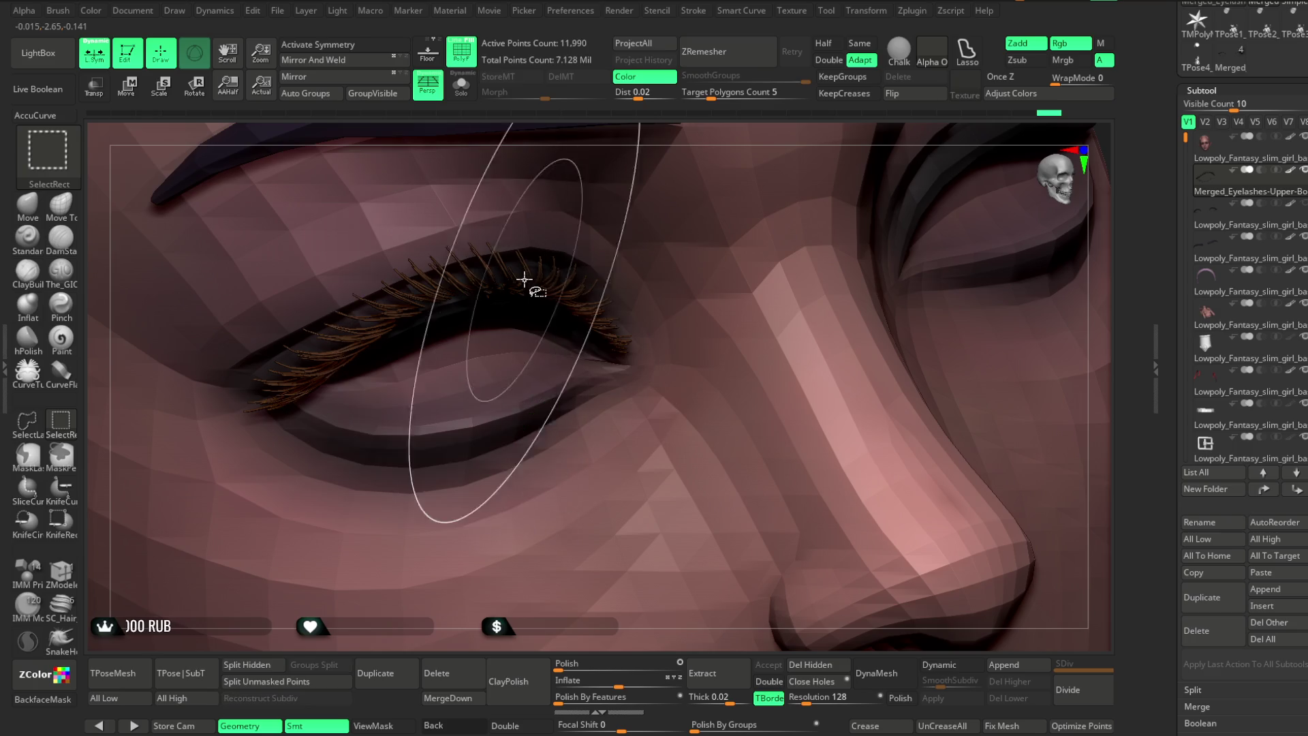
Shrink the Move brush and pull the nearby upper lashes to the right.
right_click_drag(590, 206, 540, 289)
right_click(540, 289)
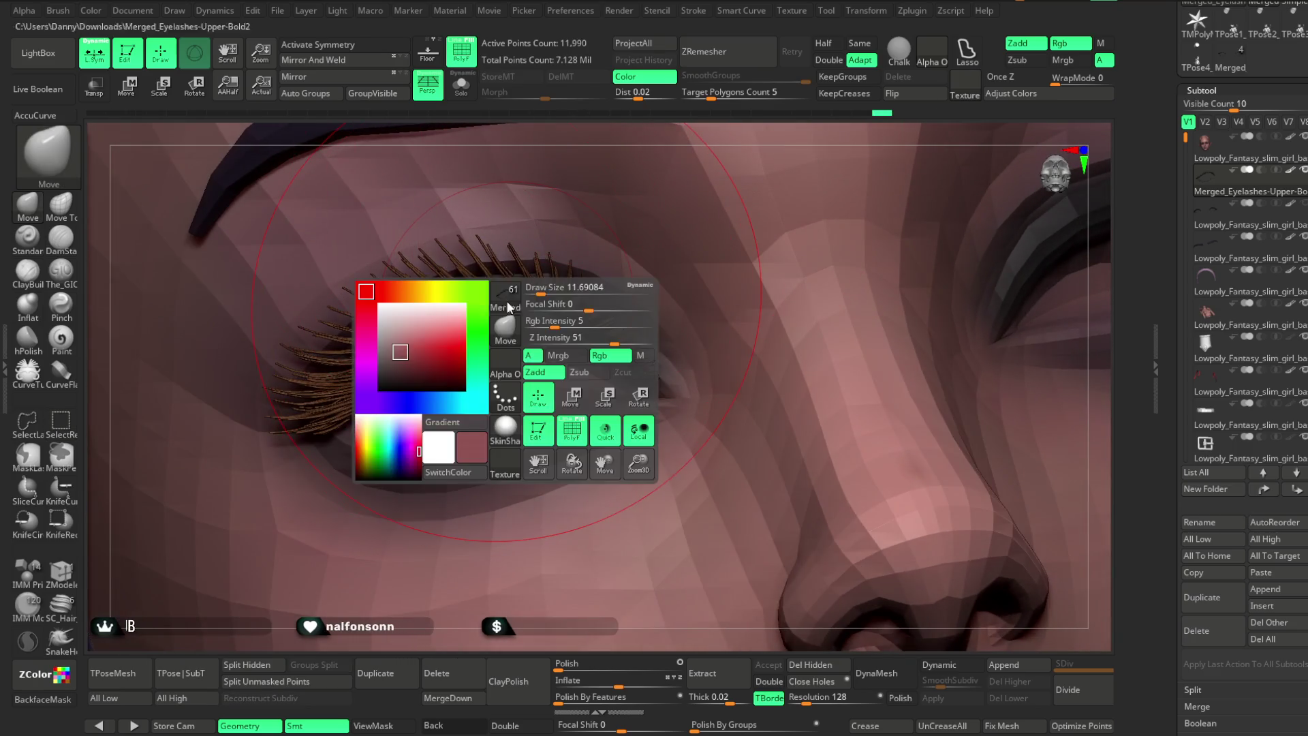
right_click_drag(477, 320, 461, 309, "ctrl")
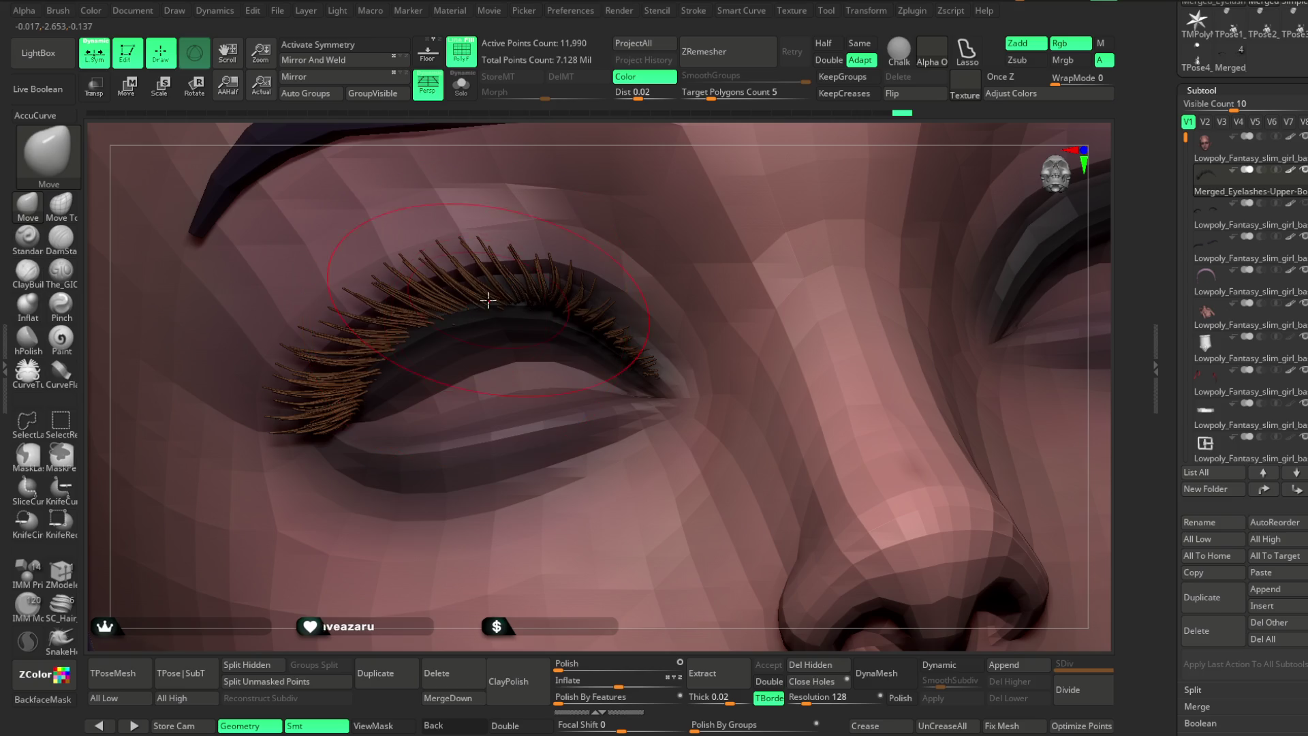
mouse_move(723, 125)
right_mouse_down()
mouse_move(853, 197)
mouse_move(575, 361)
mouse_move(483, 329)
right_mouse_up()
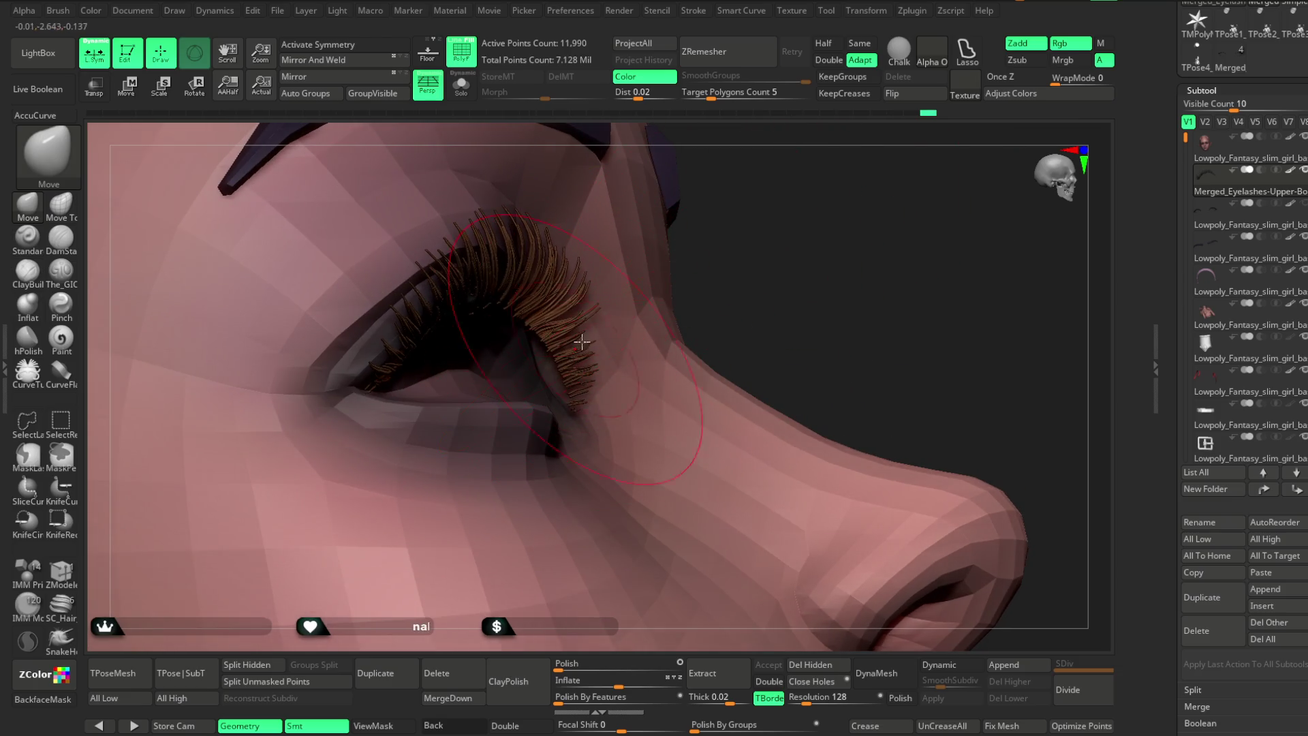
right_click_drag(691, 268, 759, 266)
mouse_move(516, 390)
right_mouse_down()
mouse_move(581, 357)
mouse_move(536, 353)
right_mouse_up()
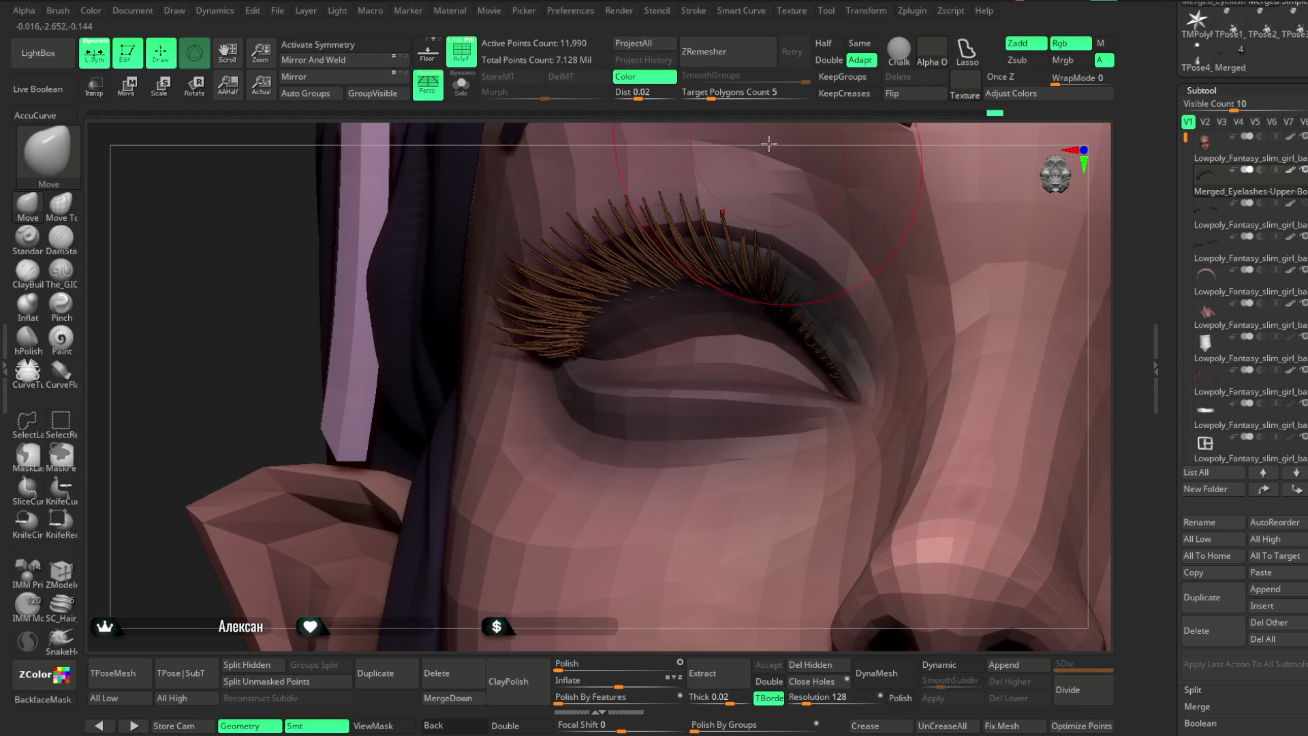
right_click_drag(768, 140, 713, 269)
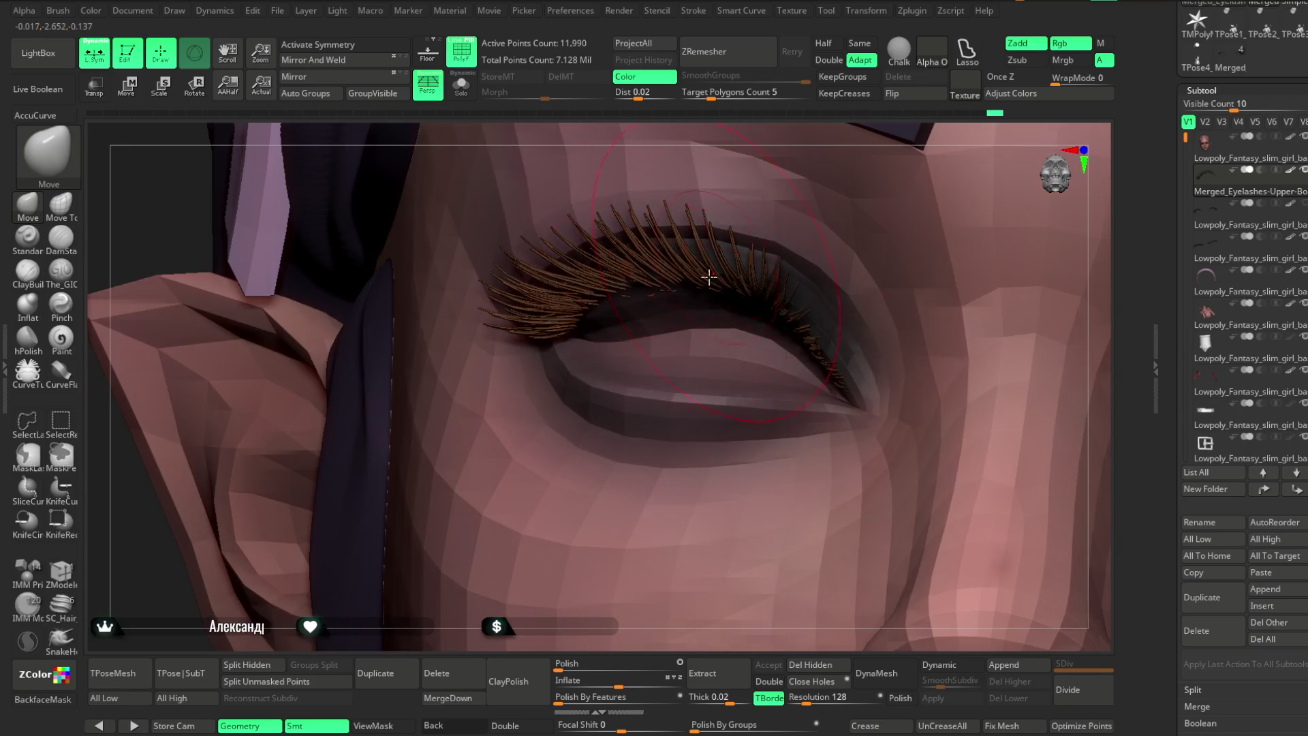
left_click_drag(619, 295, 679, 292)
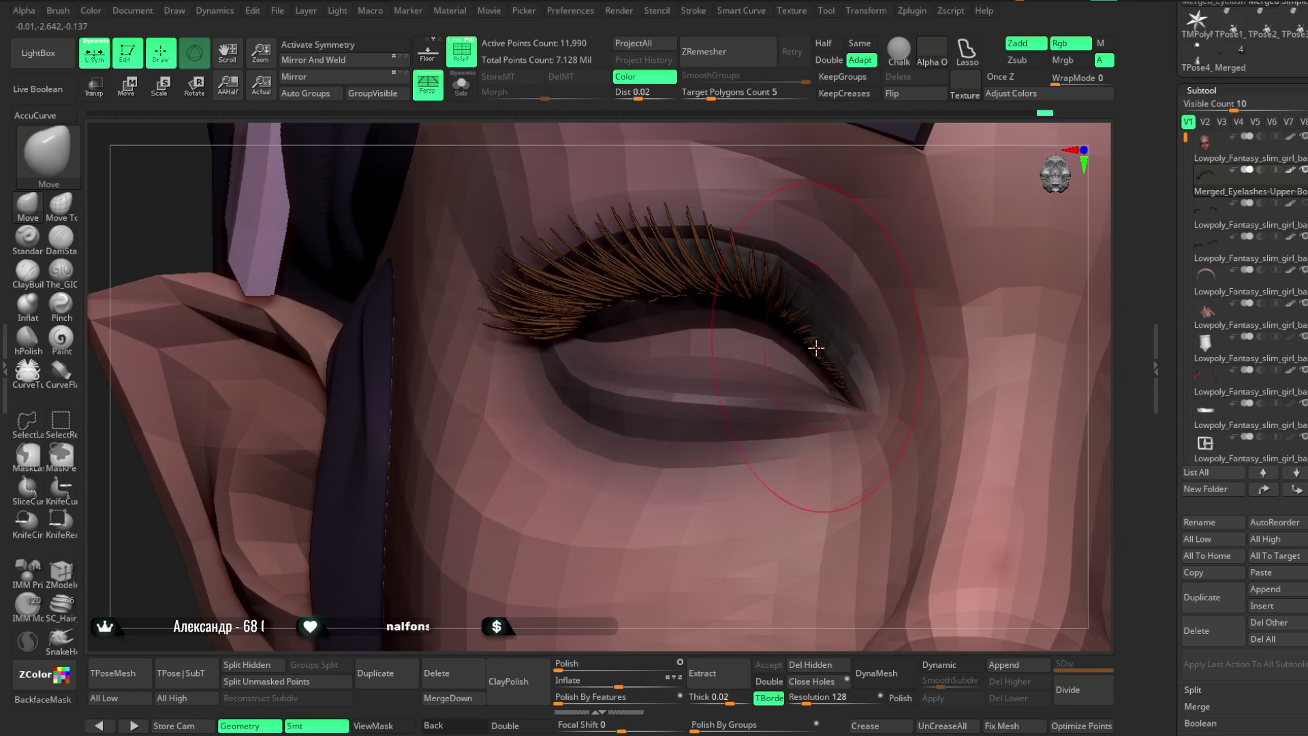
Nudge the upper lash strands closer along the upper eyelid.
mouse_move(820, 348)
right_mouse_down()
mouse_move(861, 170)
mouse_move(733, 422)
mouse_move(554, 478)
mouse_move(826, 343)
mouse_move(617, 501)
right_mouse_up()
key("space")
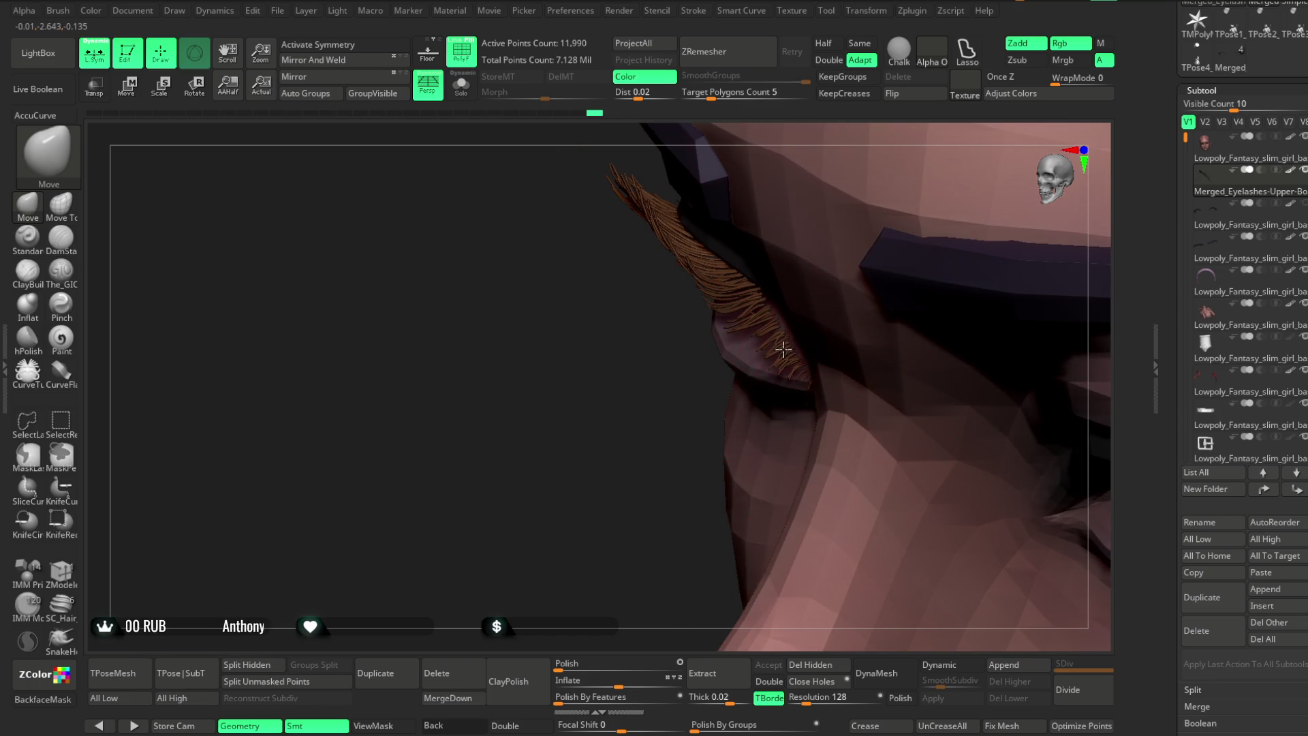
mouse_move(777, 349)
right_mouse_down()
mouse_move(691, 409)
mouse_move(648, 382)
mouse_move(760, 342)
right_mouse_up()
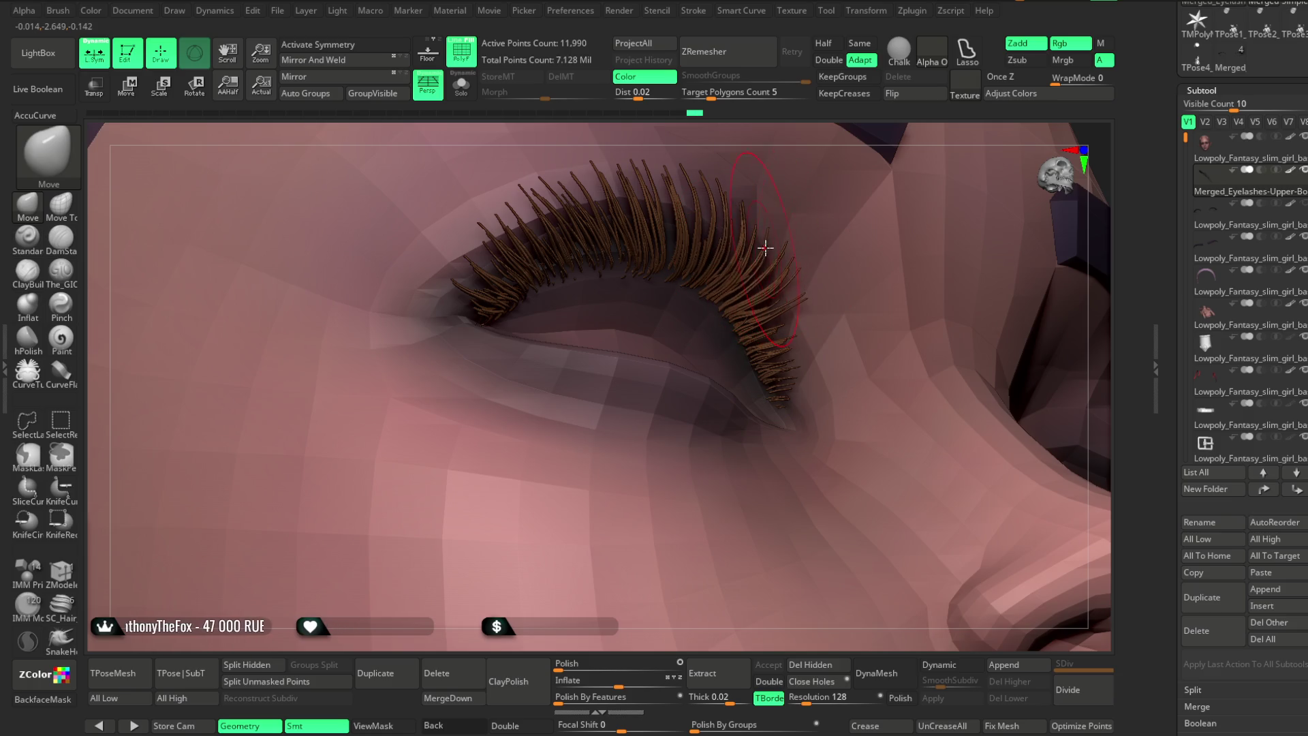
mouse_move(802, 224)
right_mouse_down()
mouse_move(846, 155)
mouse_move(797, 239)
mouse_move(860, 299)
right_mouse_up()
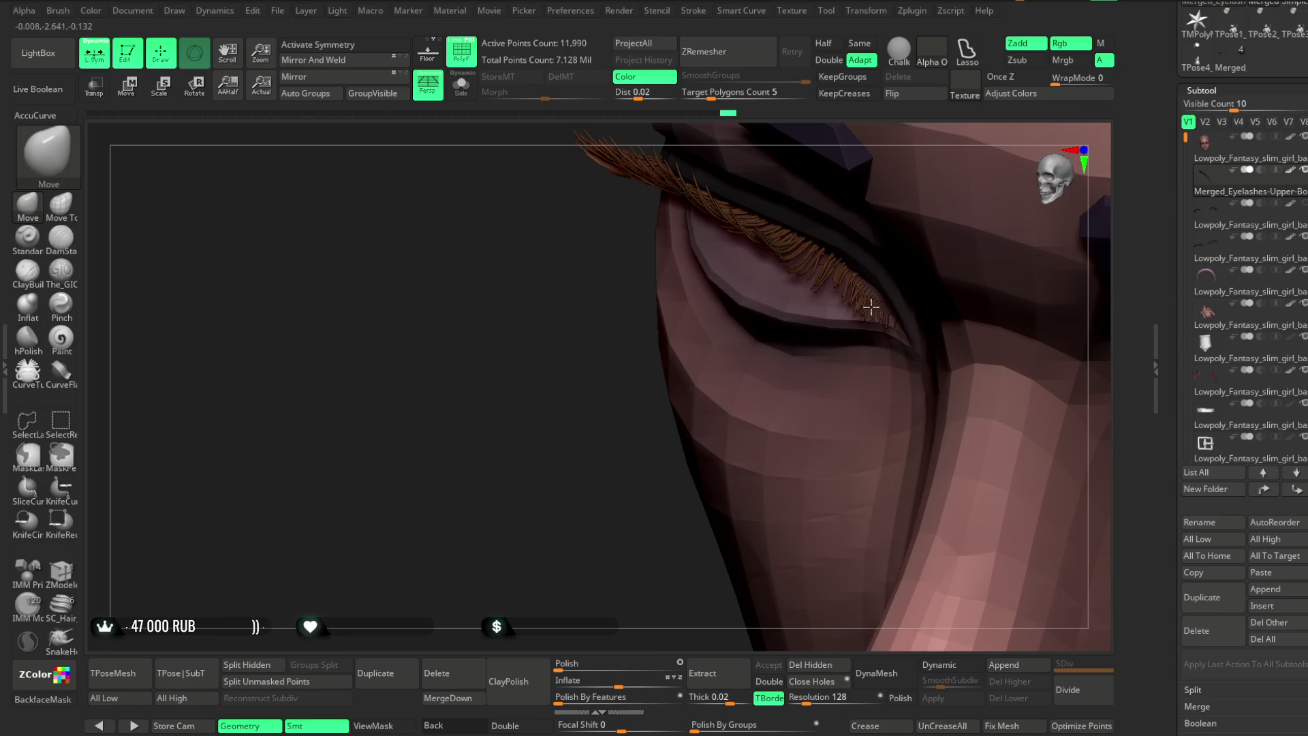
right_click_drag(630, 509, 843, 303)
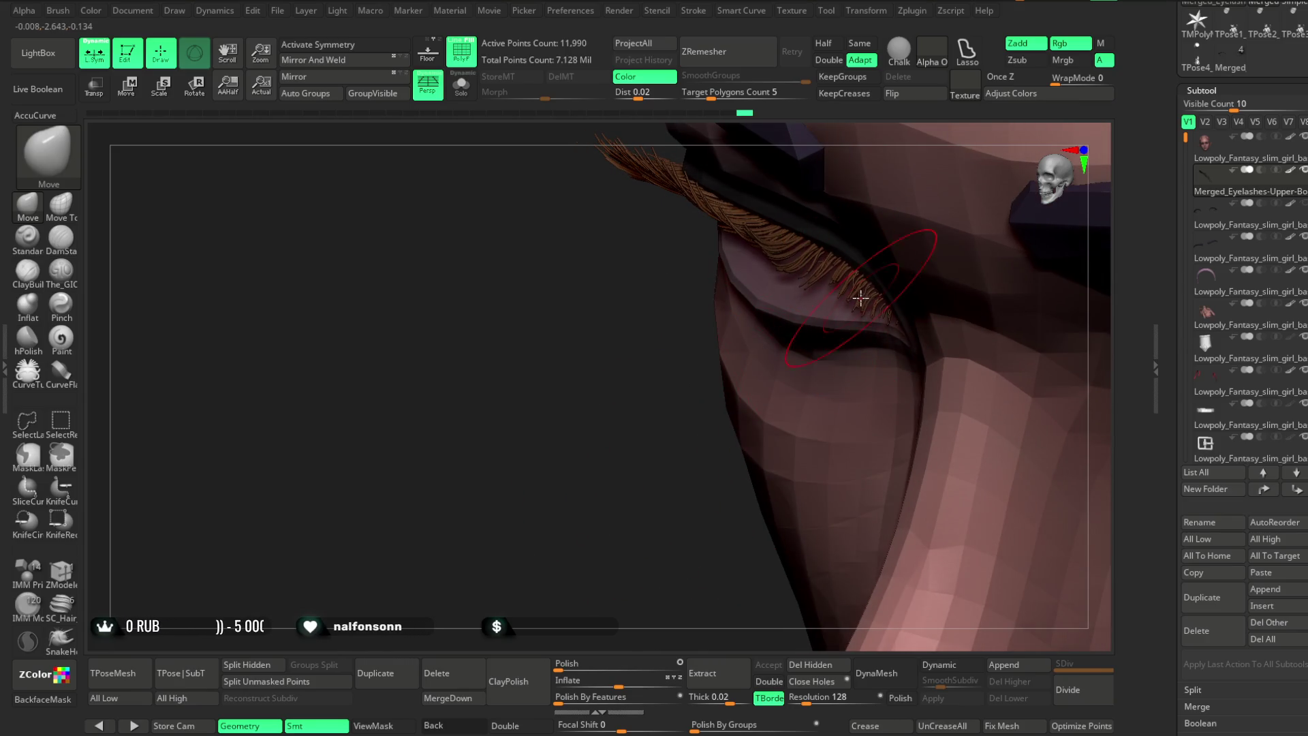
mouse_move(717, 444)
right_mouse_down()
mouse_move(709, 408)
mouse_move(817, 259)
mouse_move(872, 136)
mouse_move(847, 278)
right_mouse_up()
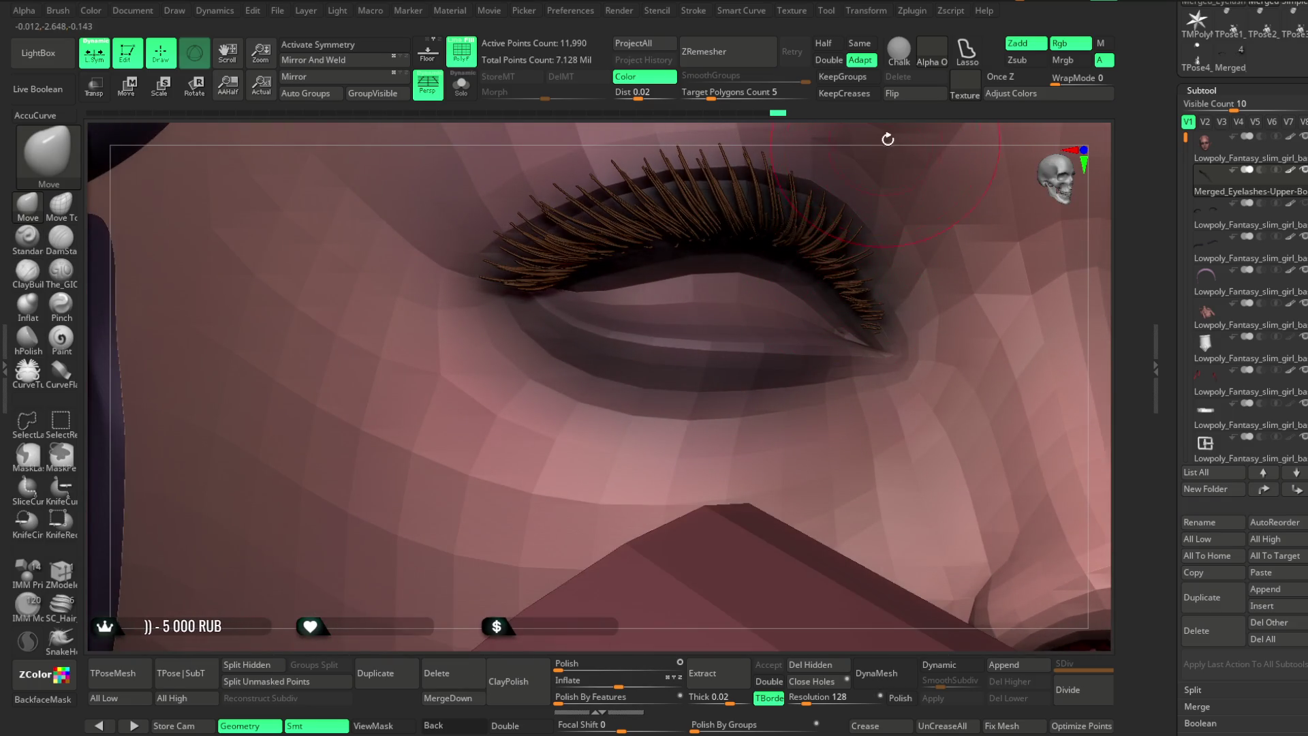
right_click_drag(886, 141, 854, 146)
left_click_drag(655, 244, 657, 249)
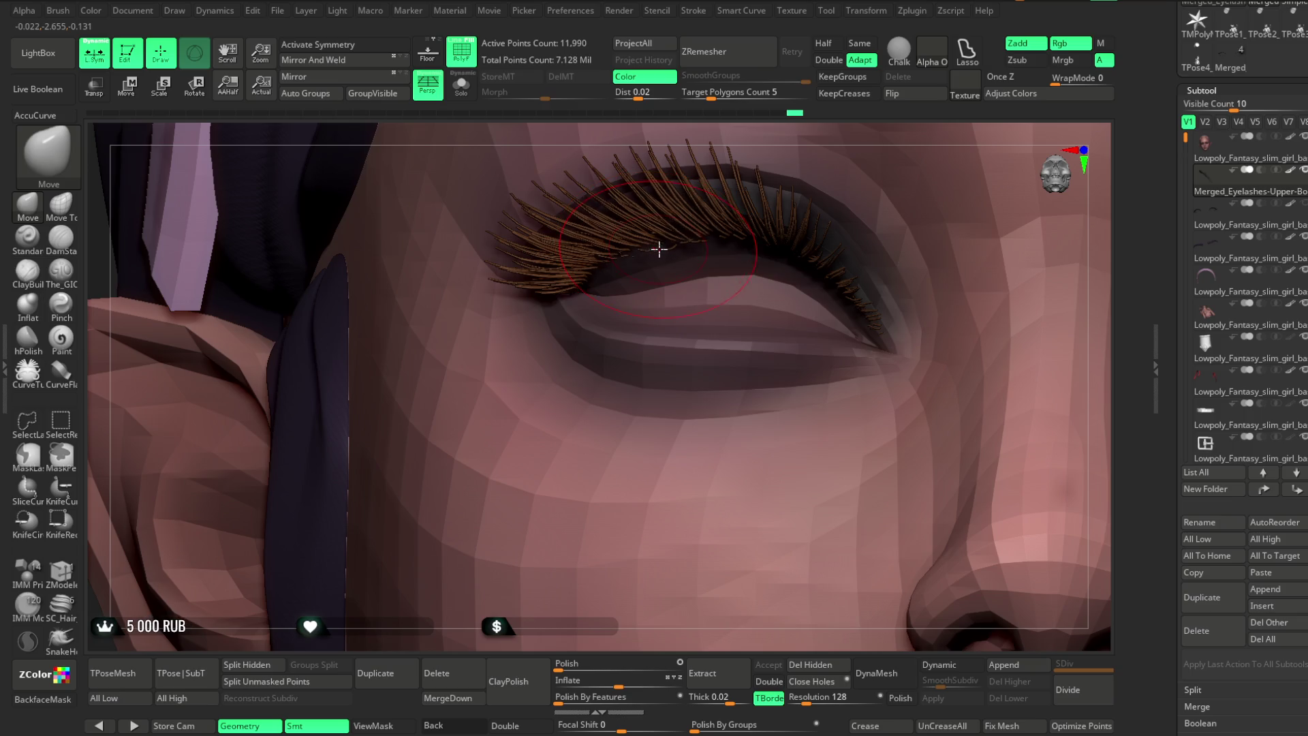
Bring the upper lashes closer to the lid and fan the left-end lashes more upright.
right_click_drag(761, 132, 627, 266)
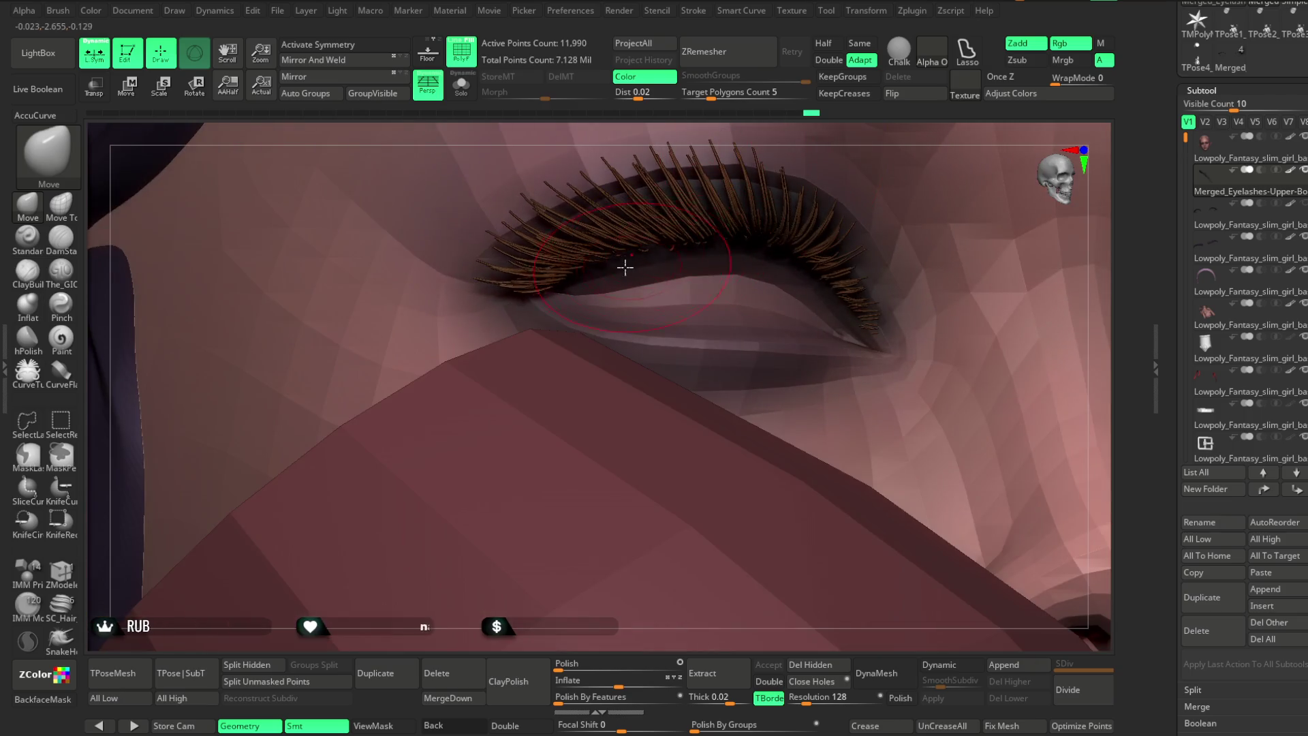
right_click_drag(722, 195, 751, 238)
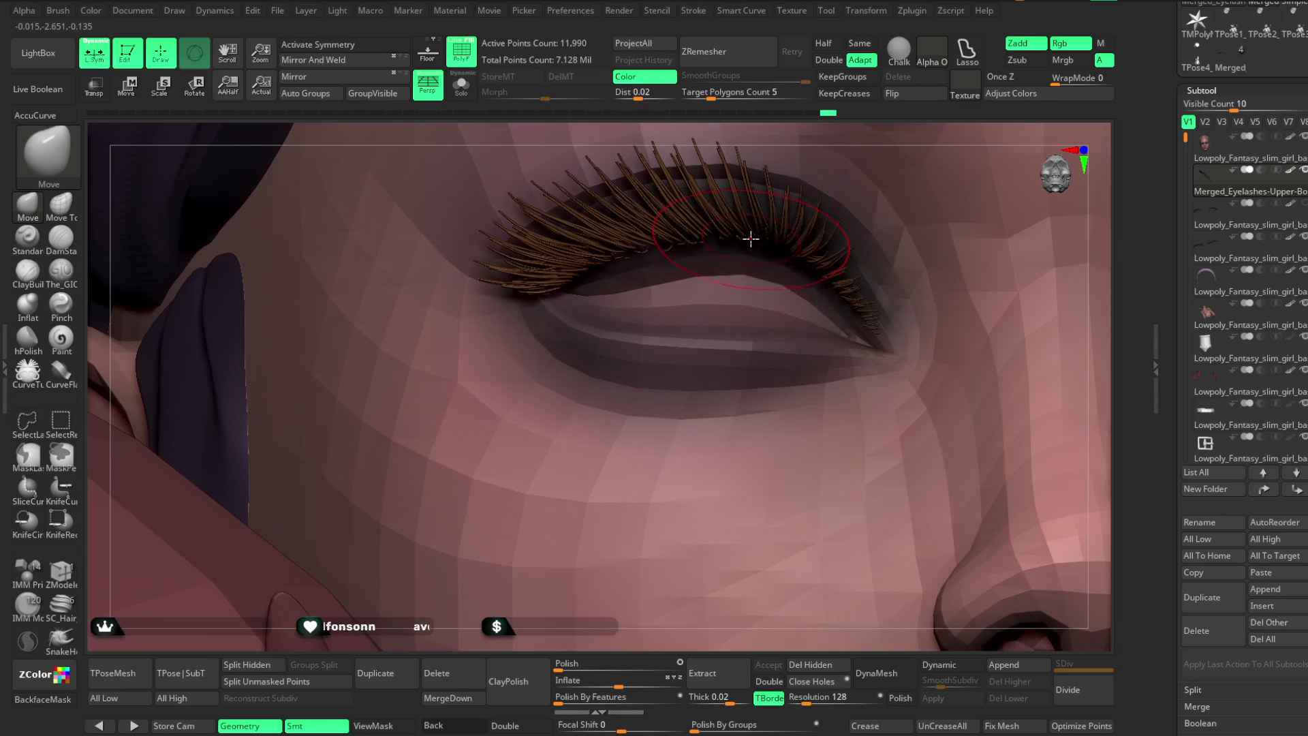
right_click_drag(851, 130, 724, 240)
mouse_move(834, 156)
right_mouse_down()
mouse_move(811, 169)
mouse_move(811, 204)
mouse_move(447, 540)
mouse_move(595, 383)
right_mouse_up()
right_click_drag(780, 131, 712, 216)
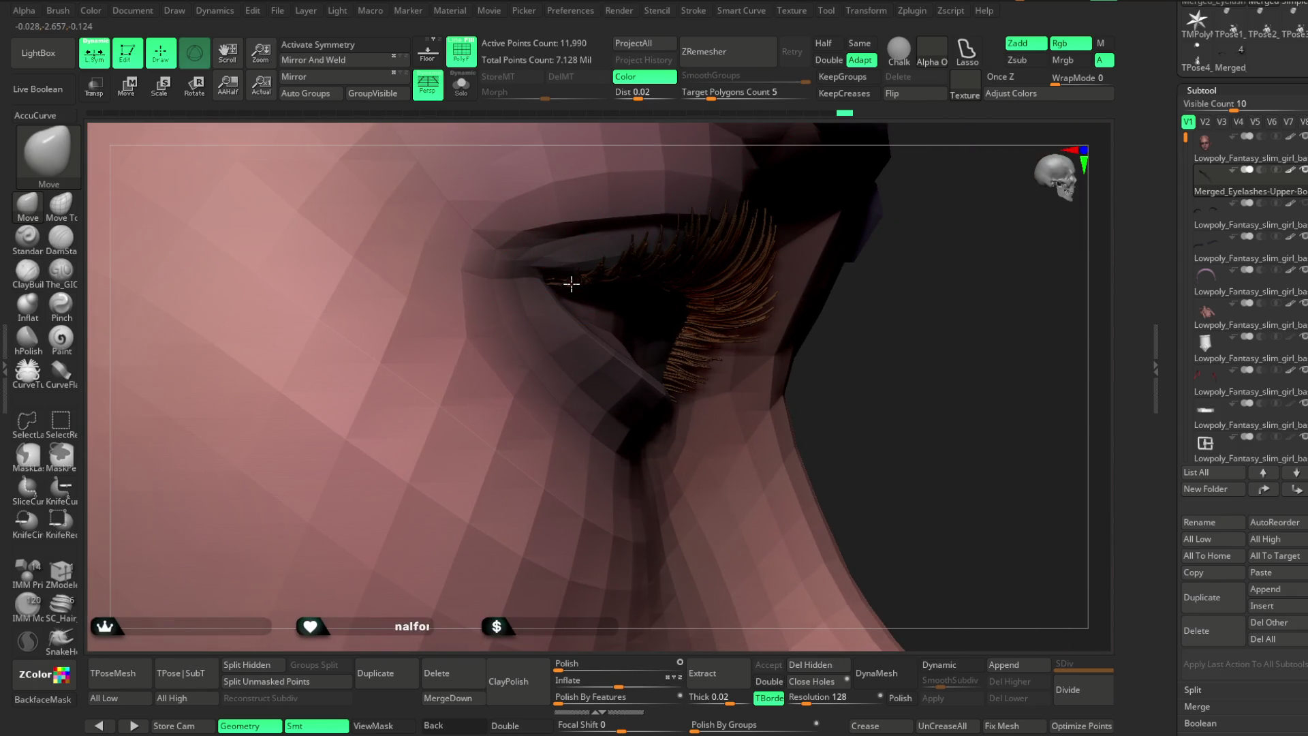
mouse_move(914, 272)
right_mouse_down()
mouse_move(876, 214)
mouse_move(558, 229)
right_mouse_up()
mouse_move(557, 229)
left_mouse_down()
mouse_move(545, 201)
mouse_move(659, 212)
left_mouse_up()
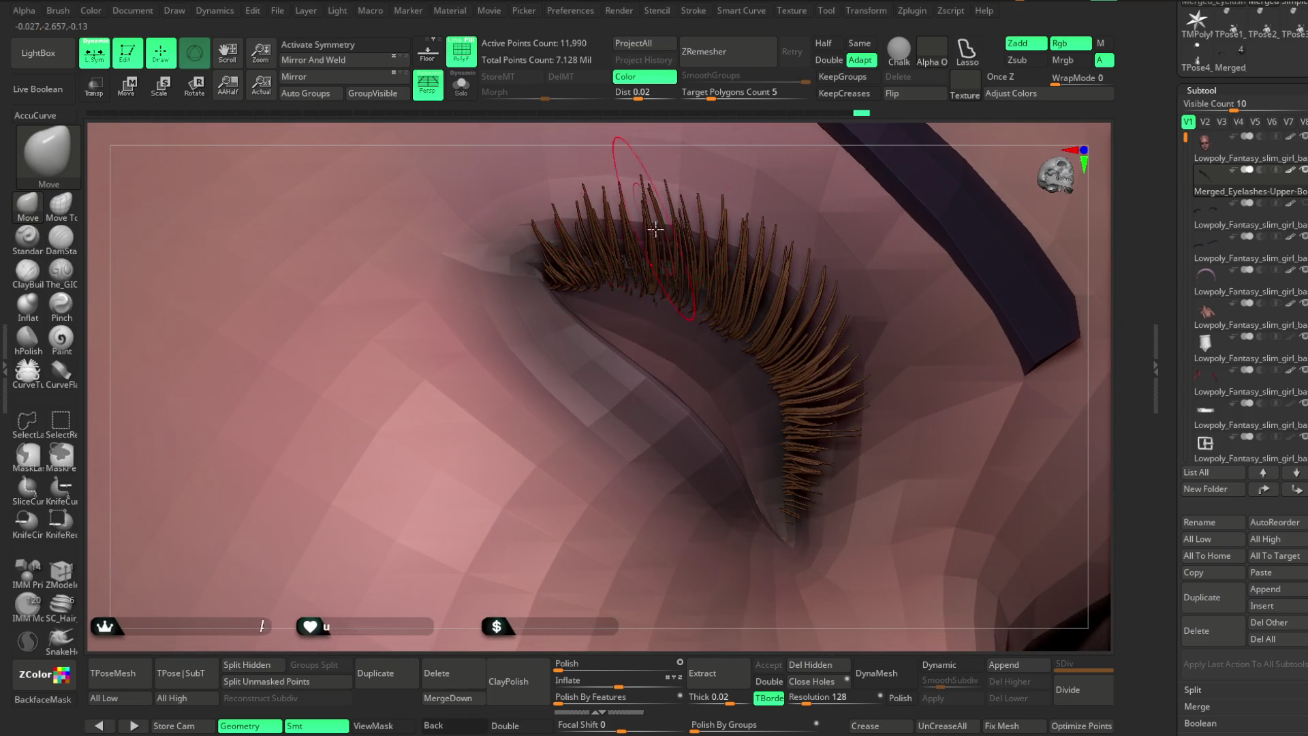
key("space")
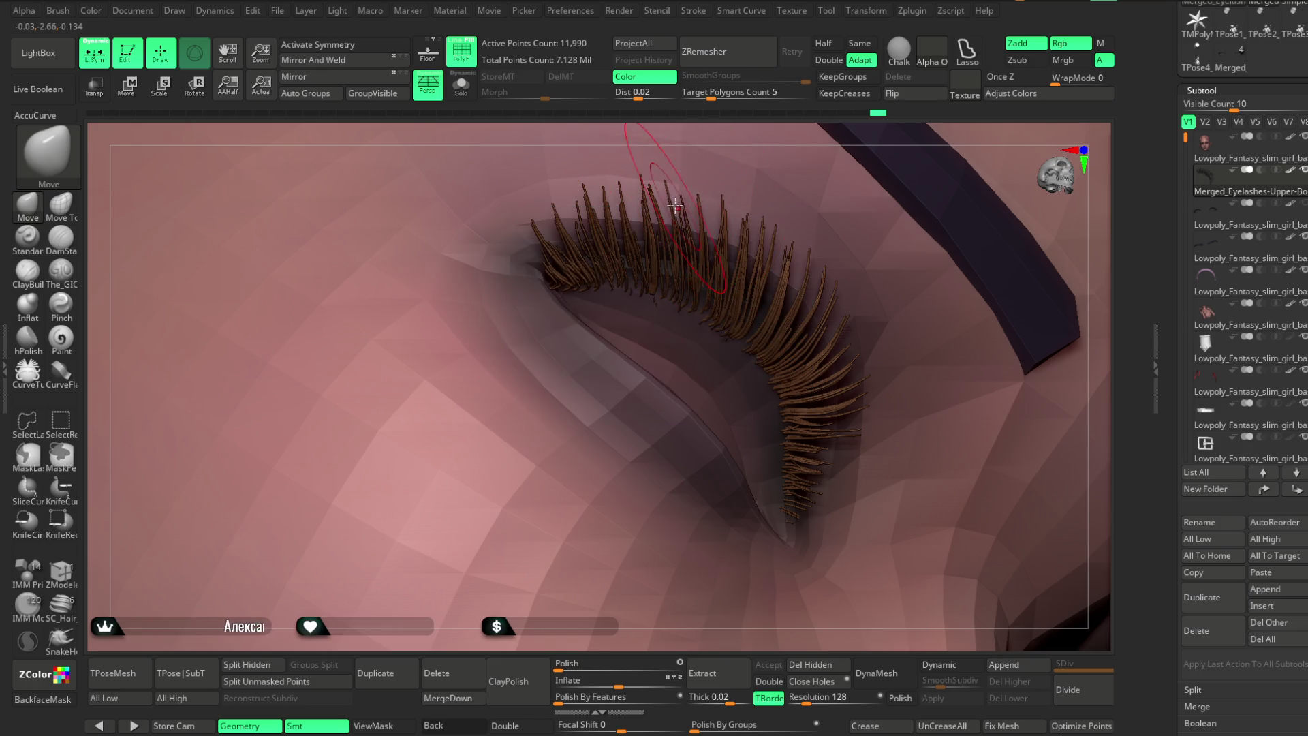
mouse_move(862, 135)
left_mouse_down()
mouse_move(804, 205)
mouse_move(831, 272)
mouse_move(823, 309)
left_mouse_up()
left_click(823, 308)
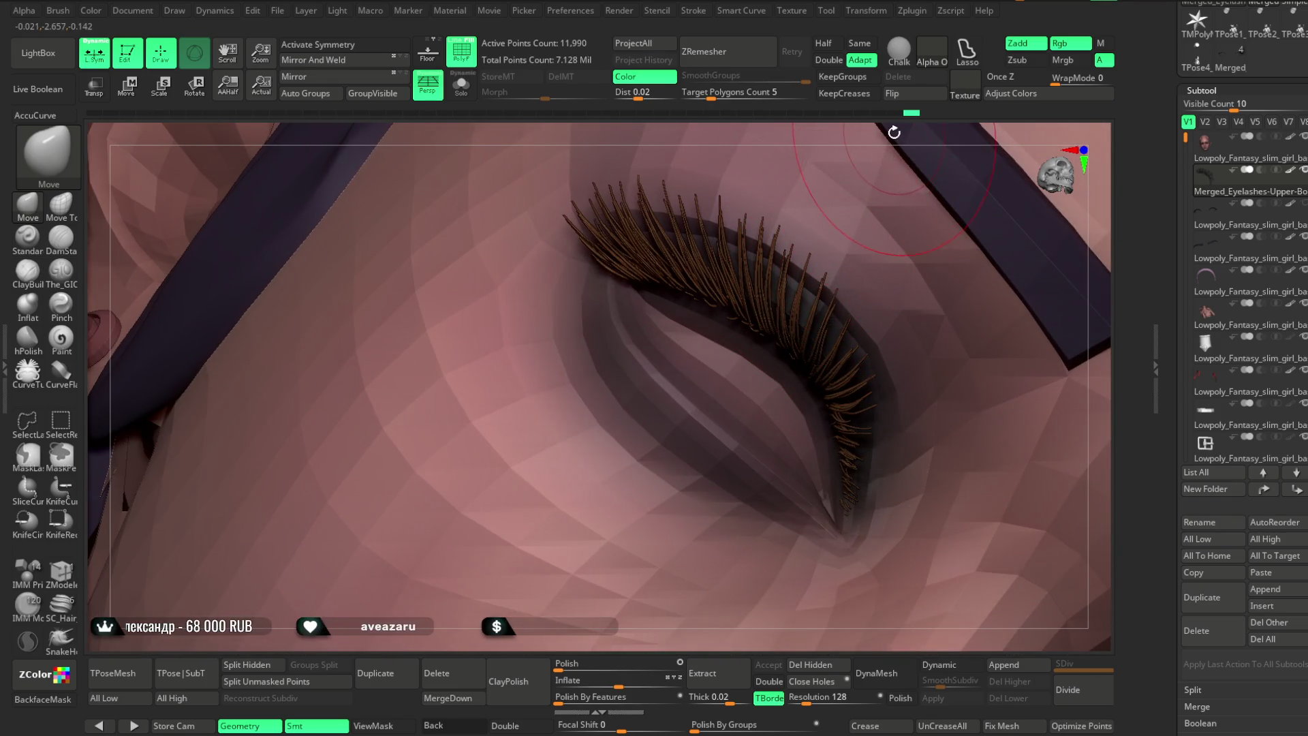
left_click_drag(894, 133, 820, 263)
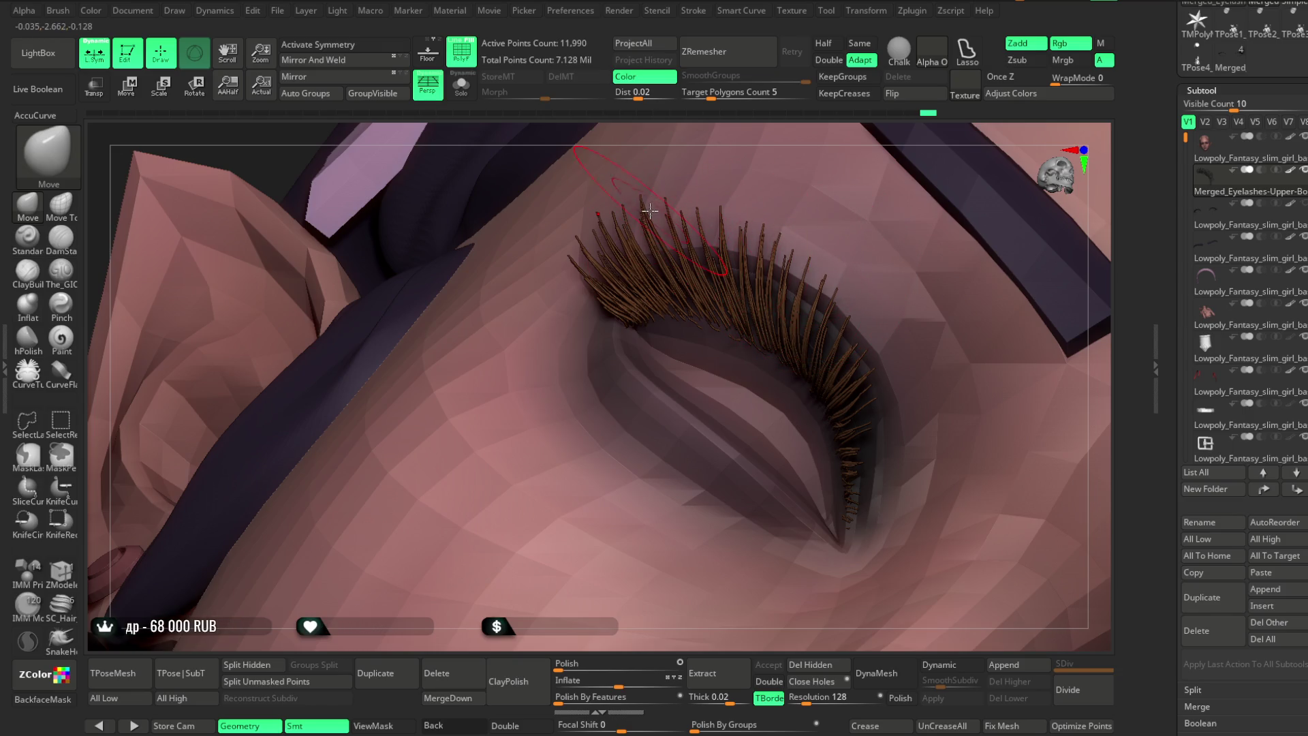
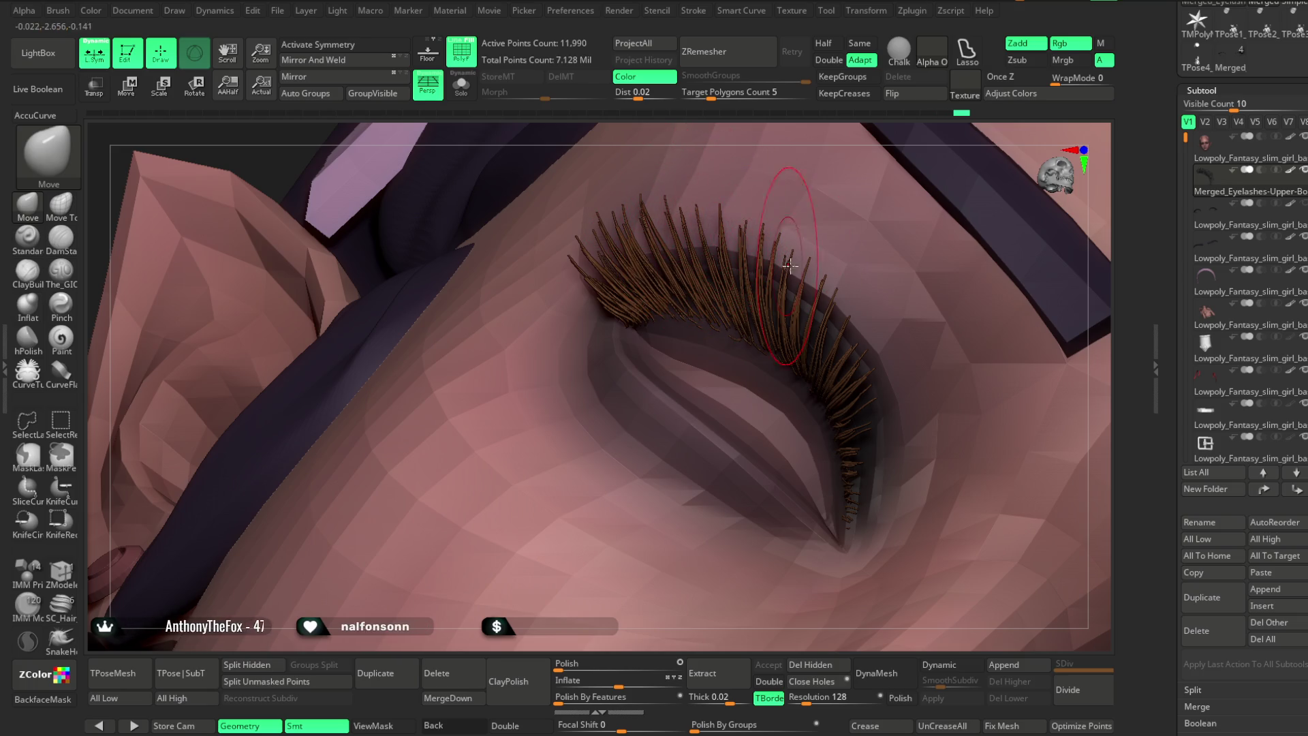
Orbit around the closed eye to inspect the lashes from several angles.
left_click_drag(887, 133, 885, 130)
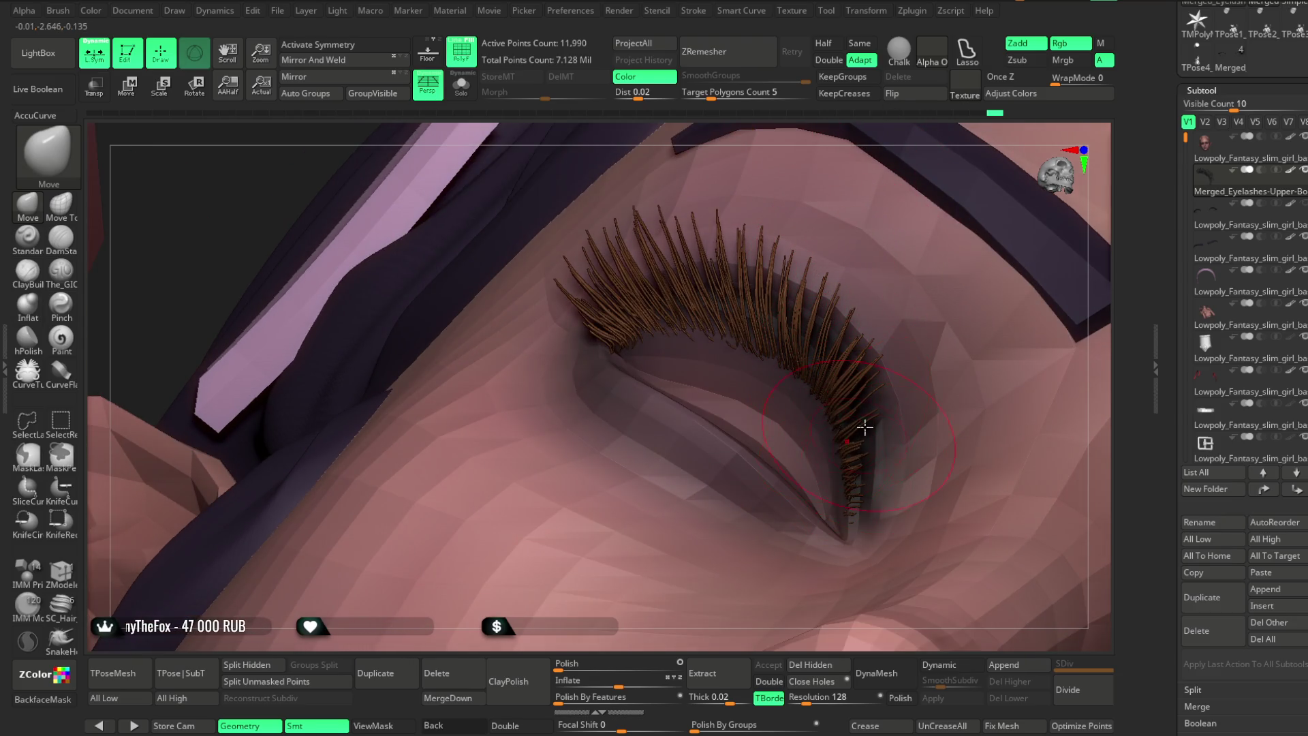
left_click_drag(781, 634, 824, 572)
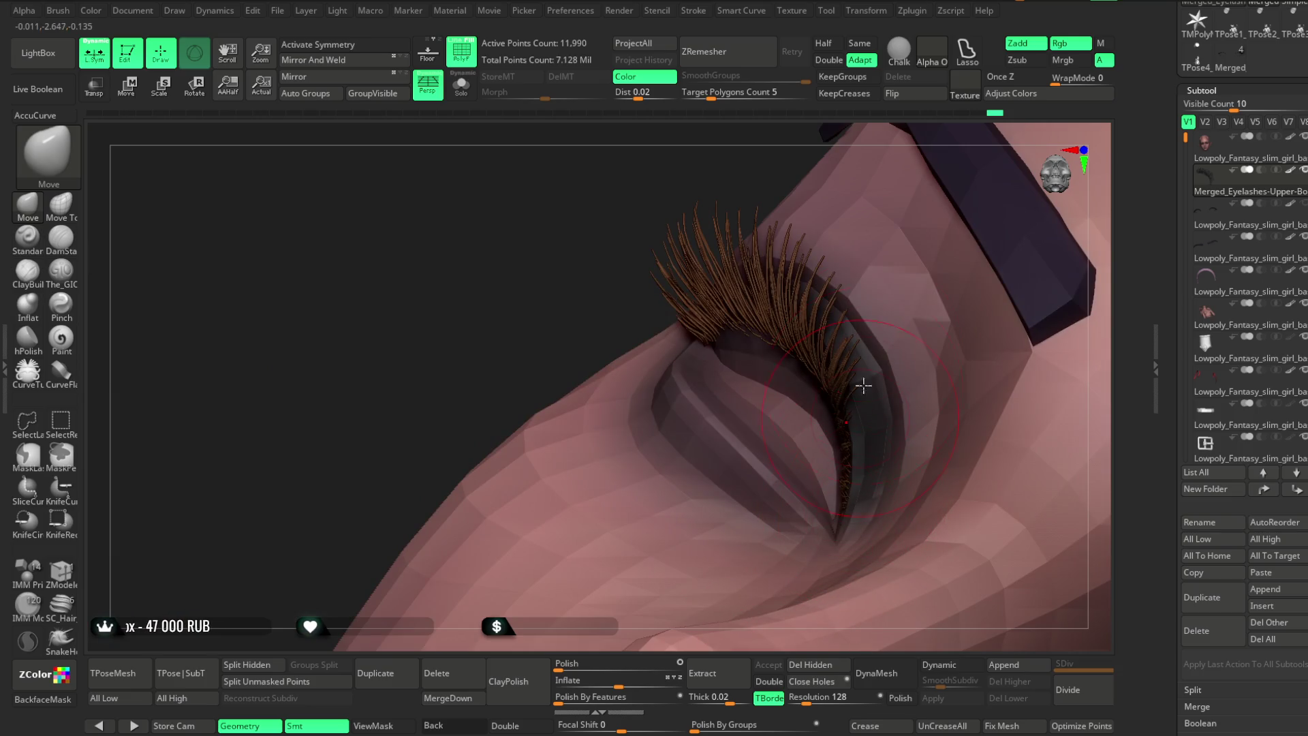
left_click_drag(923, 141, 864, 351)
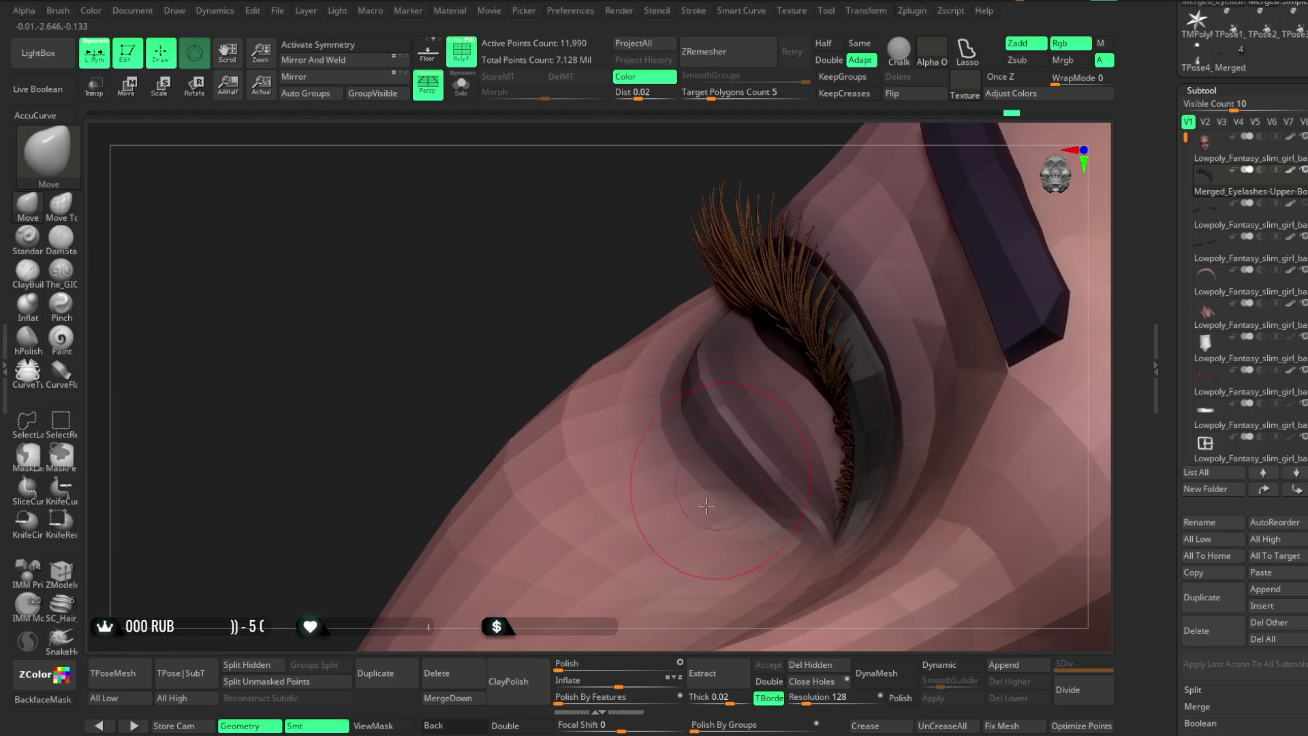
mouse_move(647, 292)
left_mouse_down()
mouse_move(668, 312)
mouse_move(974, 306)
mouse_move(902, 321)
mouse_move(896, 286)
mouse_move(677, 359)
left_mouse_up()
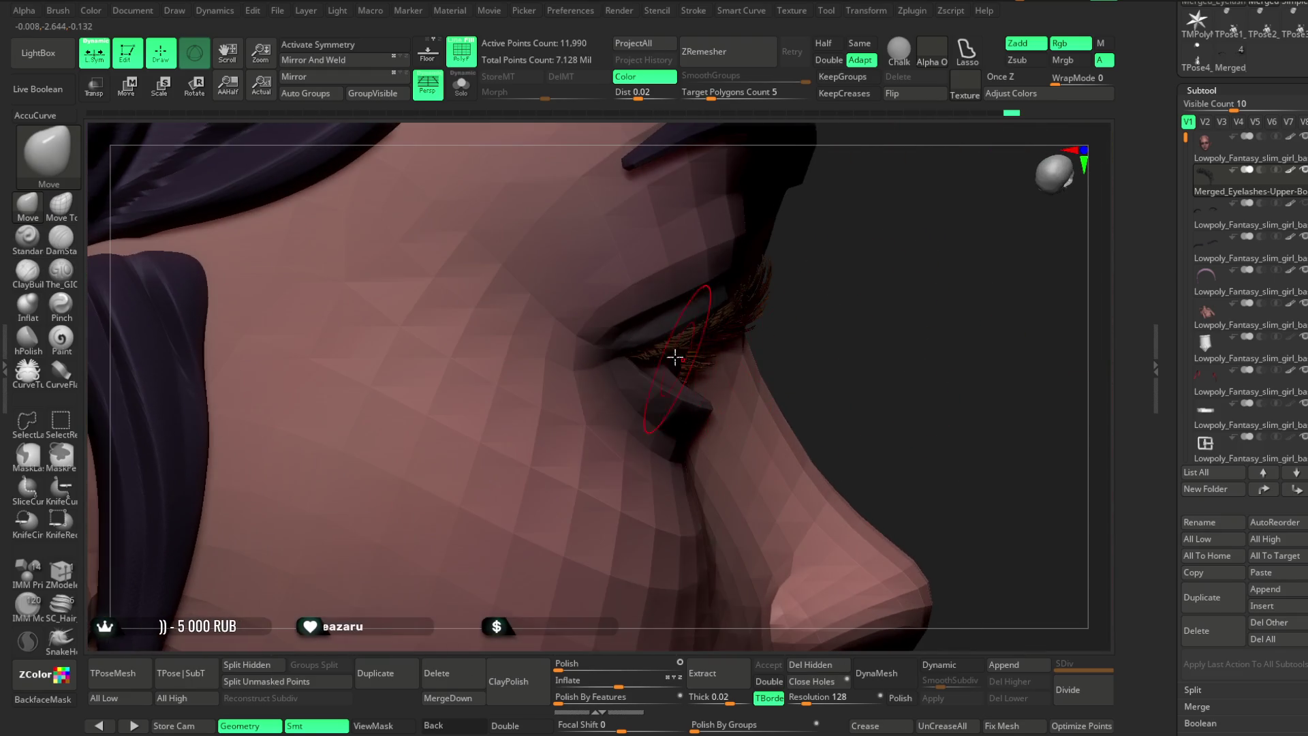
mouse_move(858, 321)
left_mouse_down()
mouse_move(824, 263)
mouse_move(797, 256)
left_mouse_up()
left_click_drag(867, 131, 710, 298)
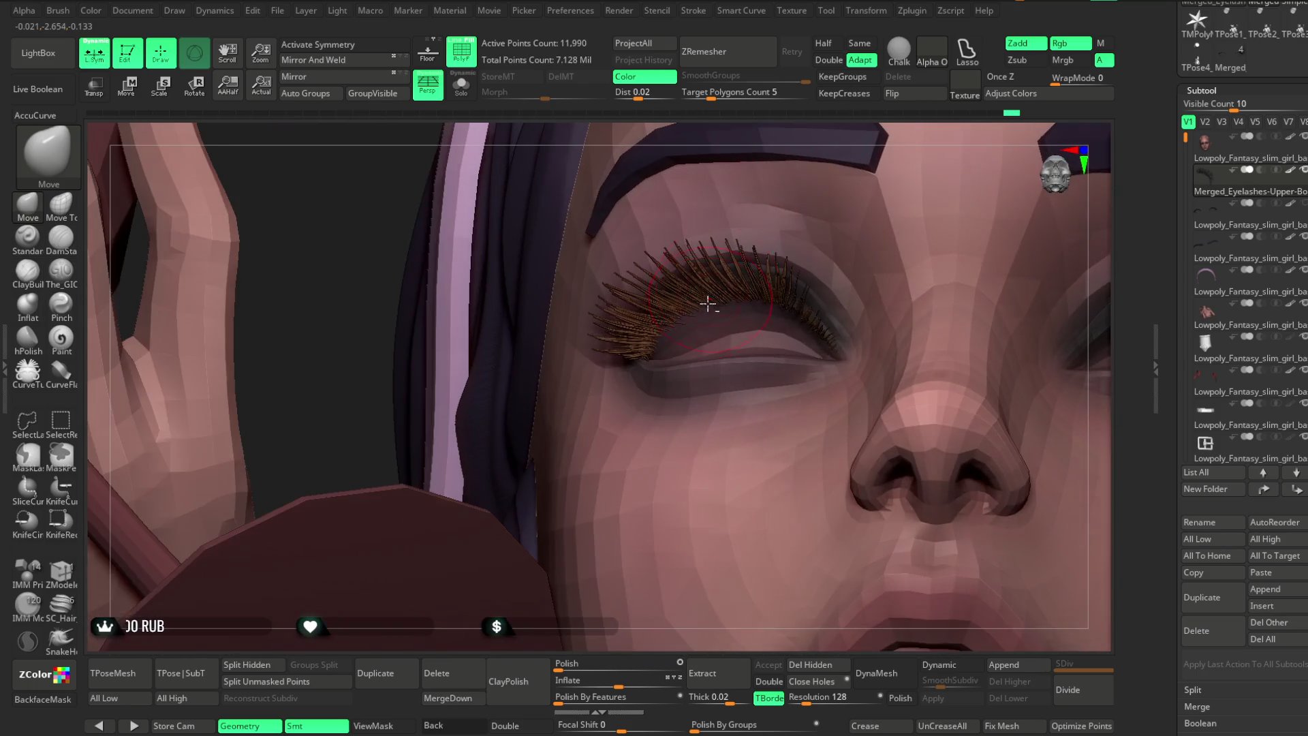
mouse_move(867, 130)
left_mouse_down()
mouse_move(837, 139)
mouse_move(666, 315)
left_mouse_up()
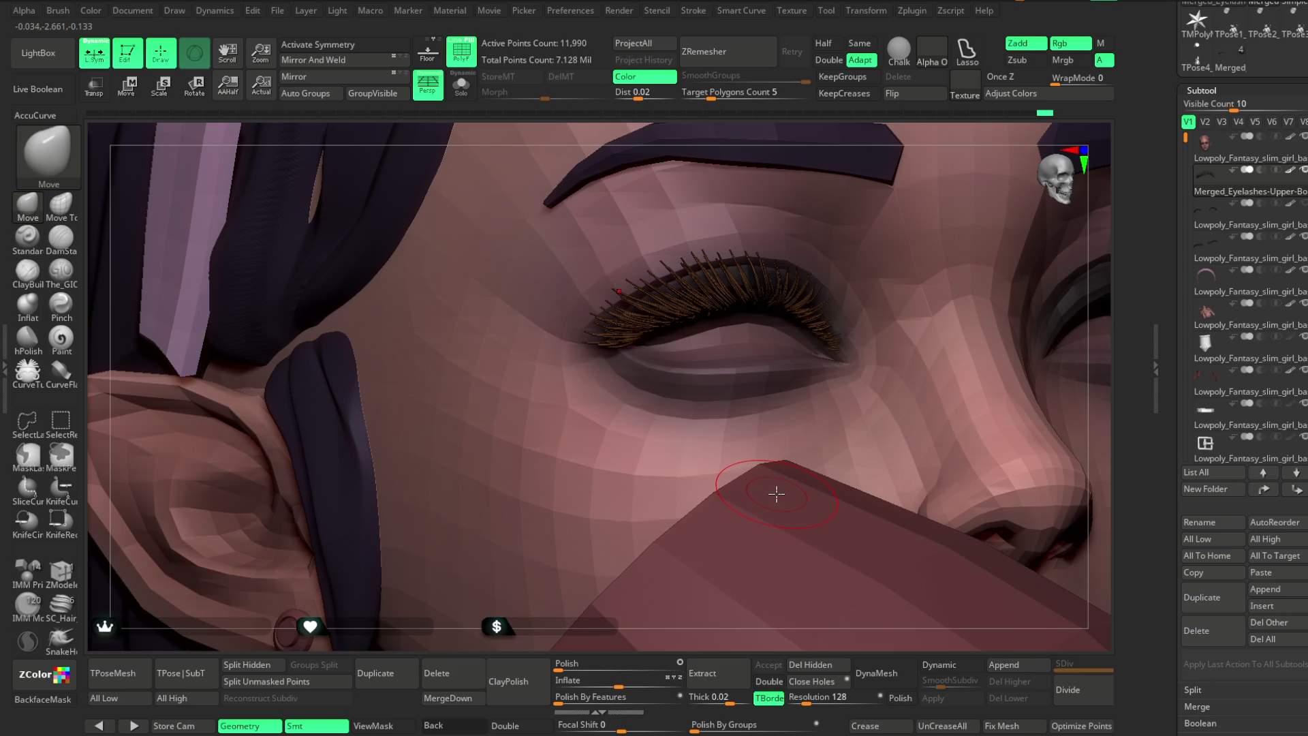
mouse_move(851, 138)
left_mouse_down()
mouse_move(805, 192)
mouse_move(856, 113)
mouse_move(886, 109)
mouse_move(813, 256)
left_mouse_up()
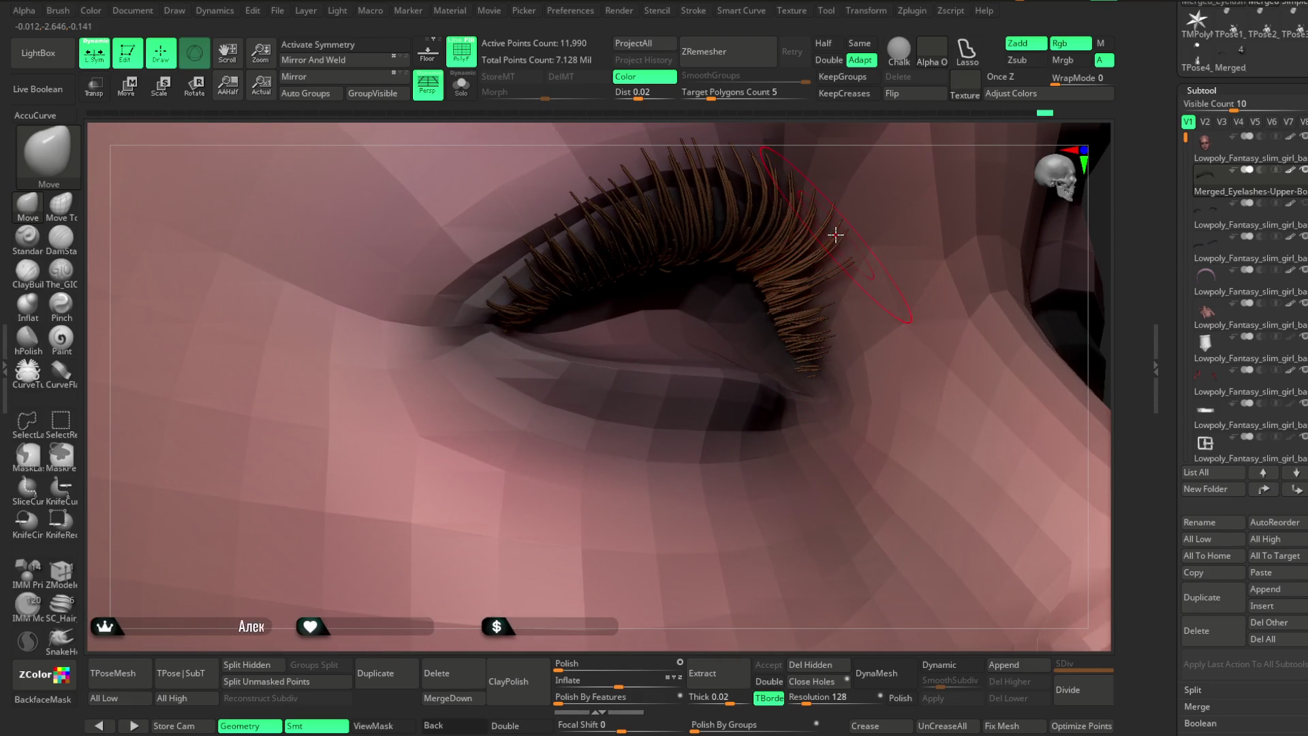
left_click_drag(799, 321, 631, 685)
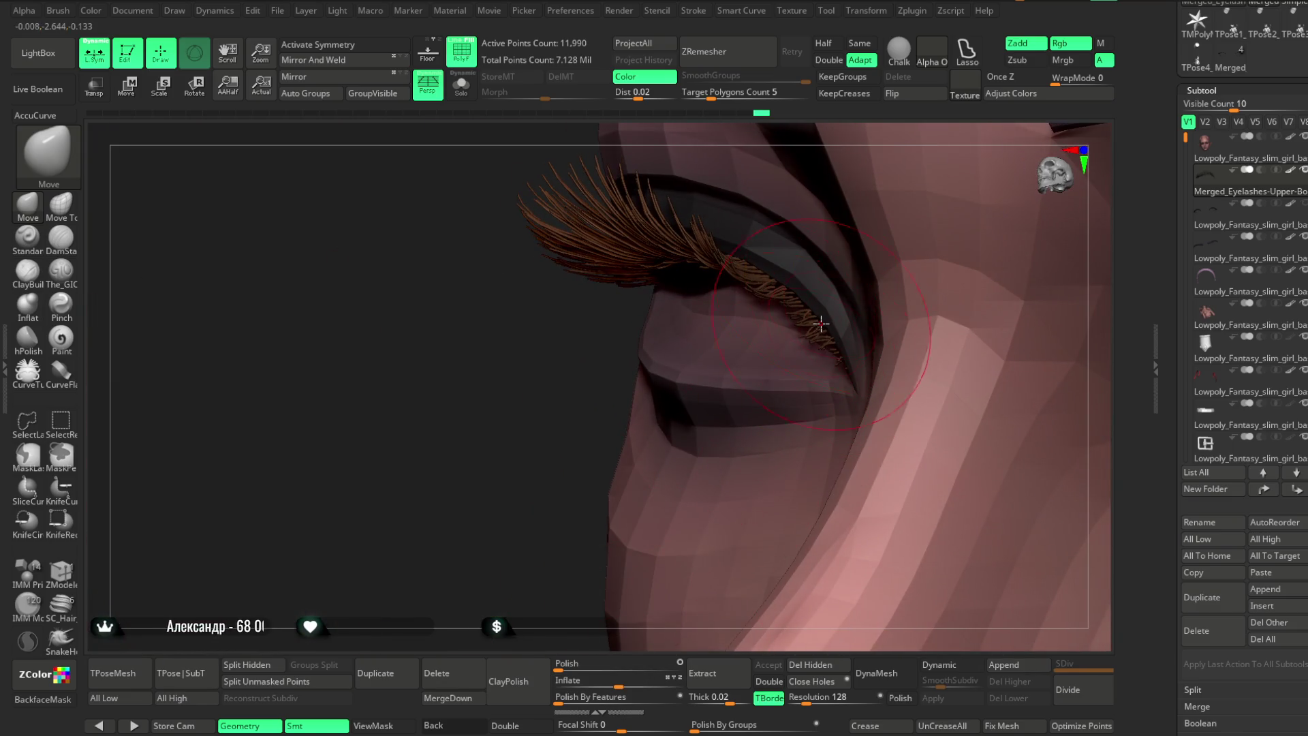
left_click_drag(560, 532, 805, 293)
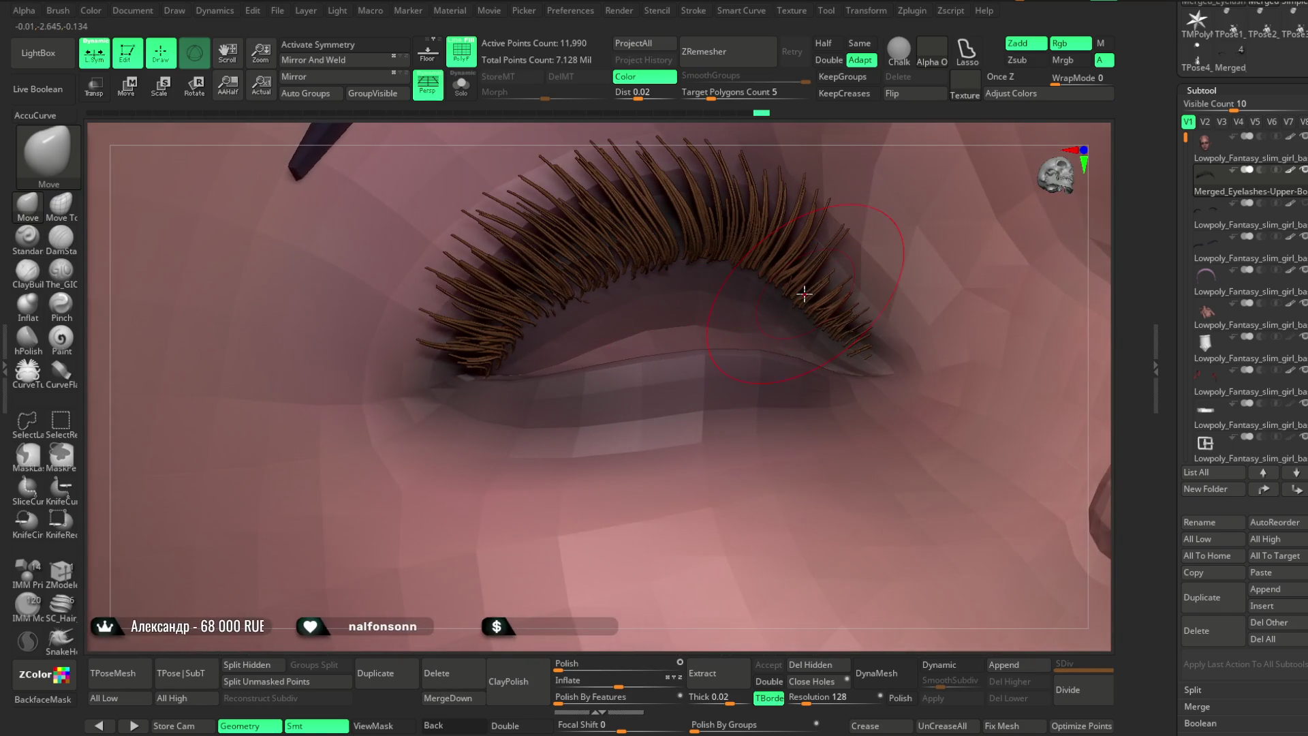
mouse_move(736, 425)
left_mouse_down()
mouse_move(613, 688)
mouse_move(640, 438)
mouse_move(848, 406)
mouse_move(870, 379)
mouse_move(905, 417)
mouse_move(924, 317)
mouse_move(913, 286)
mouse_move(991, 243)
left_mouse_up()
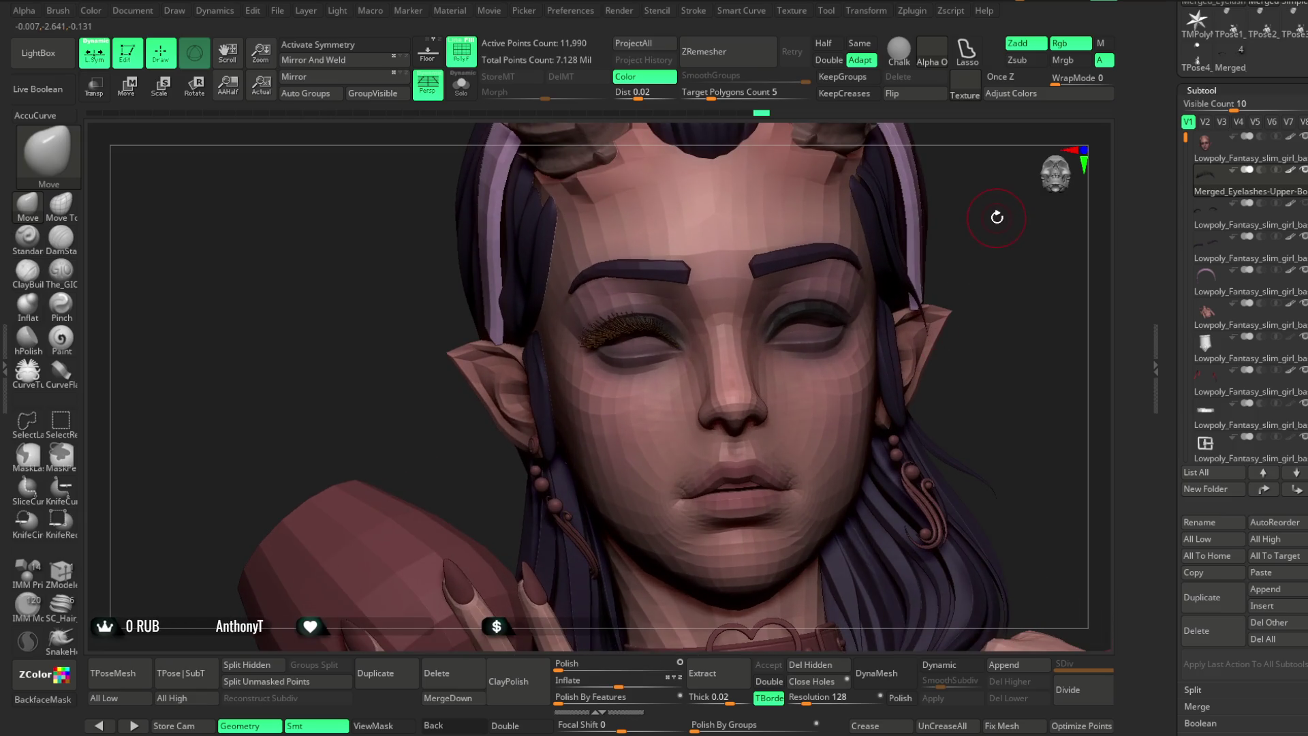
Activate the eyelash subtool and enlarge the Move brush from the spacebar popup.
key("Down")
mouse_move(993, 209)
left_mouse_down()
mouse_move(989, 379)
mouse_move(906, 349)
left_mouse_up()
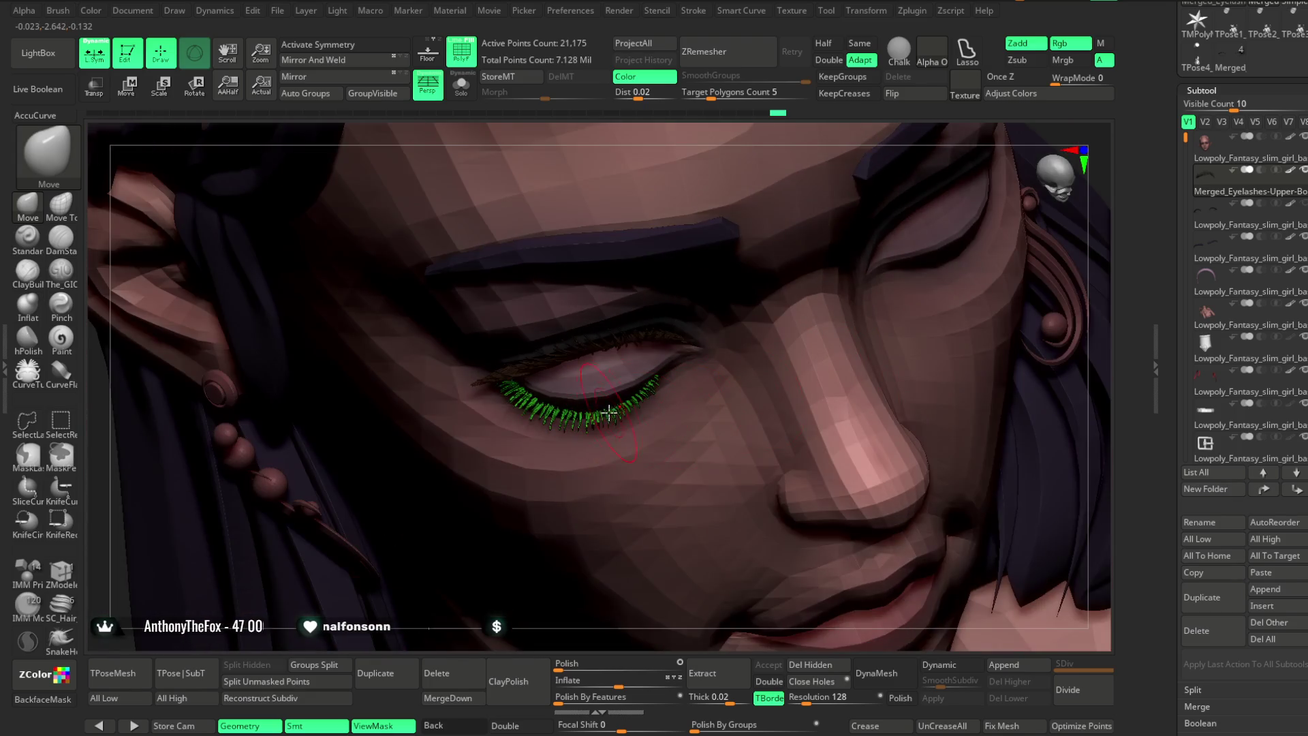
key("space")
left_click_drag(609, 411, 590, 417)
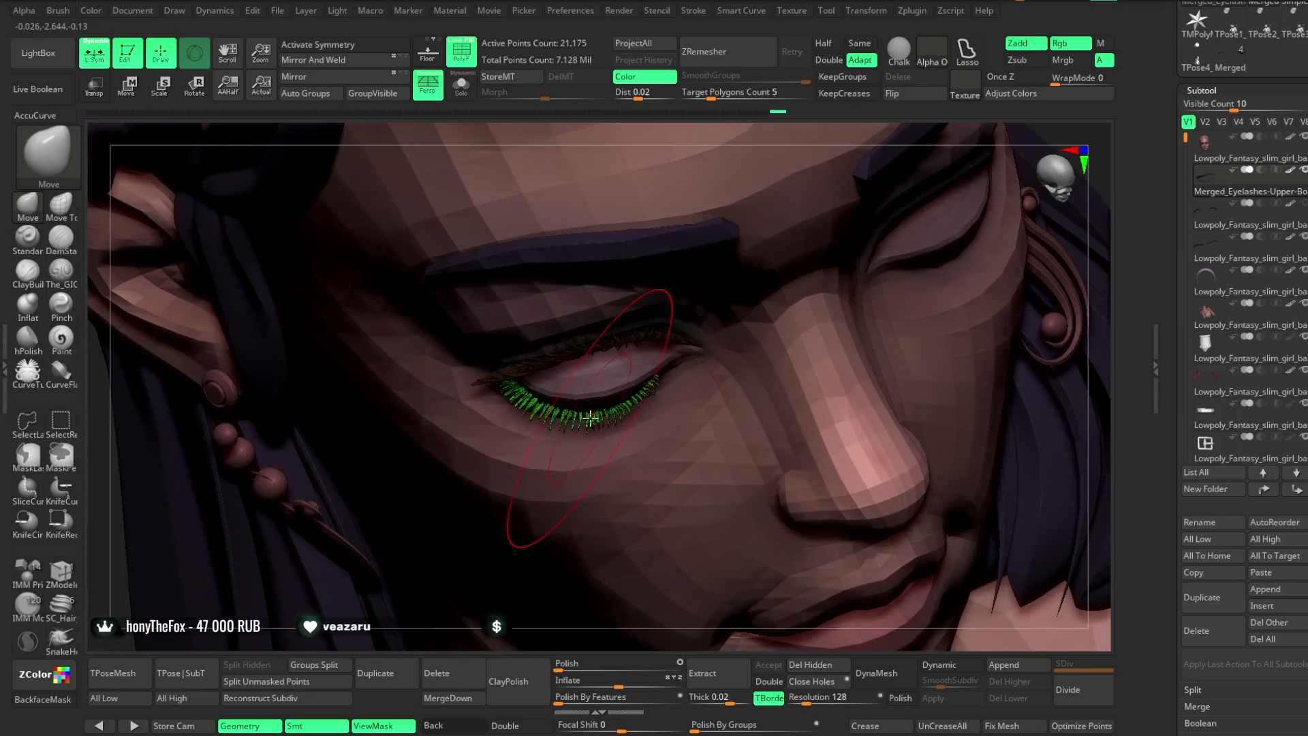
left_click_drag(520, 637, 603, 408)
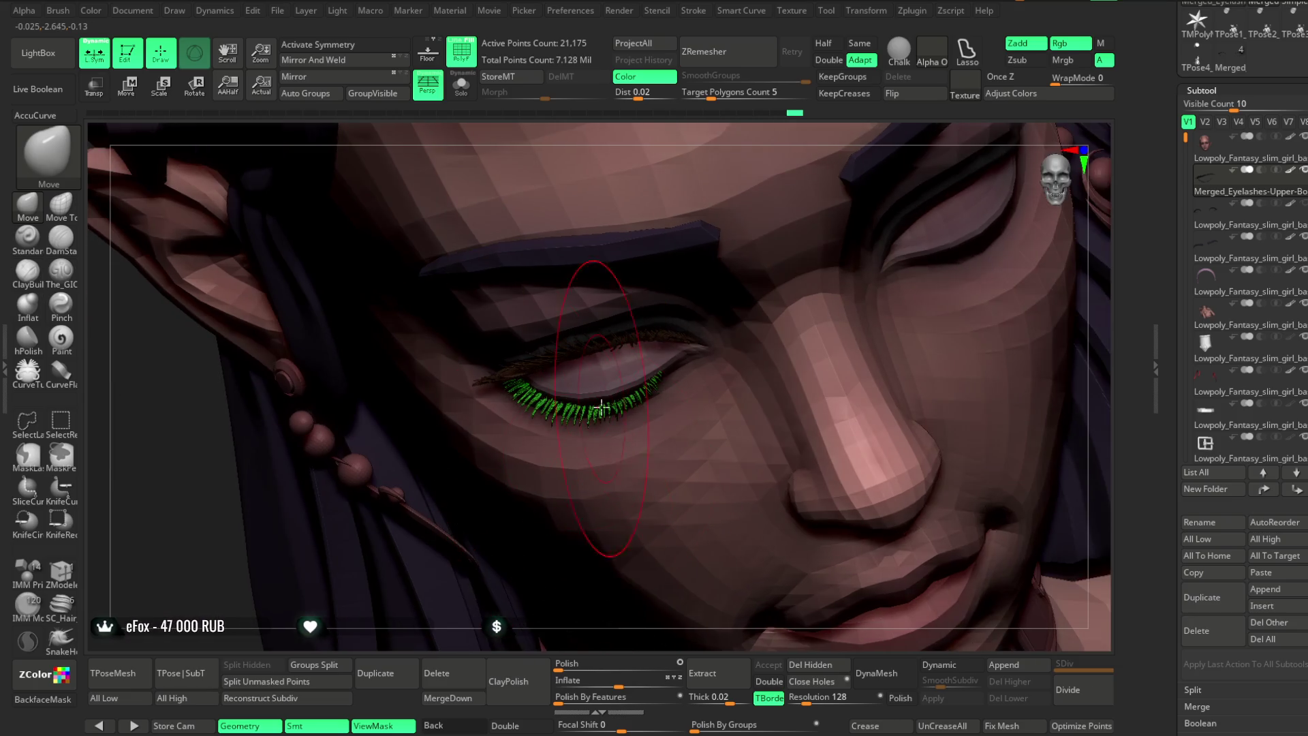
mouse_move(582, 520)
right_mouse_down()
mouse_move(595, 555)
mouse_move(581, 461)
right_mouse_up()
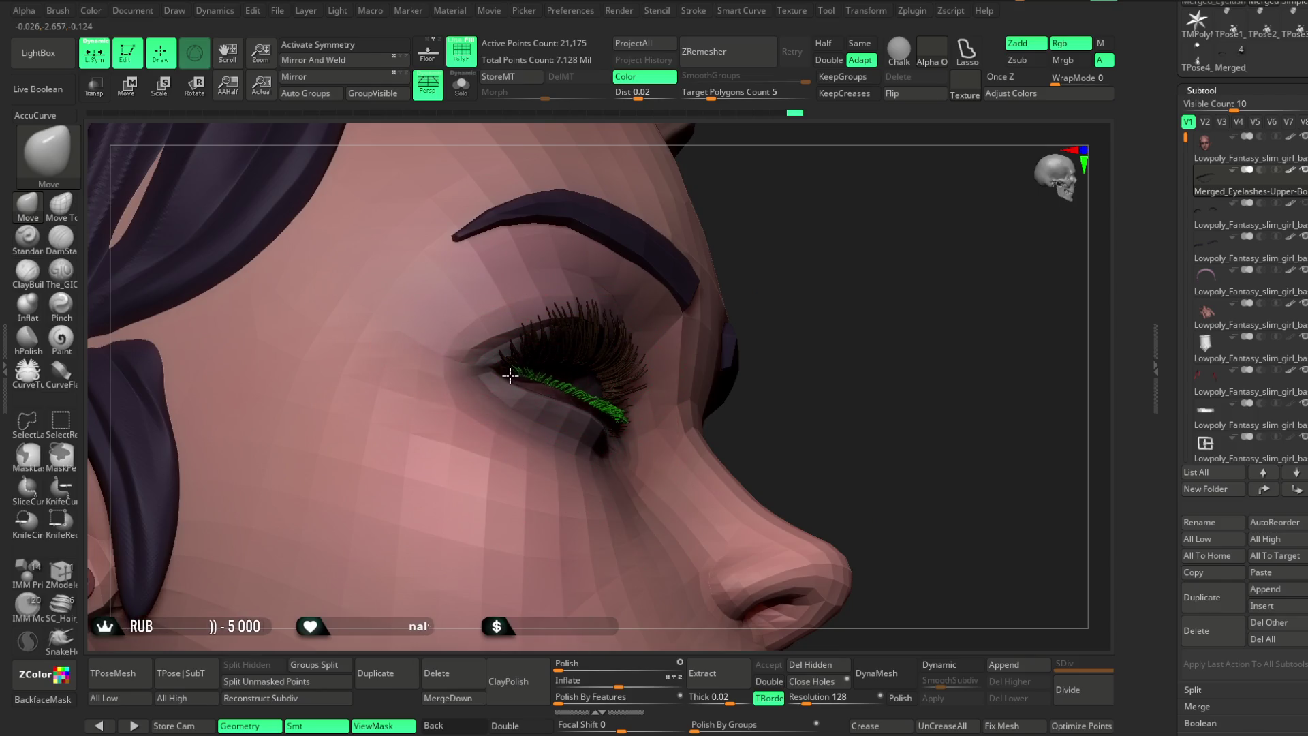
mouse_move(639, 331)
right_mouse_down()
mouse_move(837, 257)
mouse_move(622, 377)
right_mouse_up()
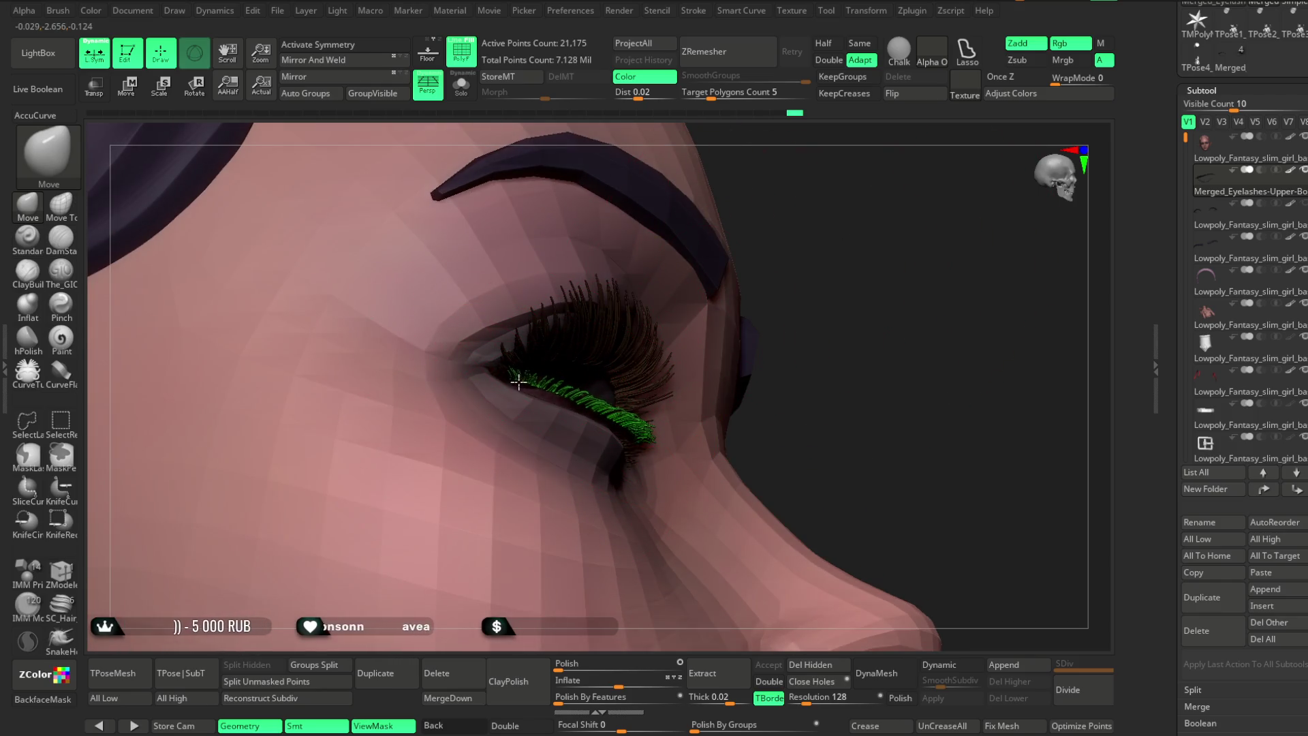
right_click_drag(747, 300, 598, 432)
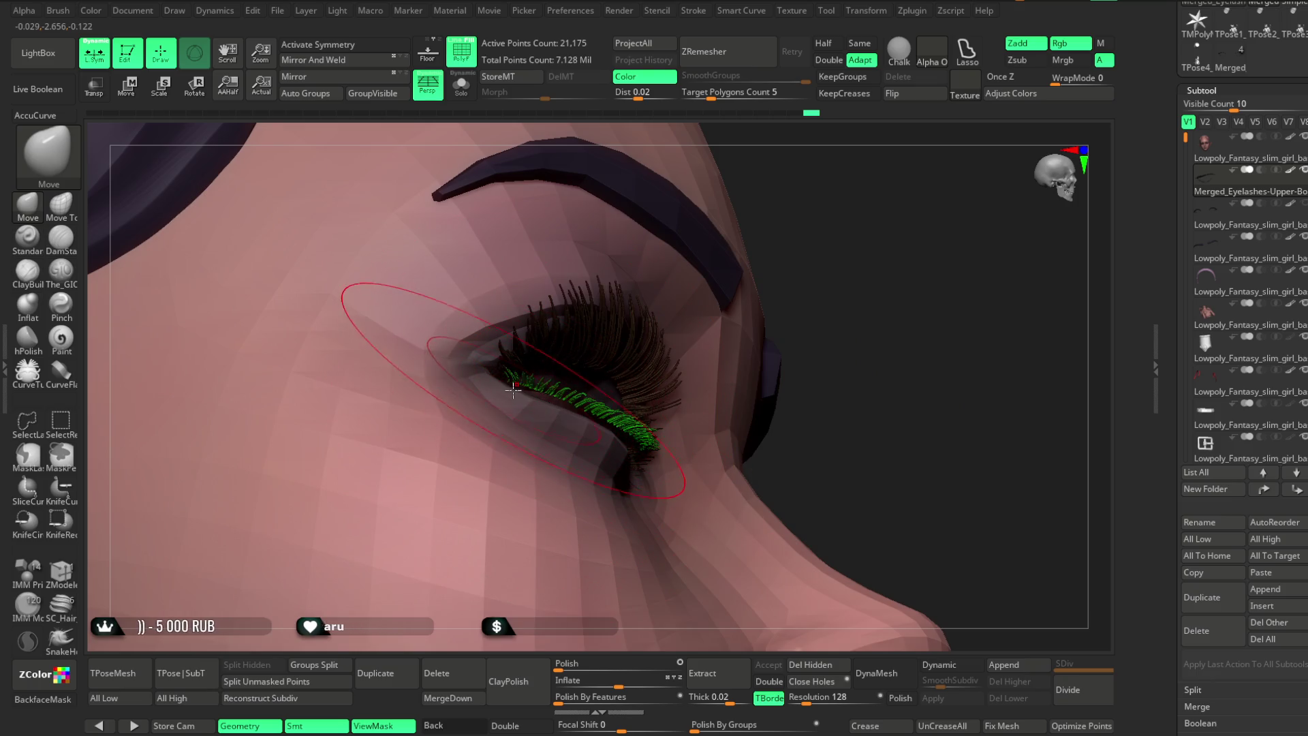
mouse_move(549, 374)
right_mouse_down()
mouse_move(814, 200)
mouse_move(604, 432)
right_mouse_up()
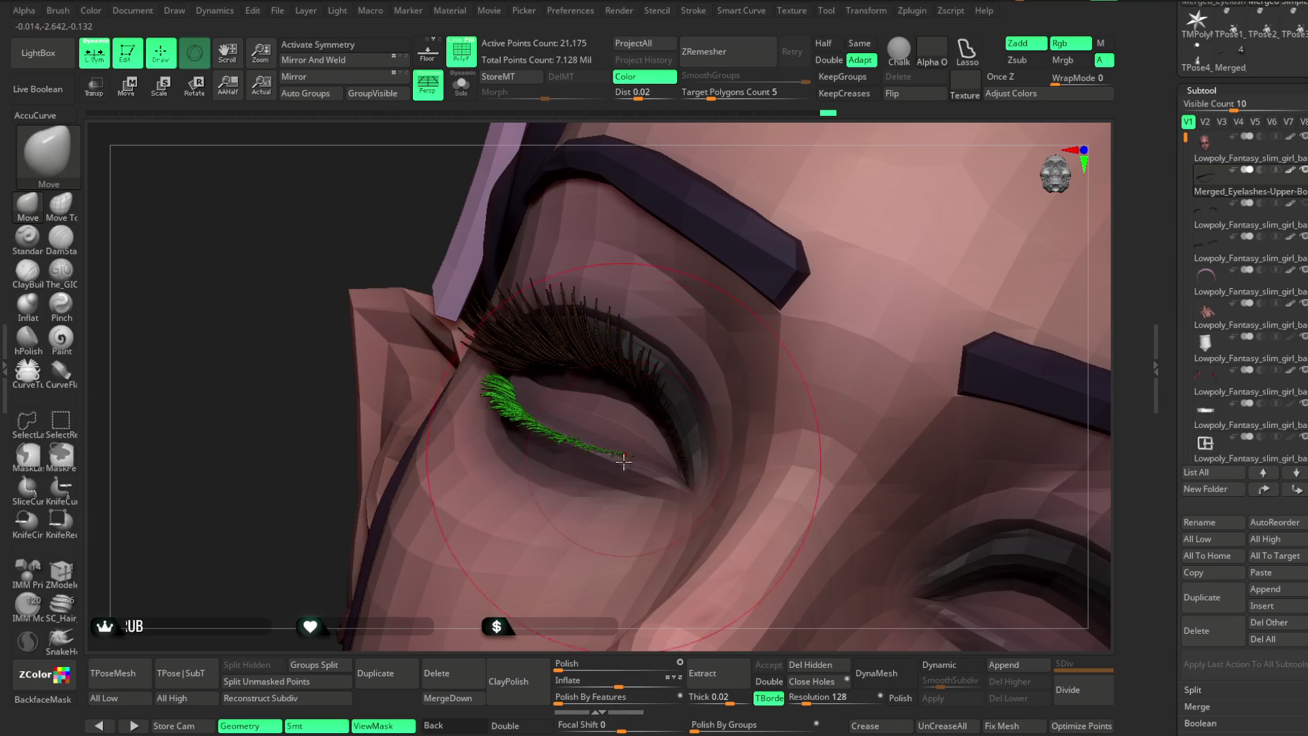
right_click_drag(588, 648, 620, 490)
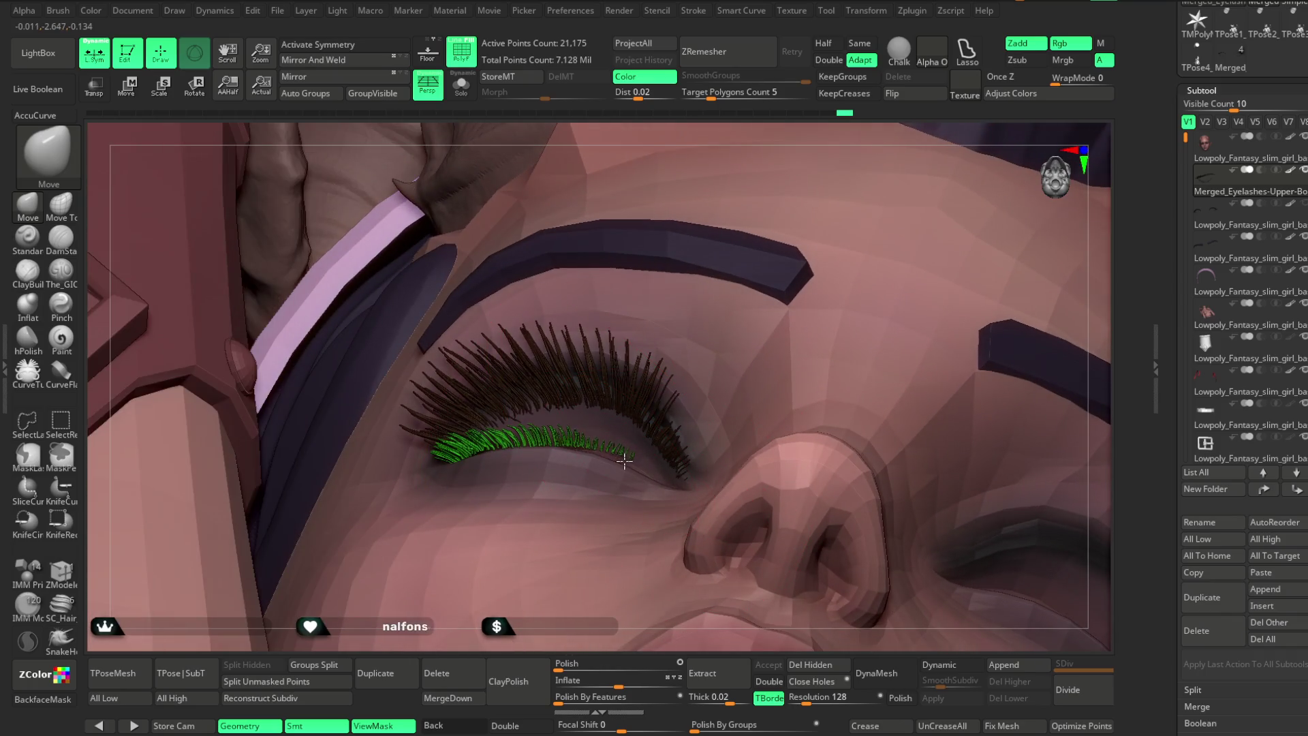
key("space")
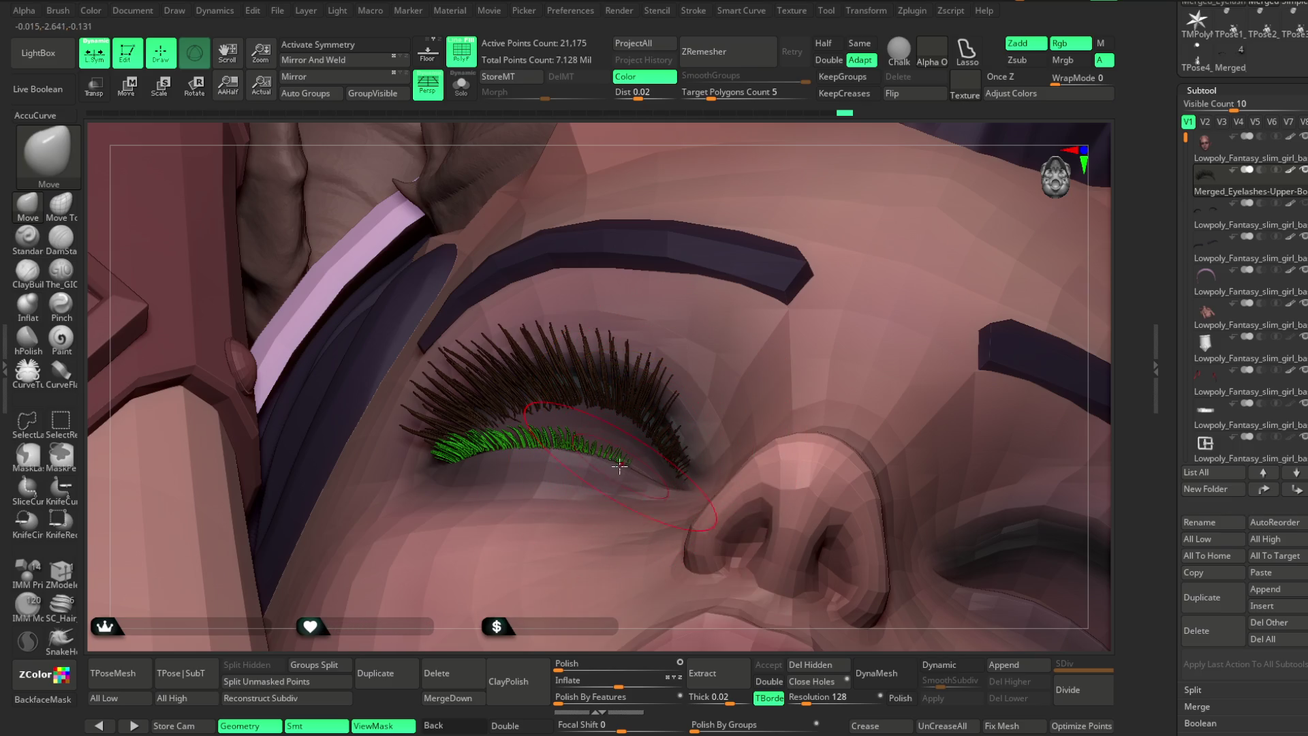
mouse_move(721, 132)
right_mouse_down()
mouse_move(754, 196)
mouse_move(765, 299)
right_mouse_up()
Drag the lower lashes with the Move brush so they run along the lower lid.
key("space")
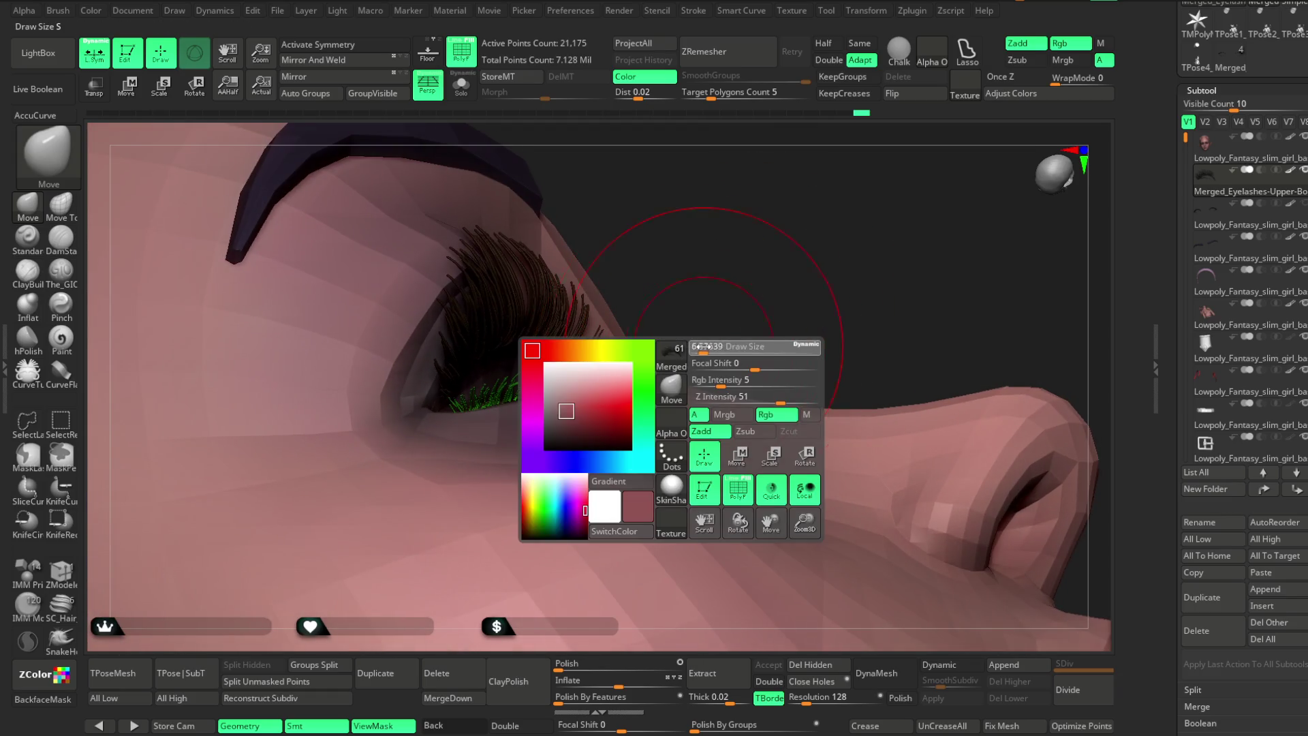
right_click_drag(671, 358, 634, 387)
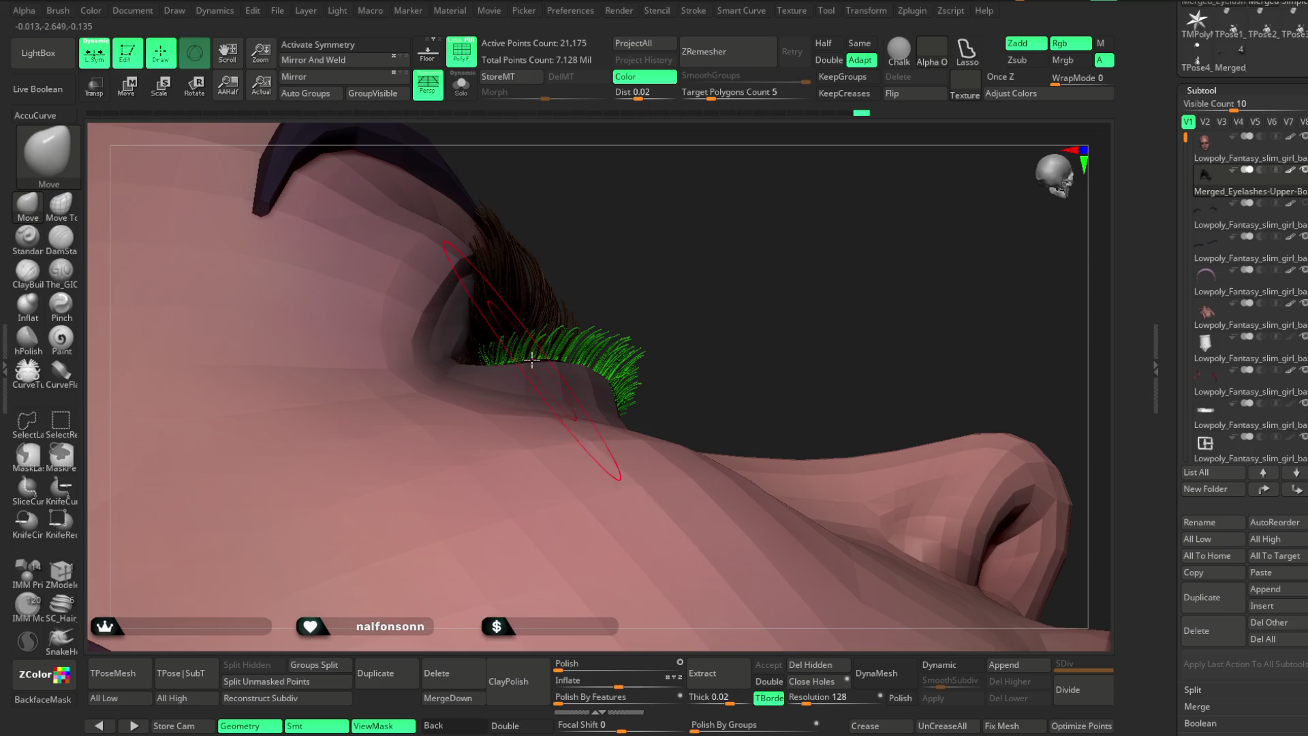
mouse_move(578, 324)
right_mouse_down()
mouse_move(645, 329)
mouse_move(640, 340)
right_mouse_up()
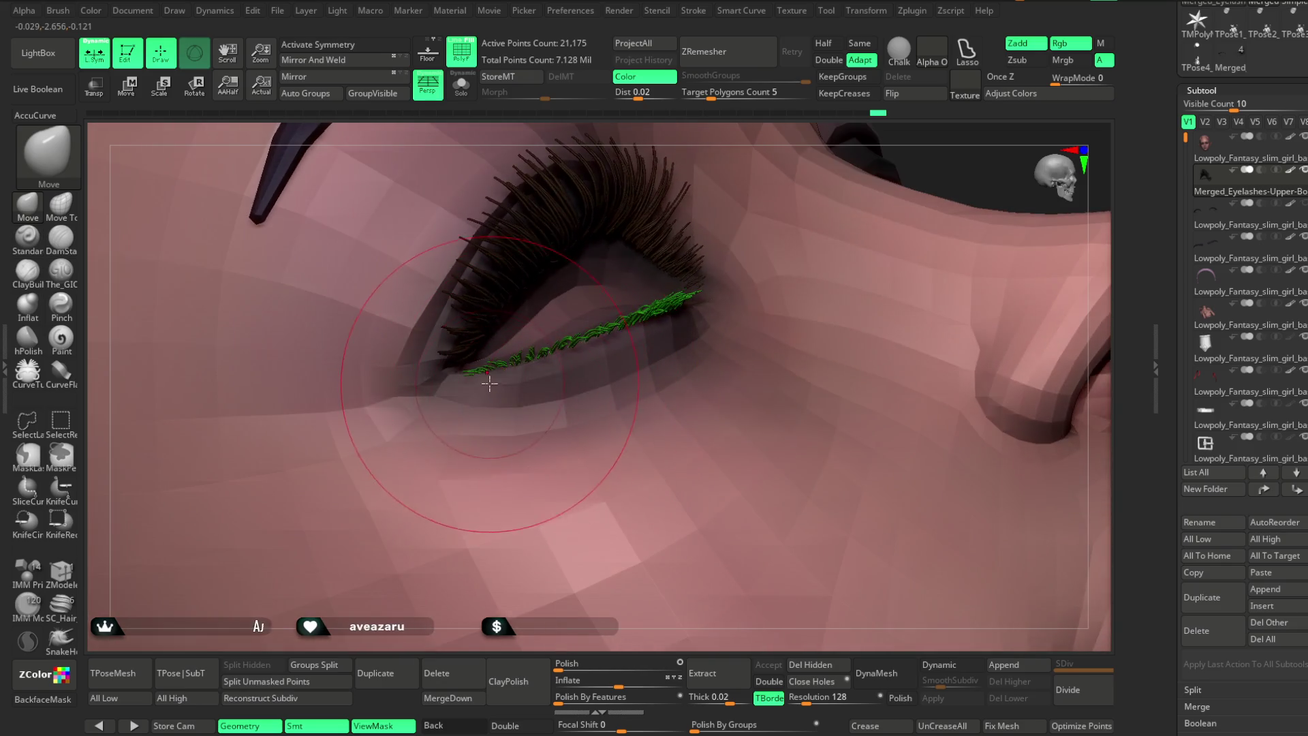
mouse_move(822, 233)
right_mouse_down()
mouse_move(826, 186)
mouse_move(586, 160)
right_mouse_up()
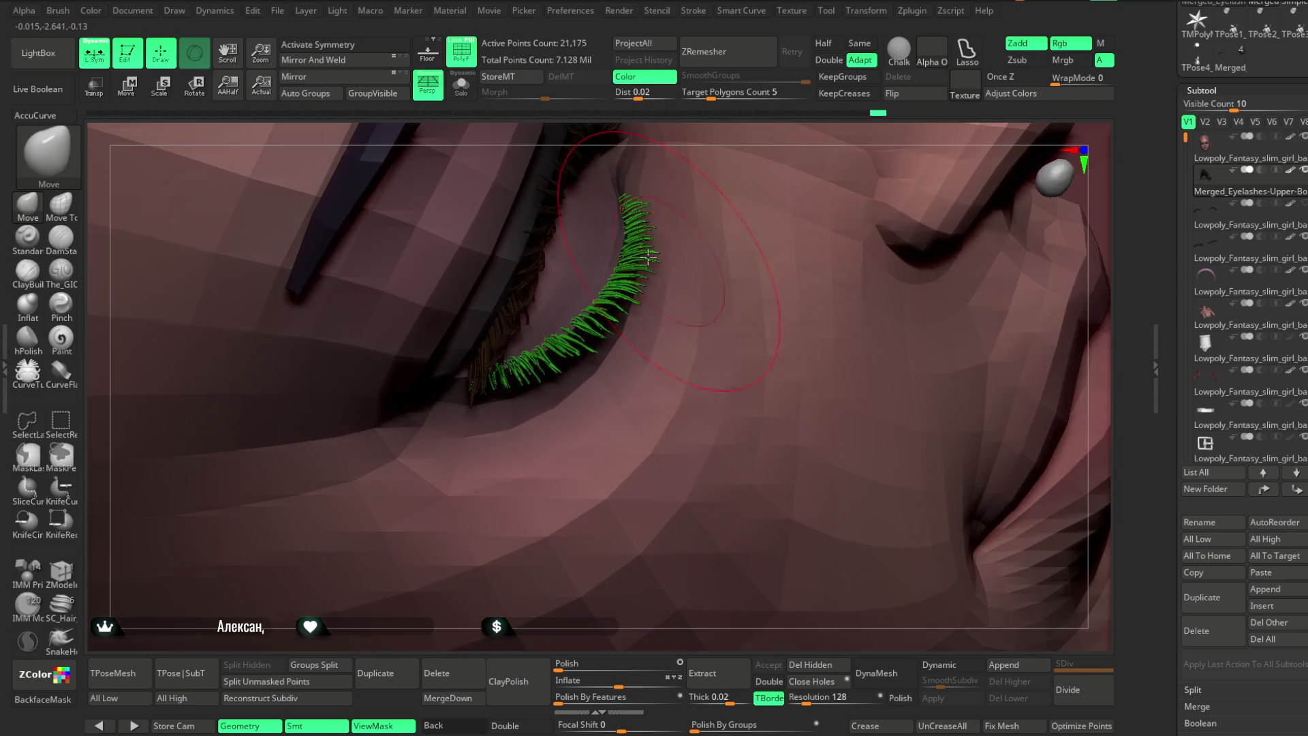
left_click_drag(633, 256, 613, 259)
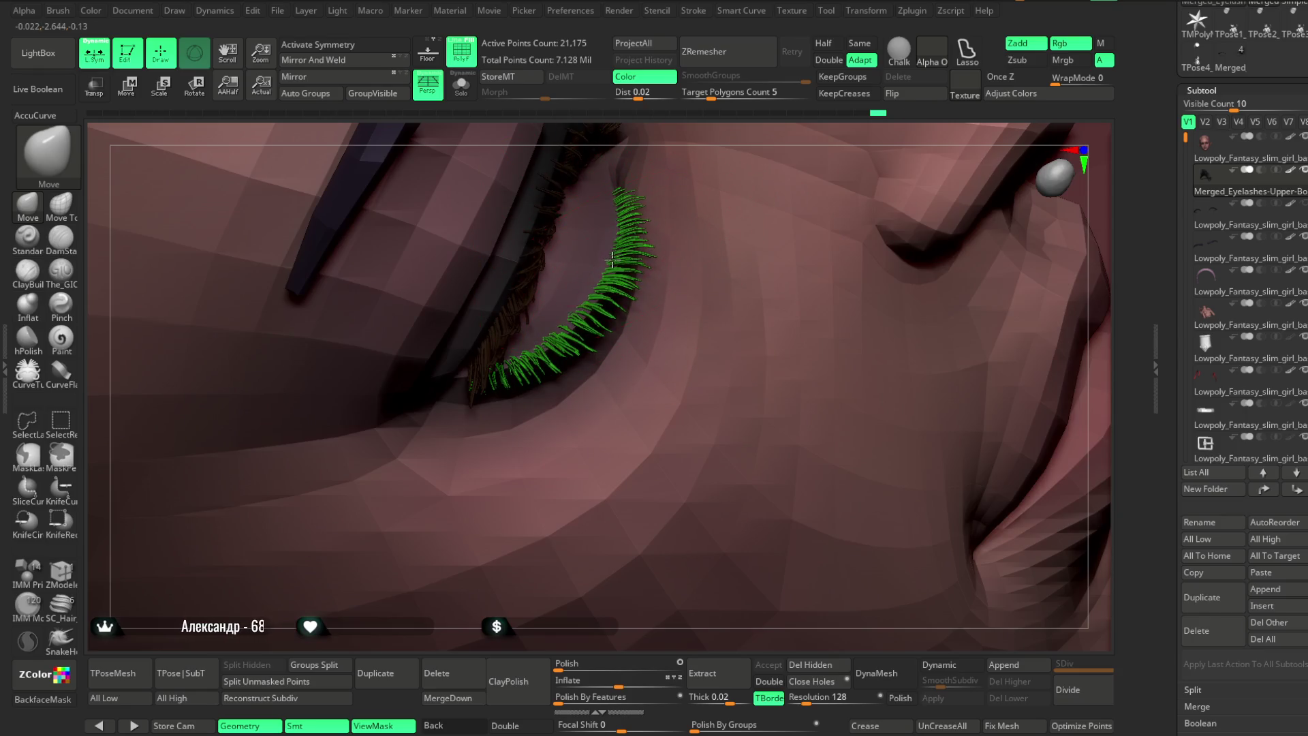
right_click_drag(704, 134, 635, 278)
left_click_drag(588, 317, 558, 442)
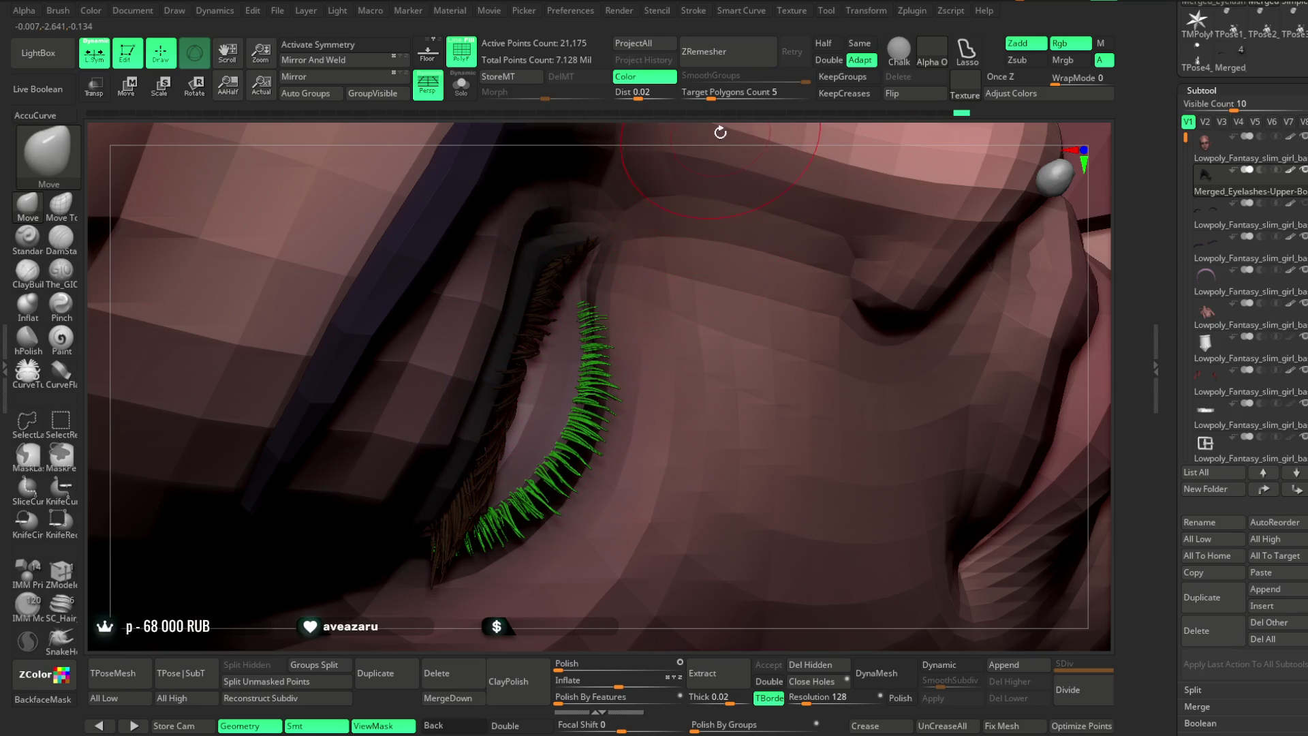
right_click_drag(721, 132, 572, 272)
mouse_move(586, 374)
right_mouse_down()
mouse_move(697, 129)
mouse_move(599, 273)
right_mouse_up()
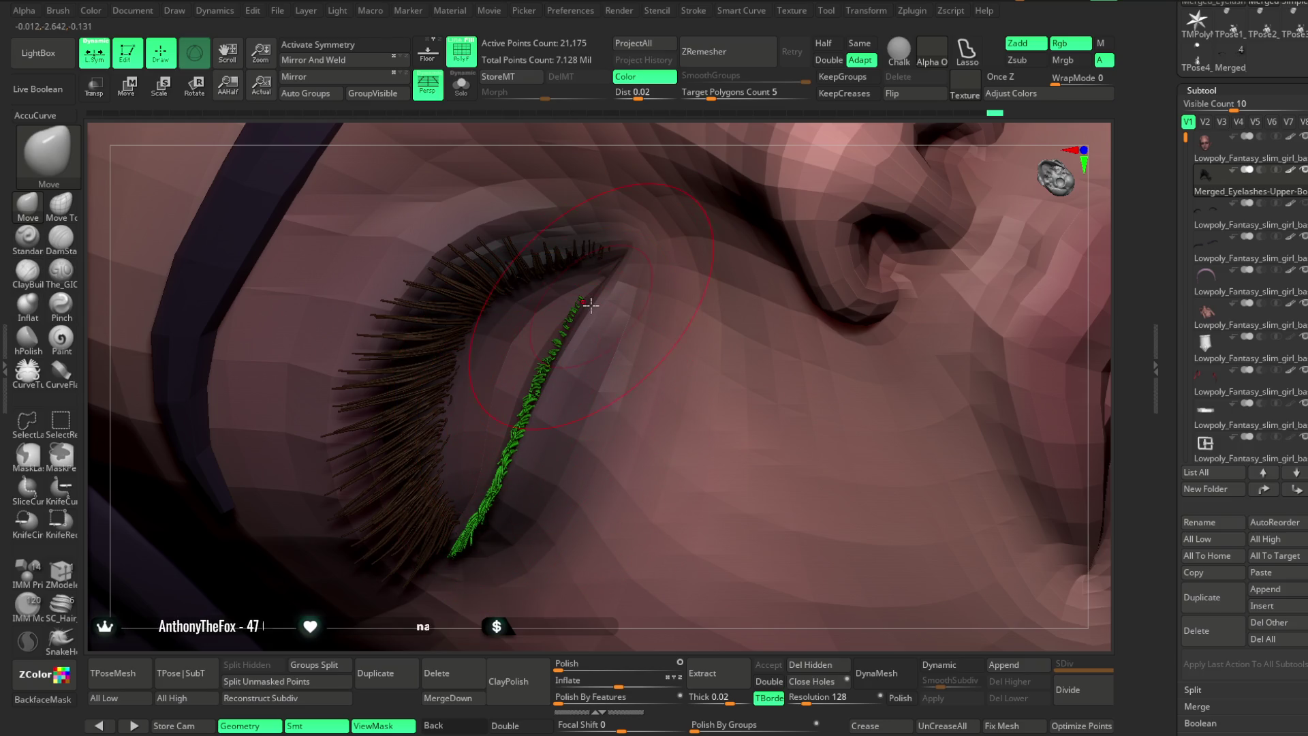
mouse_move(712, 164)
right_mouse_down()
mouse_move(738, 129)
mouse_move(616, 122)
right_mouse_up()
right_click_drag(593, 326, 598, 569)
mouse_move(598, 623)
right_mouse_down()
mouse_move(671, 189)
mouse_move(808, 155)
mouse_move(788, 187)
mouse_move(905, 200)
mouse_move(870, 219)
right_mouse_up()
Select the eyelash subtool and briefly view it in Solo.
left_click(1248, 181)
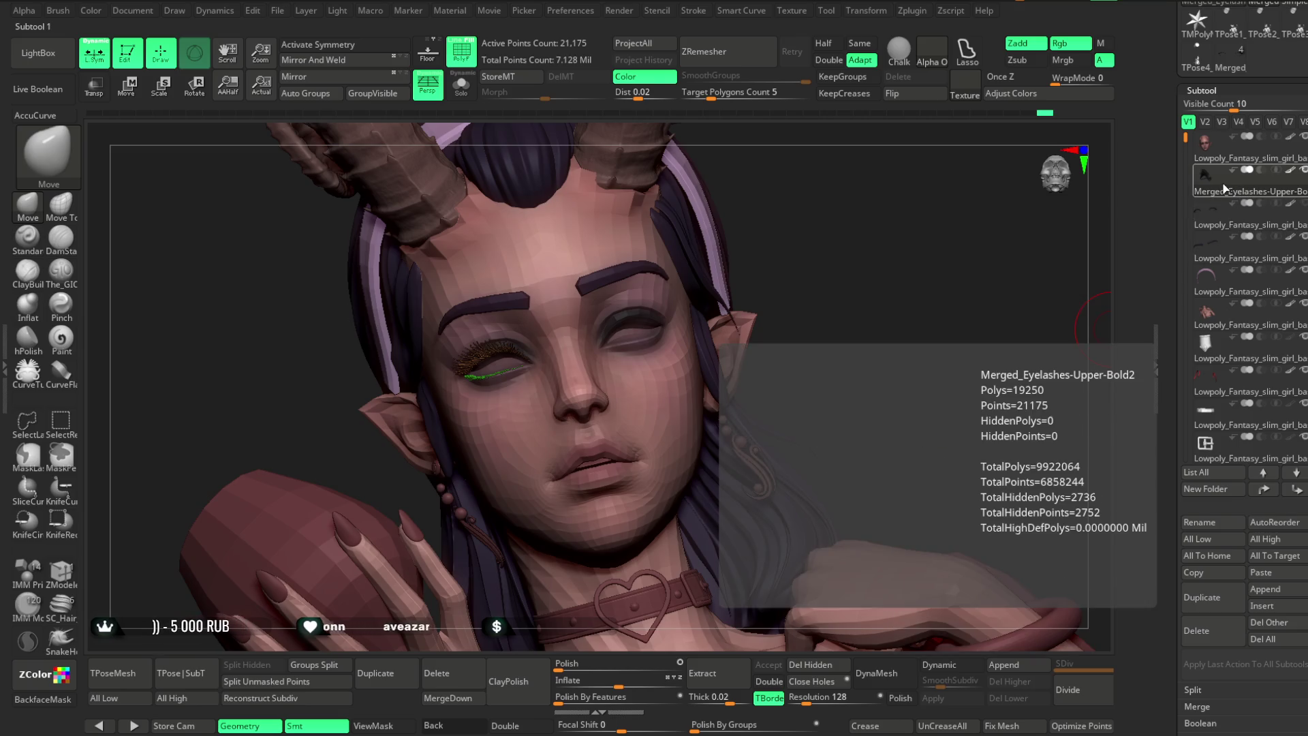
left_click(1210, 206)
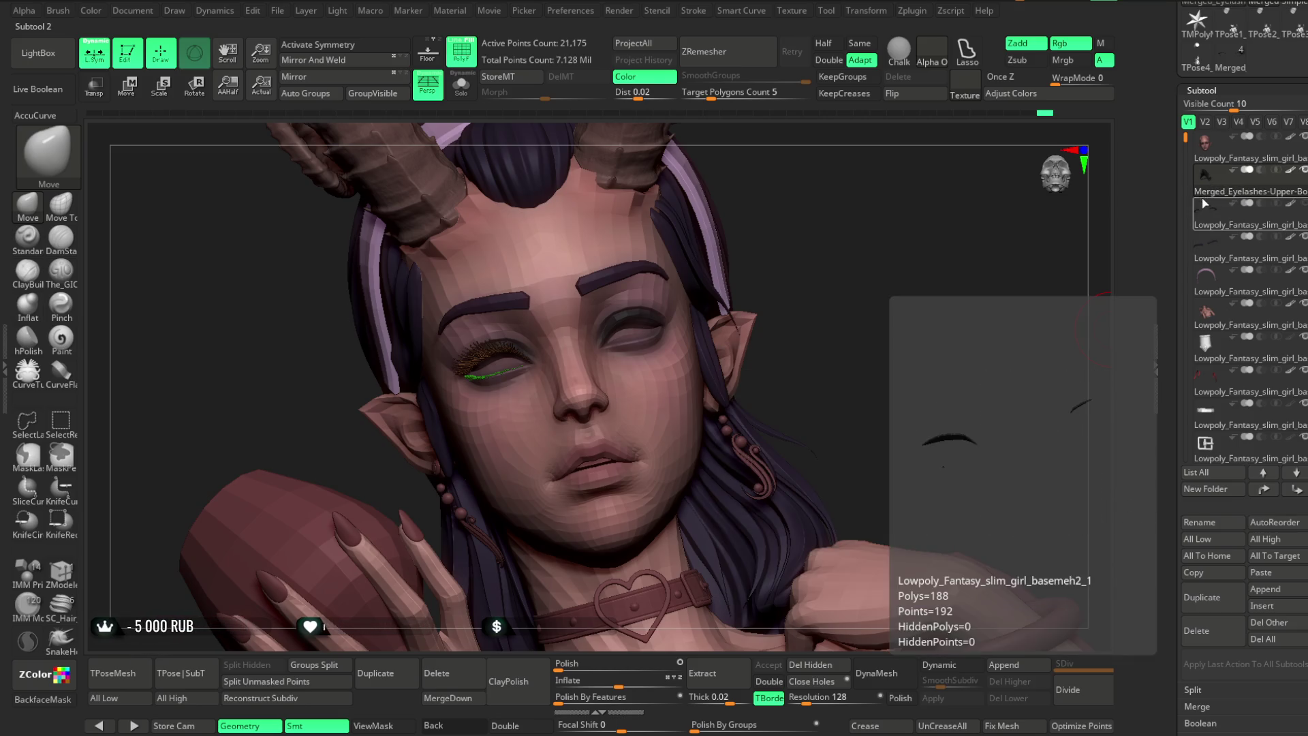
left_click(467, 93)
left_click(468, 93)
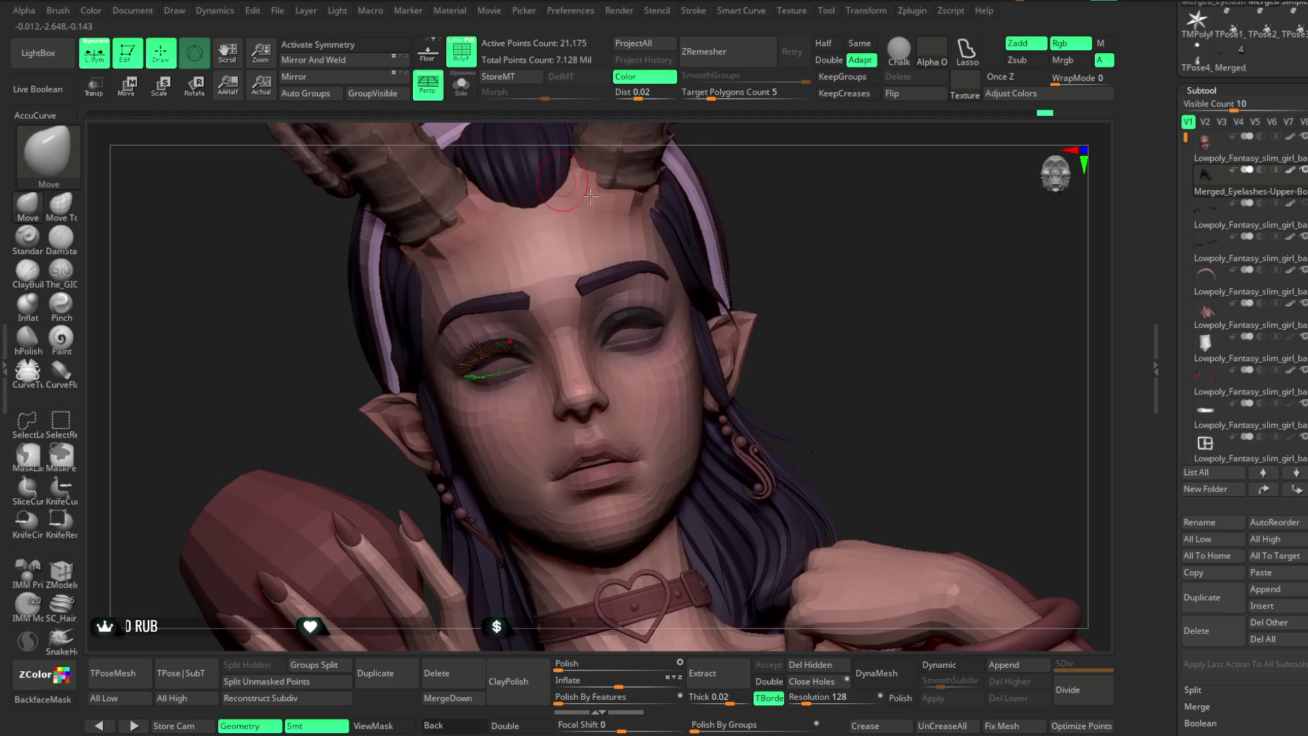
Duplicate the face base mesh, Del Higher, and MergeDown it with the eyelash.
left_click(1232, 149)
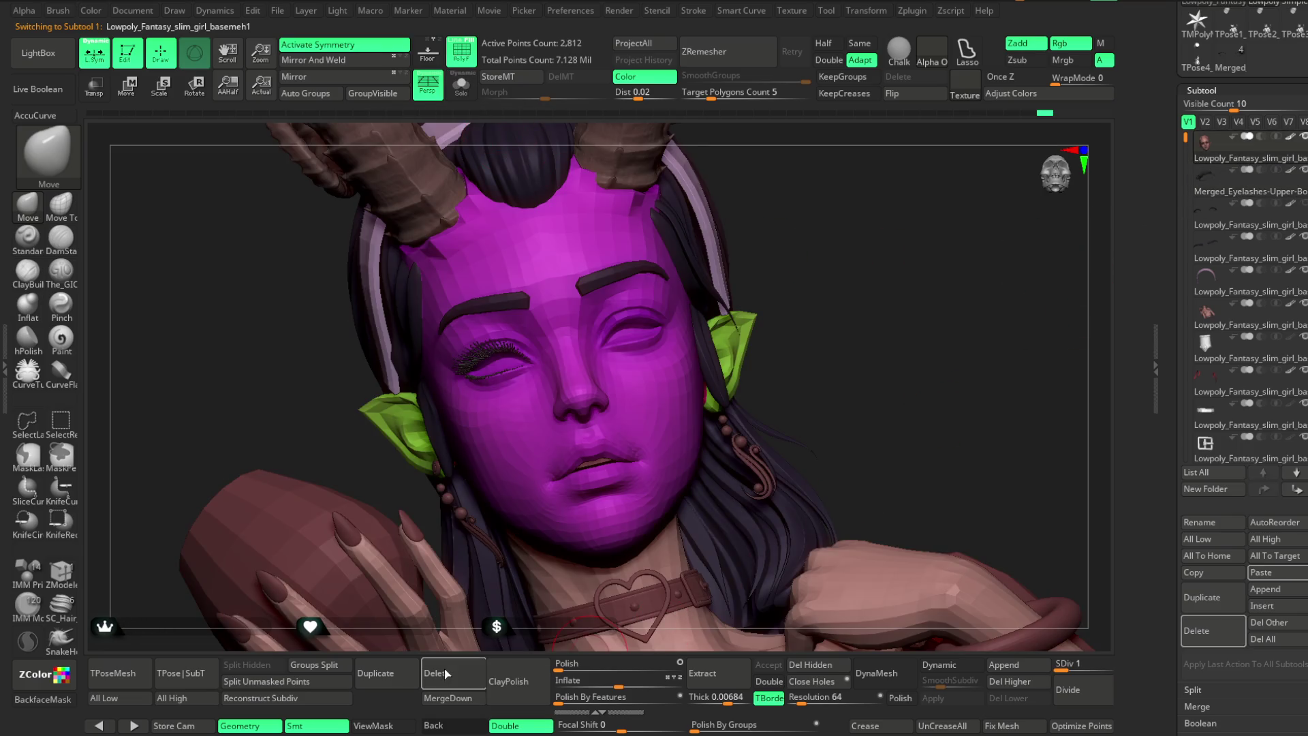
left_click(413, 664)
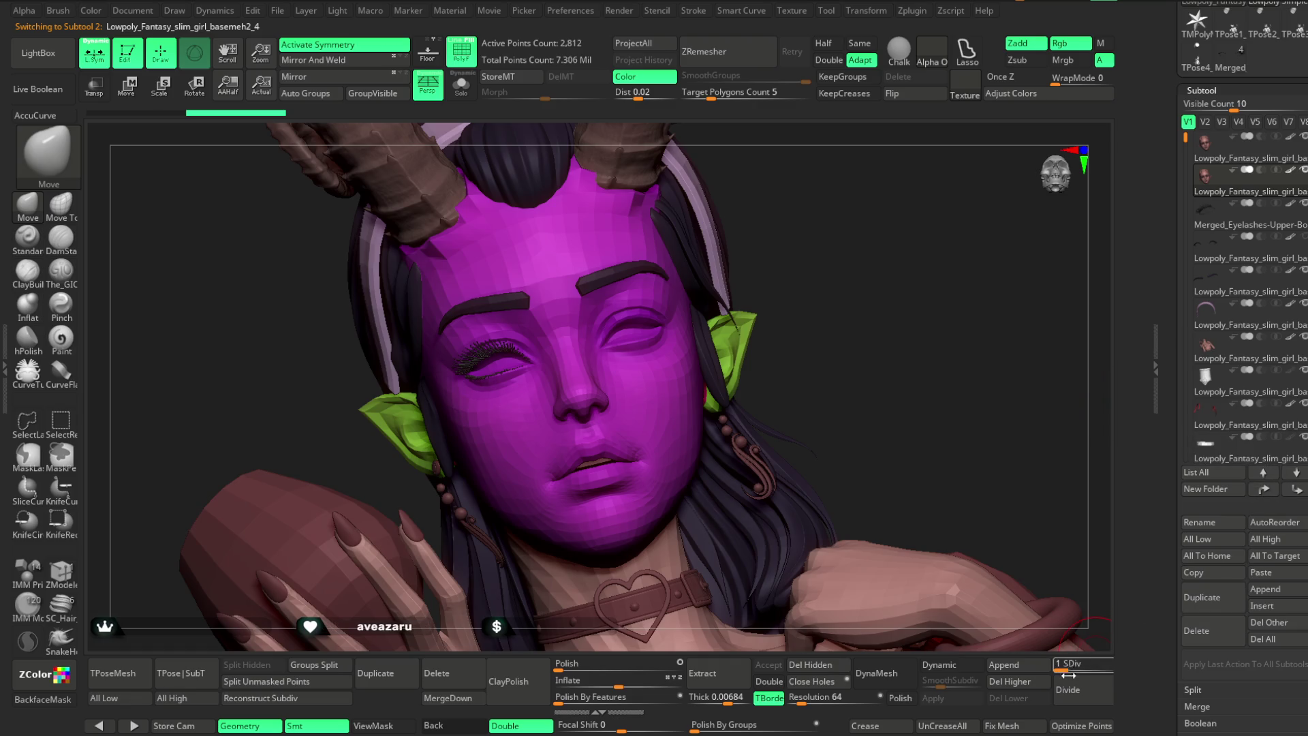
left_click(1010, 681)
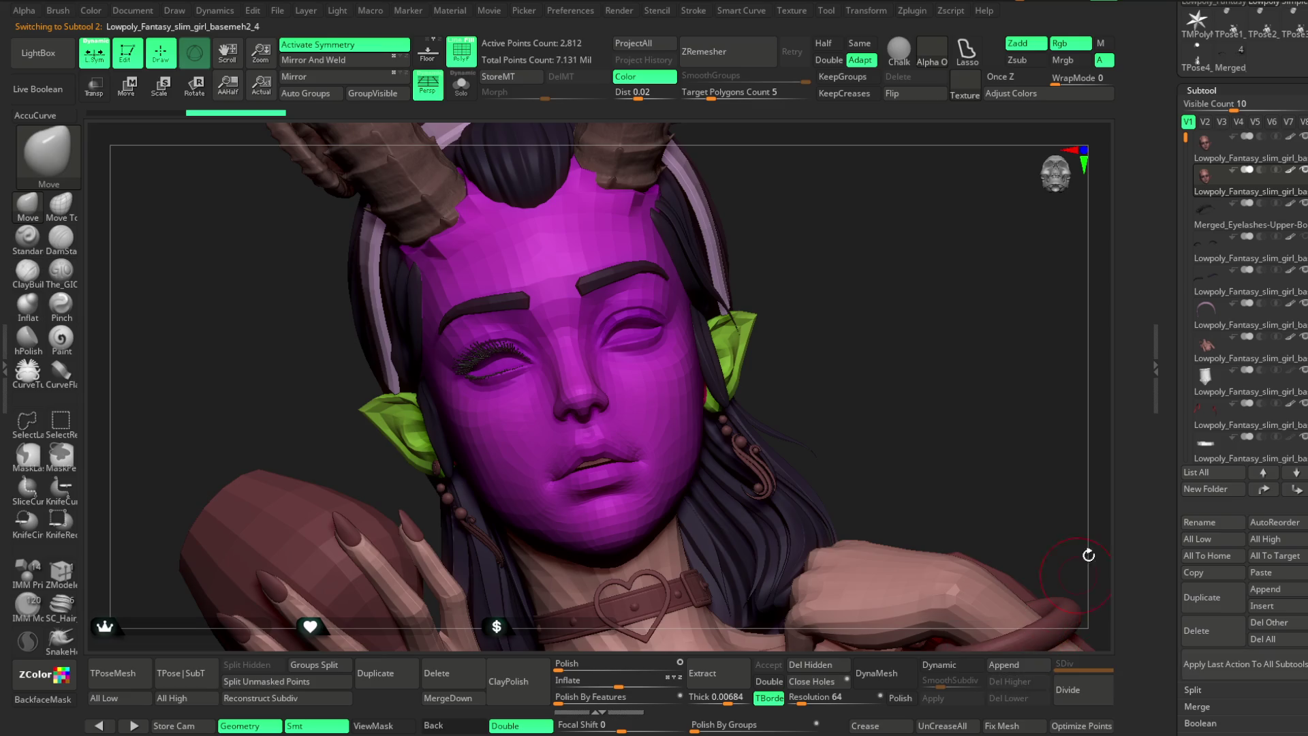
left_click(470, 698)
key("Return")
Toggle visibility between the eyelash and face parts of the merged mesh.
right_click_drag(834, 249, 589, 239, "ctrl")
left_click(128, 86)
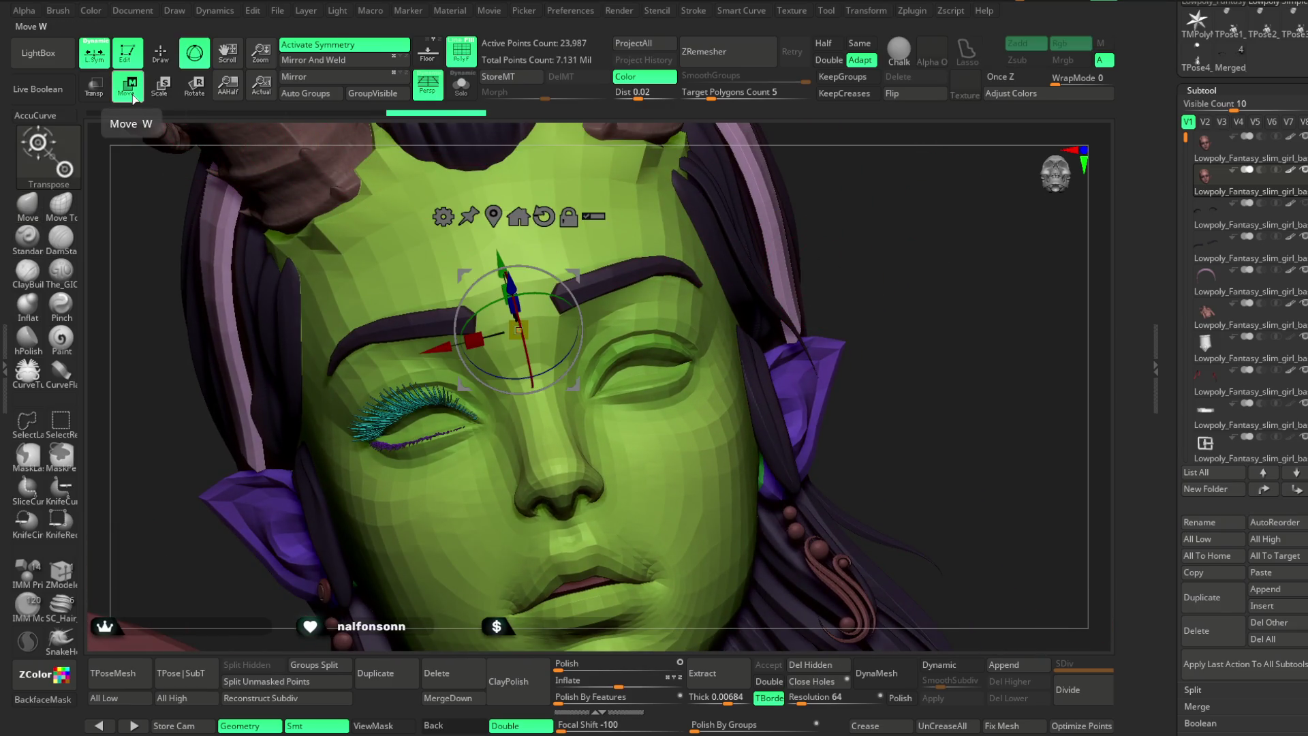
left_click(161, 52)
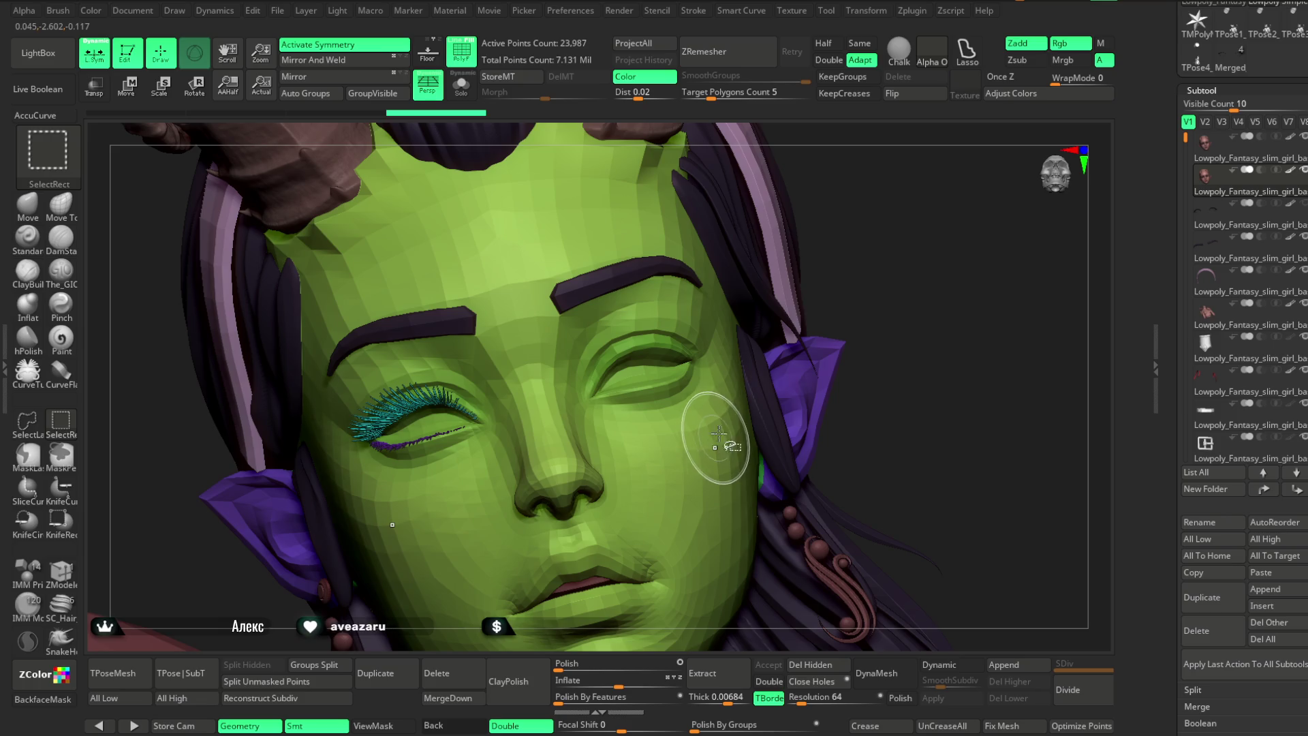
mouse_move(929, 243)
left_mouse_down()
mouse_move(917, 222)
mouse_move(919, 245)
mouse_move(926, 232)
left_mouse_up()
left_click(397, 417, "ctrl+shift")
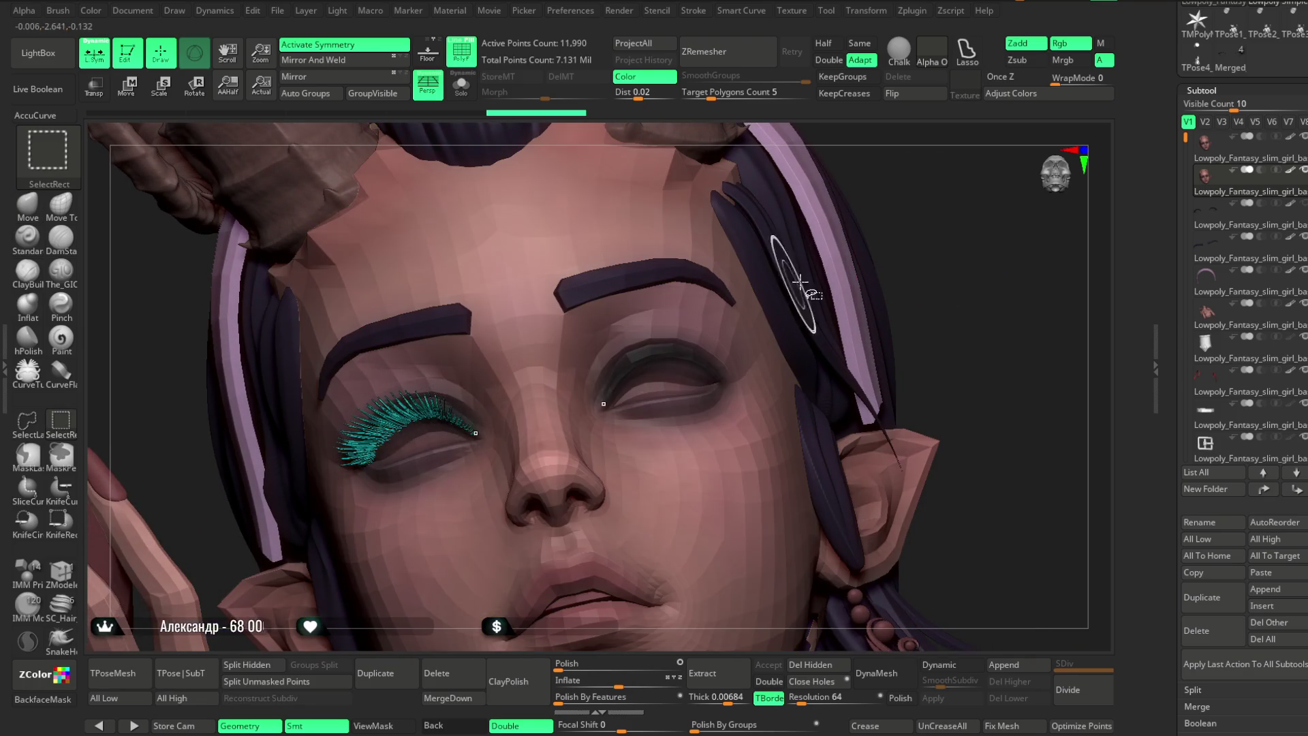
left_click(682, 399, "alt")
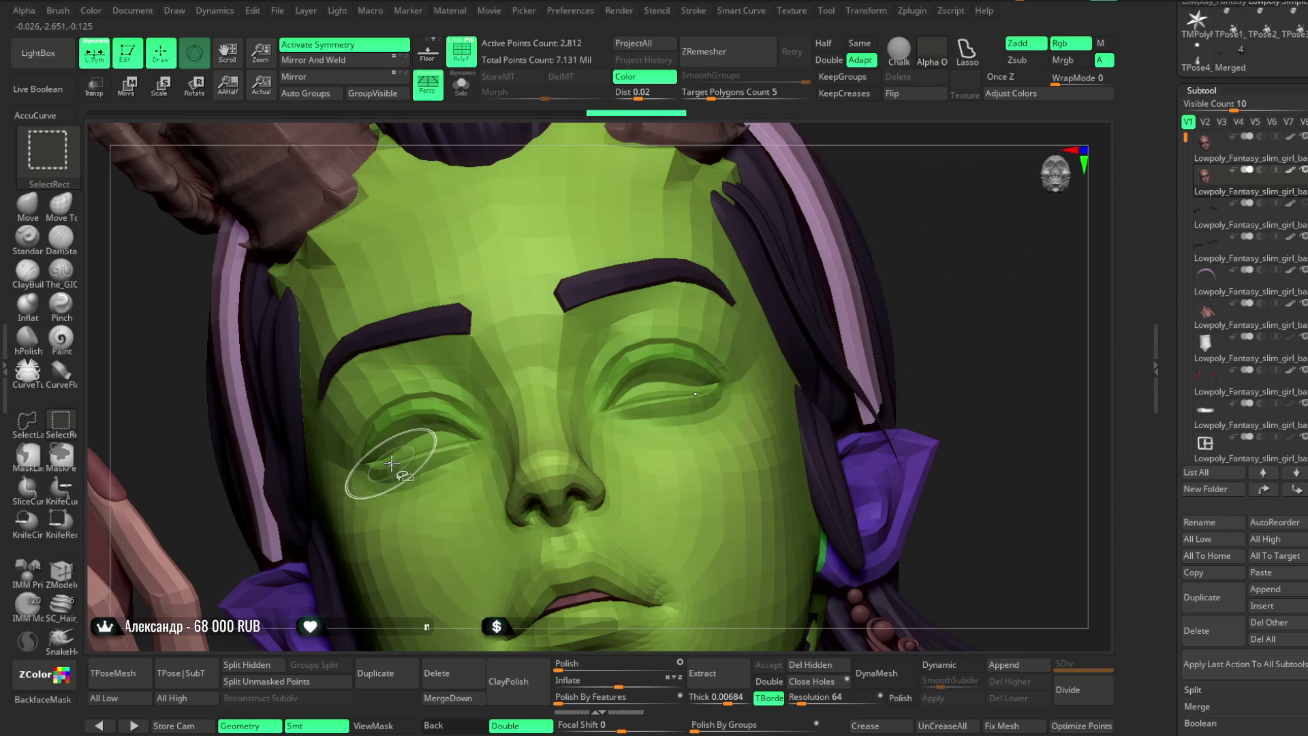
left_click(943, 277, "ctrl+shift")
mouse_move(936, 275)
left_mouse_down()
mouse_move(826, 329)
mouse_move(852, 419)
mouse_move(864, 412)
mouse_move(398, 147)
left_mouse_up()
Apply Mirror And Weld to copy the lash onto the other eye, then turn off polyframe.
left_click(360, 61)
mouse_move(855, 274)
left_mouse_down()
mouse_move(832, 205)
mouse_move(597, 251)
left_mouse_up()
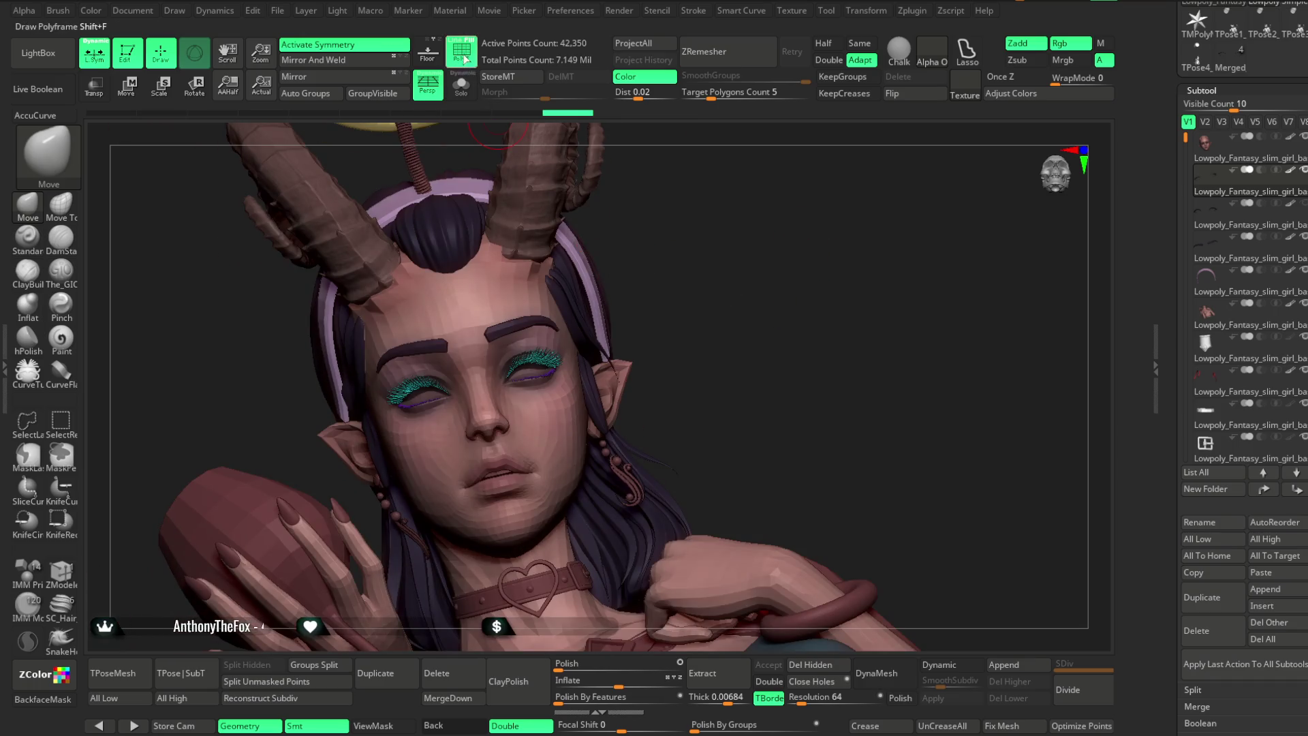
key("shift+f")
mouse_move(724, 286)
left_mouse_down()
mouse_move(695, 278)
mouse_move(700, 268)
mouse_move(940, 236)
mouse_move(949, 198)
mouse_move(845, 228)
left_mouse_up()
Save the ZBrush project with Ctrl+S.
mouse_move(735, 348)
left_mouse_down()
mouse_move(477, 540)
mouse_move(497, 400)
mouse_move(872, 236)
mouse_move(868, 289)
mouse_move(850, 225)
mouse_move(820, 234)
mouse_move(769, 300)
left_mouse_up()
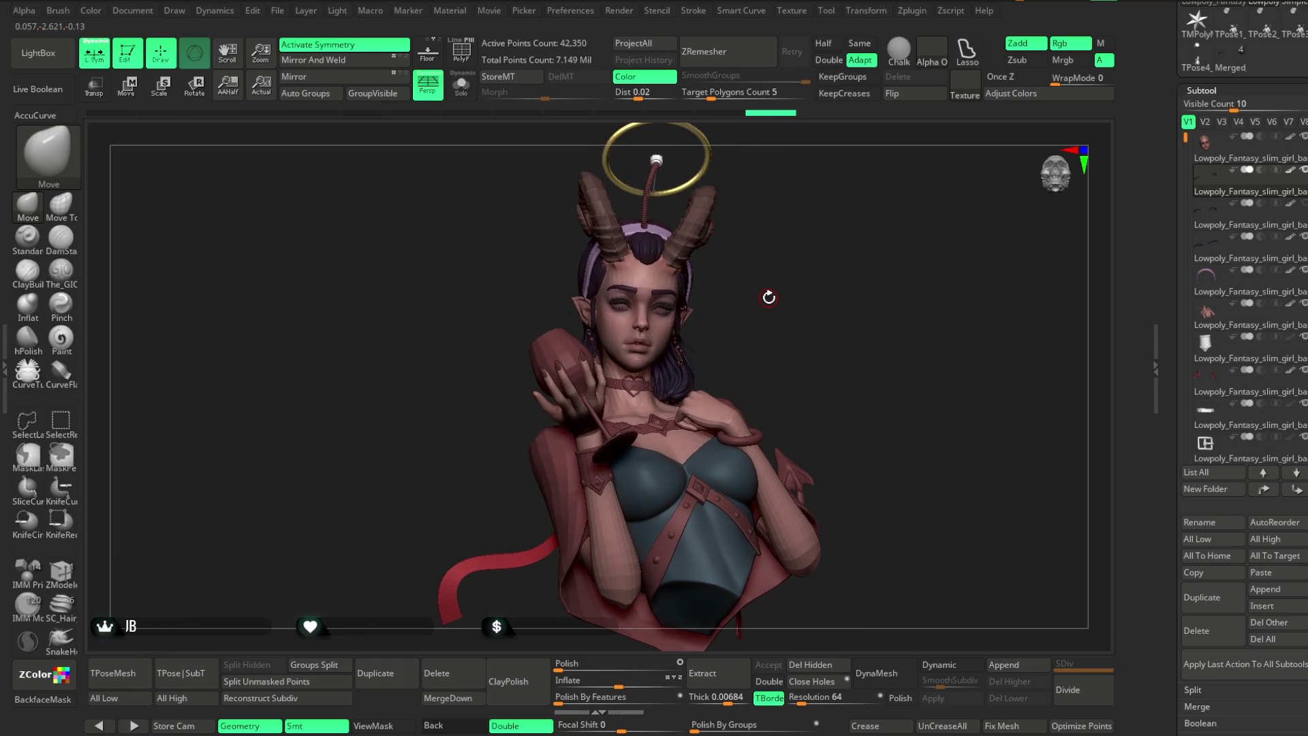
left_click(281, 14)
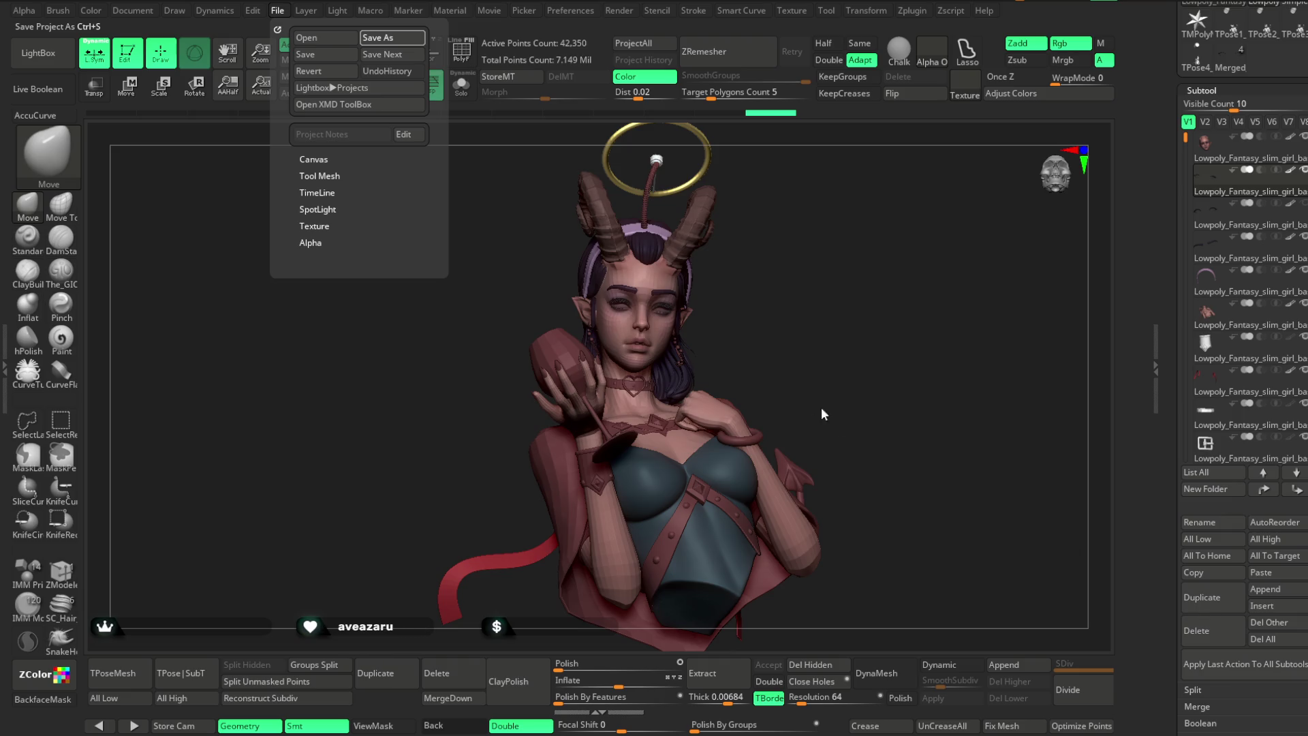
key("ctrl+s")
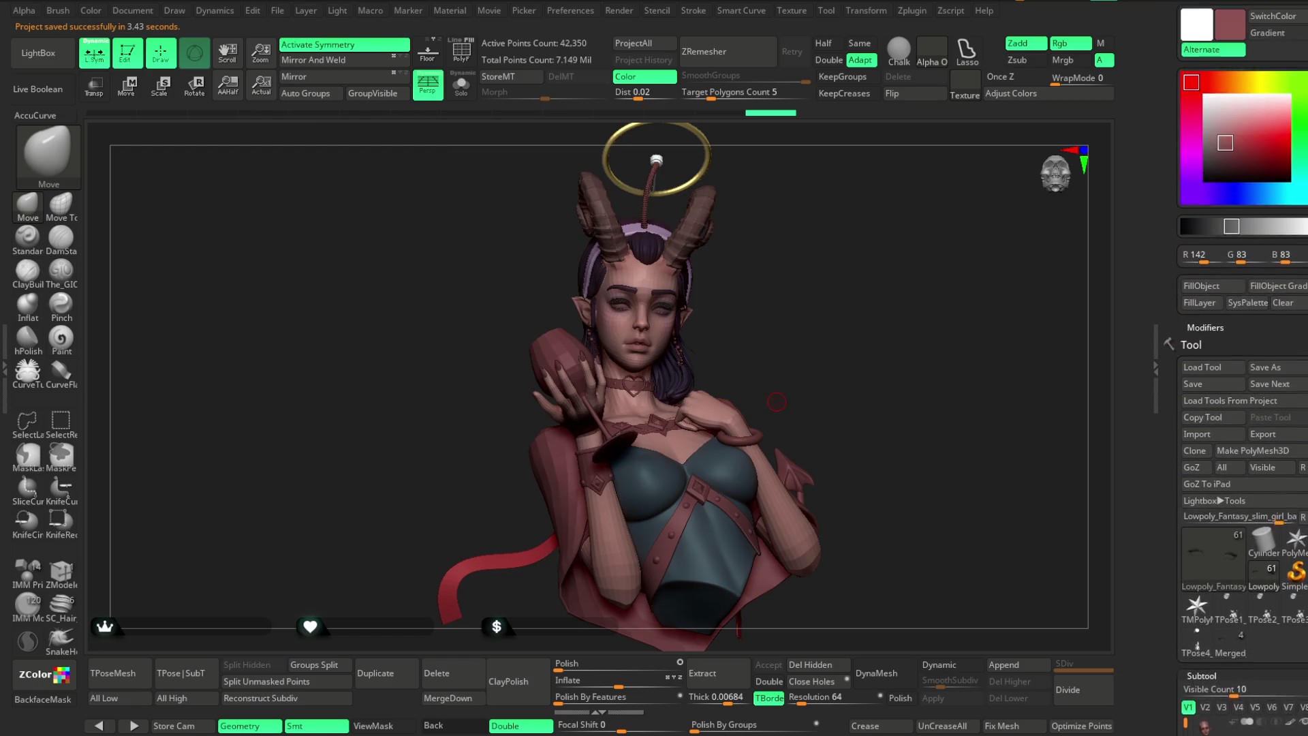
Select the cape subtool and FillObject it with a dark brownish red.
mouse_move(872, 253)
left_mouse_down()
mouse_move(847, 252)
mouse_move(920, 252)
left_mouse_up()
left_click_drag(1206, 126, 1188, 139)
left_click_drag(884, 280, 820, 295)
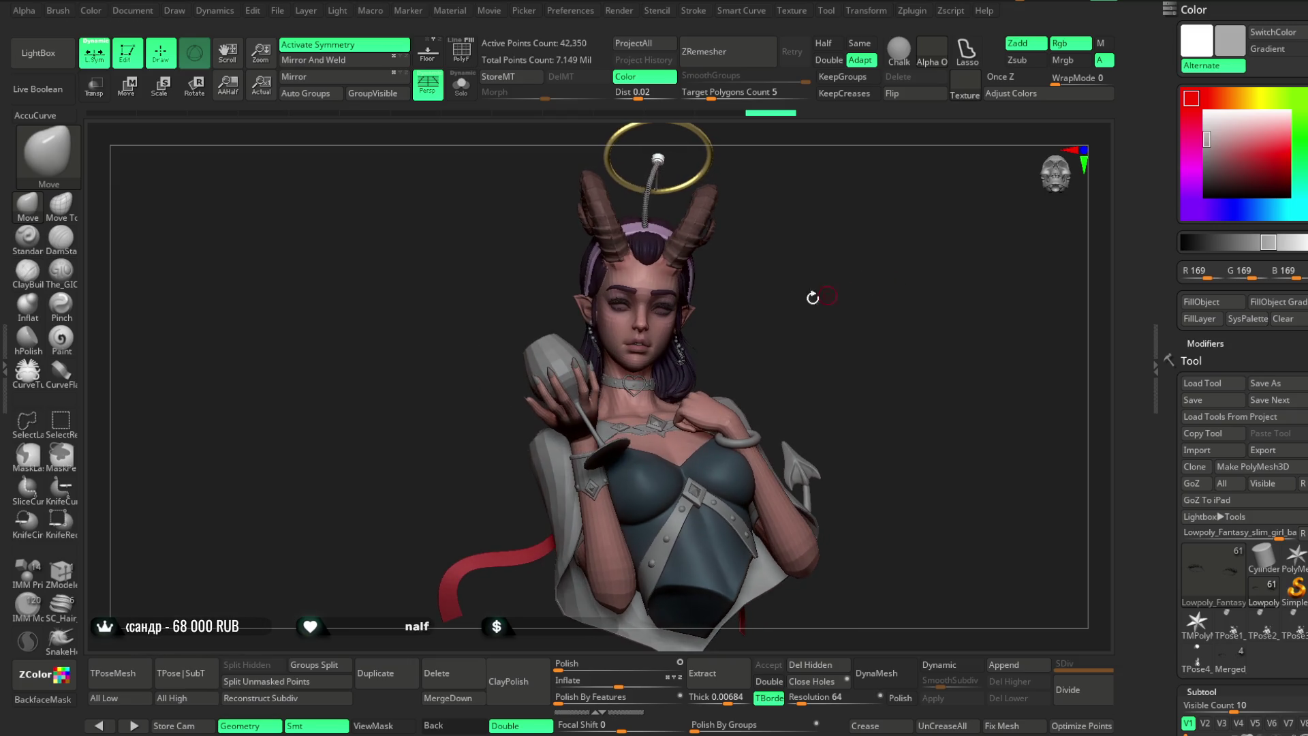
left_click(590, 356, "alt")
left_click_drag(1241, 172, 1231, 158)
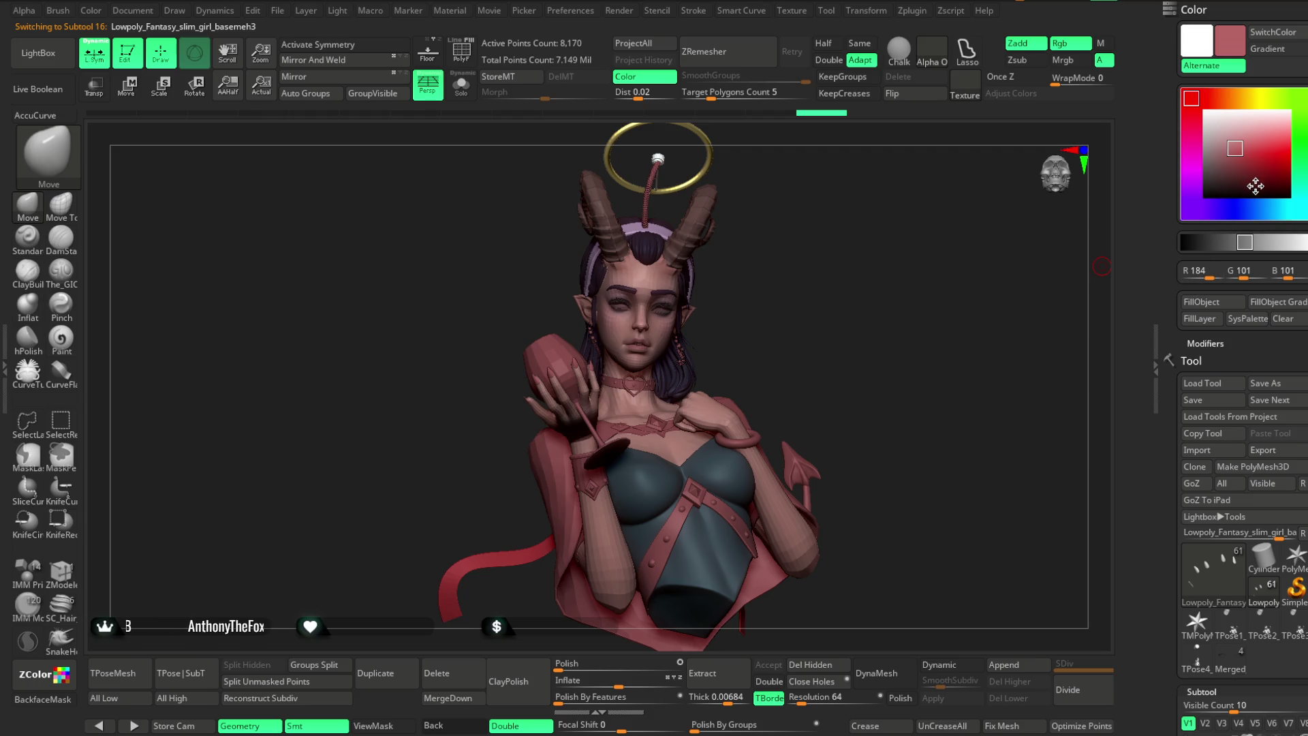
left_click(1250, 165)
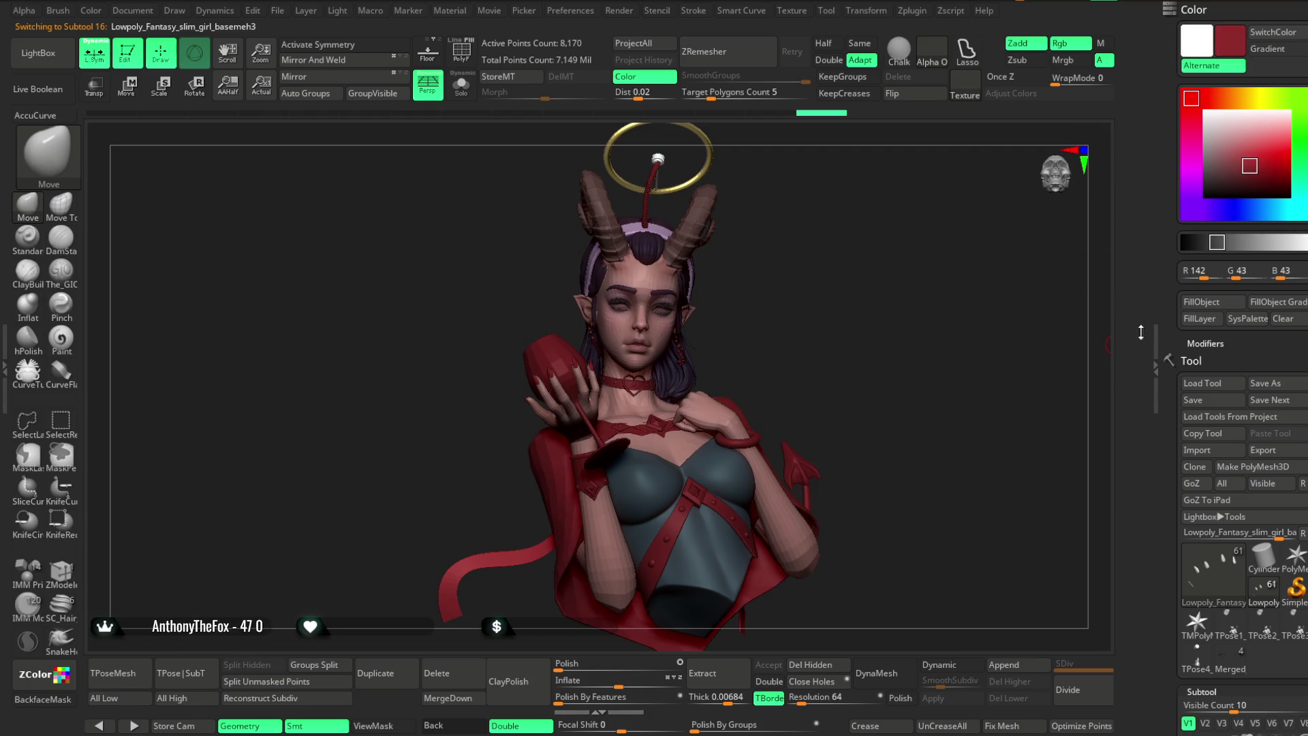
left_click(1244, 163)
left_click(1237, 161)
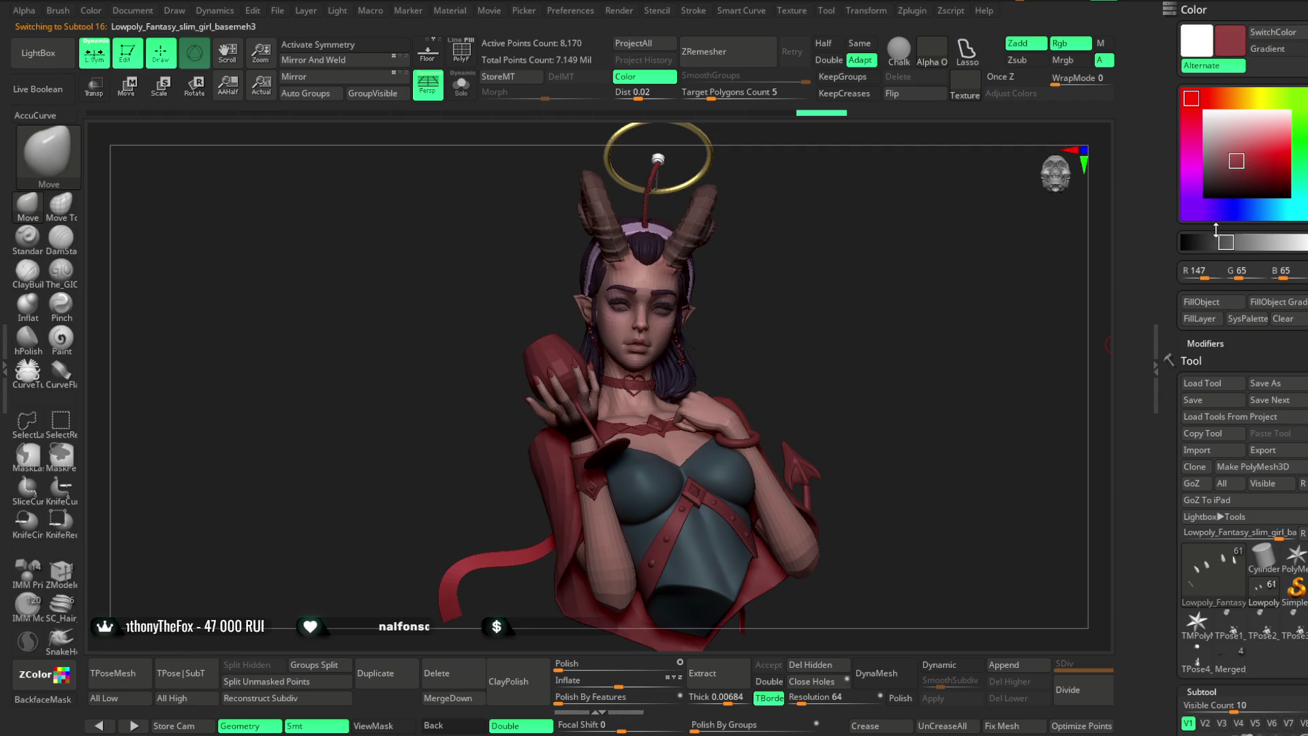
left_click(1235, 166)
left_click(1205, 306)
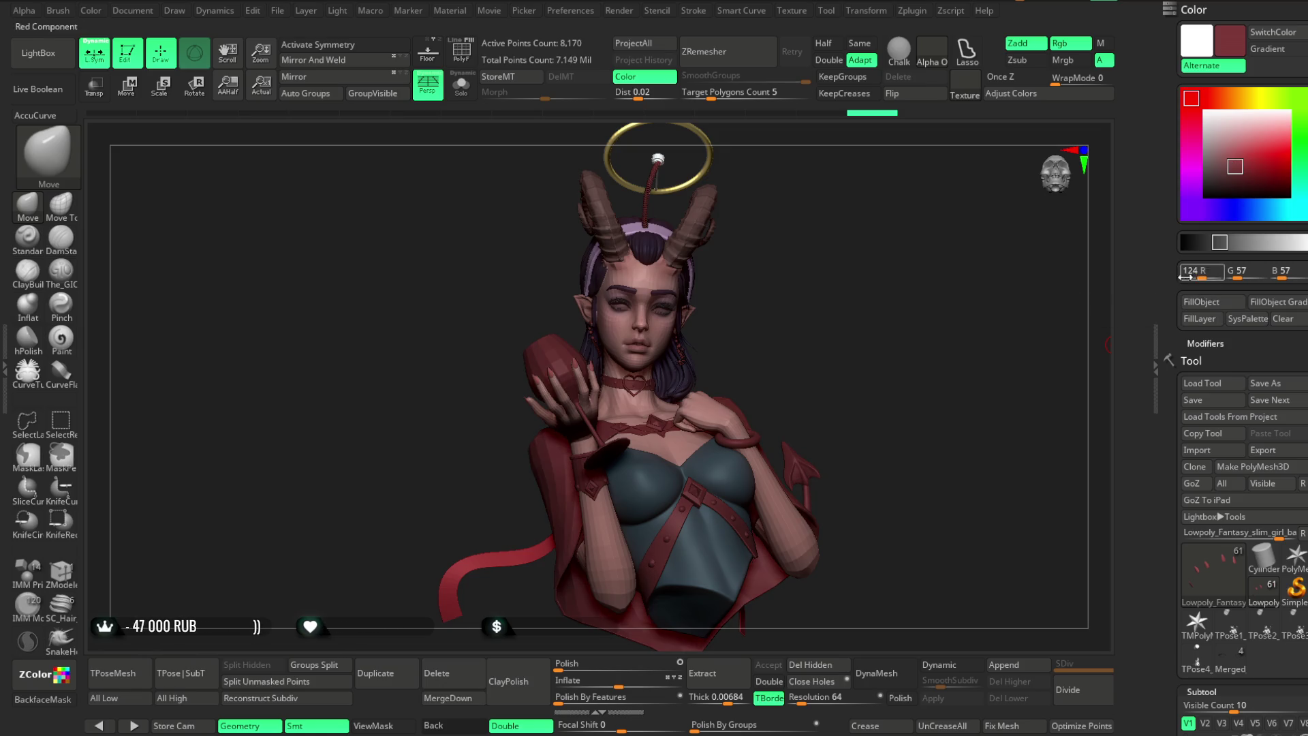
right_click_drag(948, 362, 1130, 214, "alt")
Reset the main paint colour to neutral grey 149.
left_click(1217, 161)
left_click(1206, 145)
mouse_move(927, 381)
right_mouse_down("alt")
mouse_move(911, 304)
mouse_move(915, 347)
right_mouse_up("alt")
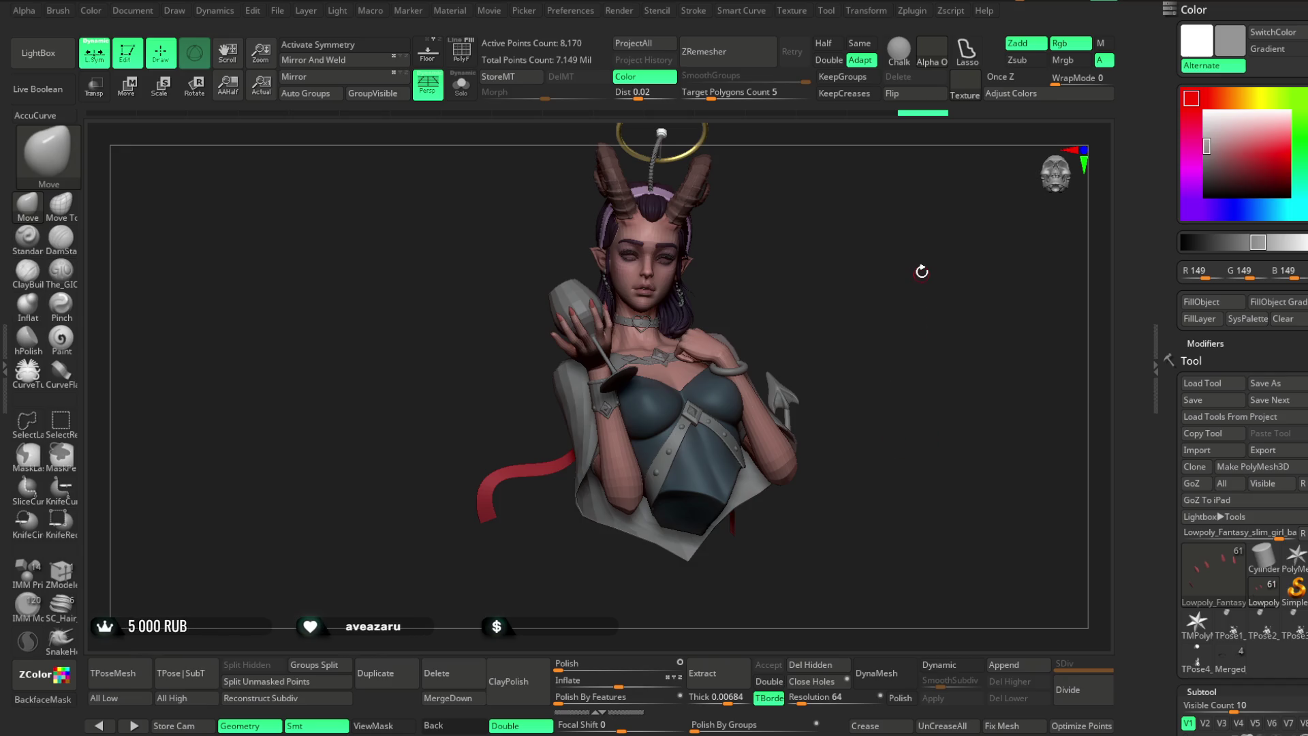
mouse_move(873, 272)
right_mouse_down("alt")
mouse_move(863, 364)
mouse_move(843, 299)
right_mouse_up("alt")
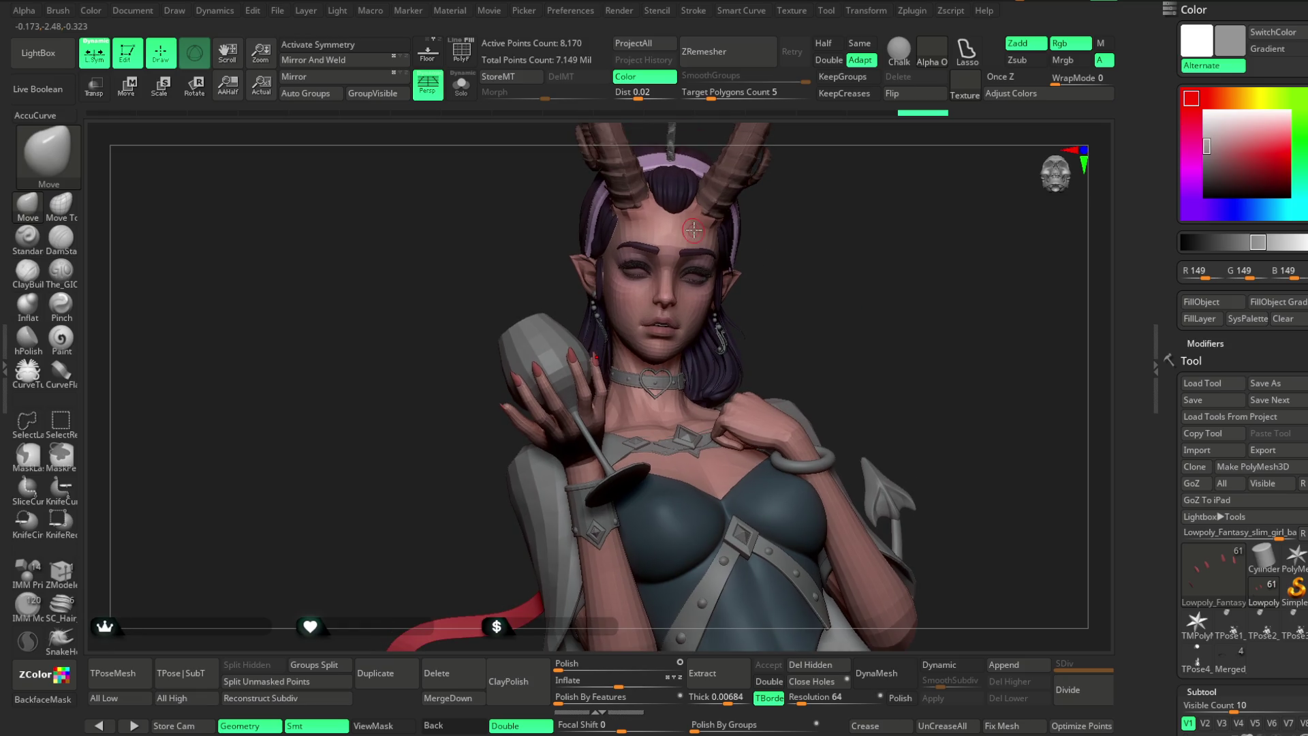
left_click(277, 10)
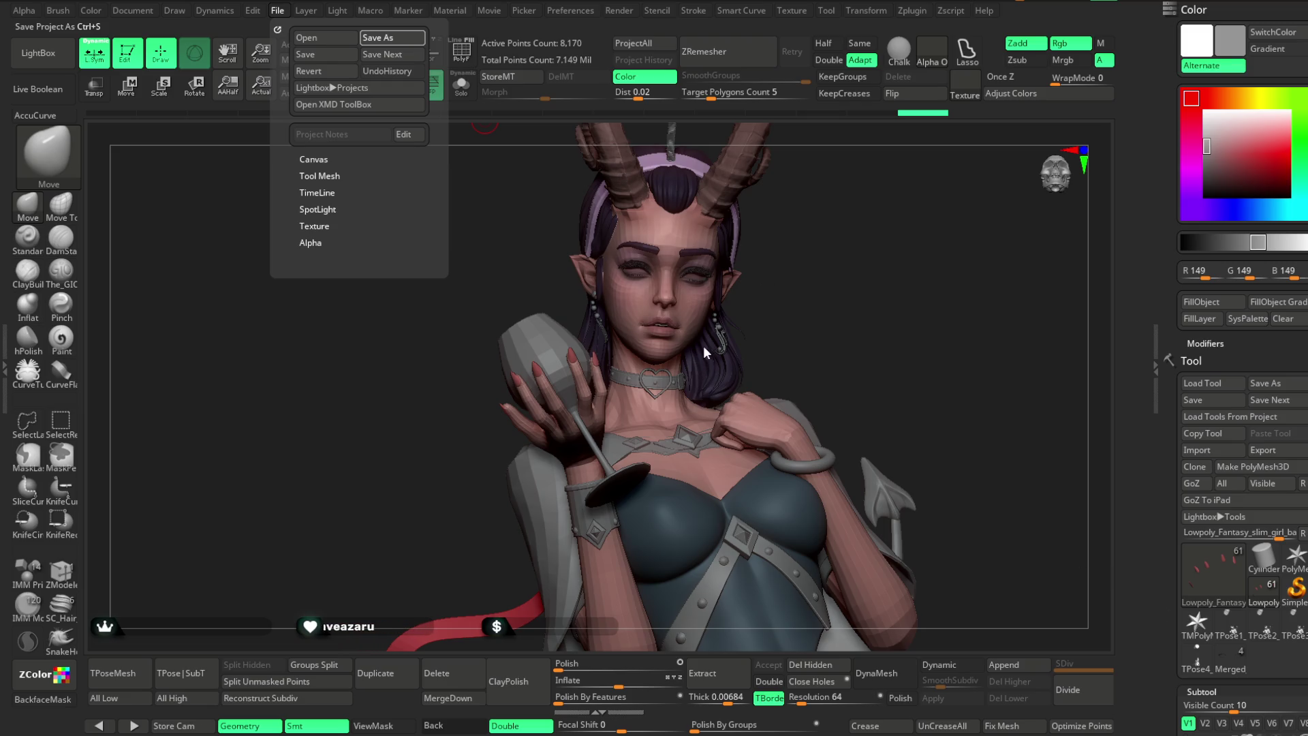
Save the project and select the basemesh1 head subtool.
key("ctrl+s")
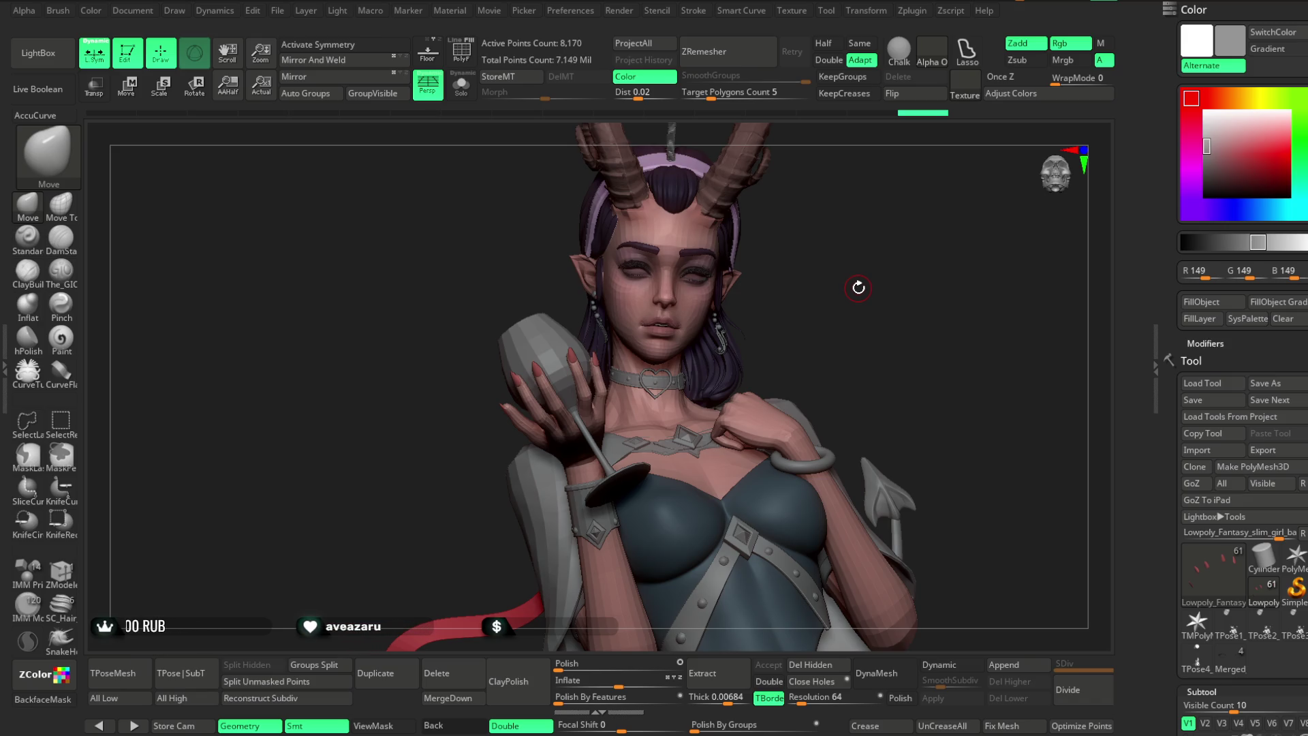
mouse_move(803, 257)
left_mouse_down()
mouse_move(852, 283)
mouse_move(767, 280)
mouse_move(805, 306)
mouse_move(978, 330)
mouse_move(914, 286)
mouse_move(749, 321)
left_mouse_up()
left_click(773, 306, "alt")
mouse_move(913, 258)
left_mouse_down()
mouse_move(908, 225)
mouse_move(1015, 276)
mouse_move(981, 279)
mouse_move(955, 248)
mouse_move(797, 287)
left_mouse_up()
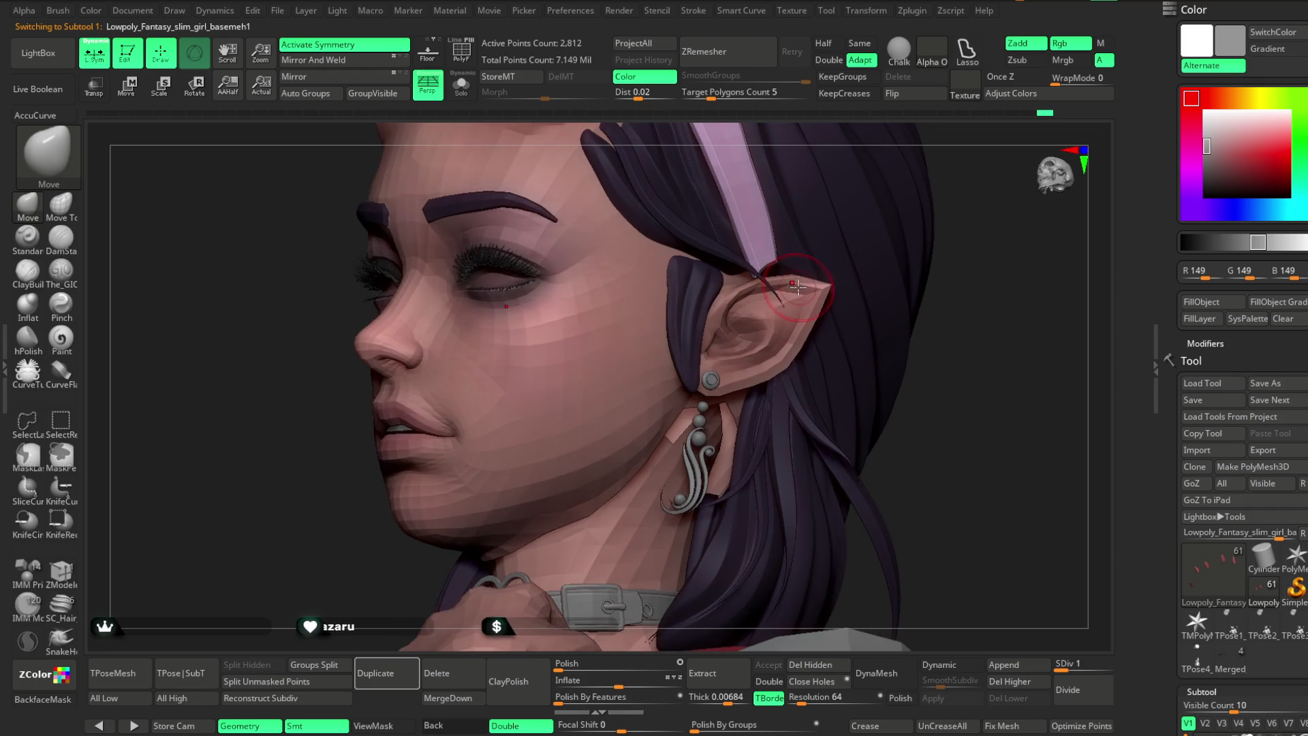
Show the head mesh alone in Solo and turn the face toward the viewer.
key("space")
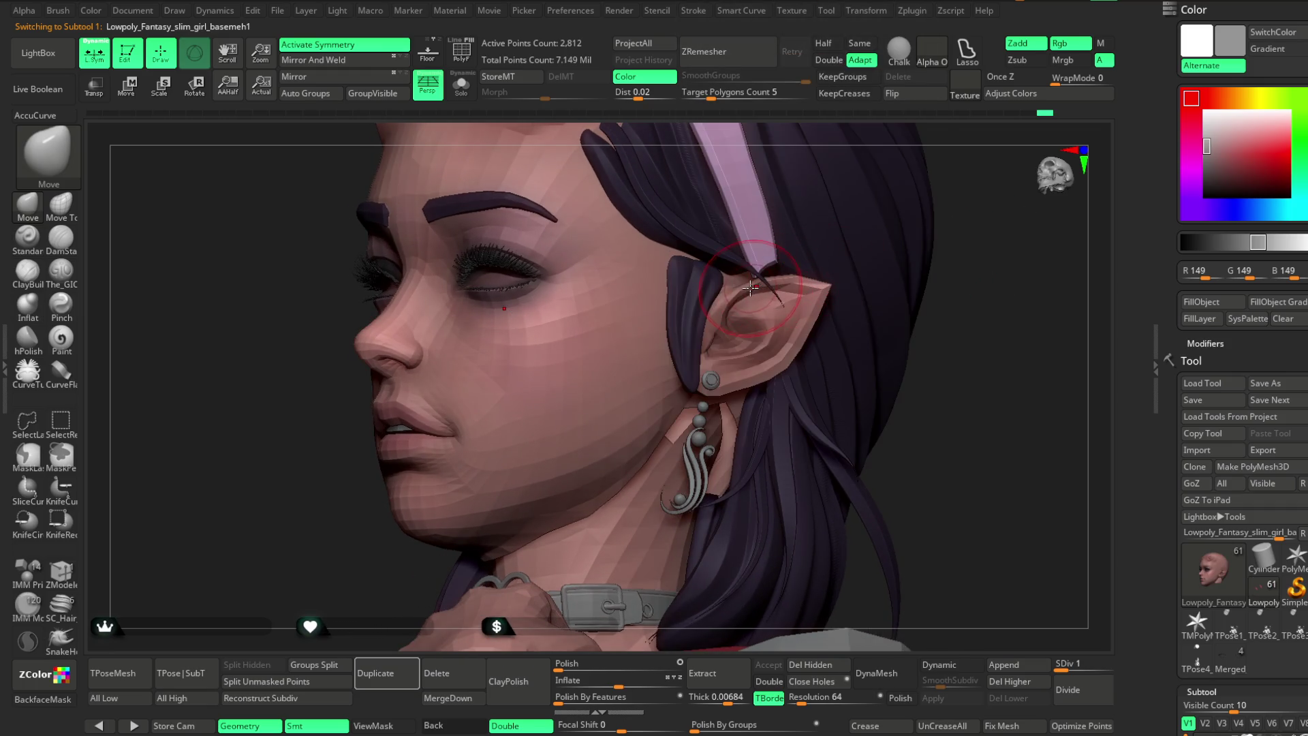
left_click_drag(973, 229, 800, 331)
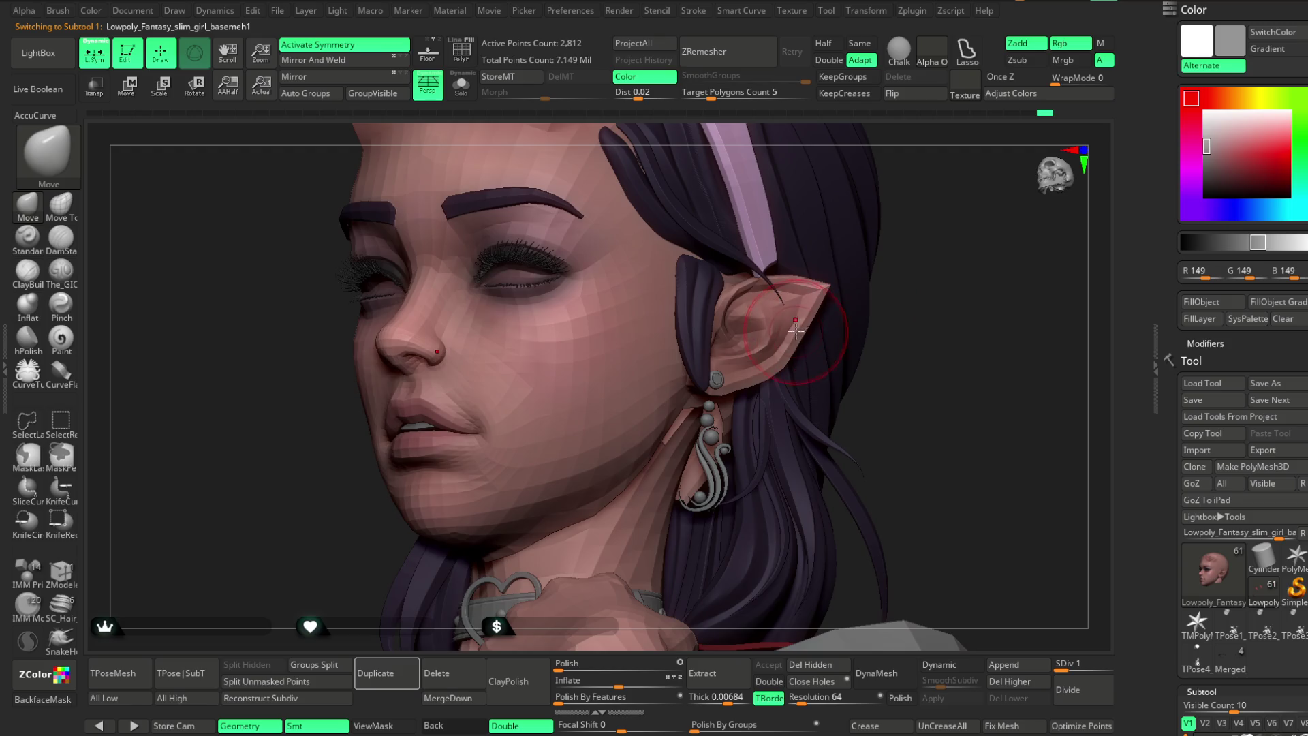
left_click_drag(923, 277, 938, 278)
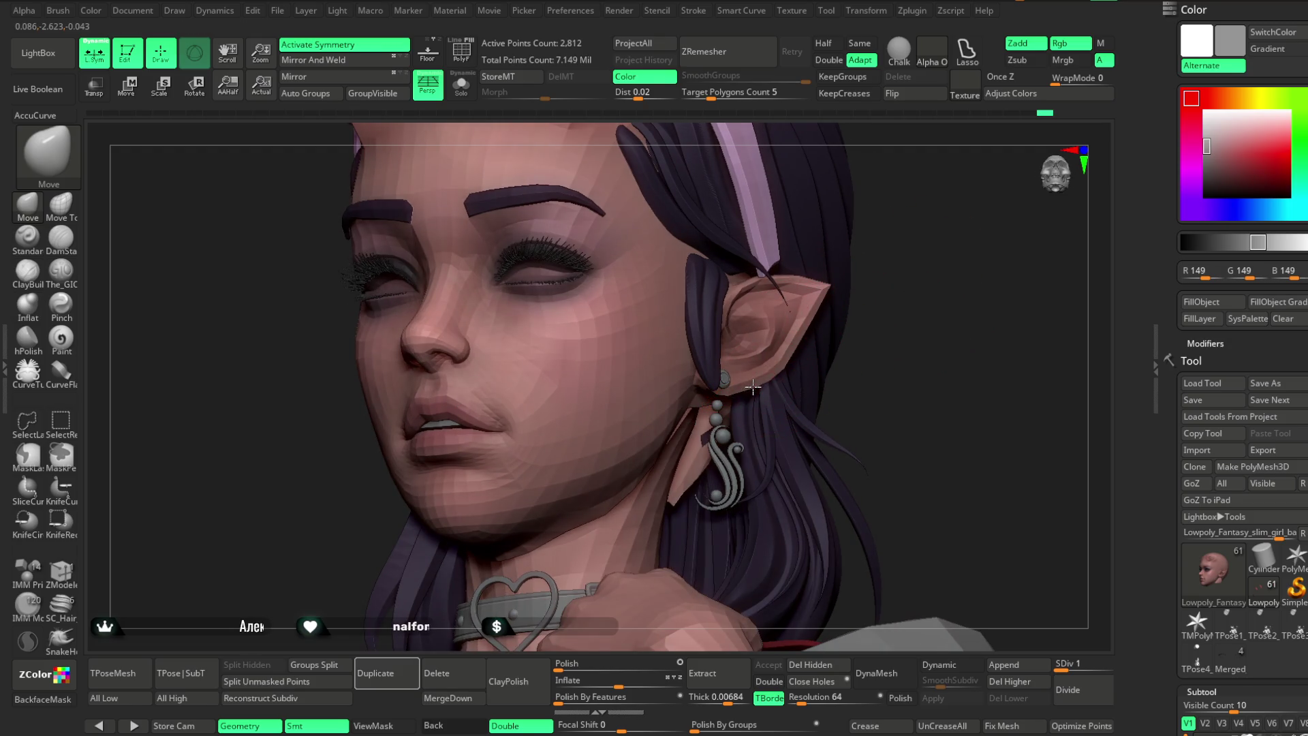
left_click_drag(890, 339, 868, 334)
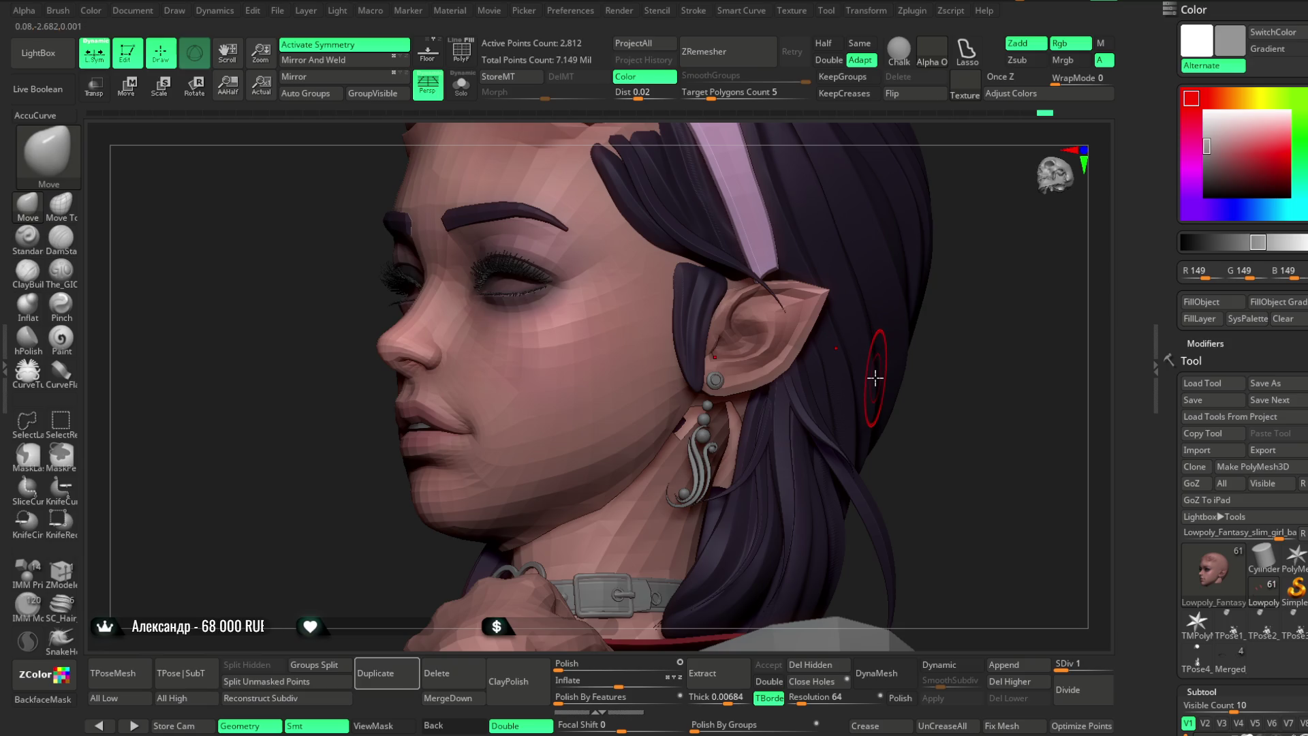
left_click(461, 85)
mouse_move(887, 268)
left_mouse_down()
mouse_move(941, 245)
mouse_move(906, 236)
mouse_move(745, 306)
left_mouse_up()
mouse_move(765, 306)
right_mouse_down()
mouse_move(756, 334)
mouse_move(865, 299)
right_mouse_up()
mouse_move(780, 320)
right_mouse_down()
mouse_move(869, 283)
mouse_move(847, 272)
mouse_move(838, 304)
mouse_move(732, 374)
mouse_move(776, 368)
mouse_move(704, 292)
right_mouse_up()
Lasso-mask the face and neck, redoing it until covered, then show the full character.
key("ctrl")
mouse_move(687, 308)
left_mouse_down("ctrl")
mouse_move(613, 541)
mouse_move(715, 224)
left_mouse_up("ctrl")
right_click_drag(928, 289, 914, 261)
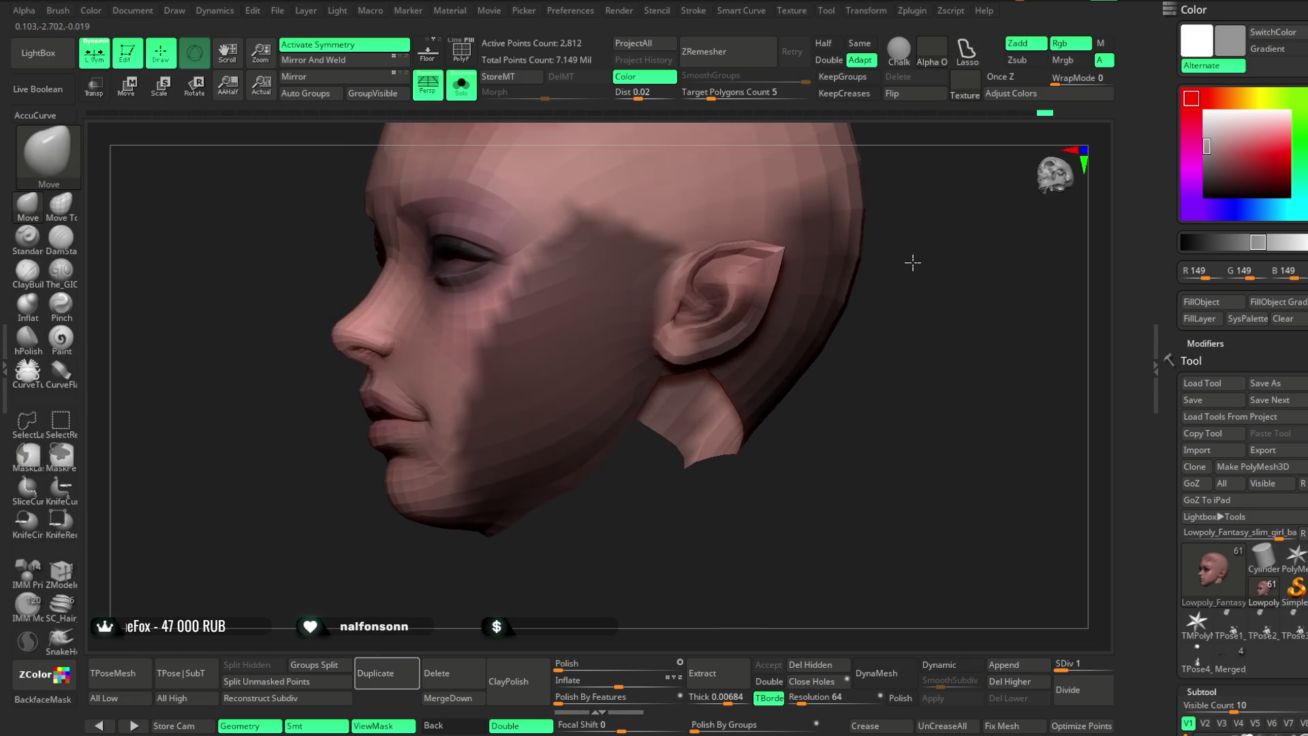
left_click_drag(695, 525, 708, 538, "ctrl")
right_click_drag(708, 538, 647, 304)
mouse_move(679, 238)
left_mouse_down("ctrl")
mouse_move(600, 577)
mouse_move(287, 382)
mouse_move(497, 123)
left_mouse_up("ctrl")
mouse_move(918, 331)
right_mouse_down()
mouse_move(963, 272)
mouse_move(934, 272)
mouse_move(933, 301)
right_mouse_up()
left_click(925, 335, "ctrl")
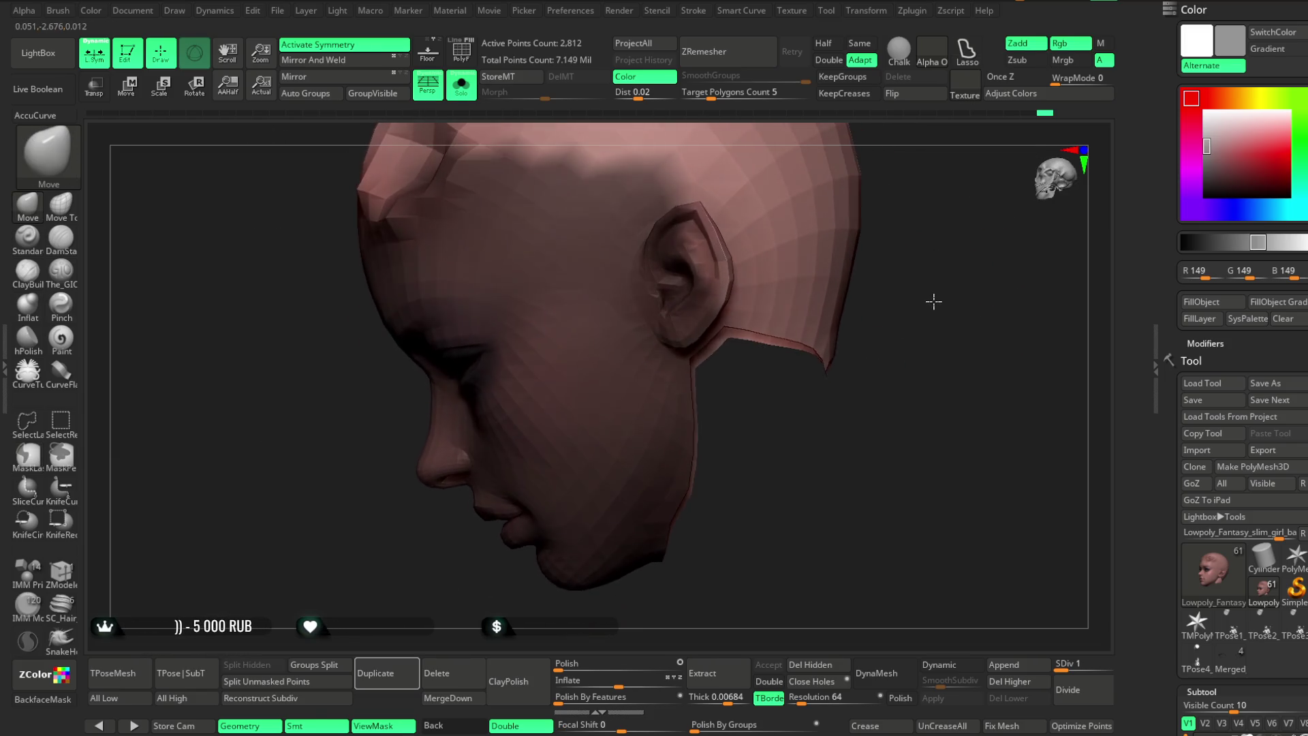
left_click(930, 287, "ctrl")
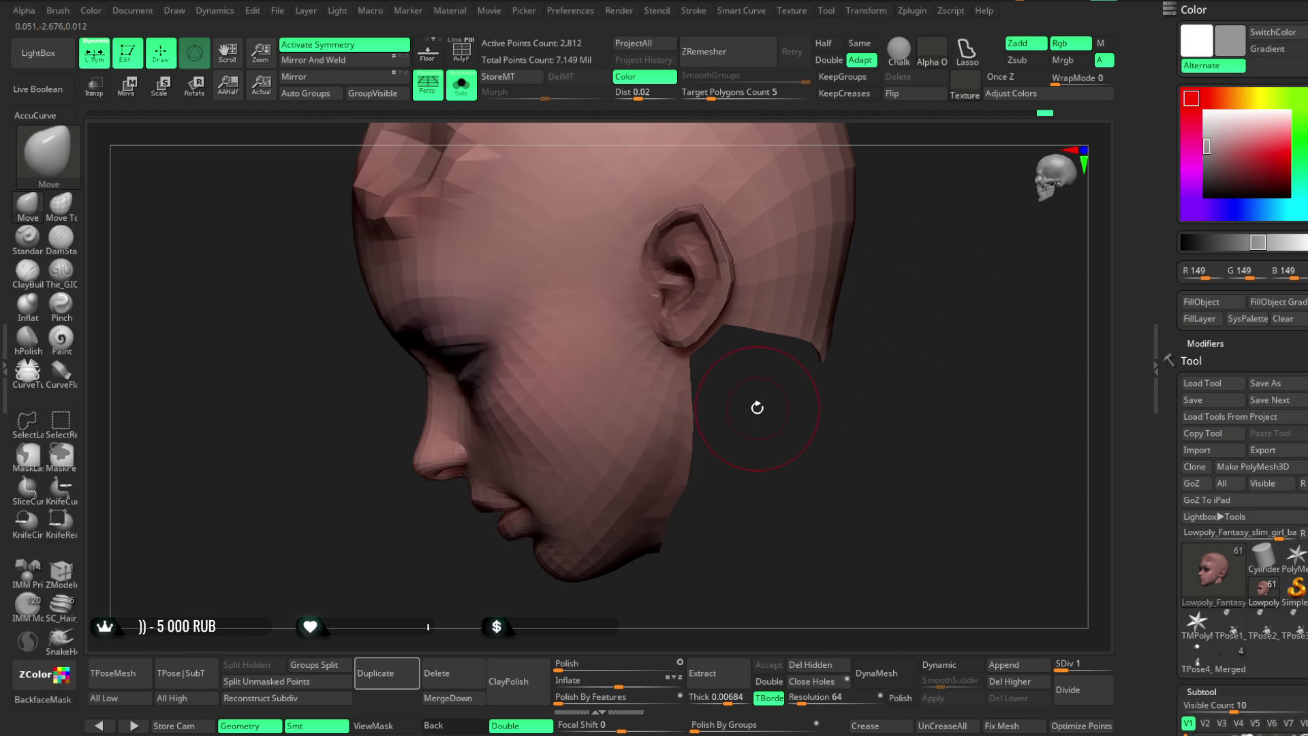
mouse_move(729, 368)
left_mouse_down("ctrl")
mouse_move(715, 395)
mouse_move(350, 374)
mouse_move(806, 571)
mouse_move(770, 429)
left_mouse_up("ctrl")
mouse_move(771, 430)
right_mouse_down()
mouse_move(844, 257)
mouse_move(721, 310)
mouse_move(816, 209)
right_mouse_up()
mouse_move(684, 352)
right_mouse_down()
mouse_move(803, 234)
mouse_move(803, 301)
mouse_move(824, 213)
mouse_move(783, 329)
mouse_move(791, 211)
mouse_move(812, 248)
mouse_move(695, 248)
right_mouse_up()
key("shift+alt+s")
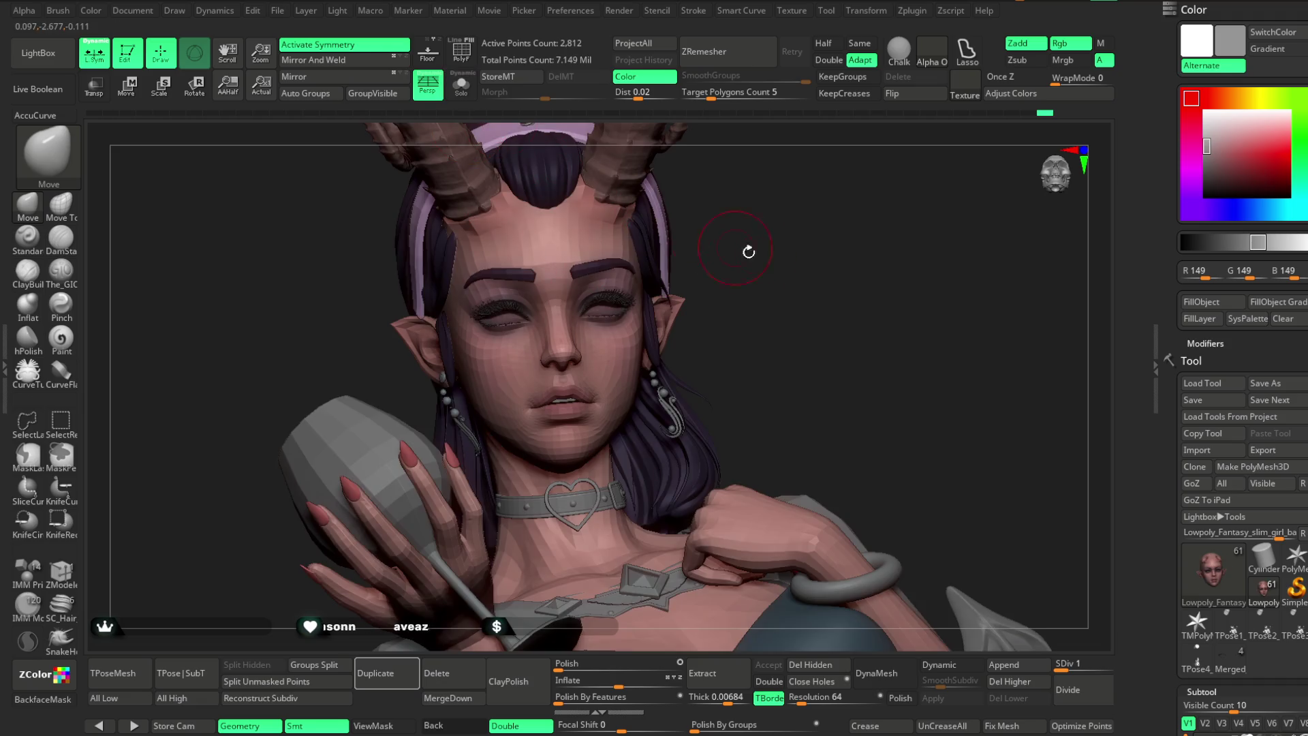
mouse_move(780, 265)
left_mouse_down()
mouse_move(760, 242)
mouse_move(804, 321)
mouse_move(765, 283)
mouse_move(753, 304)
mouse_move(765, 265)
mouse_move(758, 285)
left_mouse_up()
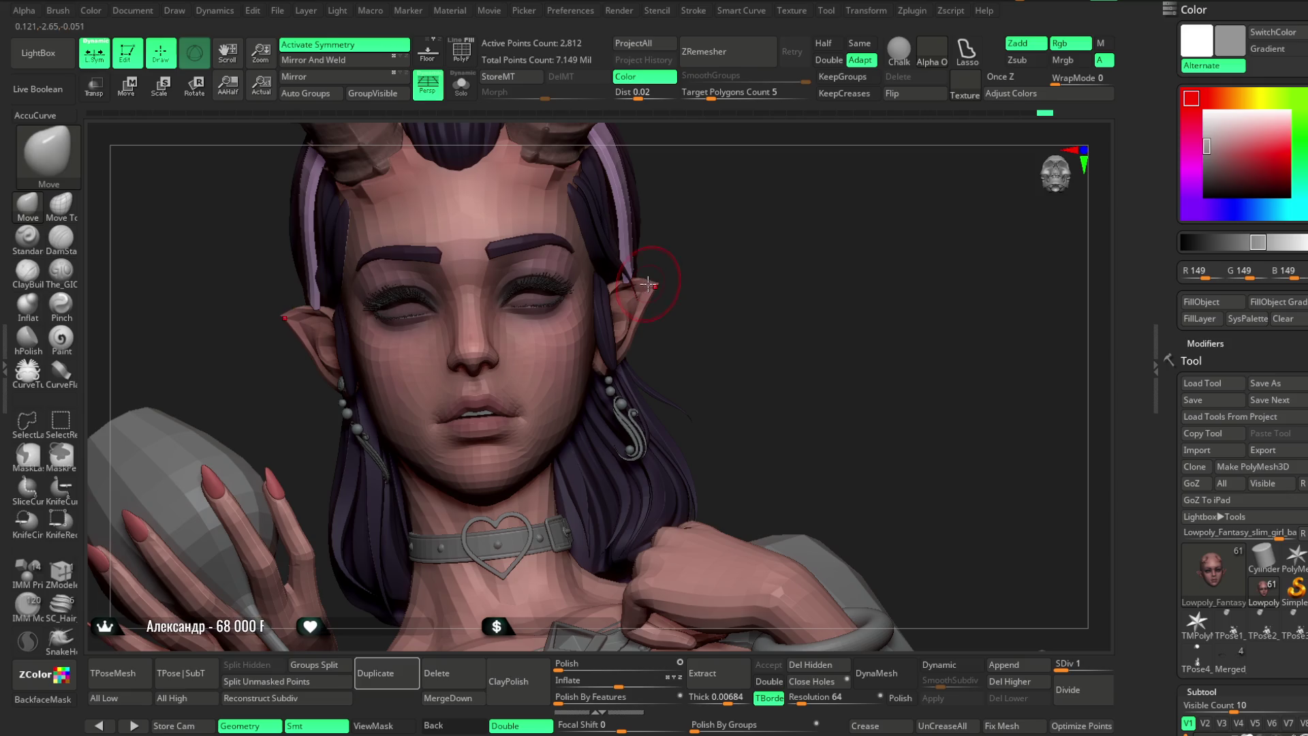
left_click_drag(709, 279, 616, 352)
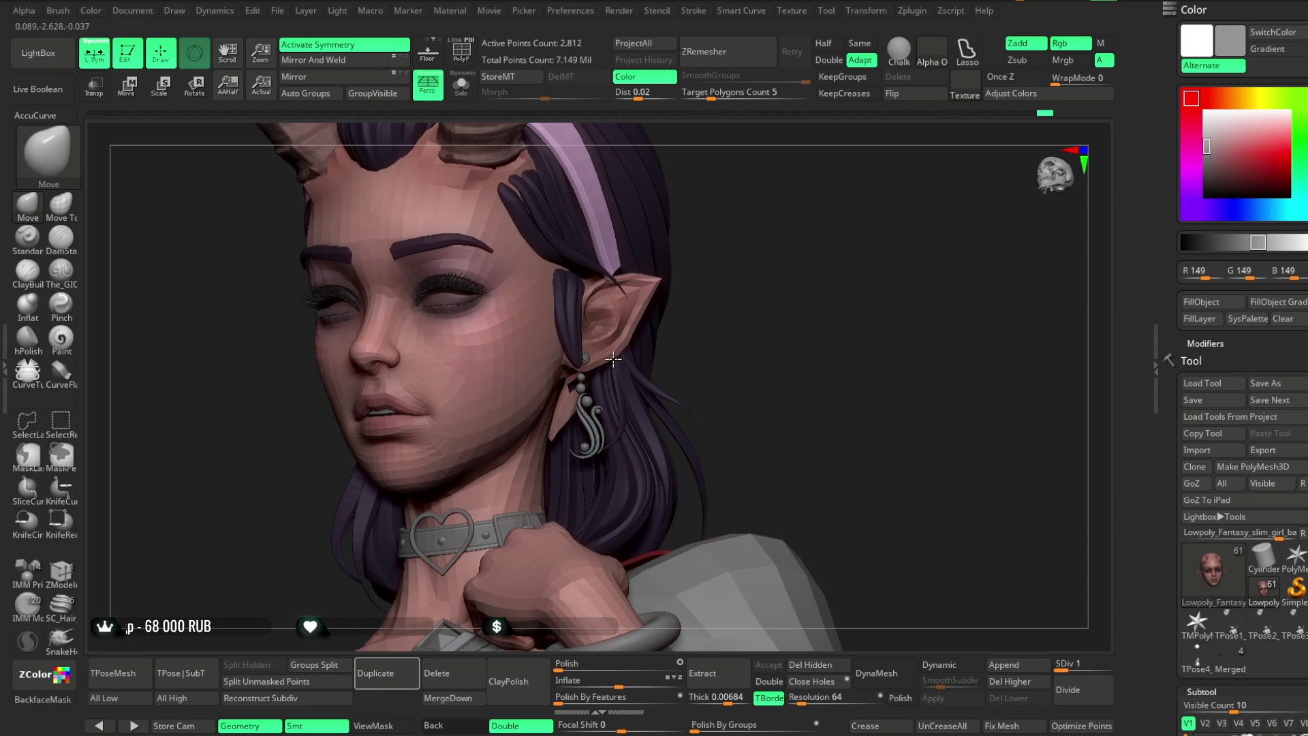
right_click_drag(617, 360, 647, 305)
left_click_drag(712, 217, 585, 289)
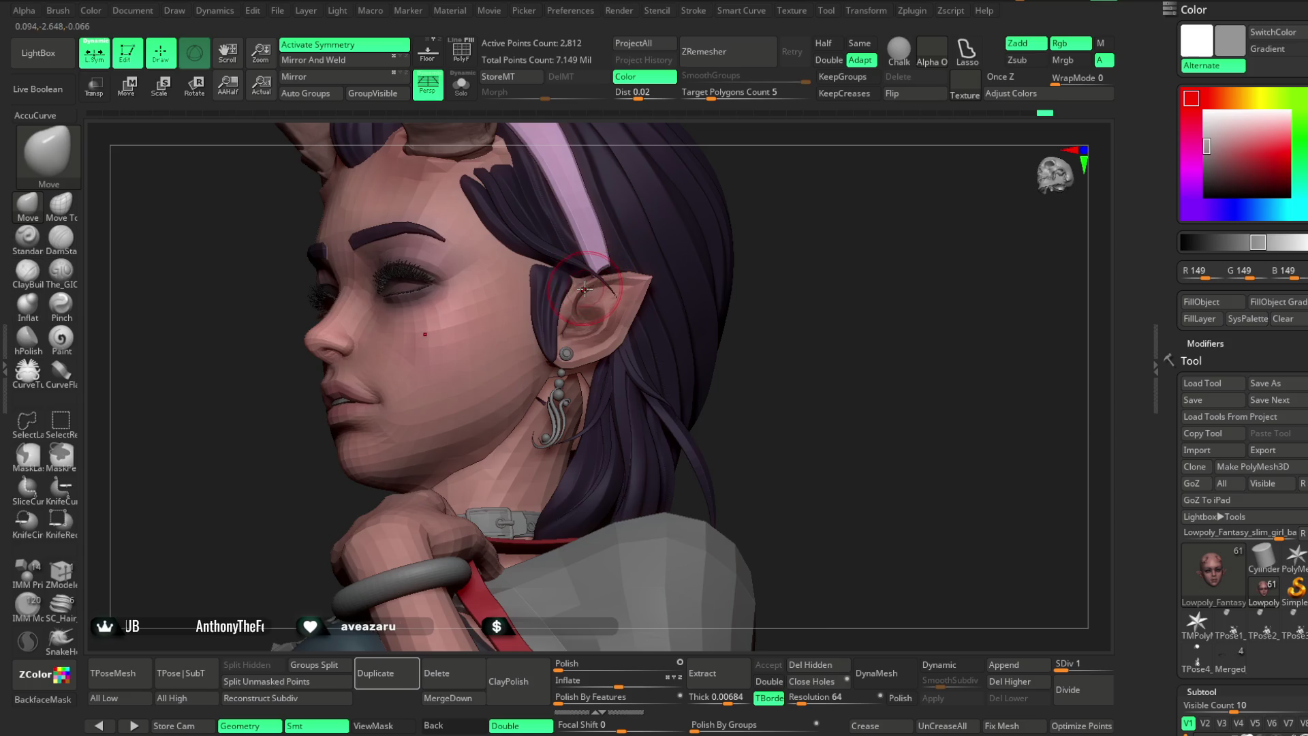
mouse_move(761, 237)
left_mouse_down()
mouse_move(776, 213)
mouse_move(640, 307)
left_mouse_up()
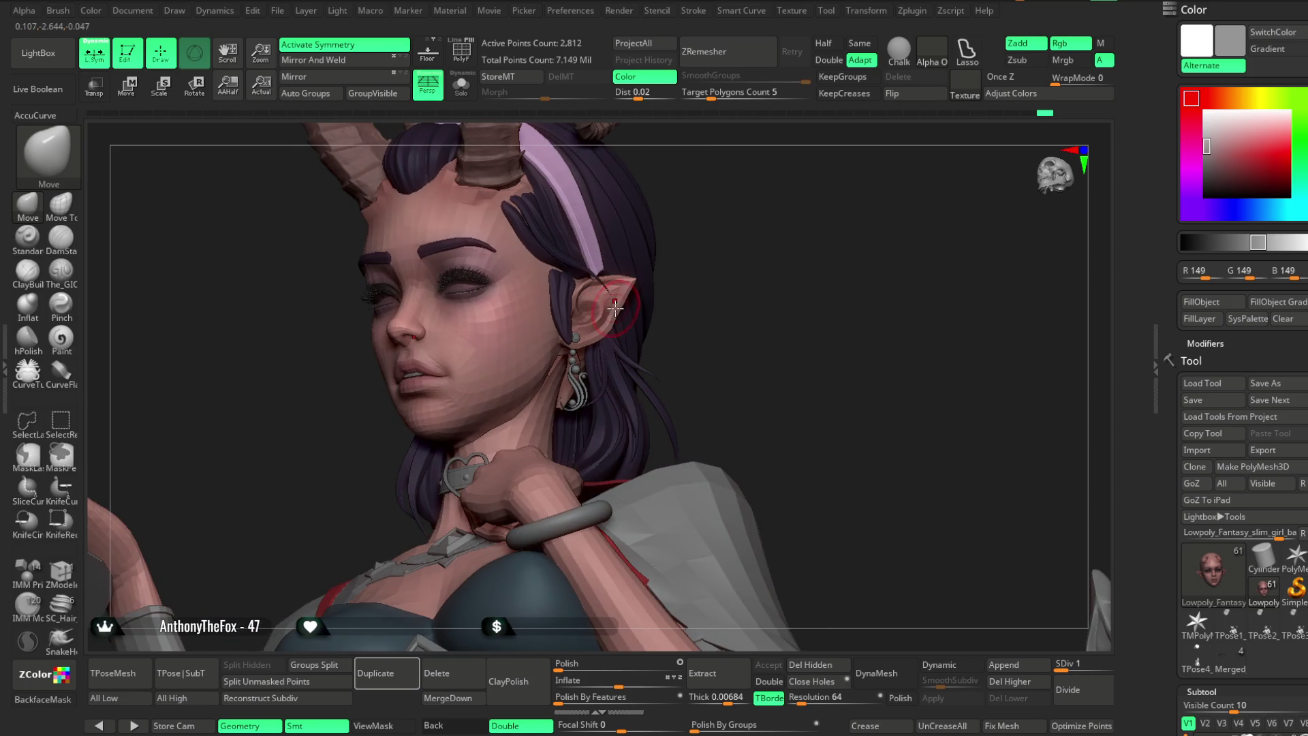
mouse_move(706, 272)
left_mouse_down()
mouse_move(715, 257)
mouse_move(728, 323)
mouse_move(587, 369)
mouse_move(765, 257)
mouse_move(712, 293)
mouse_move(724, 286)
mouse_move(701, 283)
mouse_move(735, 282)
left_mouse_up()
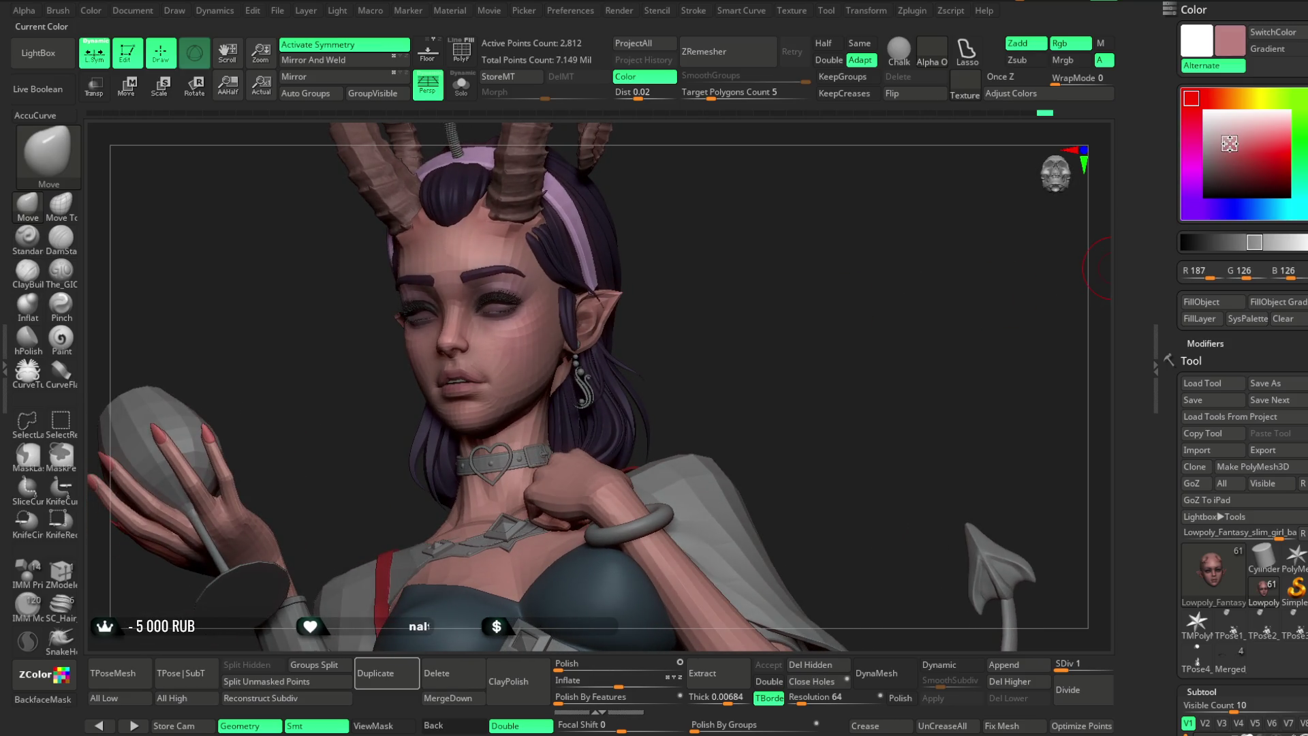
Pick a pink skin colour and switch to the Paint brush with Zadd off.
left_click(1230, 142)
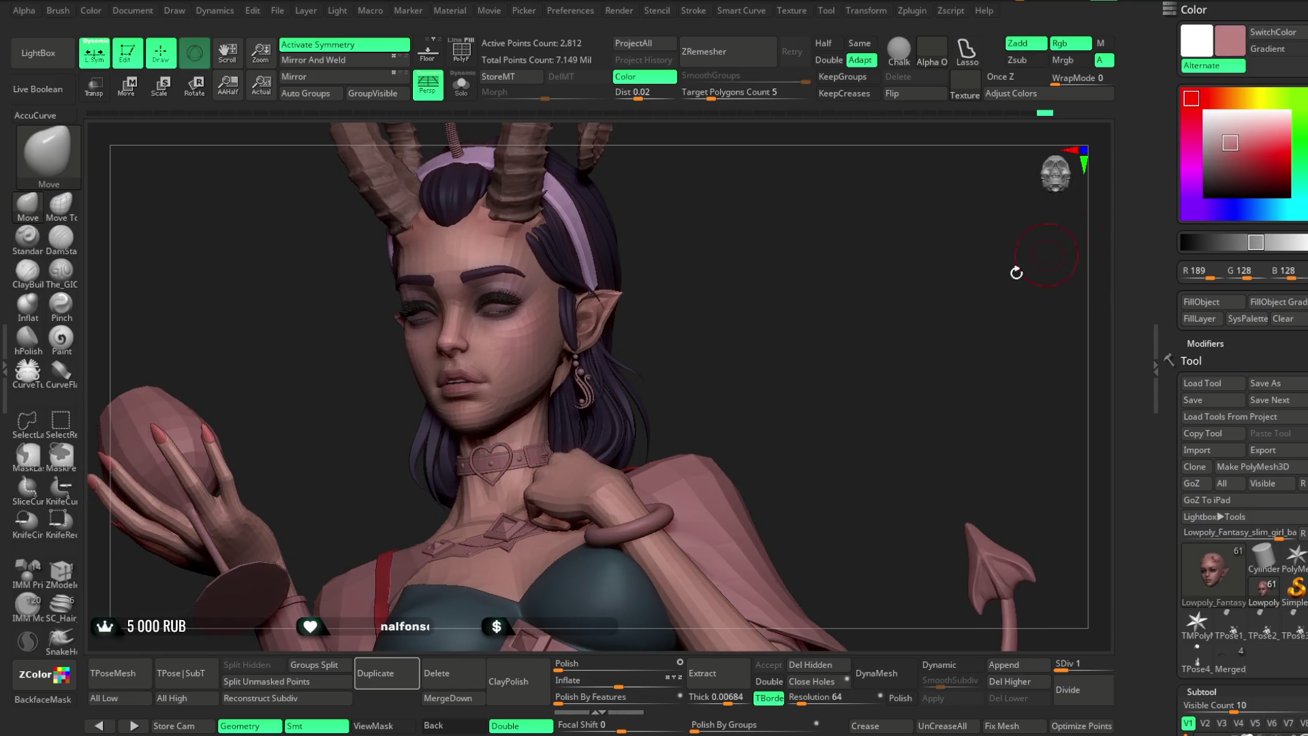
left_click(62, 333)
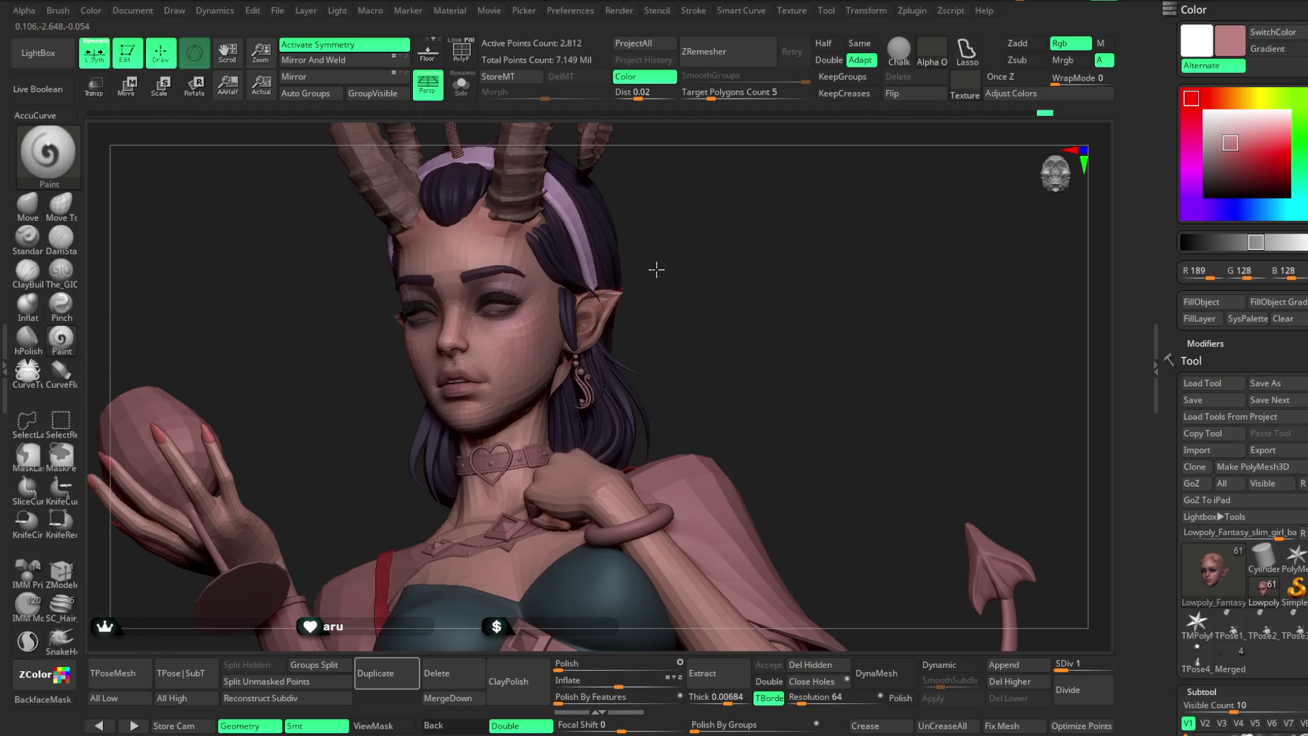
scroll(731, 263, "up", 3)
key("ctrl")
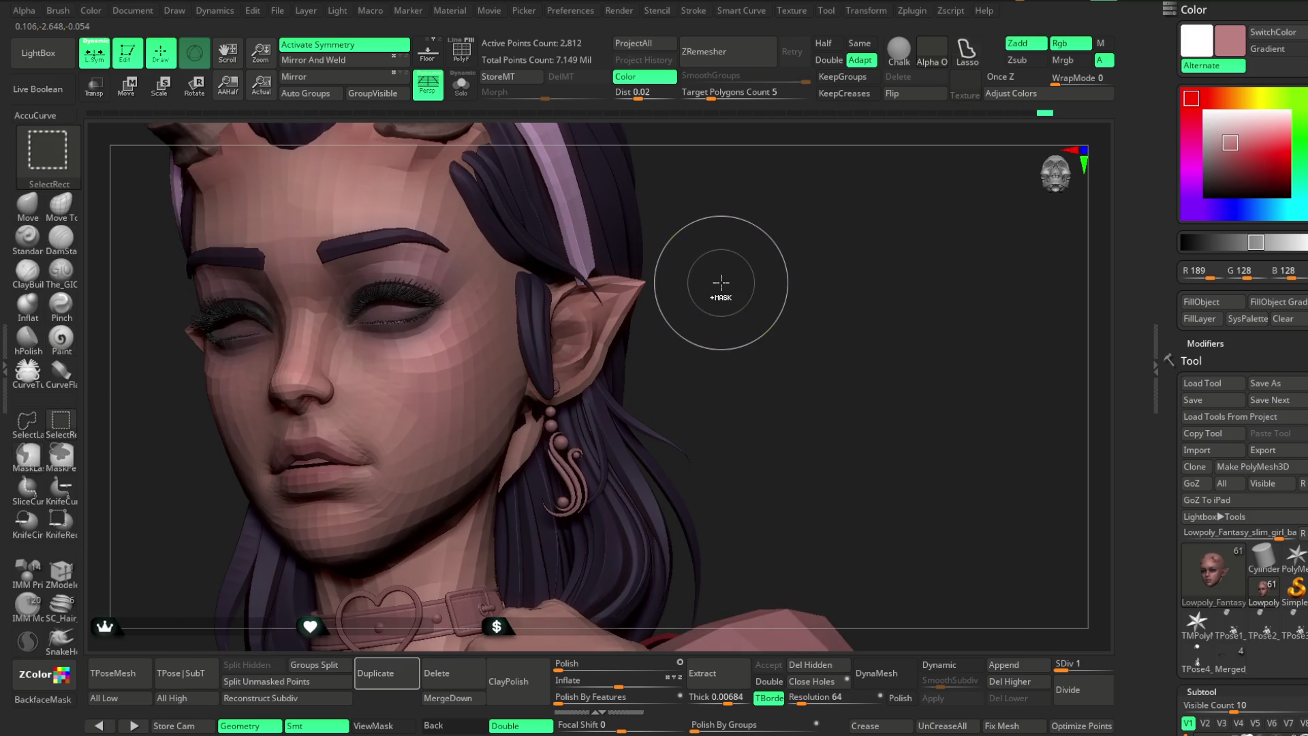
key("ctrl")
left_click_drag(720, 284, 733, 272)
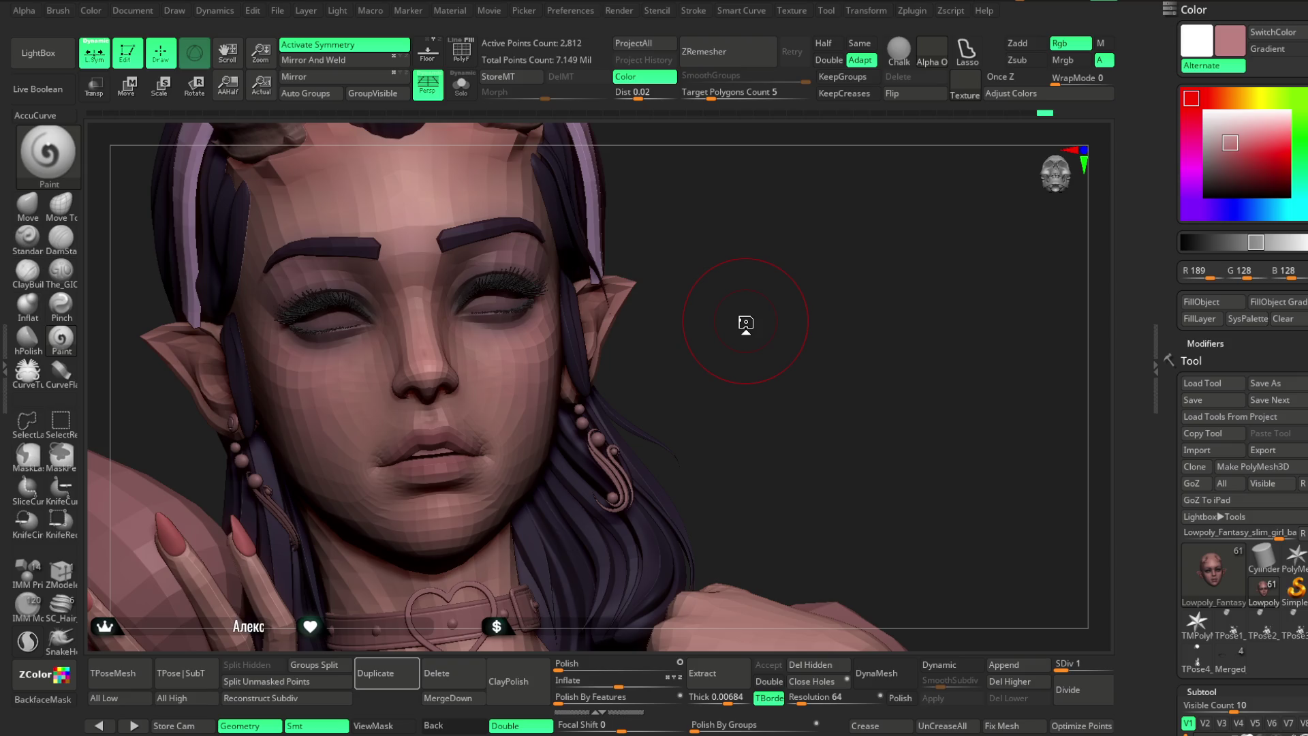
mouse_move(727, 380)
left_mouse_down()
mouse_move(753, 342)
mouse_move(770, 357)
mouse_move(779, 413)
mouse_move(798, 352)
left_mouse_up()
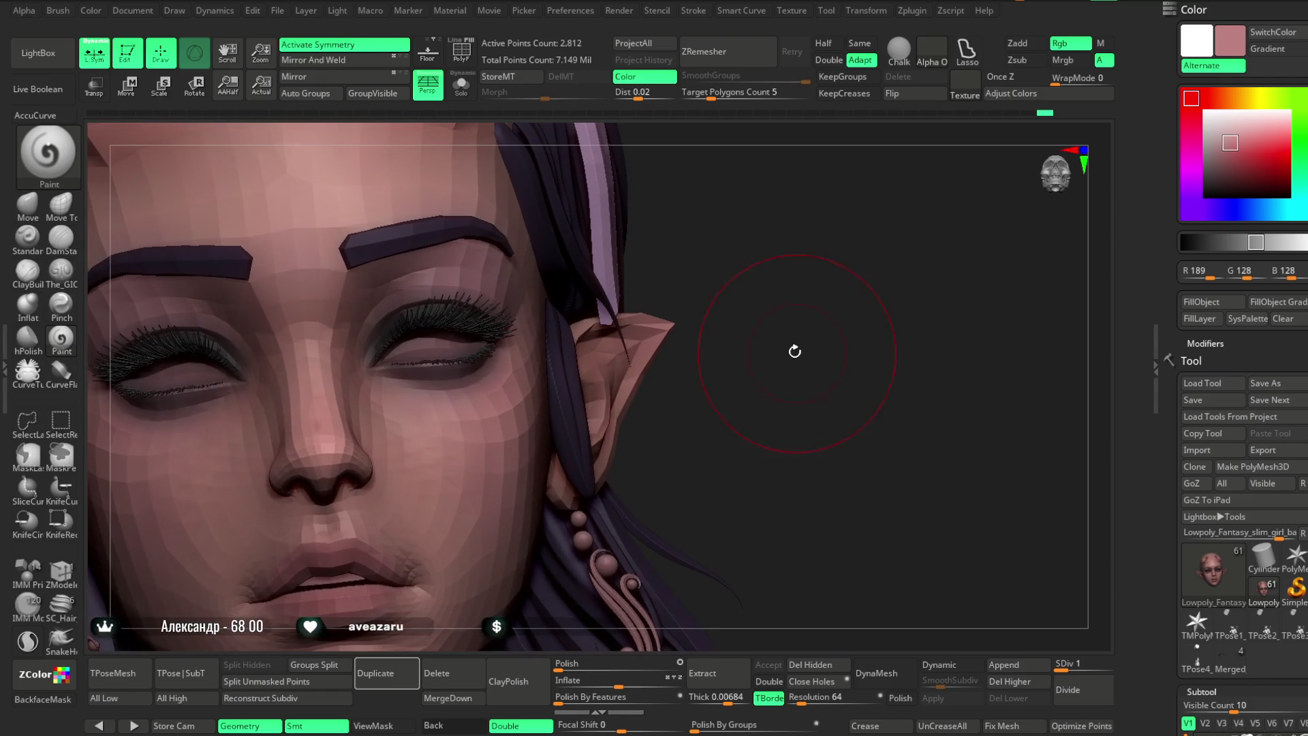
Fine-tune the paint colour to RGB 199, 142, 134 and select the eyebrow subtool.
mouse_move(1047, 313)
left_mouse_down()
mouse_move(922, 380)
mouse_move(1002, 316)
mouse_move(1048, 170)
left_mouse_up()
left_click(1231, 138)
left_click_drag(1233, 138, 1235, 140)
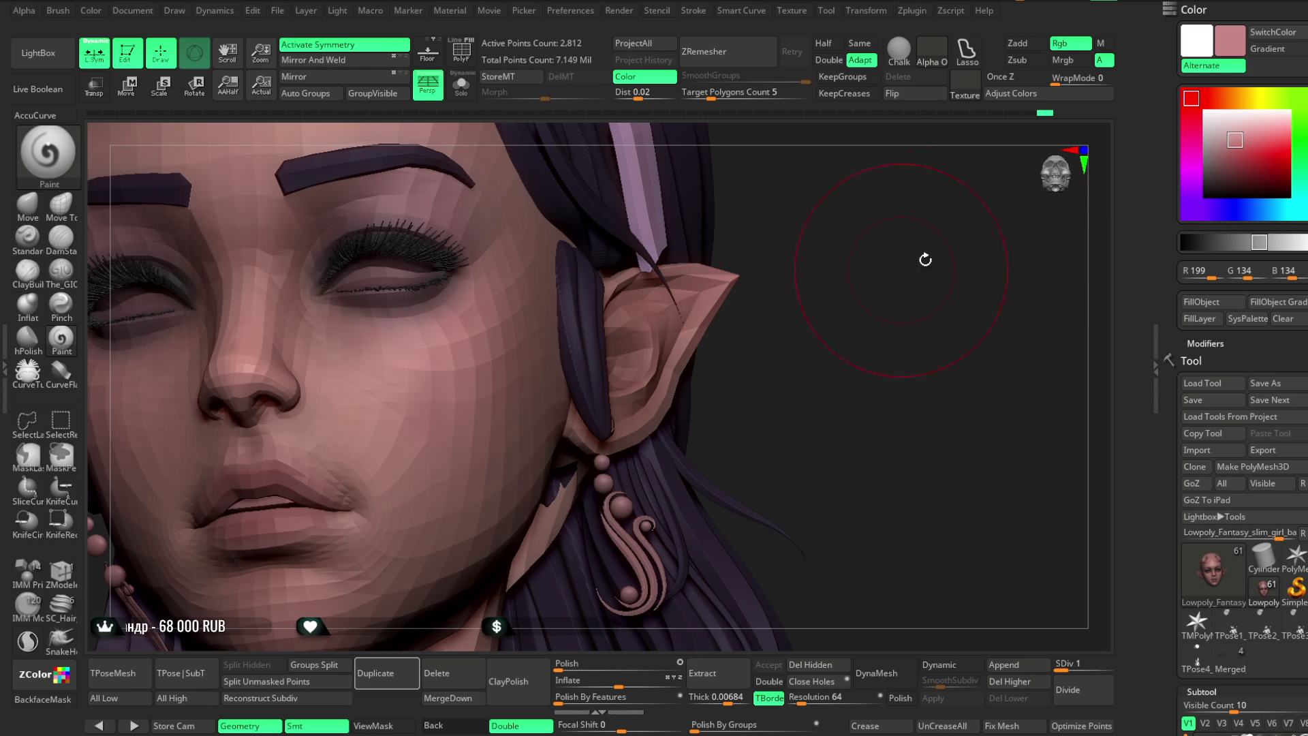
left_click(1207, 98)
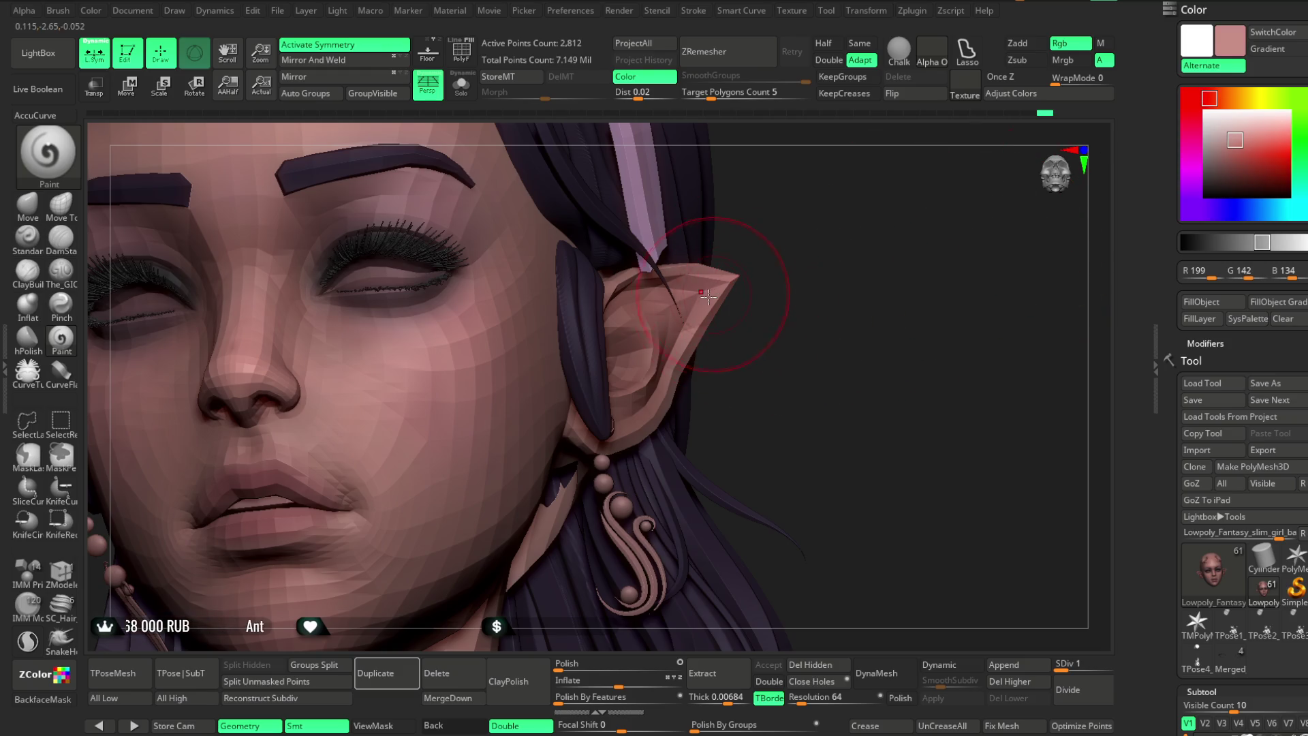
mouse_move(857, 224)
left_mouse_down()
mouse_move(695, 291)
mouse_move(804, 233)
mouse_move(826, 297)
mouse_move(800, 258)
mouse_move(686, 283)
mouse_move(782, 283)
mouse_move(720, 236)
left_mouse_up()
left_click(636, 267, "alt")
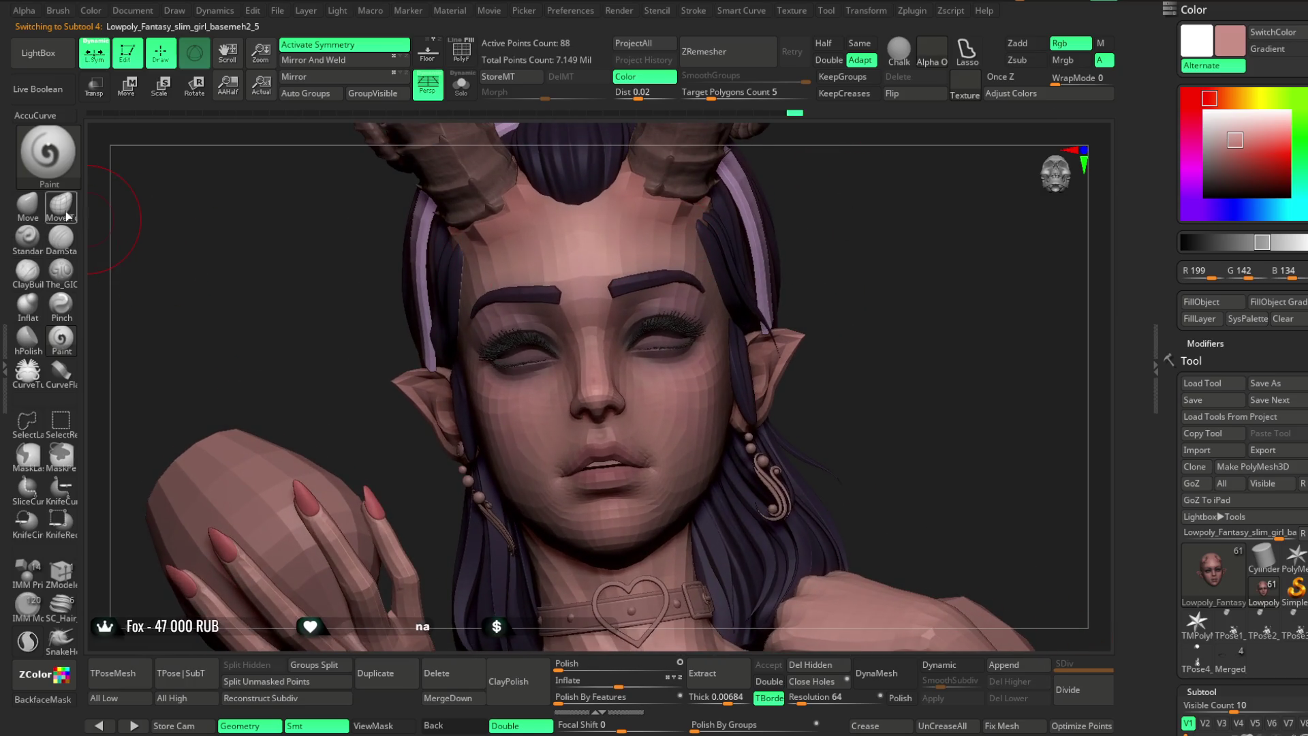
Switch to the Move brush, select the head base mesh, and open Adjust Colors.
left_click(28, 205)
key("space")
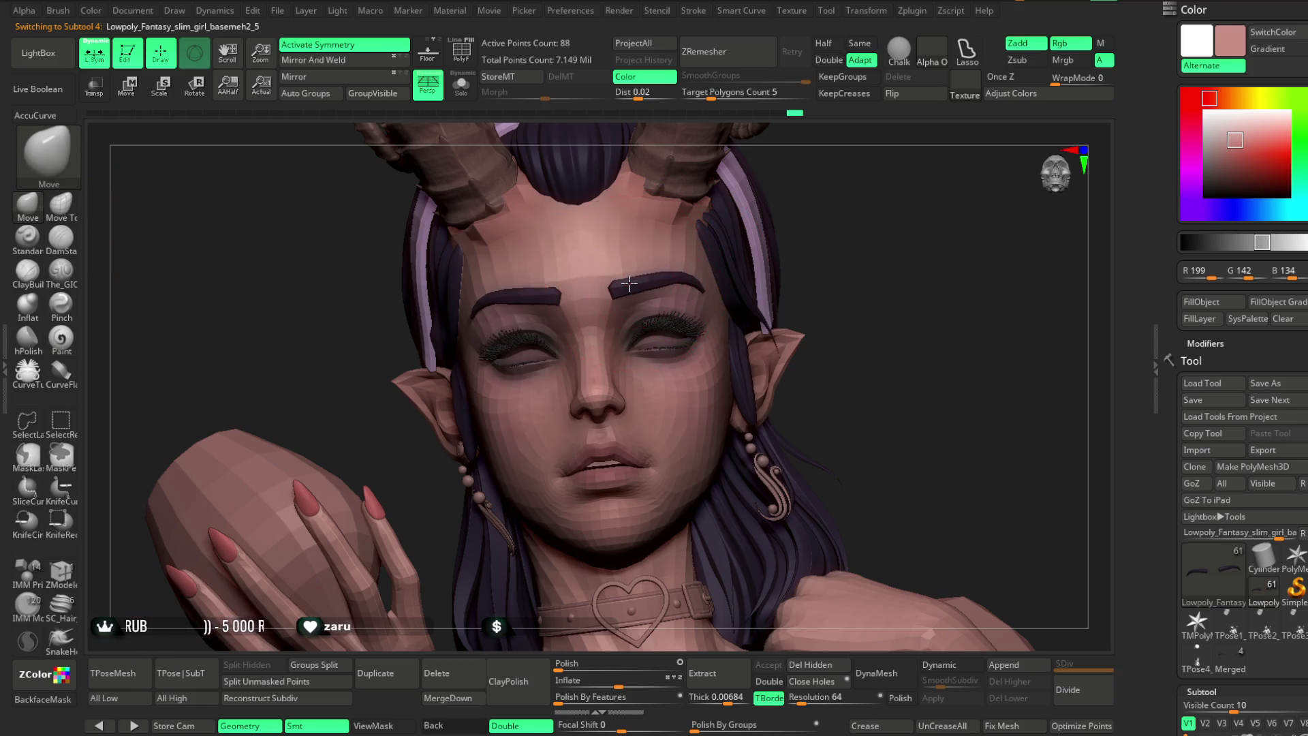
left_click(601, 273, "alt")
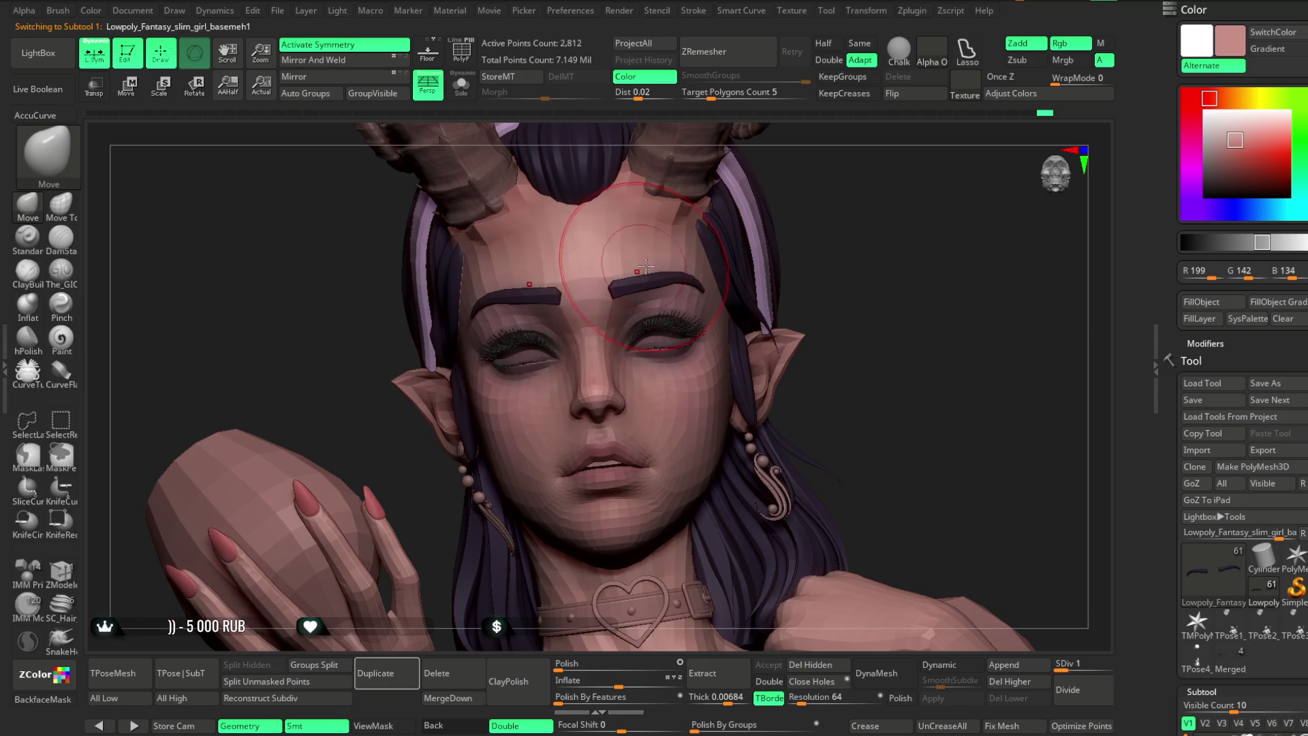
mouse_move(853, 225)
left_mouse_down()
mouse_move(797, 198)
mouse_move(785, 158)
mouse_move(779, 239)
mouse_move(786, 216)
mouse_move(758, 244)
mouse_move(785, 233)
mouse_move(782, 245)
mouse_move(775, 236)
mouse_move(779, 225)
mouse_move(782, 304)
mouse_move(781, 264)
left_mouse_up()
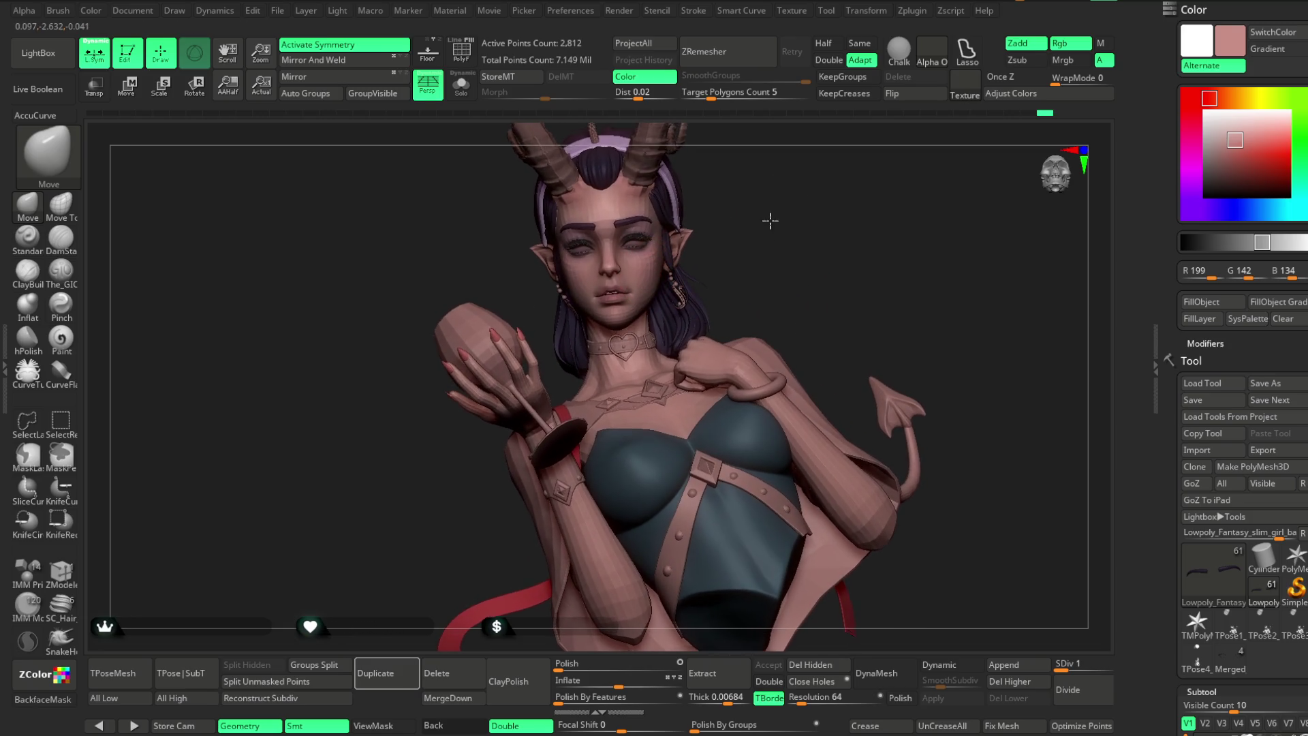
left_click_drag(767, 216, 826, 211)
left_click(1011, 93)
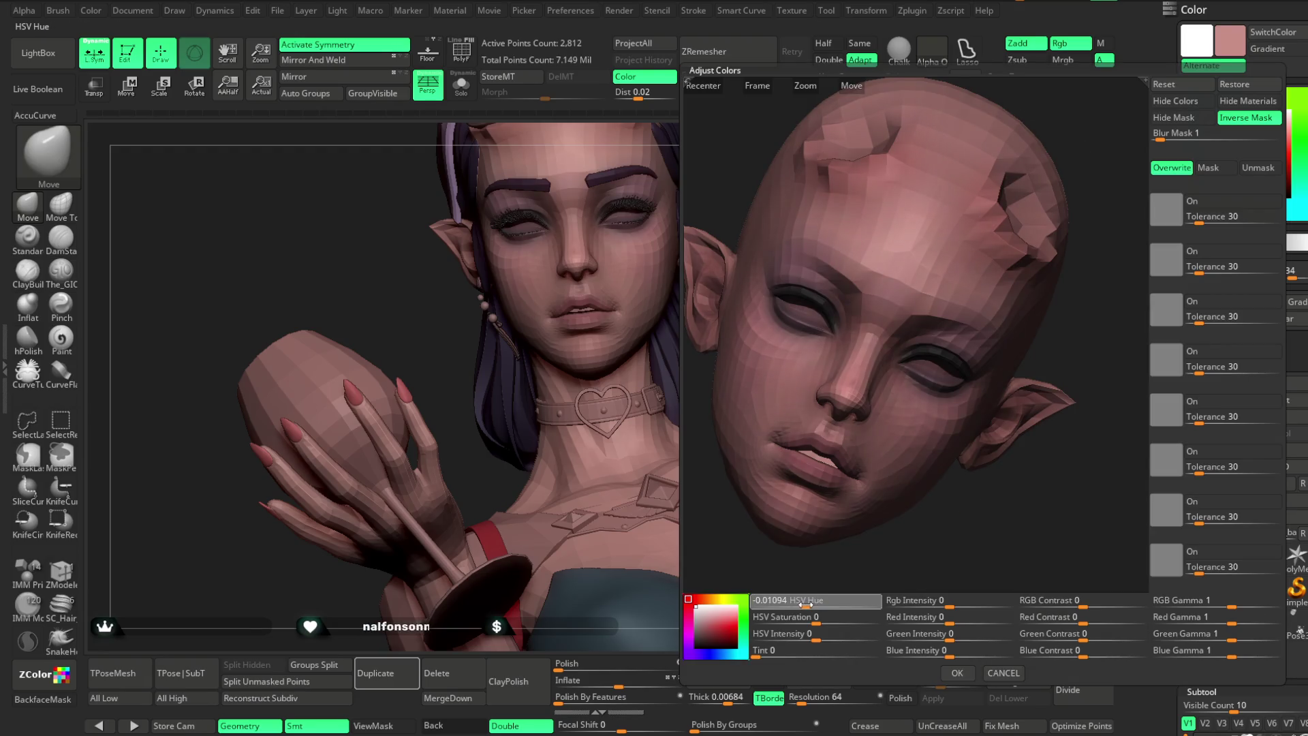
Accept the head's hue change, then nudge HSV Hue on the neck-and-hand mesh.
left_click(958, 673)
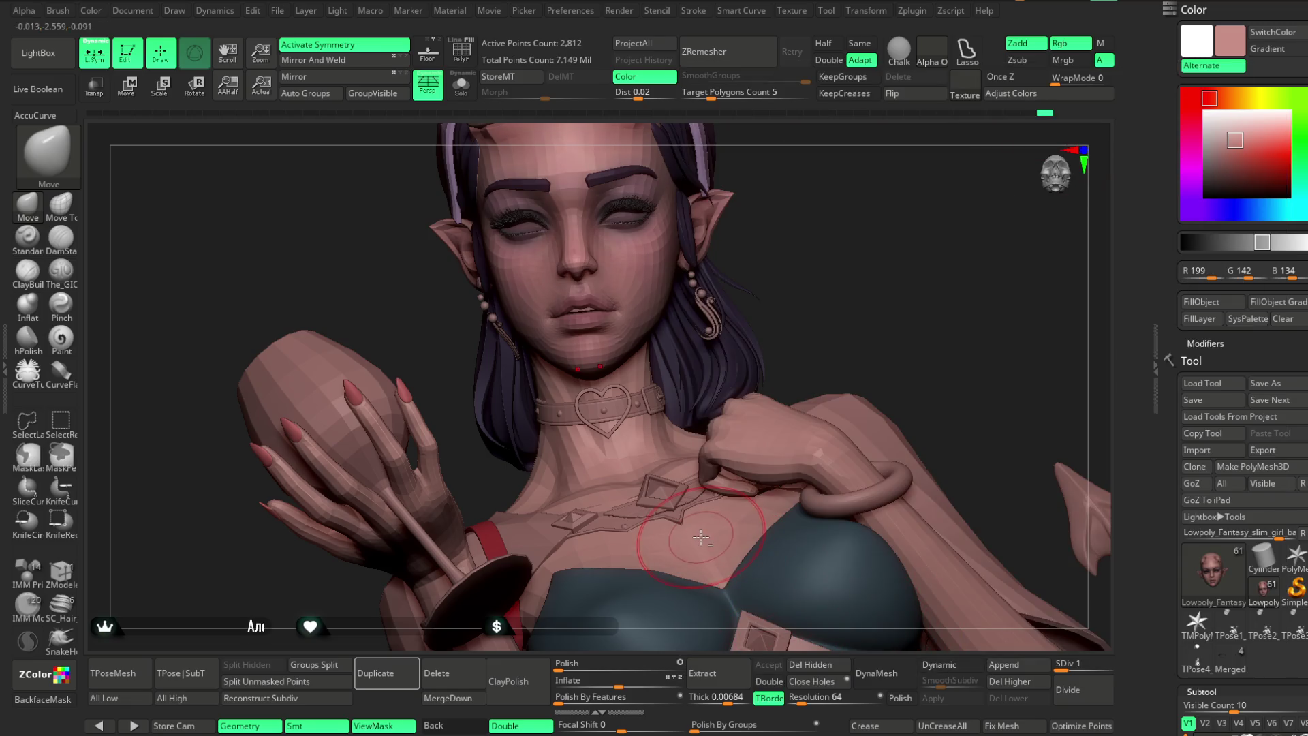
left_click(1011, 93)
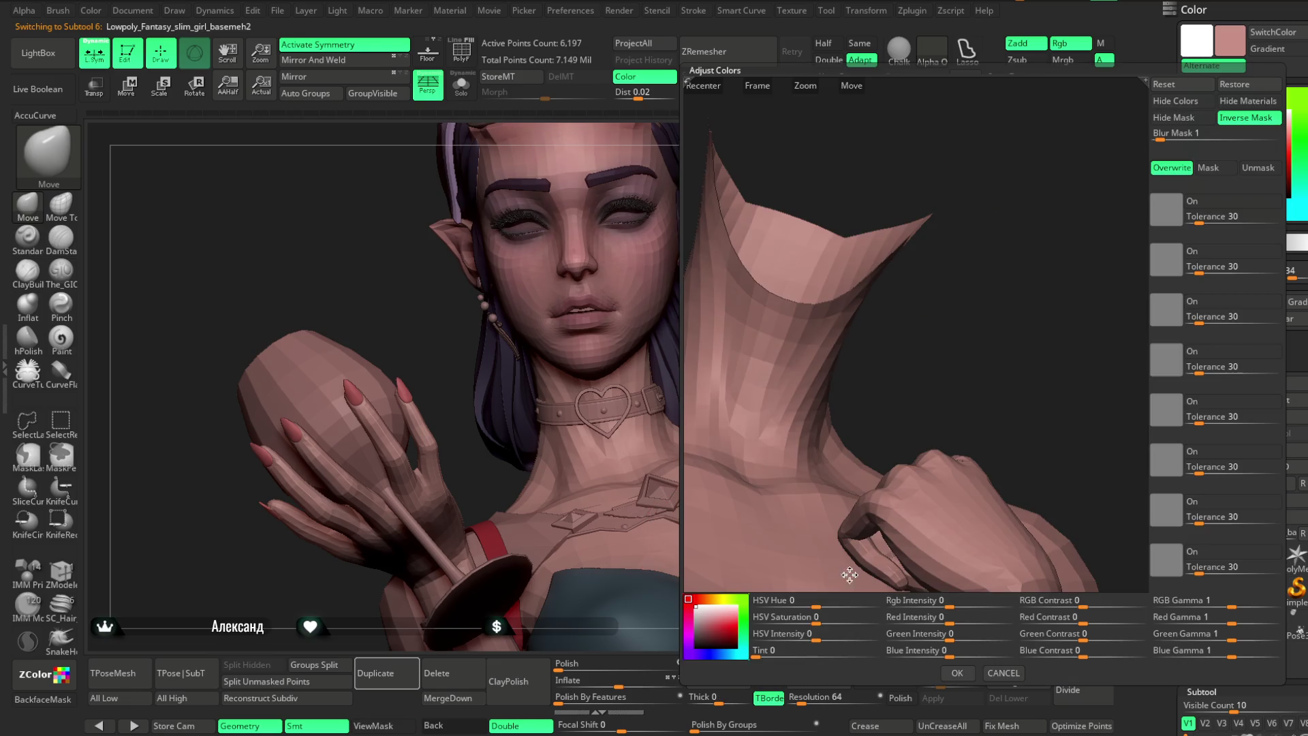
left_click_drag(816, 606, 813, 606)
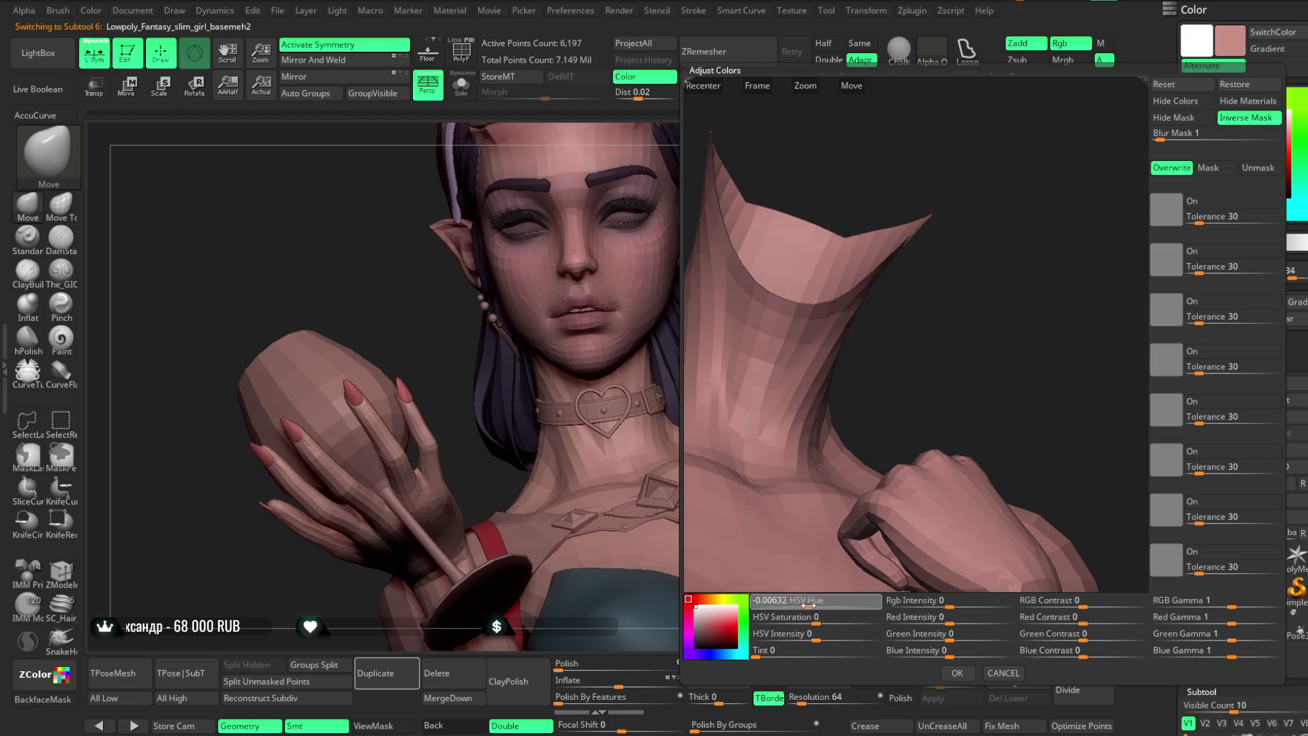
left_click_drag(809, 606, 810, 607)
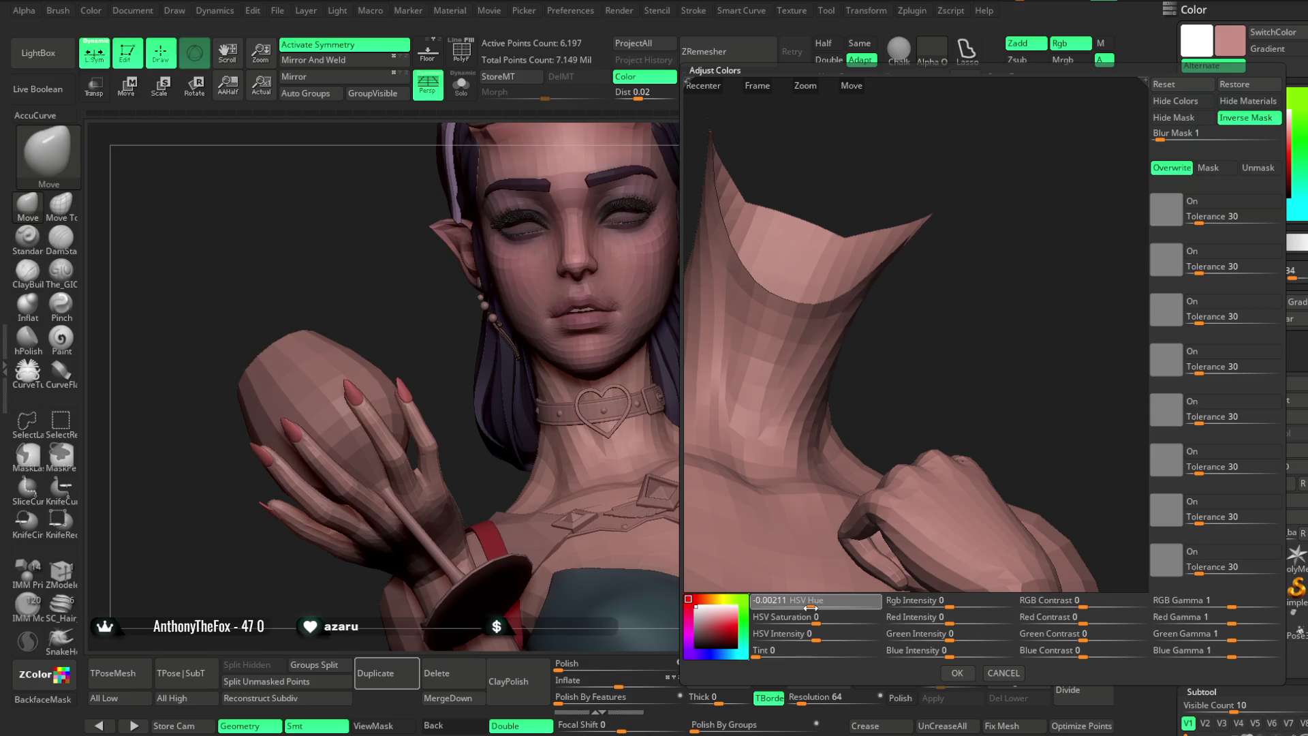
left_click(957, 672)
Compare skin tones across the bust and apply a final small hue tweak.
left_click_drag(857, 337, 824, 284)
left_click(1028, 95)
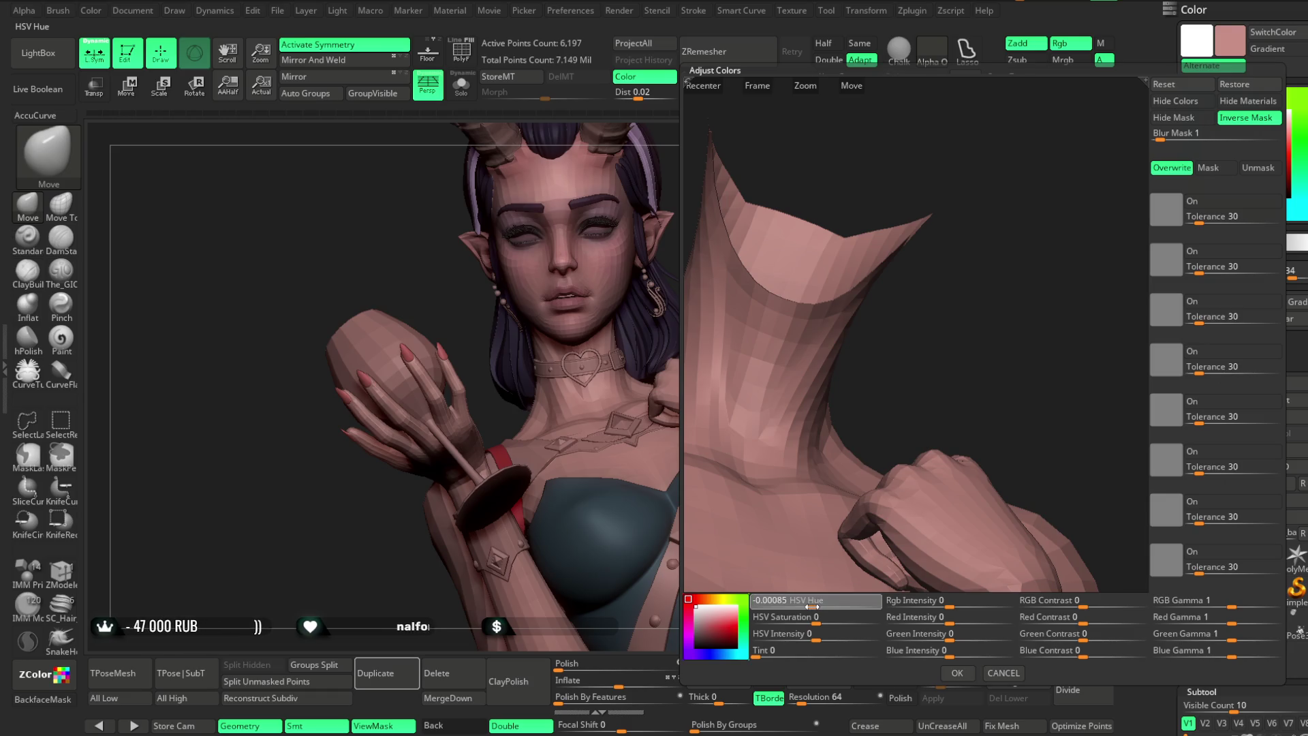
left_click(957, 672)
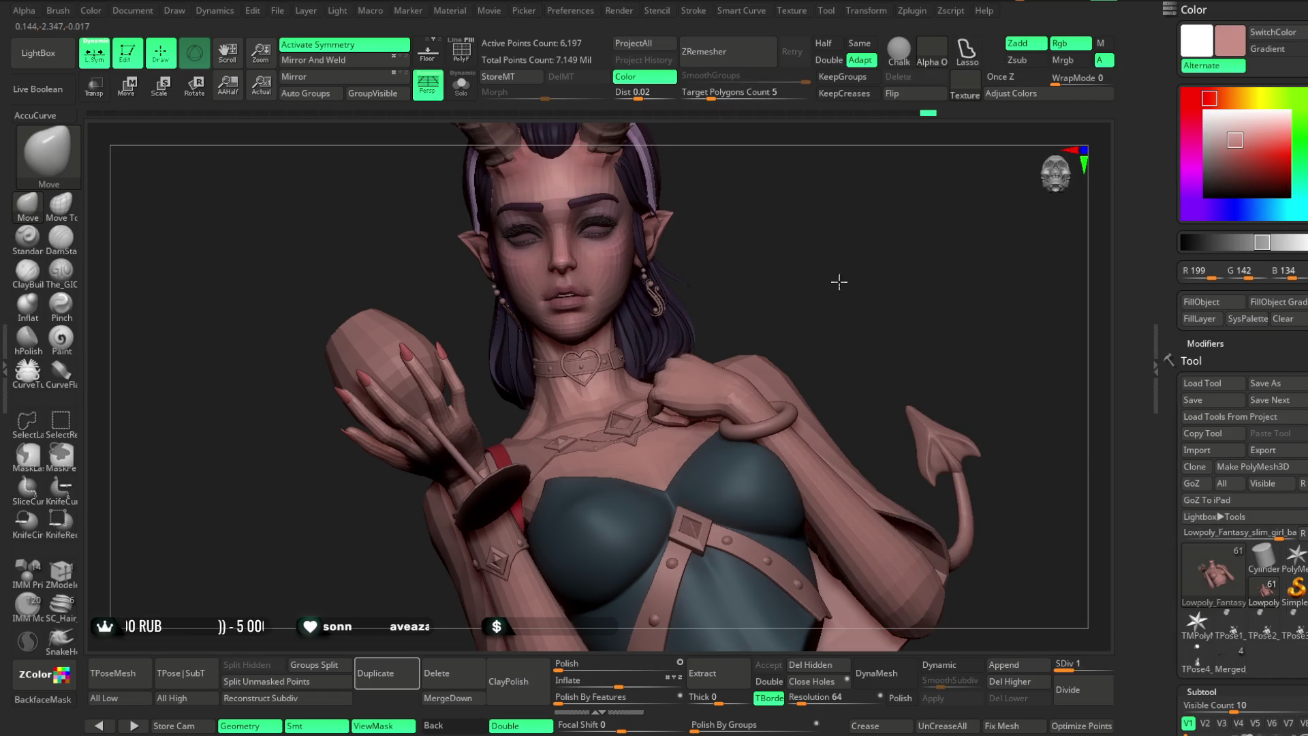
left_click_drag(847, 283, 843, 292)
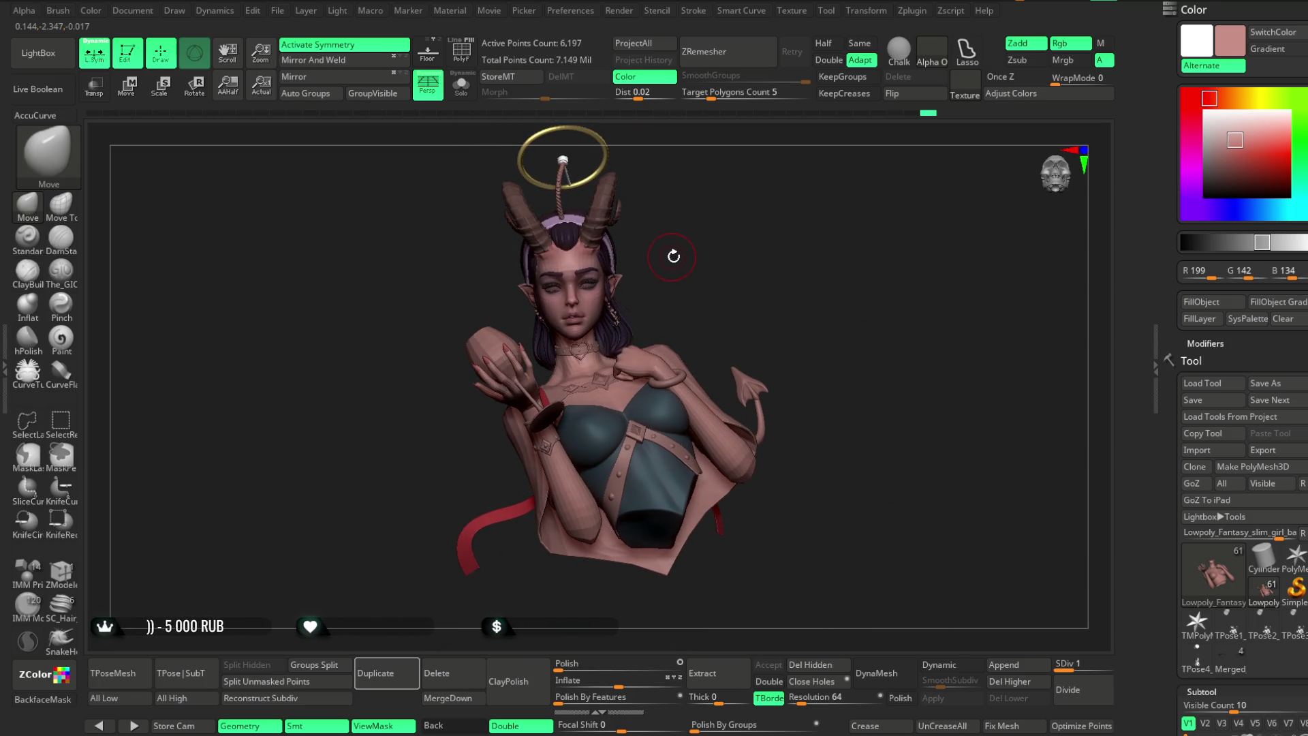
Subdivide the neck-and-hand mesh to SDiv 3 and the head to SDiv 4, then inspect the smoothed face.
mouse_move(677, 263)
left_mouse_down()
mouse_move(699, 279)
mouse_move(661, 272)
mouse_move(765, 201)
mouse_move(738, 238)
mouse_move(736, 225)
mouse_move(808, 211)
mouse_move(913, 506)
left_mouse_up()
key("d")
key("d")
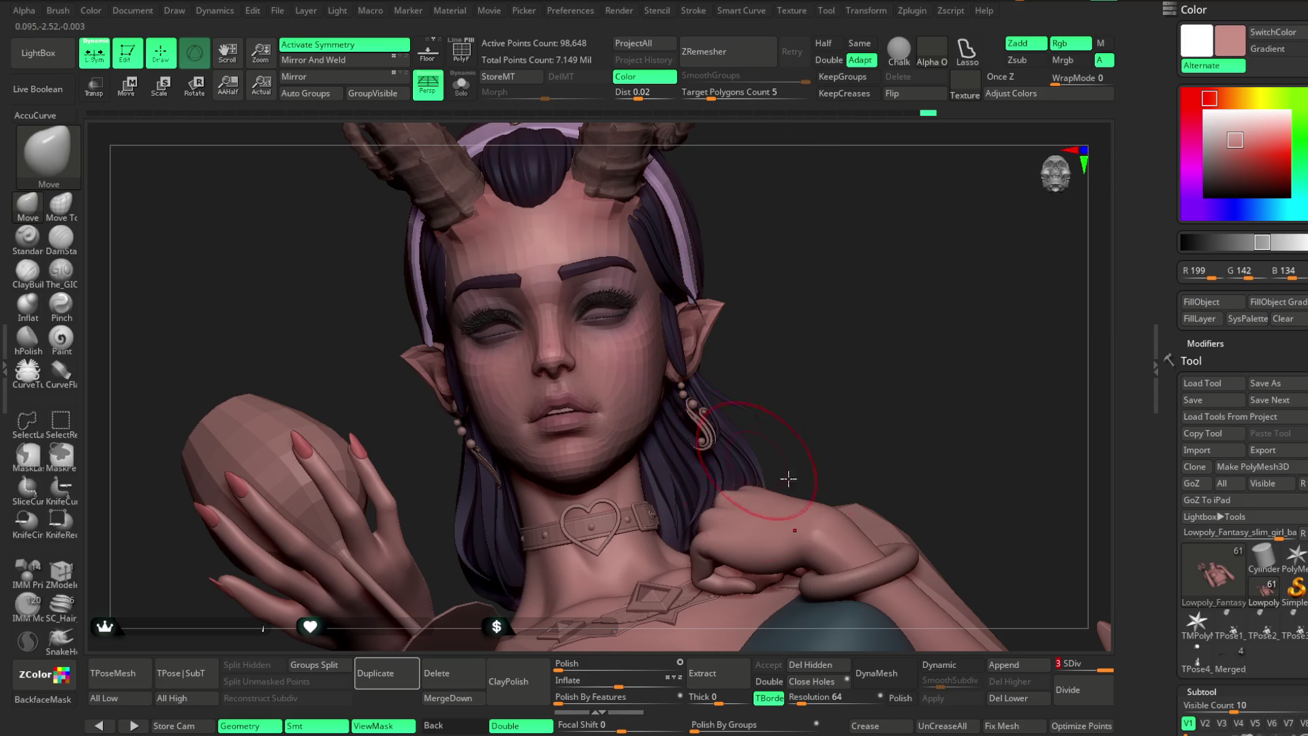
left_click(625, 379, "alt")
key("d")
key("d")
key("d")
mouse_move(770, 327)
left_mouse_down()
mouse_move(767, 307)
mouse_move(868, 283)
mouse_move(829, 275)
mouse_move(835, 295)
mouse_move(844, 272)
mouse_move(840, 285)
mouse_move(858, 280)
mouse_move(795, 299)
left_mouse_up()
key("space")
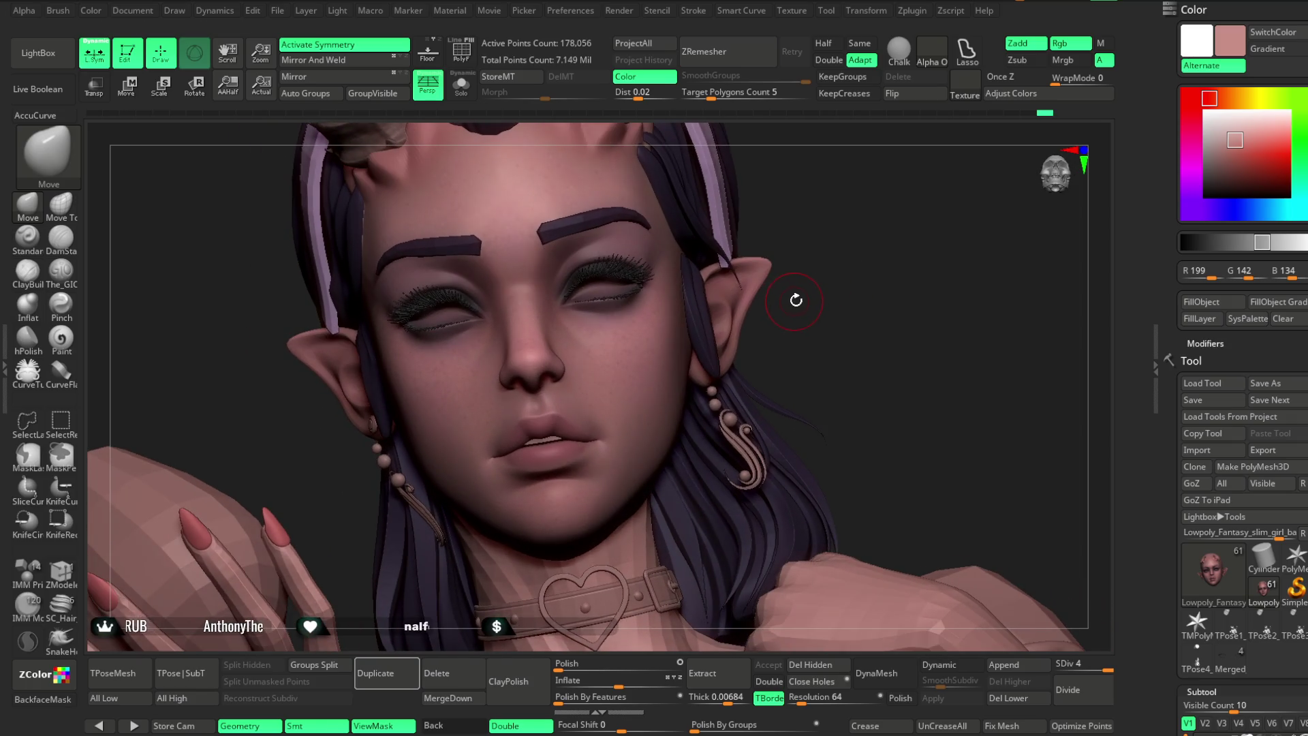
mouse_move(837, 213)
left_mouse_down()
mouse_move(832, 254)
mouse_move(832, 219)
mouse_move(832, 254)
mouse_move(831, 228)
mouse_move(841, 251)
mouse_move(870, 248)
mouse_move(836, 295)
mouse_move(838, 283)
mouse_move(762, 324)
left_mouse_up()
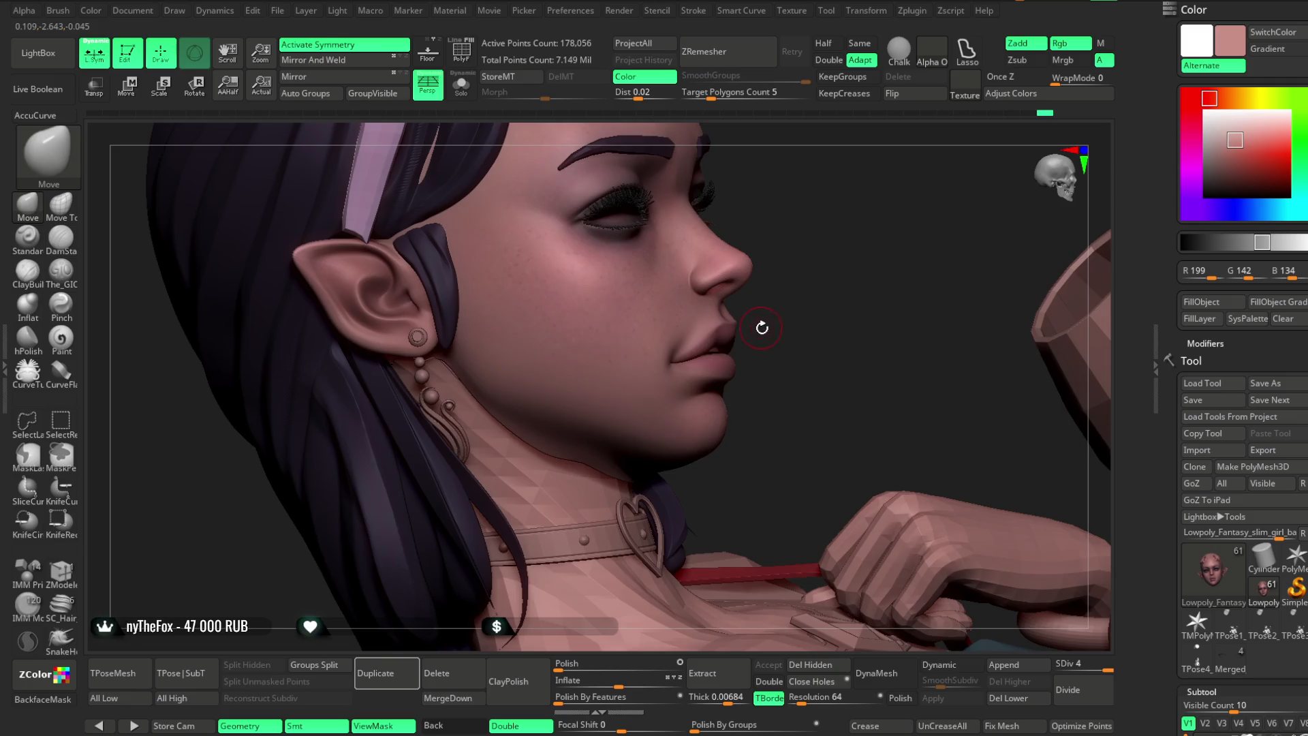
key("space")
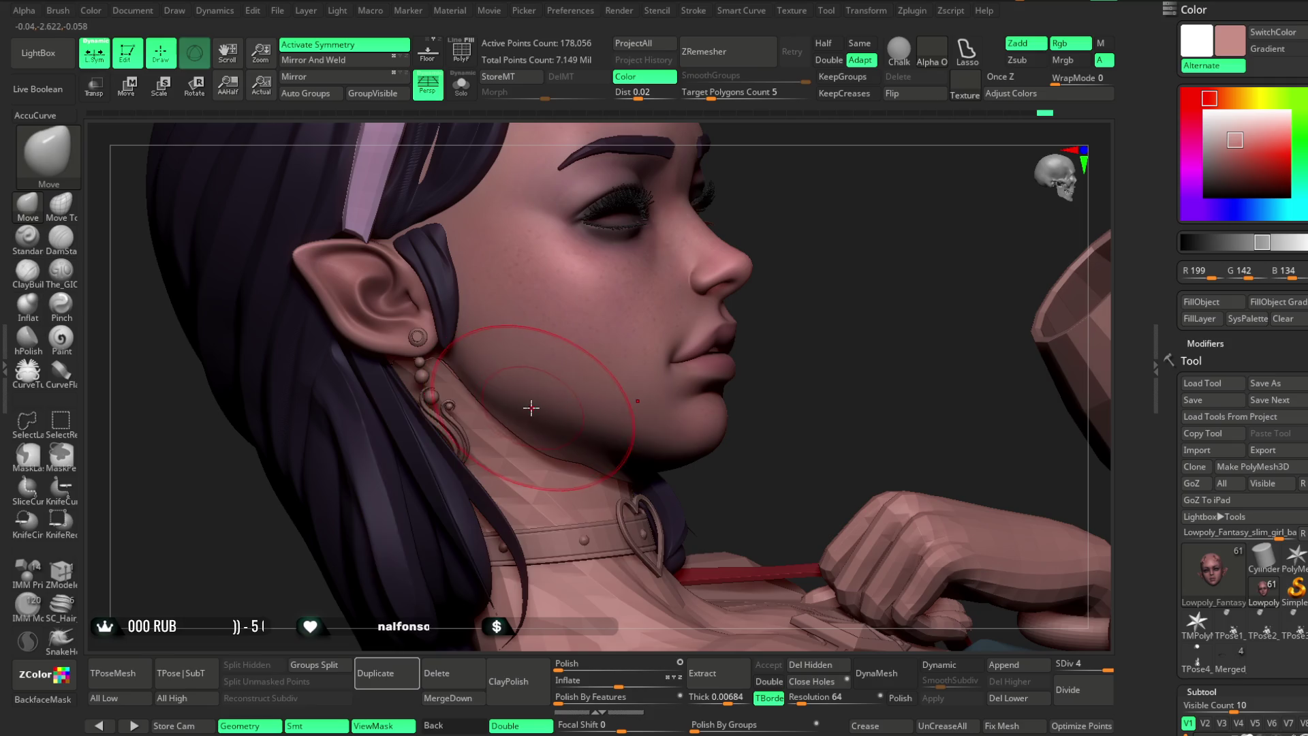
key("space")
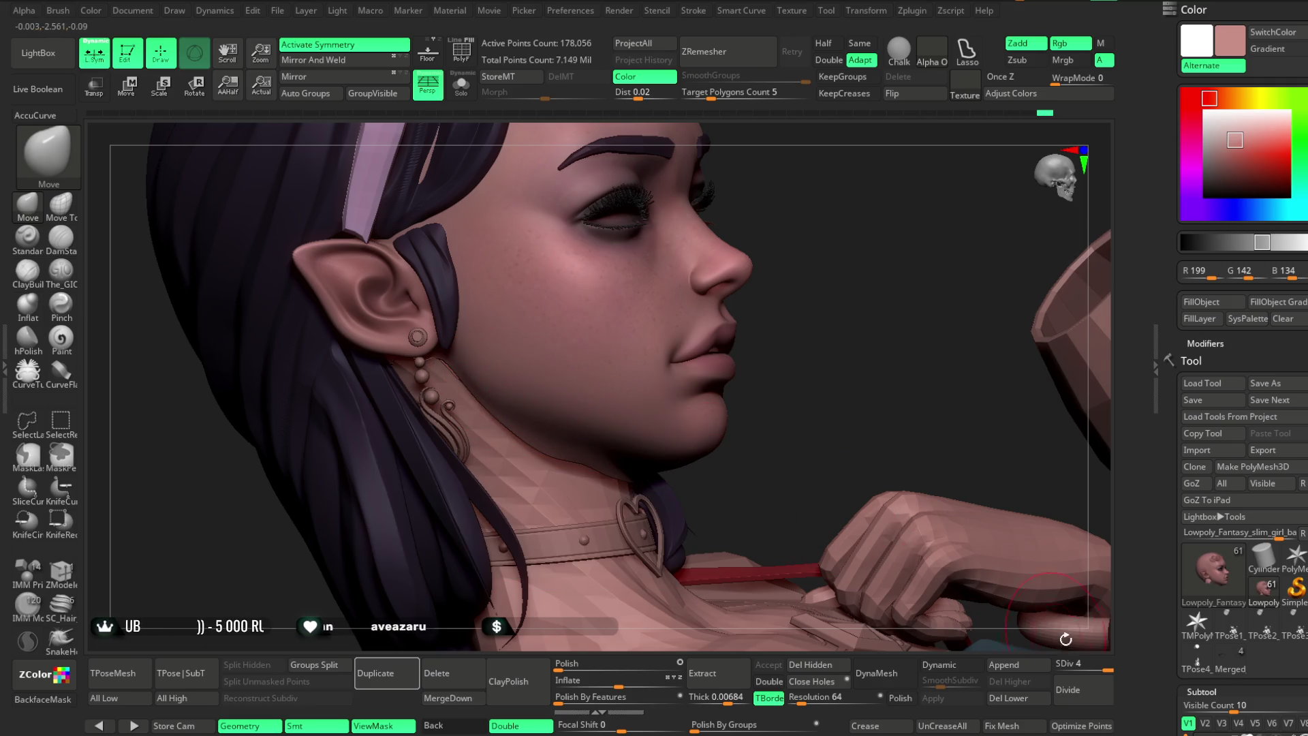
Drop the head back to SDiv 1, enlarge the brush, and turn the head to a front view.
left_click_drag(1079, 667, 1058, 667)
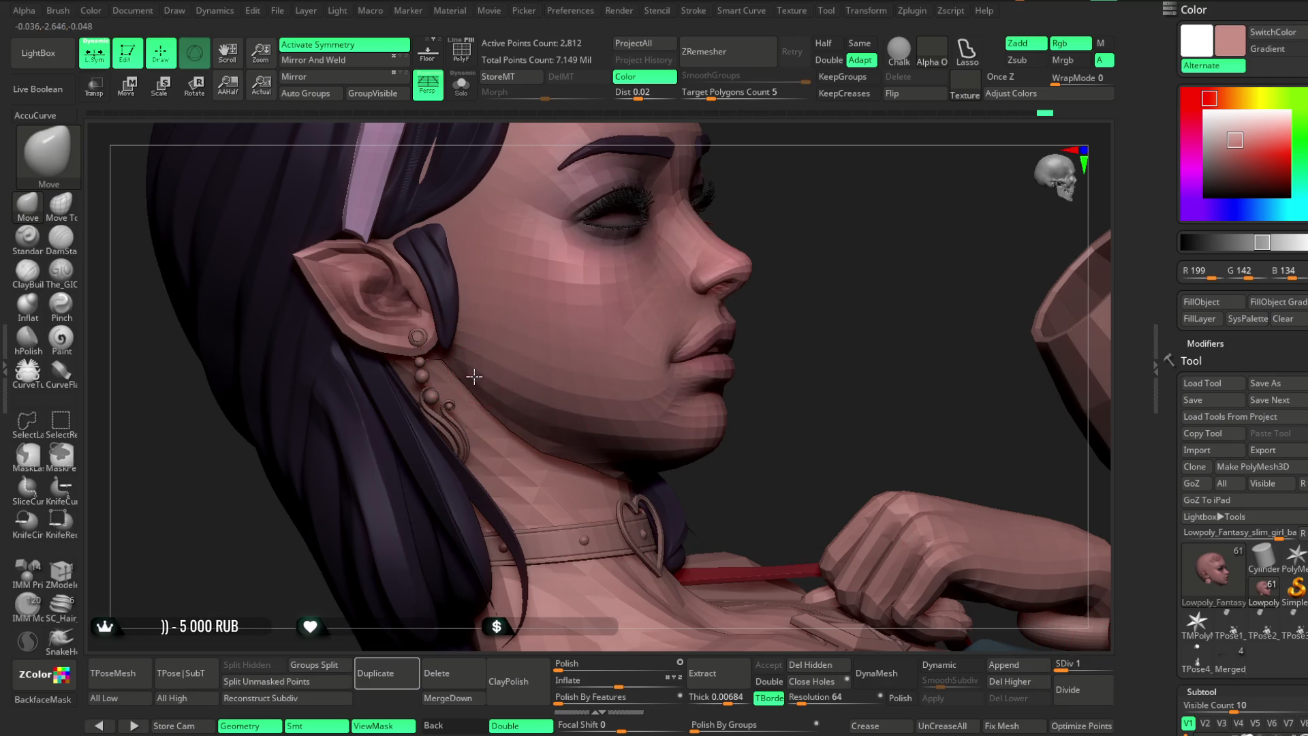
key("space")
left_click_drag(562, 428, 556, 420)
mouse_move(567, 427)
right_mouse_down()
mouse_move(774, 298)
mouse_move(608, 437)
right_mouse_up()
right_click_drag(772, 366, 633, 378)
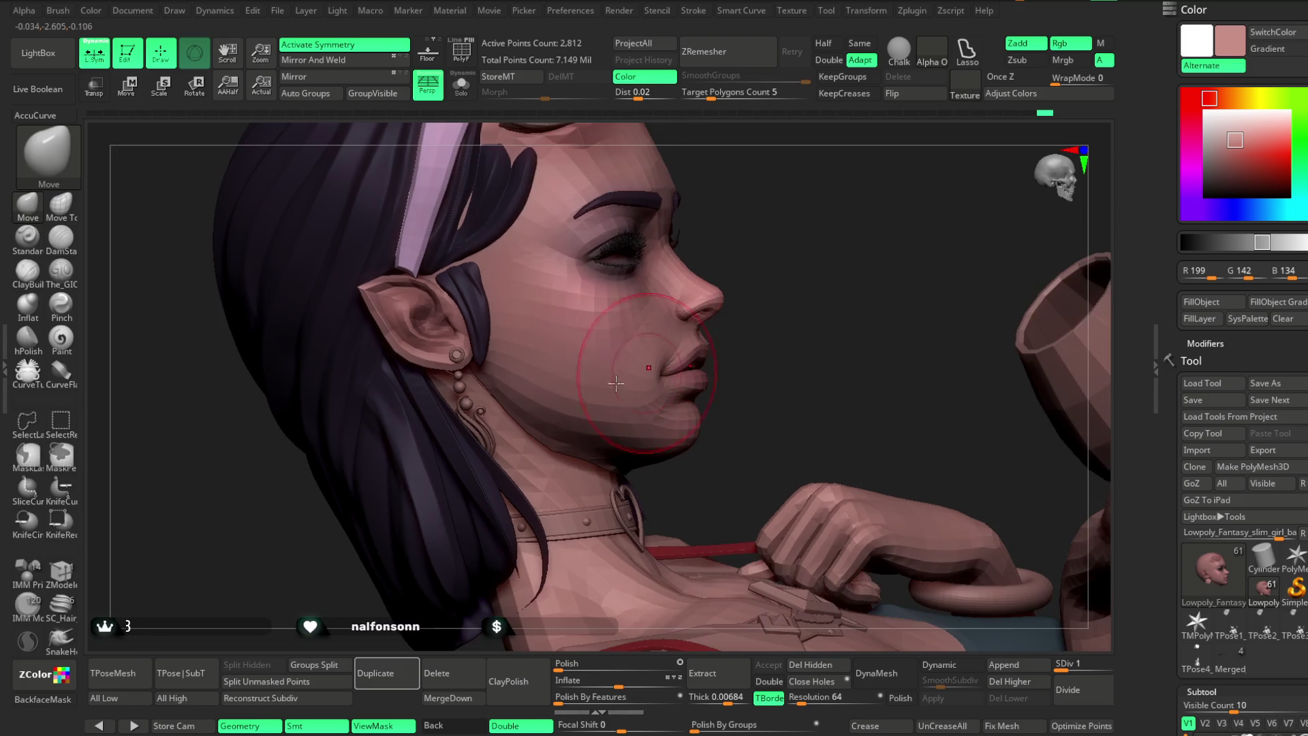
mouse_move(703, 351)
right_mouse_down()
mouse_move(747, 309)
mouse_move(847, 277)
mouse_move(791, 278)
mouse_move(690, 362)
mouse_move(714, 391)
right_mouse_up()
mouse_move(629, 406)
right_mouse_down()
mouse_move(799, 300)
mouse_move(637, 402)
right_mouse_up()
mouse_move(735, 335)
right_mouse_down()
mouse_move(654, 341)
mouse_move(788, 301)
mouse_move(765, 290)
mouse_move(783, 380)
mouse_move(806, 283)
mouse_move(735, 325)
right_mouse_up()
right_click(736, 326)
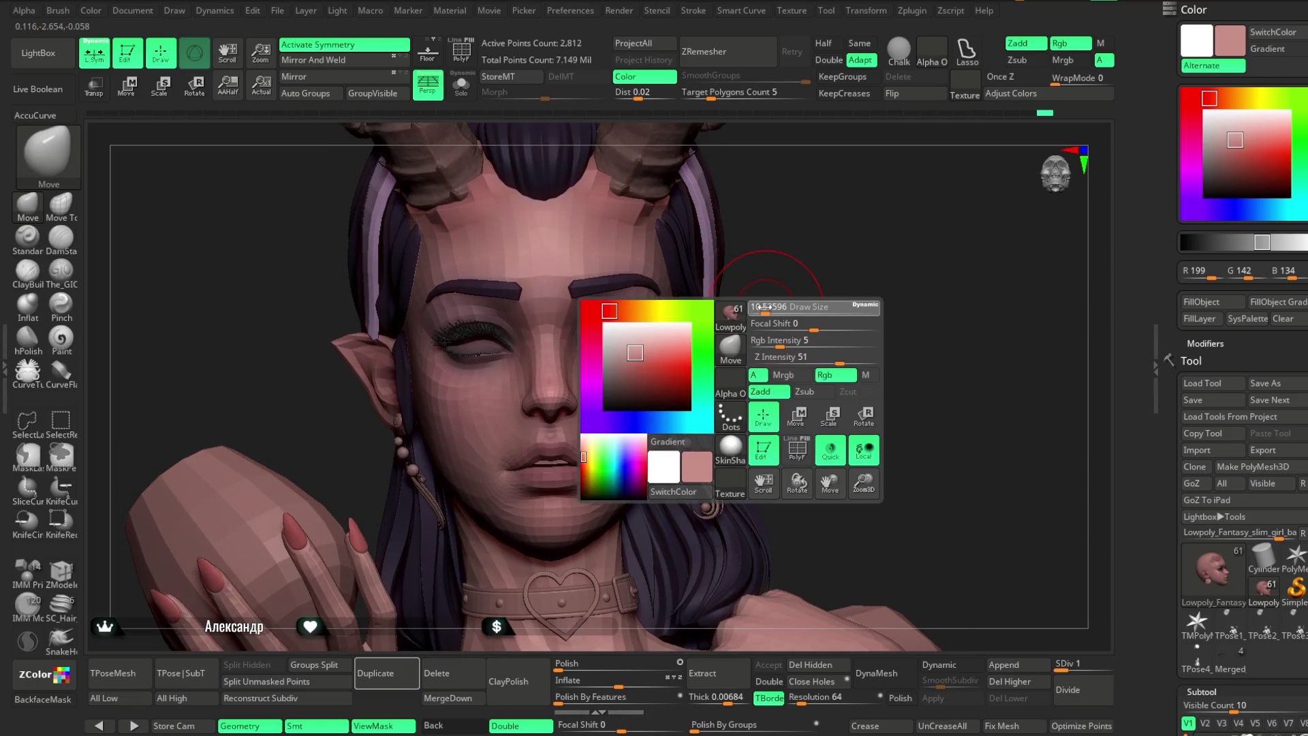
Fill the choker strap subtool with dark grey (52) using FillObject.
mouse_move(809, 257)
right_mouse_down()
mouse_move(838, 256)
mouse_move(592, 346)
mouse_move(777, 216)
mouse_move(759, 213)
mouse_move(815, 198)
mouse_move(736, 346)
mouse_move(612, 389)
right_mouse_up()
mouse_move(610, 394)
left_mouse_down()
mouse_move(663, 350)
mouse_move(826, 395)
mouse_move(832, 344)
mouse_move(832, 359)
mouse_move(664, 443)
mouse_move(876, 300)
mouse_move(665, 479)
left_mouse_up()
mouse_move(902, 322)
left_mouse_down()
mouse_move(864, 309)
mouse_move(902, 356)
mouse_move(863, 346)
mouse_move(861, 252)
mouse_move(843, 361)
mouse_move(844, 252)
mouse_move(850, 293)
mouse_move(837, 309)
left_mouse_up()
left_click(621, 407, "alt")
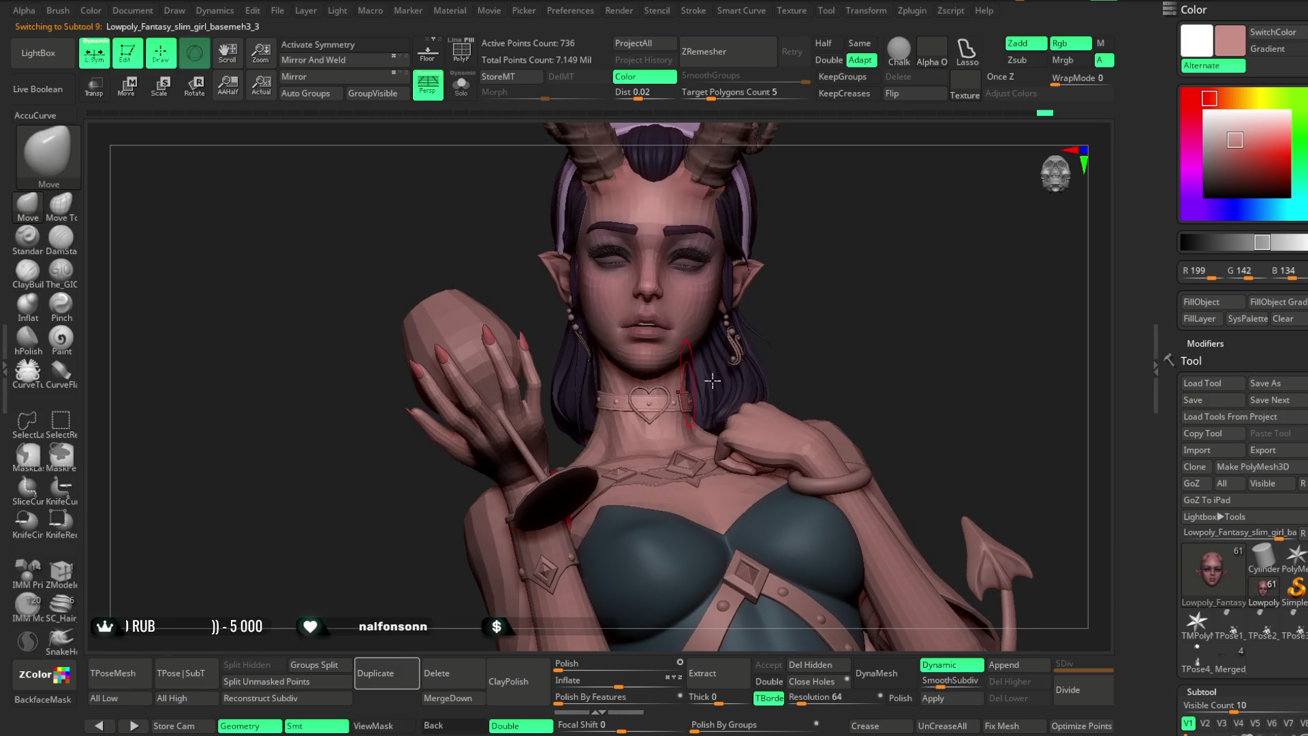
left_click(1206, 179)
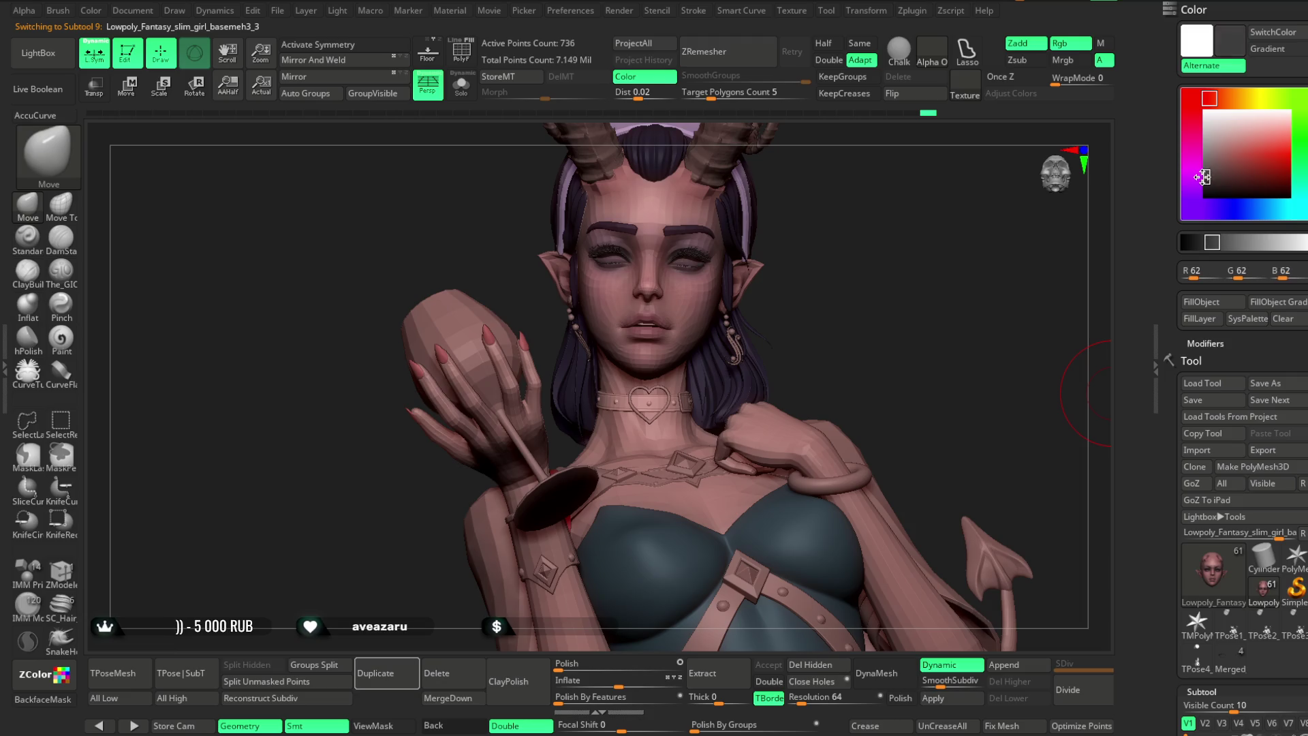
left_click(1202, 303)
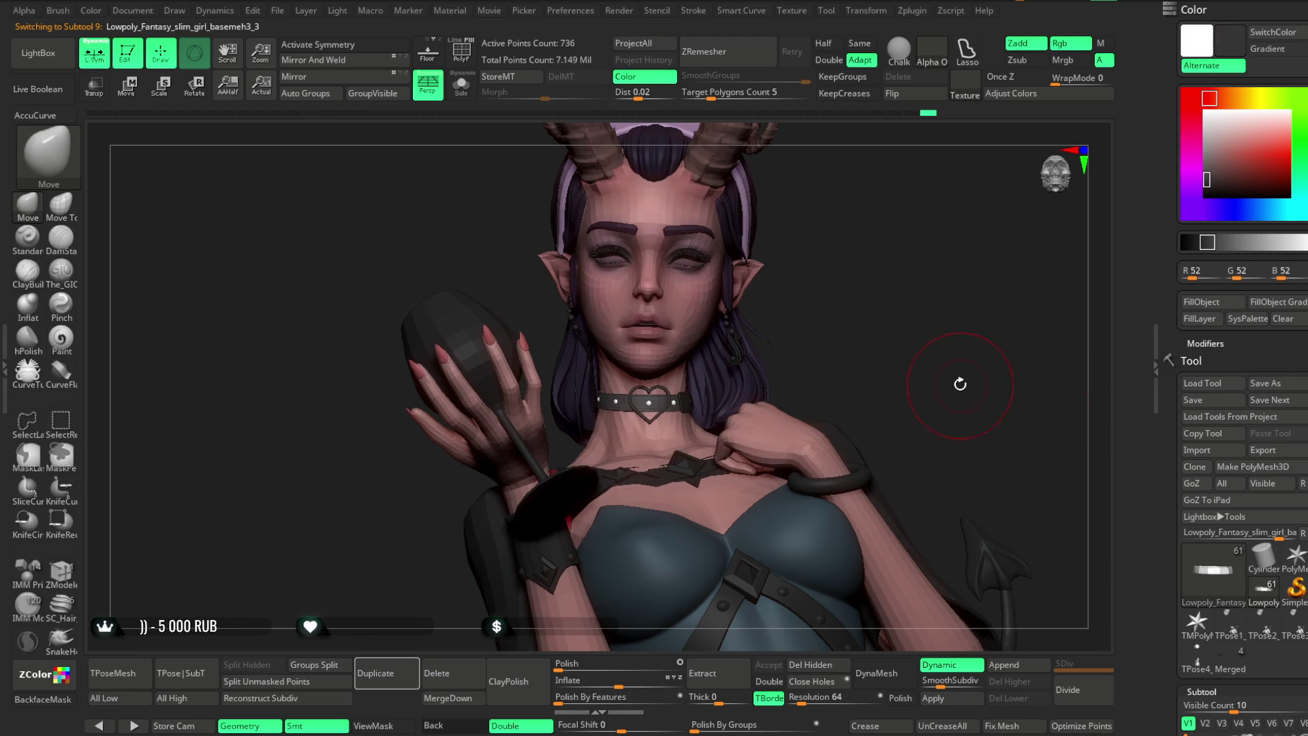
scroll(954, 381, "up", 5)
scroll(881, 301, "up", 3)
Give subtool 10, the heart, buckle, earrings and bangle, a lighter grey (108) and enlarge the brush.
mouse_move(881, 329)
left_mouse_down()
mouse_move(914, 304)
mouse_move(902, 297)
left_mouse_up()
key("space")
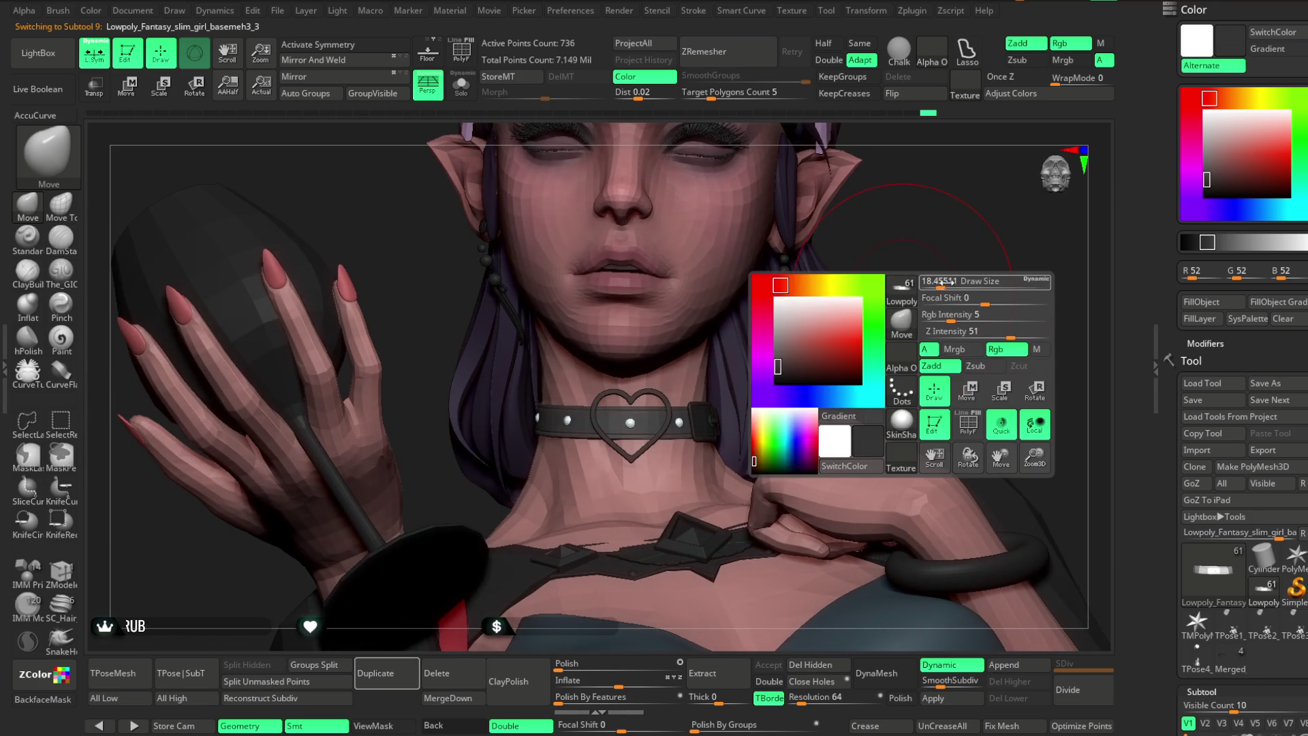
left_click(691, 409, "alt")
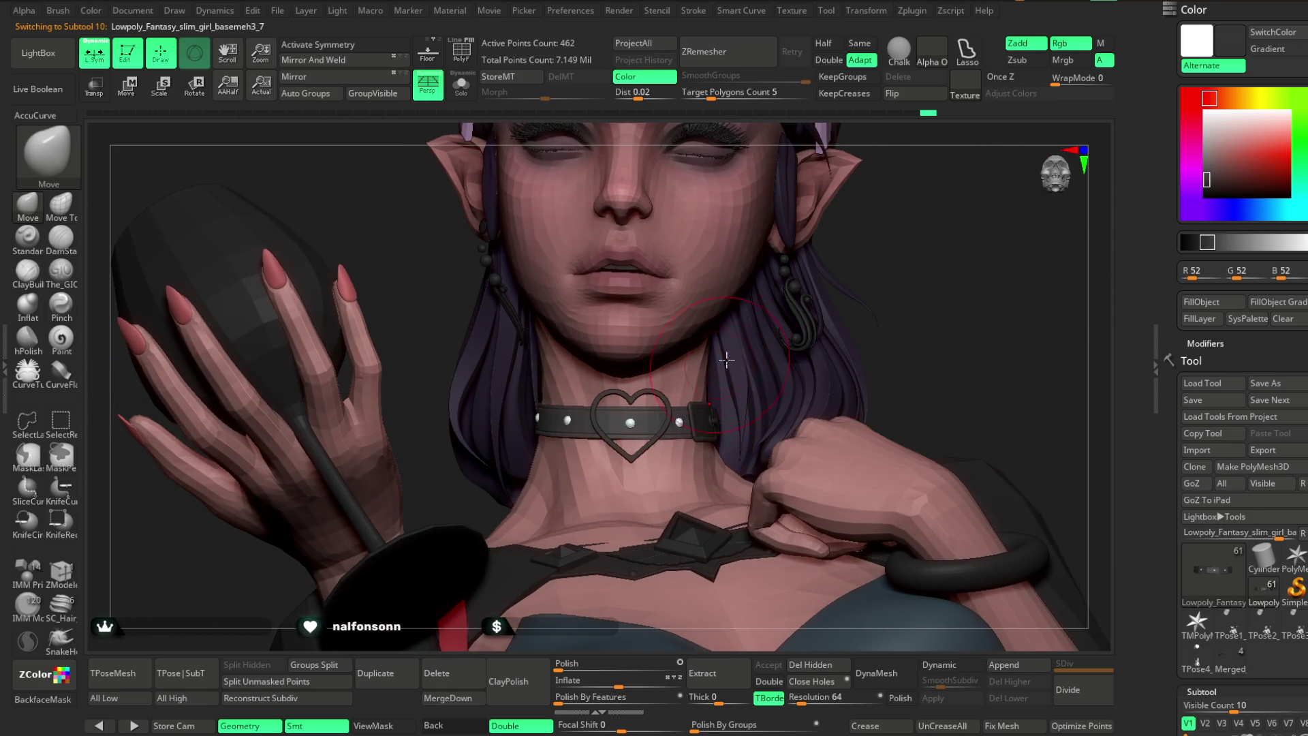
mouse_move(1199, 179)
left_mouse_down()
mouse_move(1194, 148)
mouse_move(1207, 161)
left_mouse_up()
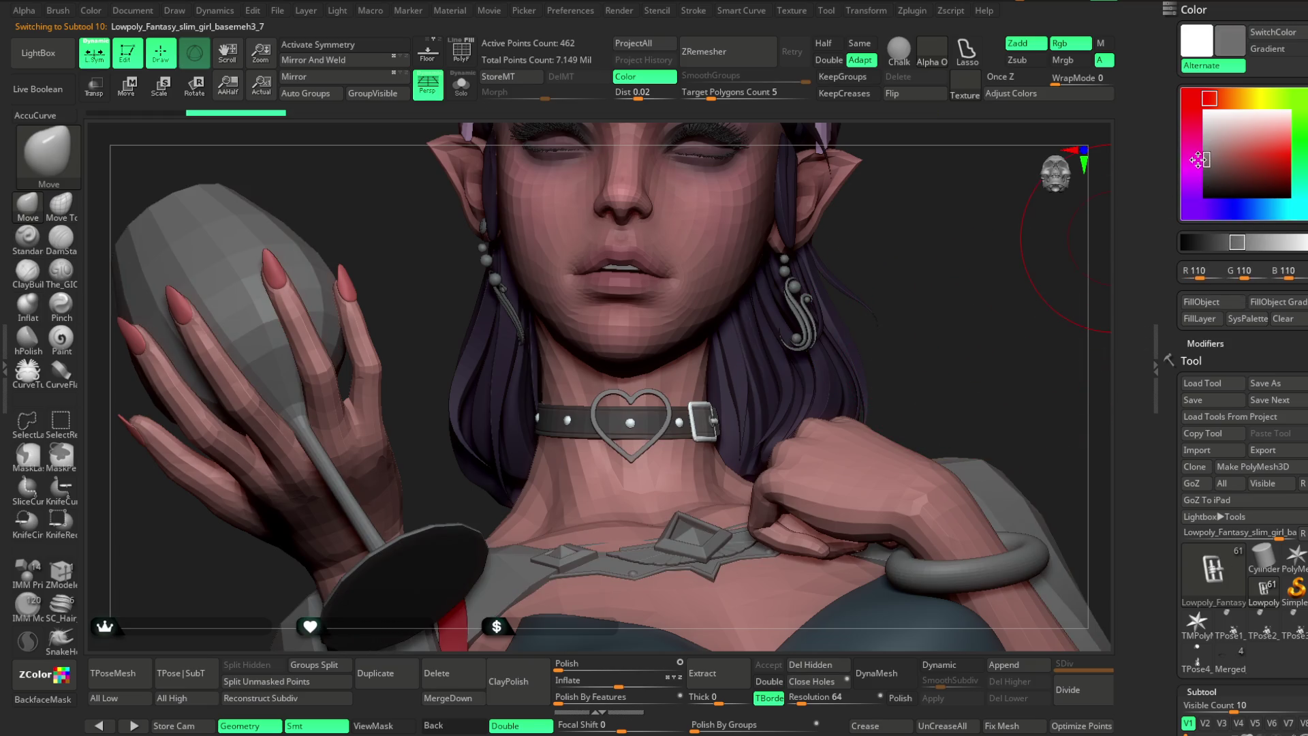
right_click(930, 376)
left_click_drag(967, 397, 991, 397)
Fill the heart charm subtool with the Gold material using M-only FillObject.
mouse_move(1086, 345)
right_mouse_down("ctrl")
mouse_move(952, 350)
mouse_move(952, 280)
mouse_move(798, 435)
right_mouse_up("ctrl")
left_click(797, 436, "alt")
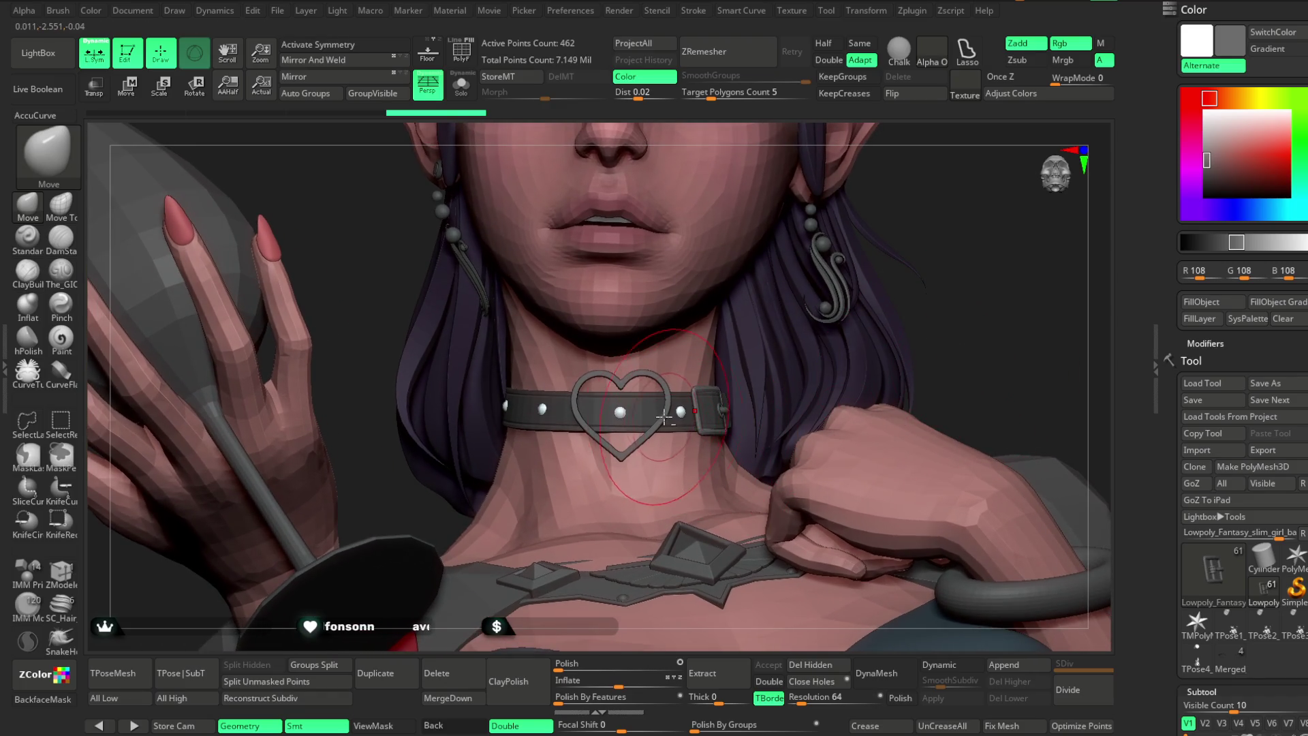
right_click(957, 310)
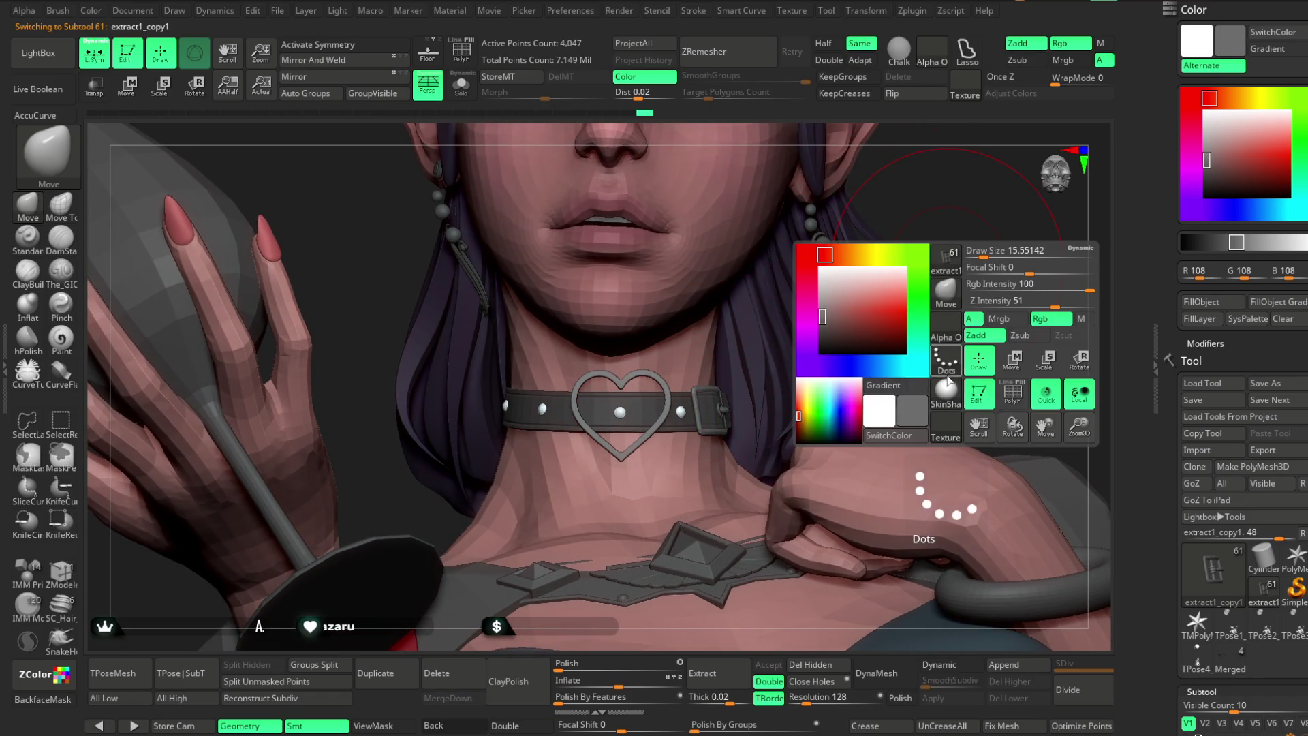
left_click(947, 400)
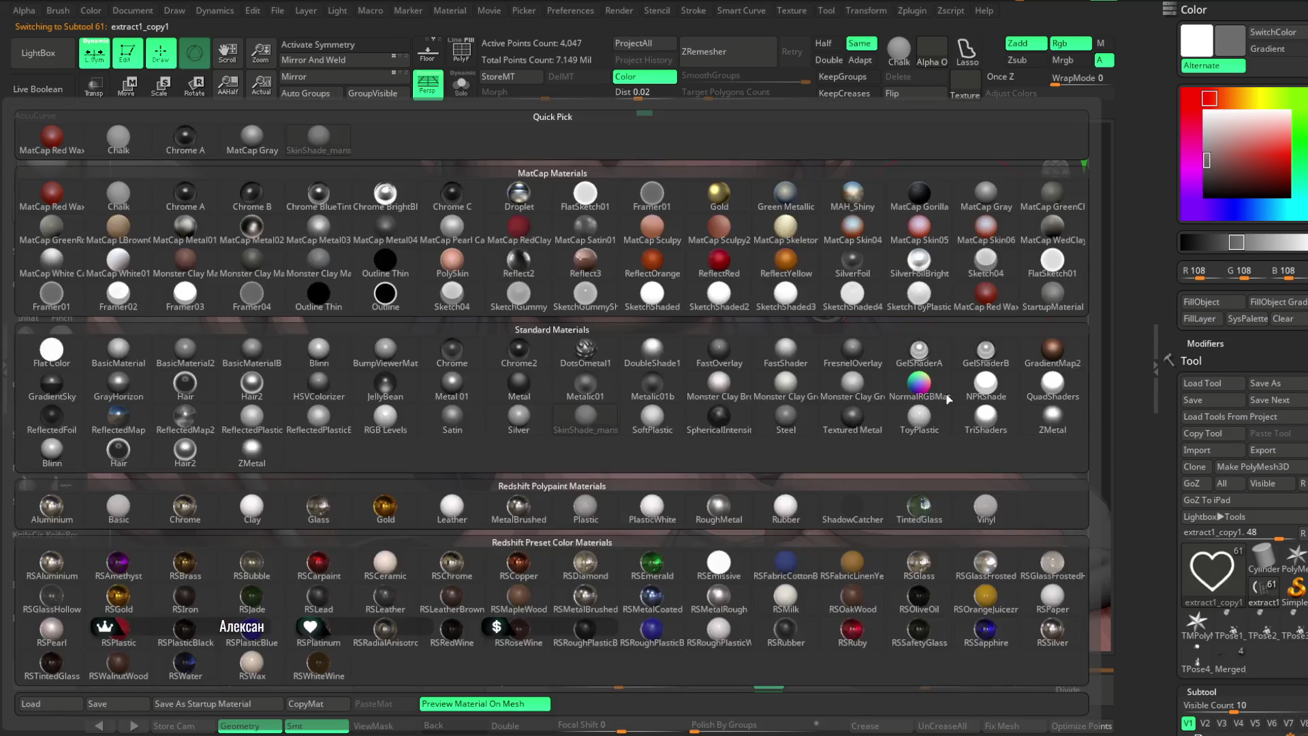
left_click(850, 187)
left_click(1101, 45)
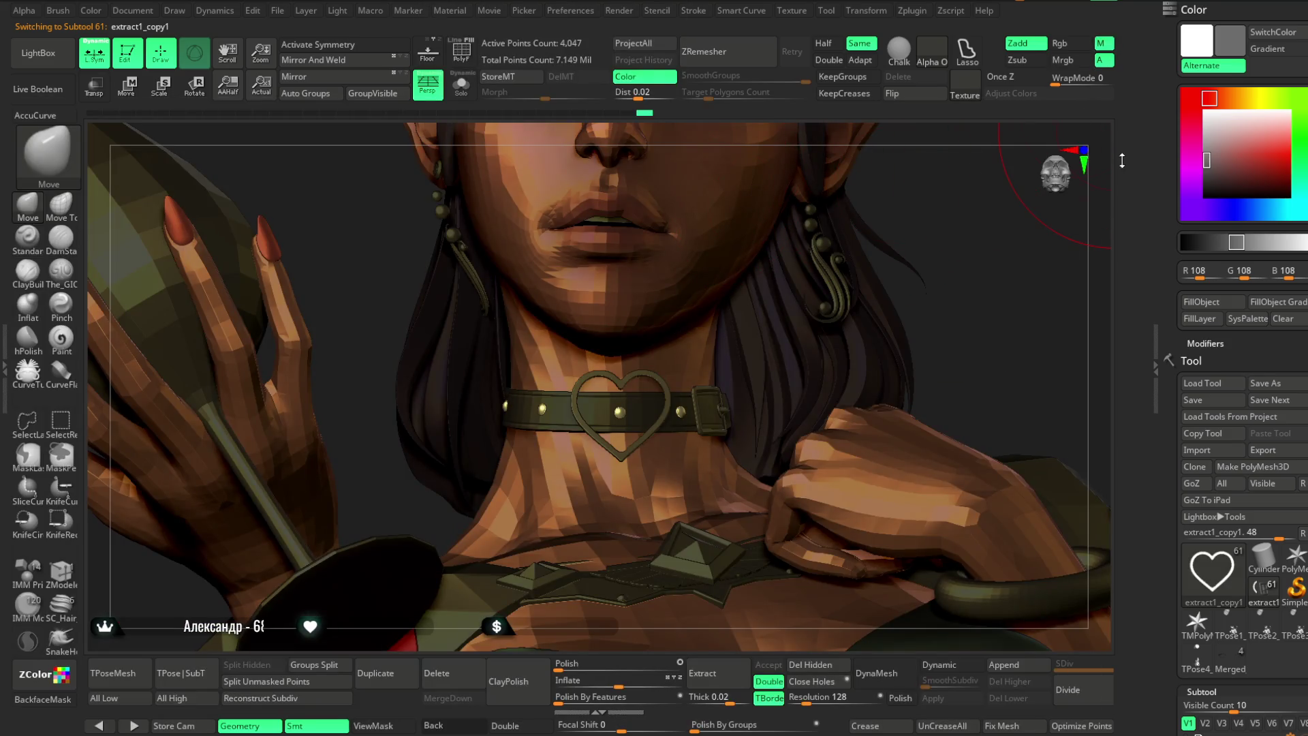
left_click(1191, 304)
left_click(1068, 43)
Set the paint colour to white, switch the material back to SkinShade, and reselect the body subtool.
left_click_drag(1206, 160, 1182, 109)
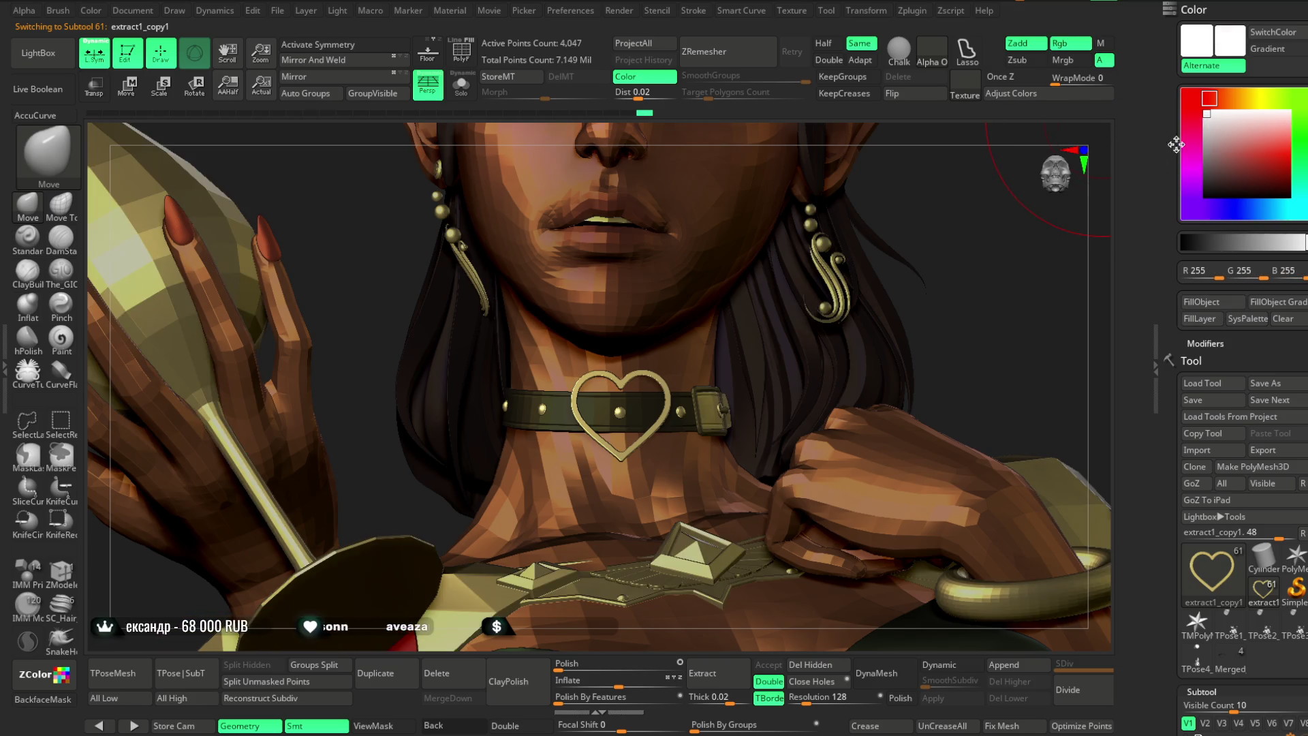
key("space")
left_click(853, 327)
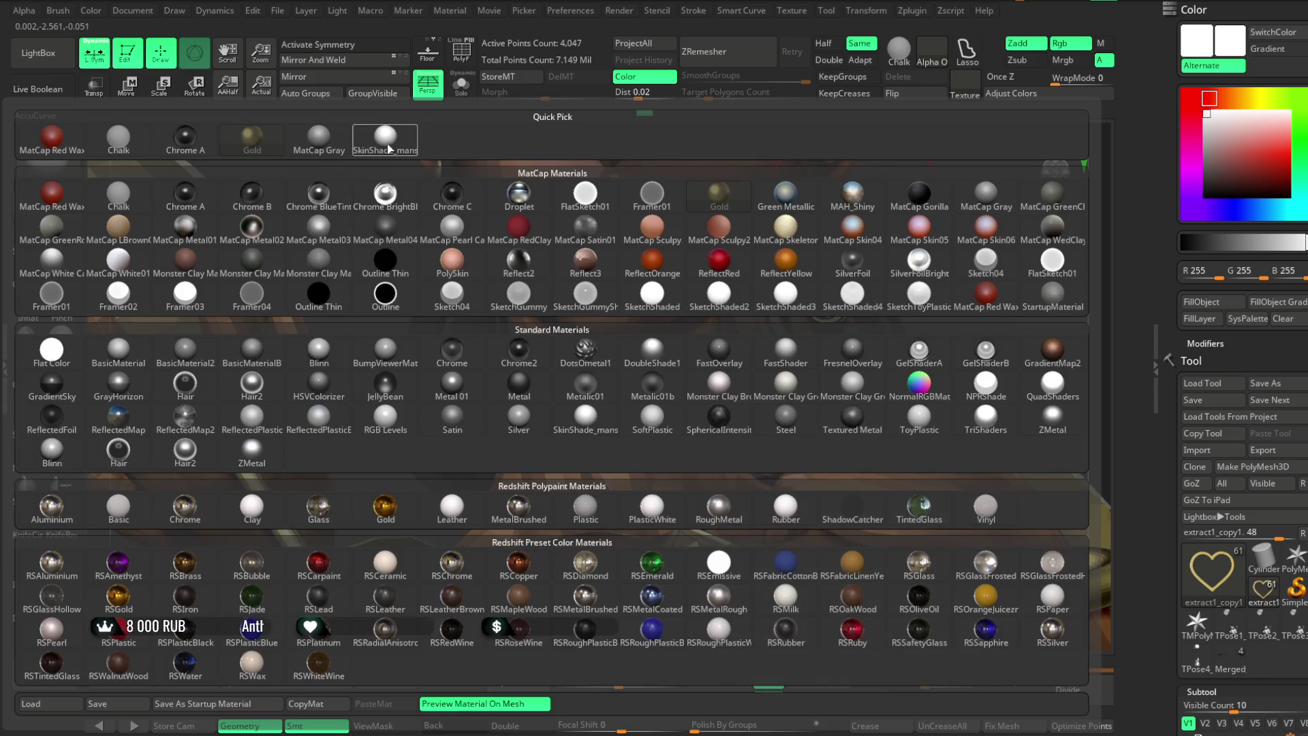
left_click(388, 148)
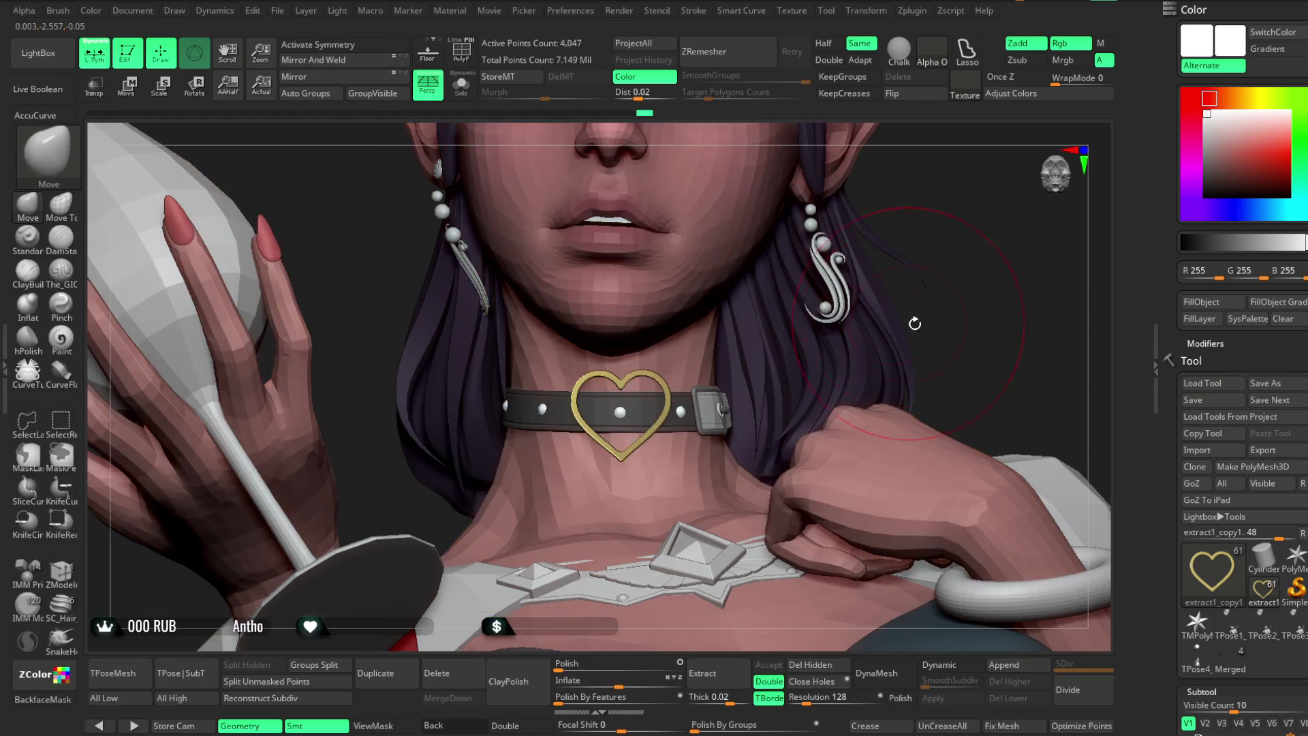
scroll(904, 271, "down", 5)
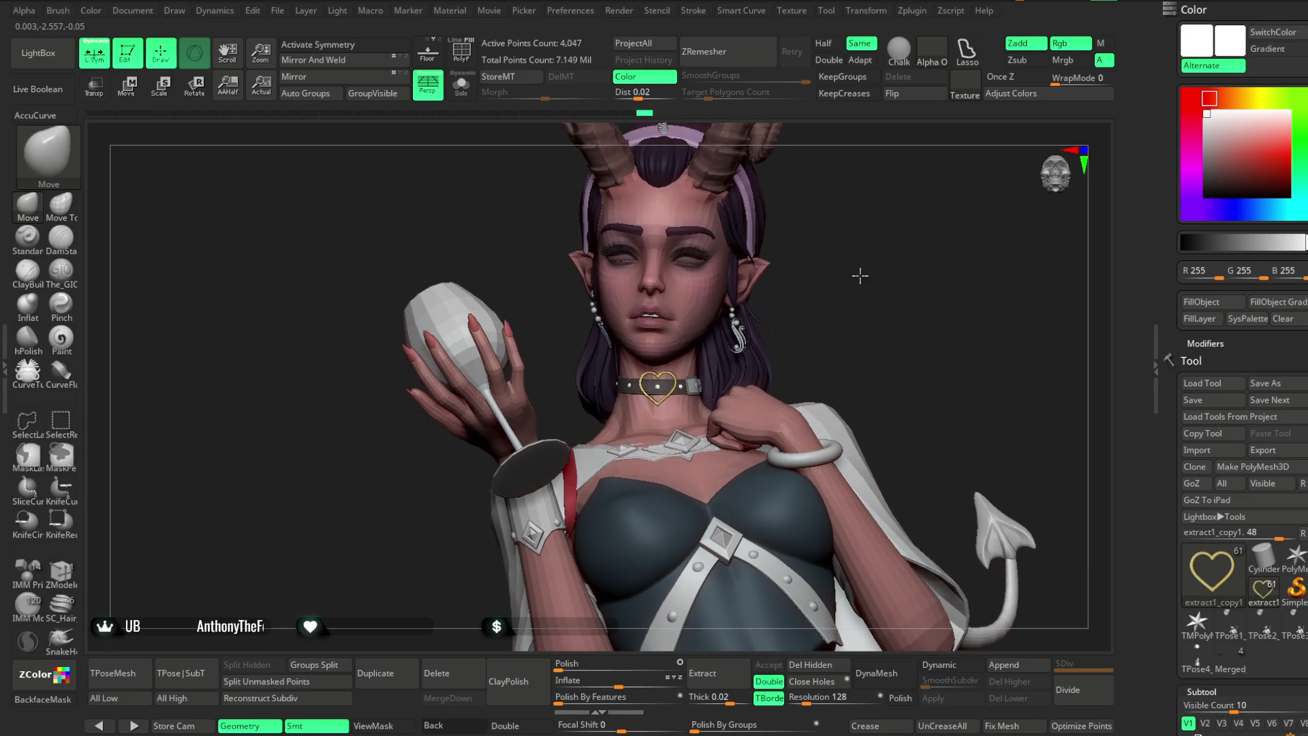
scroll(800, 428, "up", 5)
left_click(668, 400, "alt")
scroll(685, 385, "up", 3)
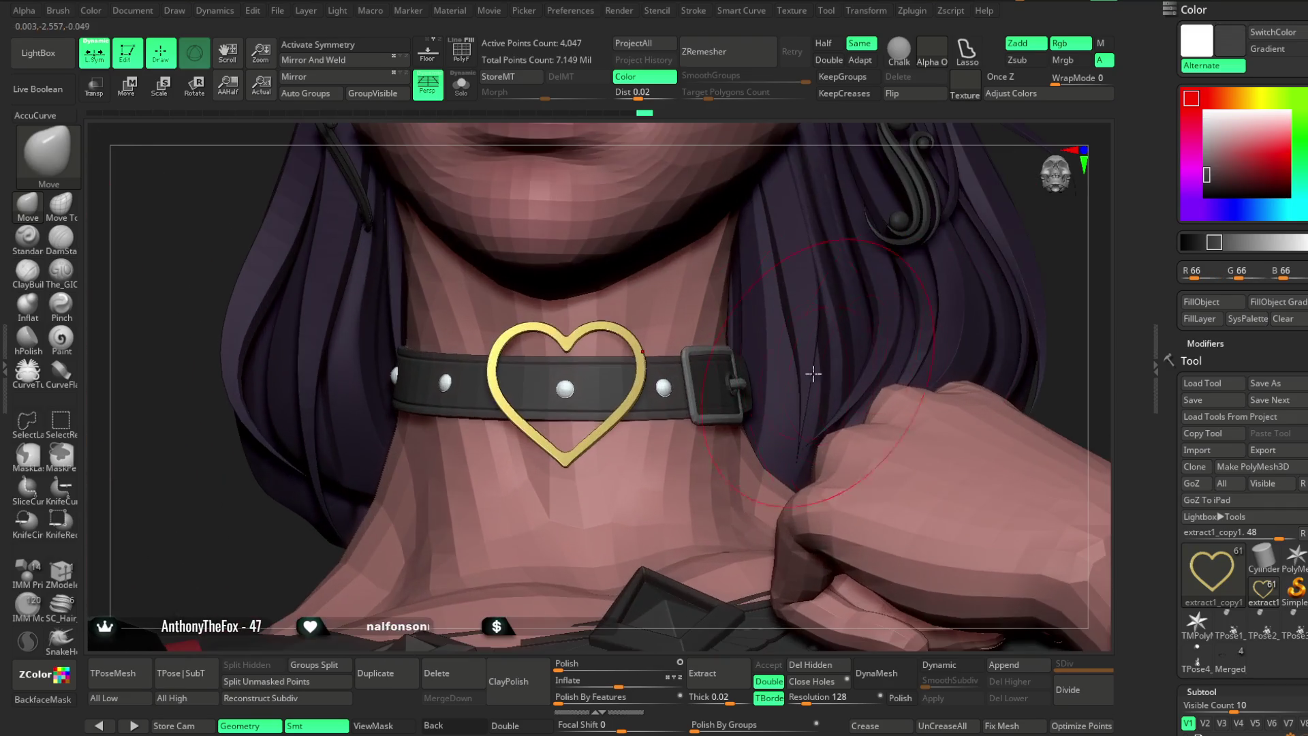
scroll(730, 384, "down", 3)
left_click(995, 470, "alt")
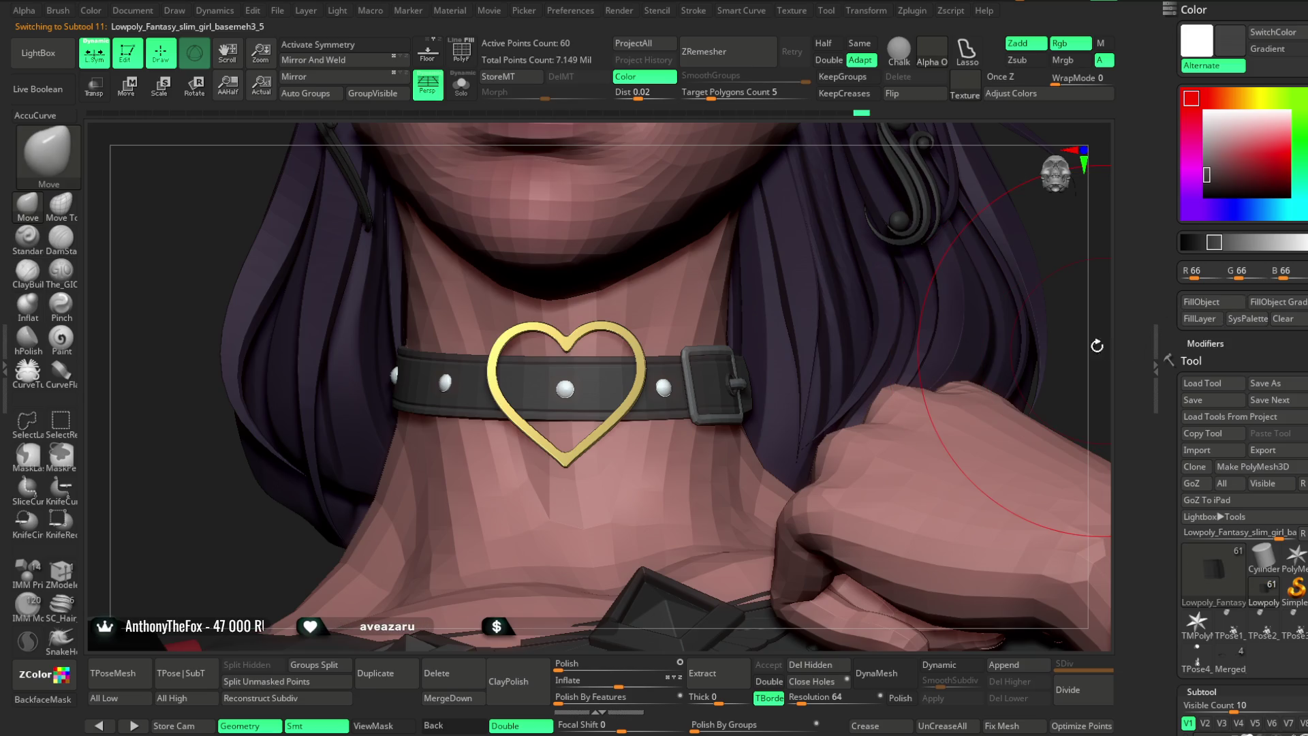
Lighten the base colour to light grey and select the Extract1 cape subtool.
scroll(994, 470, "down", 5)
left_click_drag(1209, 172, 1187, 141)
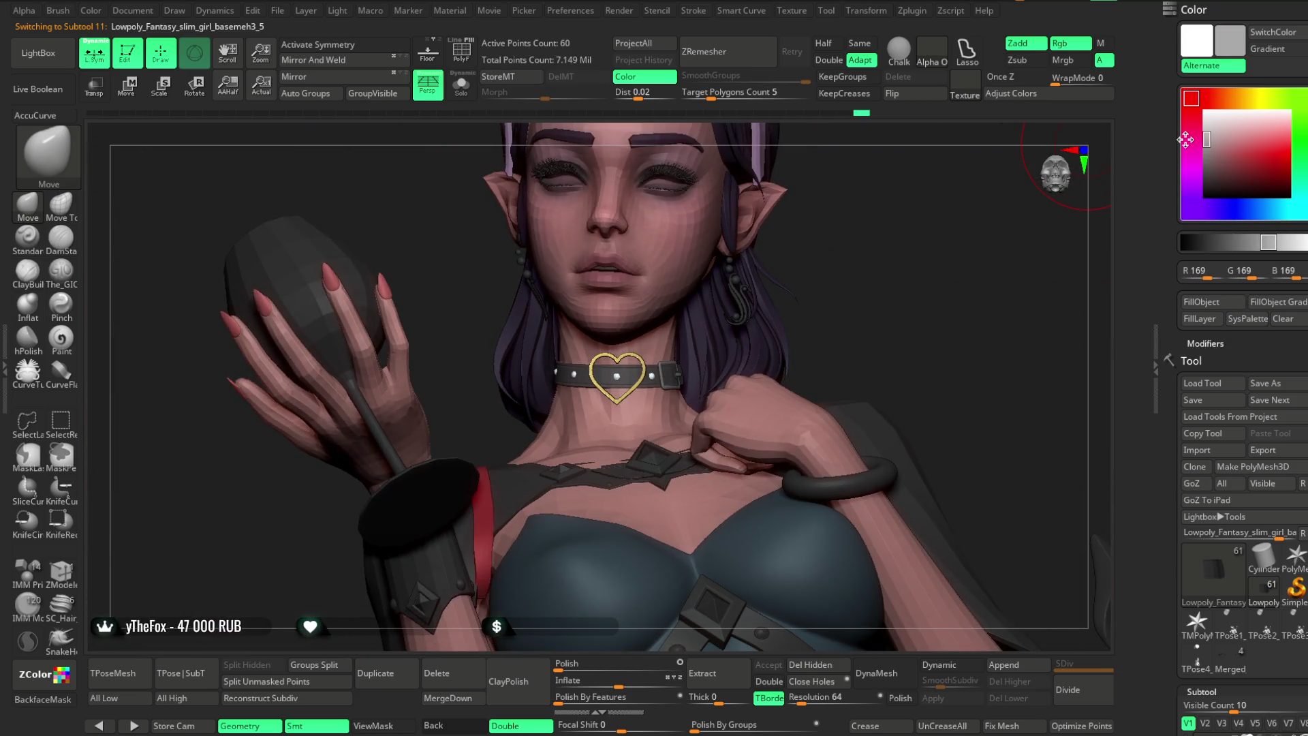
mouse_move(917, 268)
left_mouse_down()
mouse_move(871, 250)
mouse_move(841, 277)
left_mouse_up()
scroll(845, 245, "down", 10)
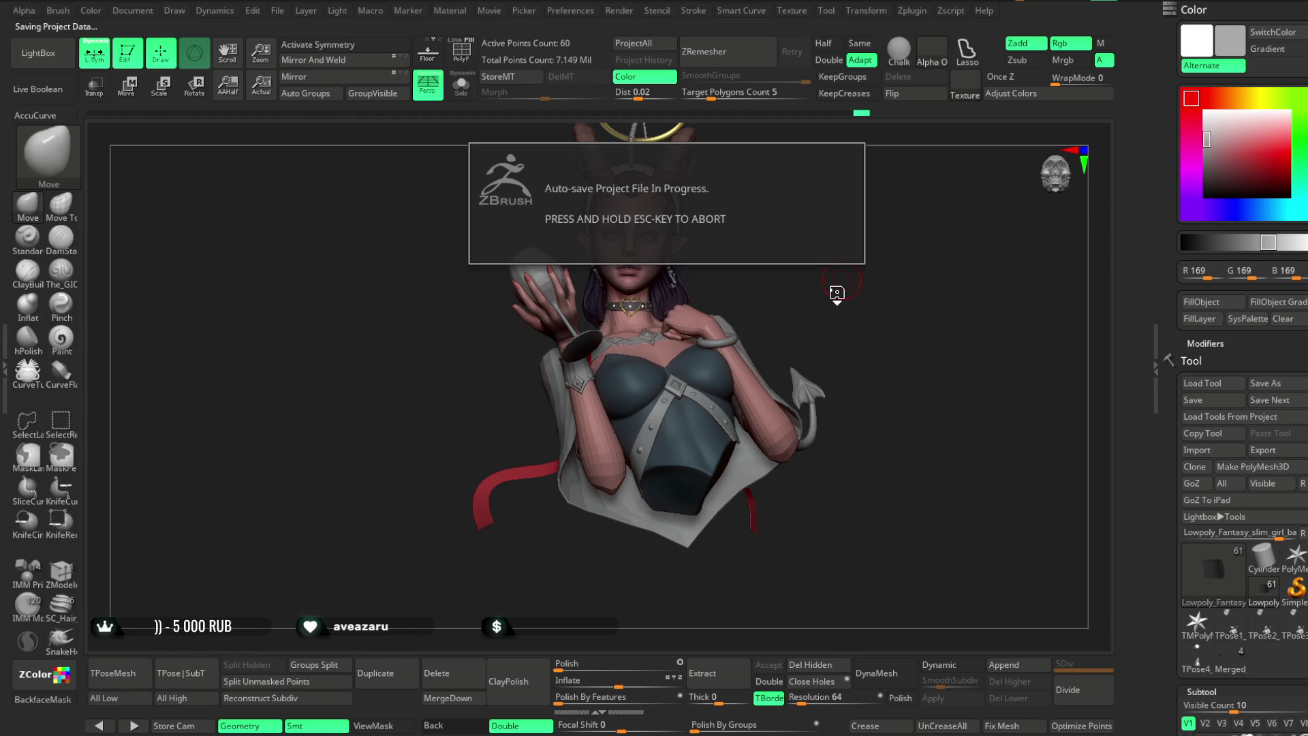
scroll(839, 292, "up", 5)
mouse_move(843, 301)
left_mouse_down()
mouse_move(820, 310)
mouse_move(844, 292)
left_mouse_up()
left_click(806, 327, "alt")
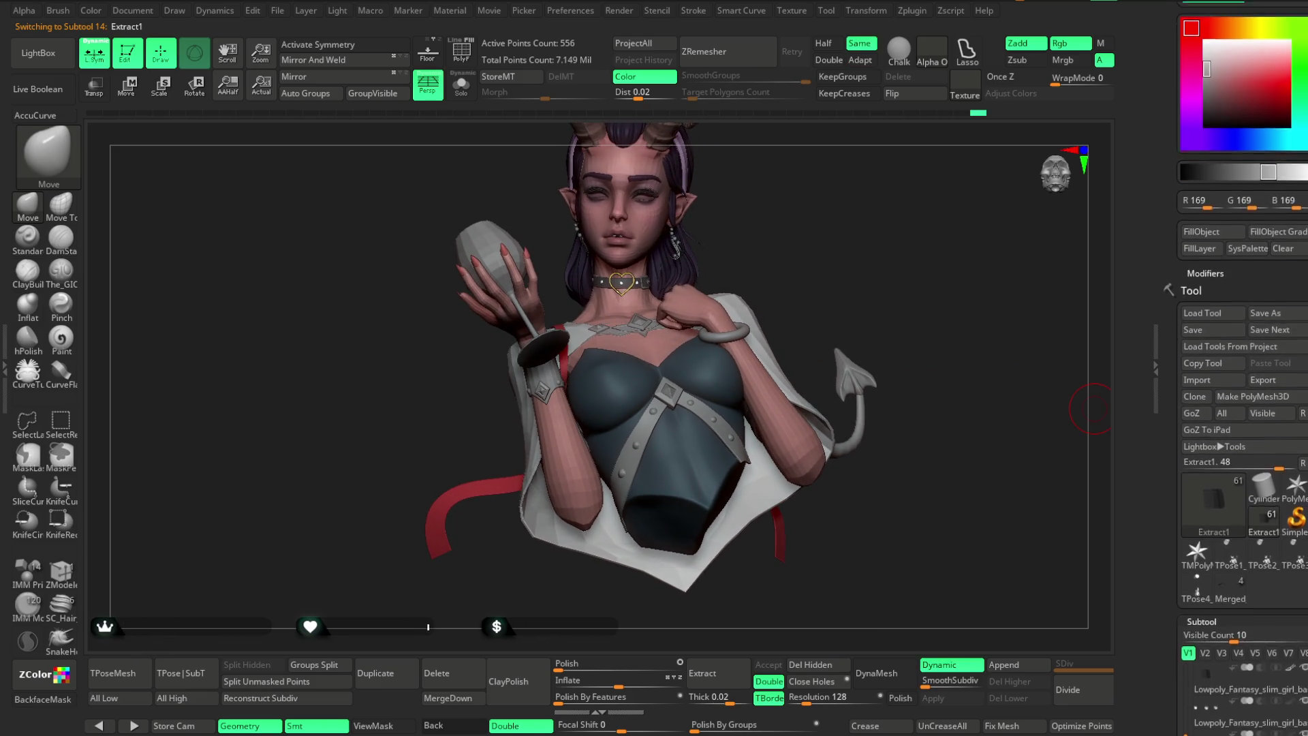
Test dark red, dark blue, magenta, violet, olive green and teal on the cape.
left_click(1230, 177)
left_click(1246, 209)
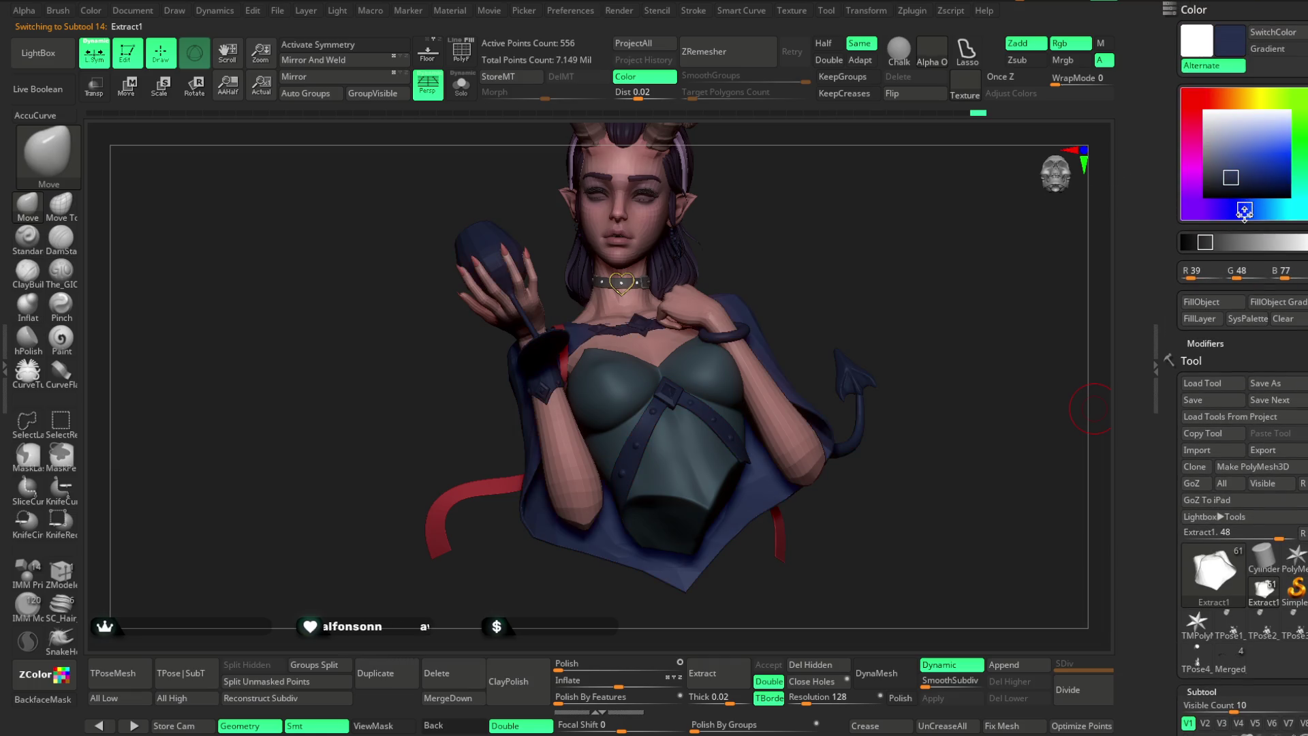
left_click_drag(998, 388, 982, 404)
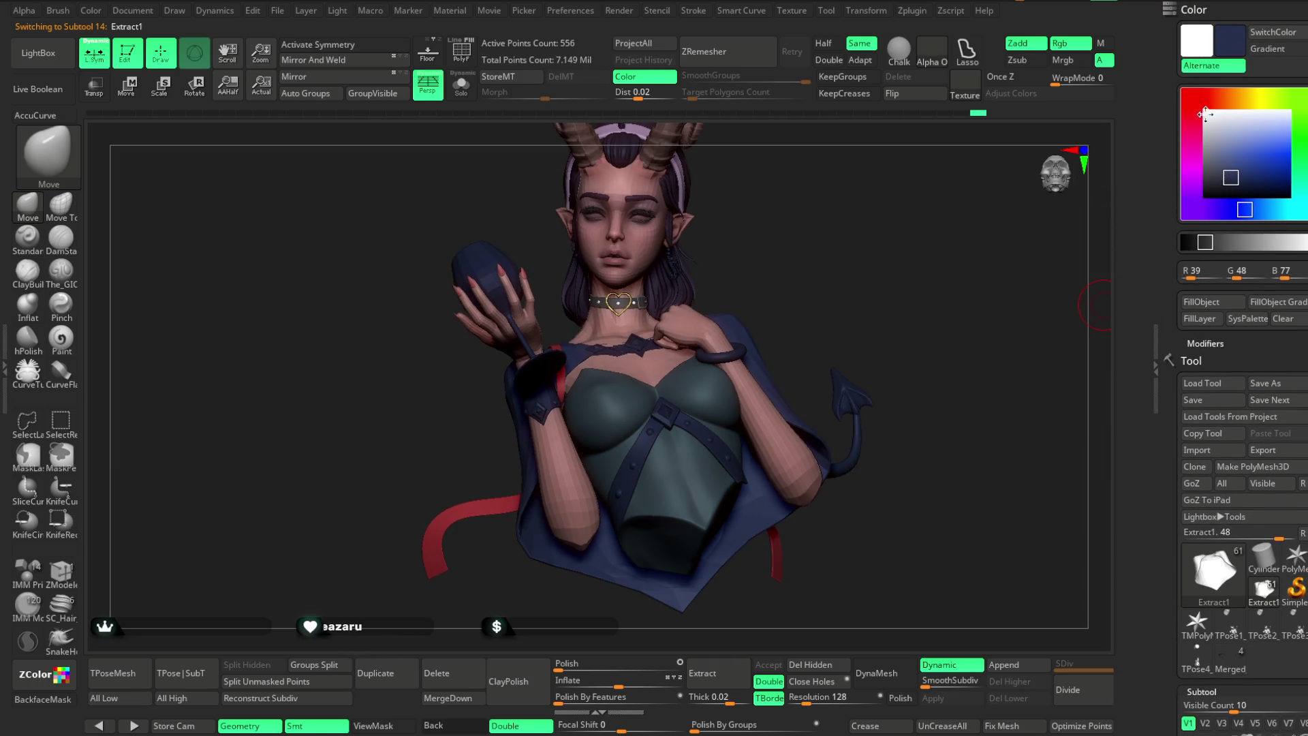
left_click(1190, 99)
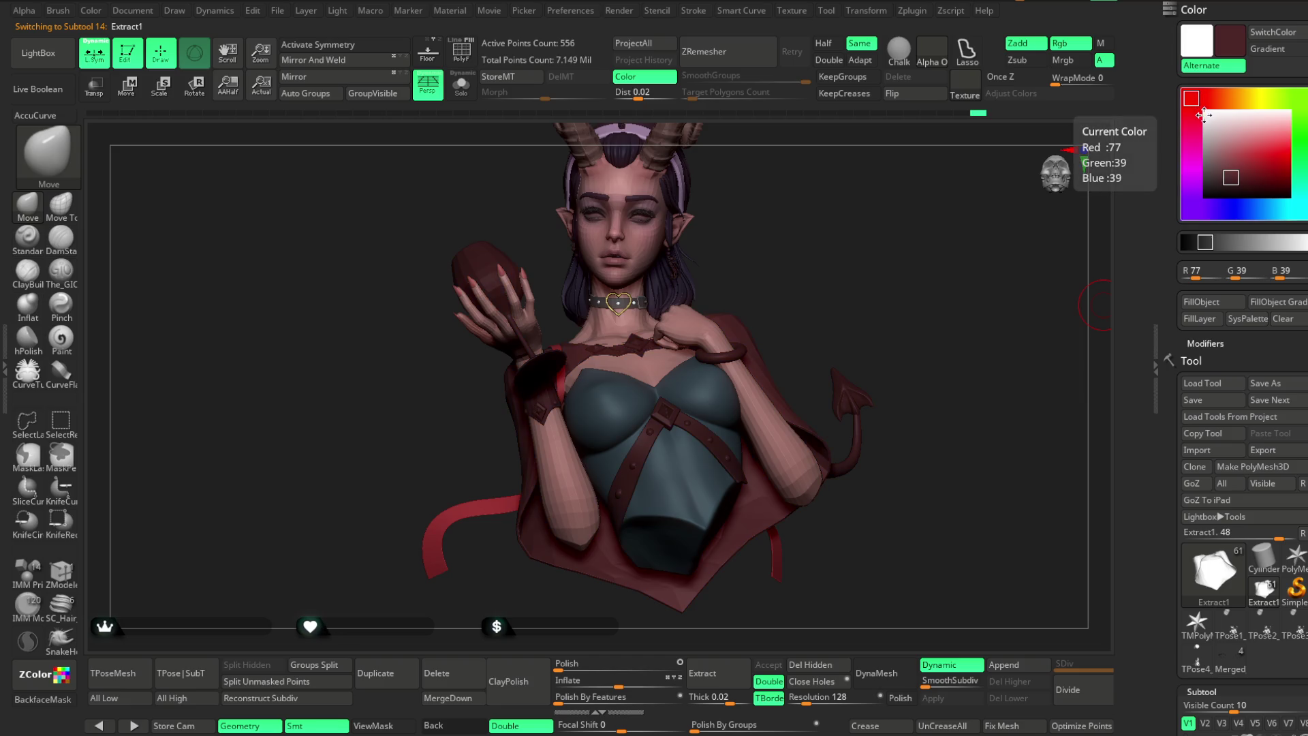
left_click(1200, 155)
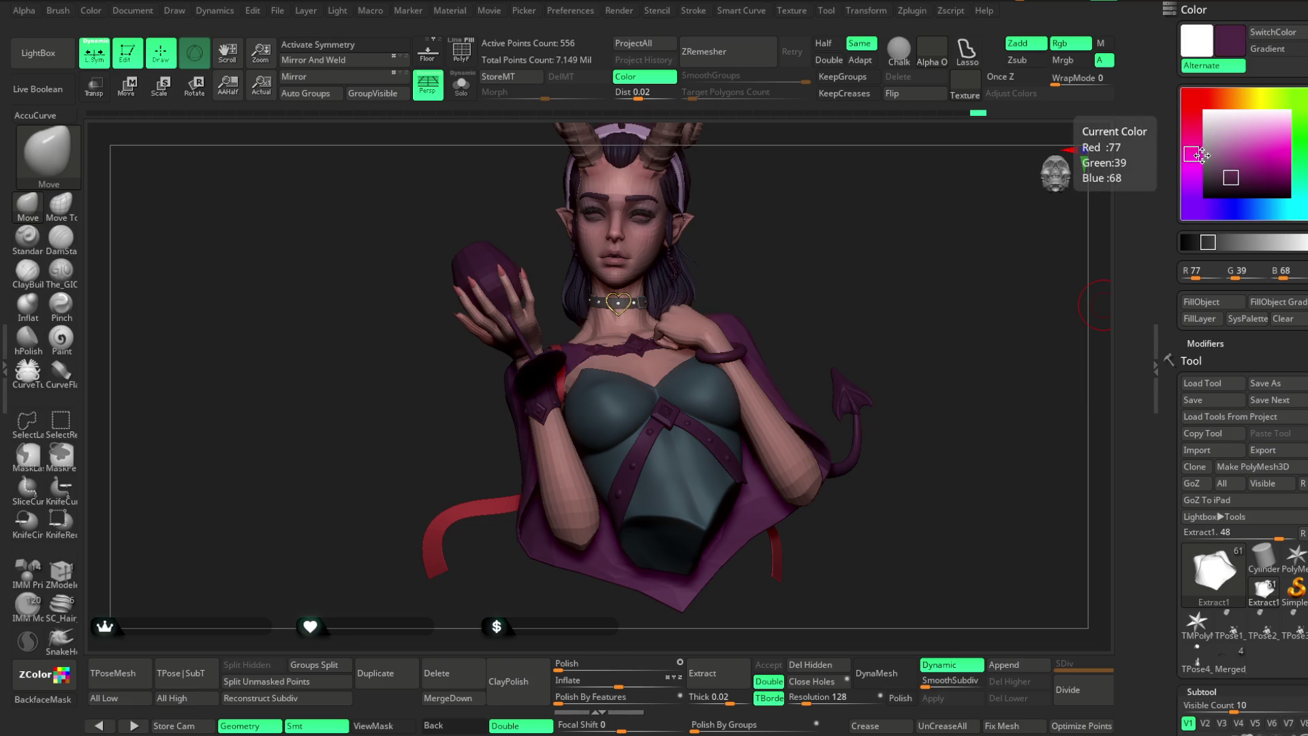
left_click(1198, 201)
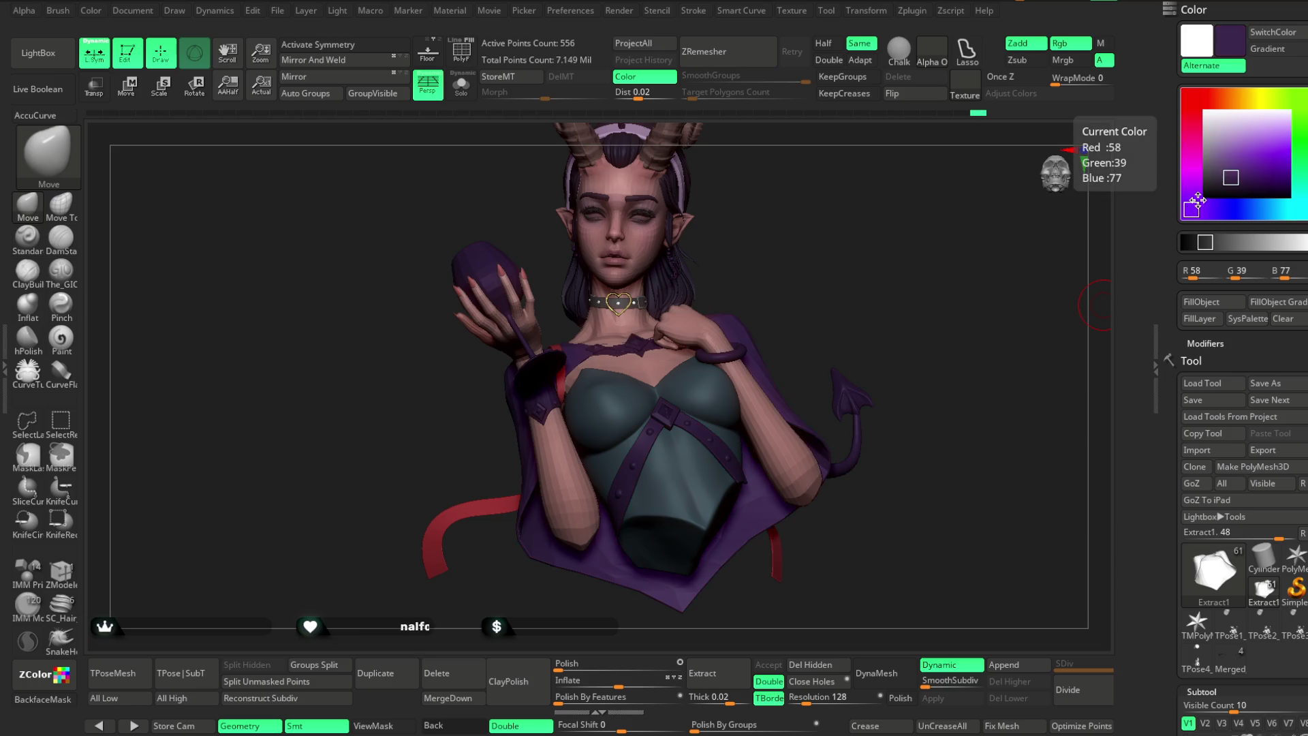
left_click(1299, 99)
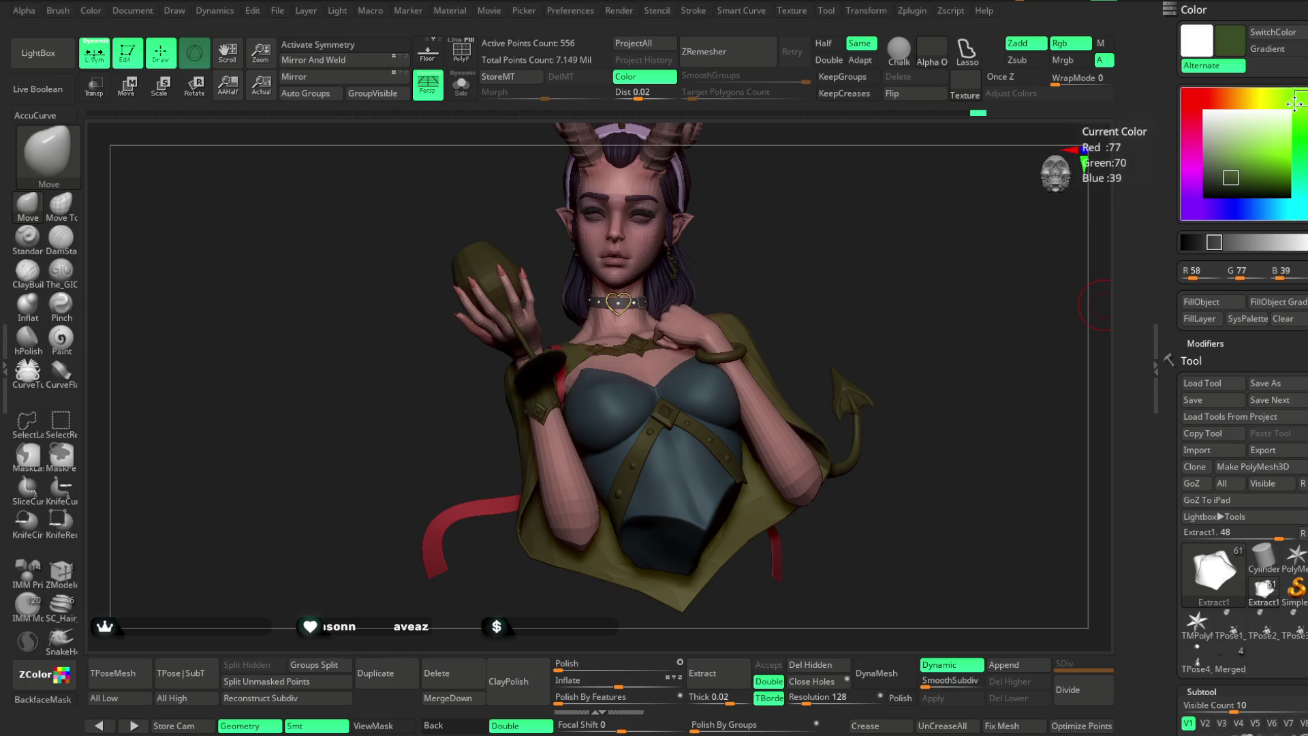
left_click(1300, 196)
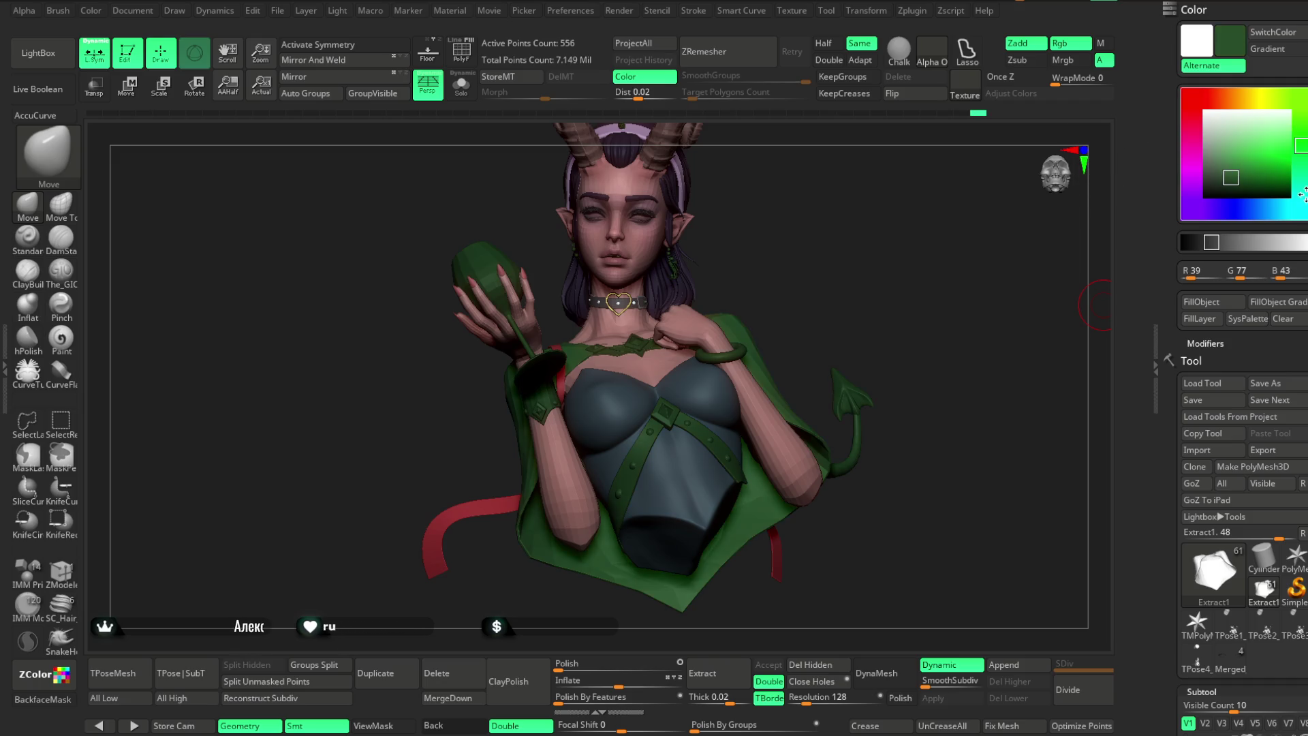
Try dark blue, dark purple, greyish purple and blue-grey, ending on a muted mauve.
left_click_drag(1271, 210, 1248, 210)
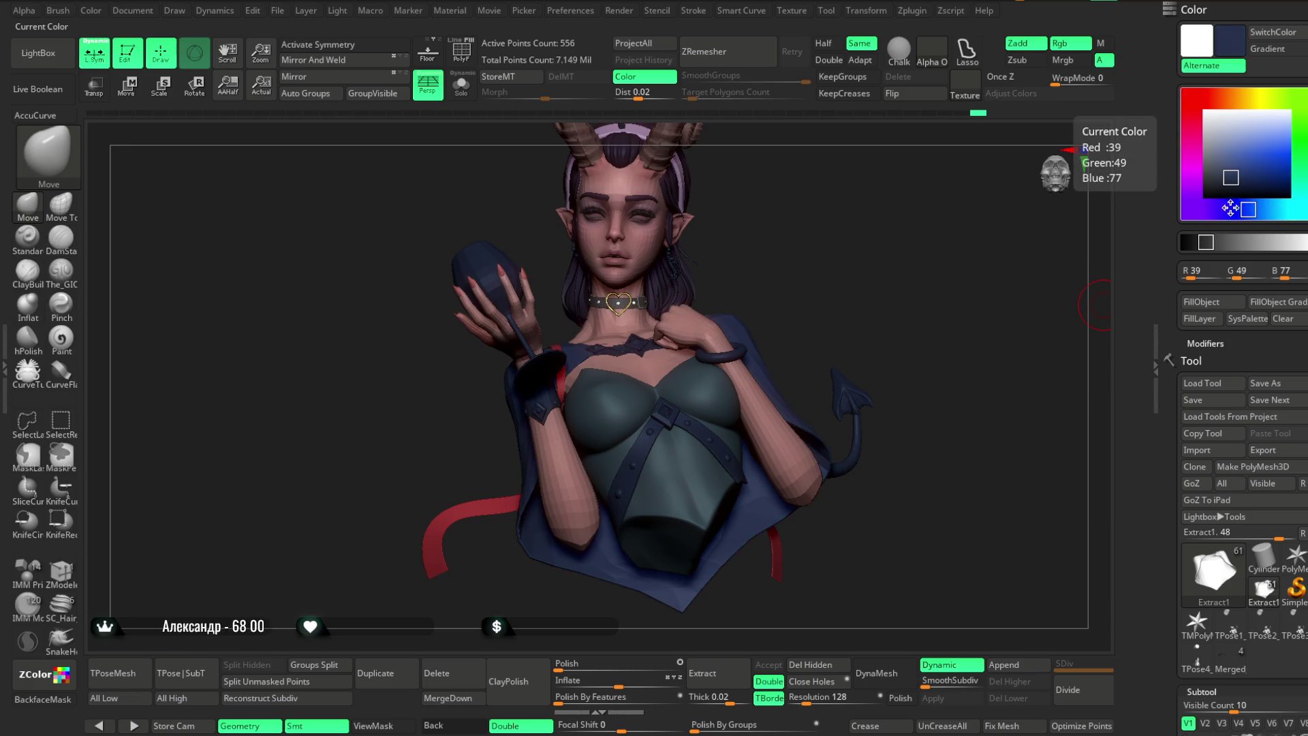
left_click(1215, 210)
left_click_drag(1230, 175, 1218, 163)
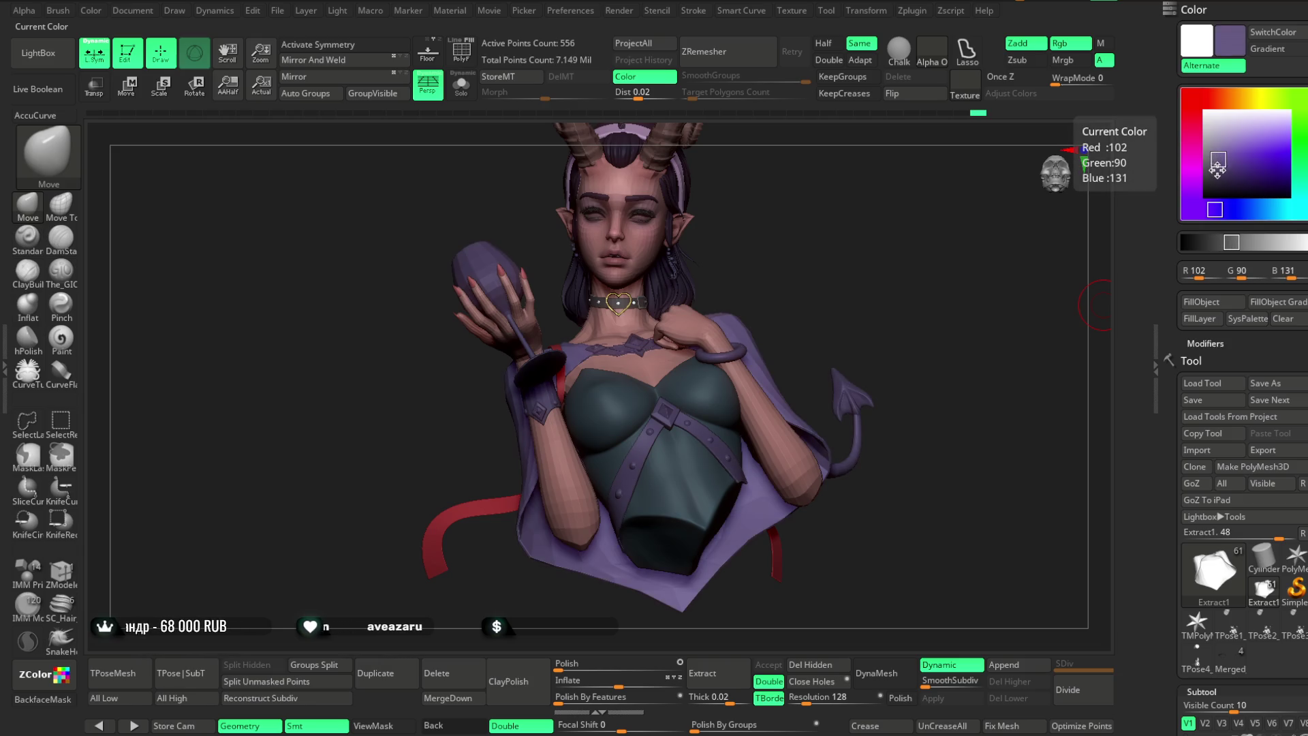
left_click(1270, 211)
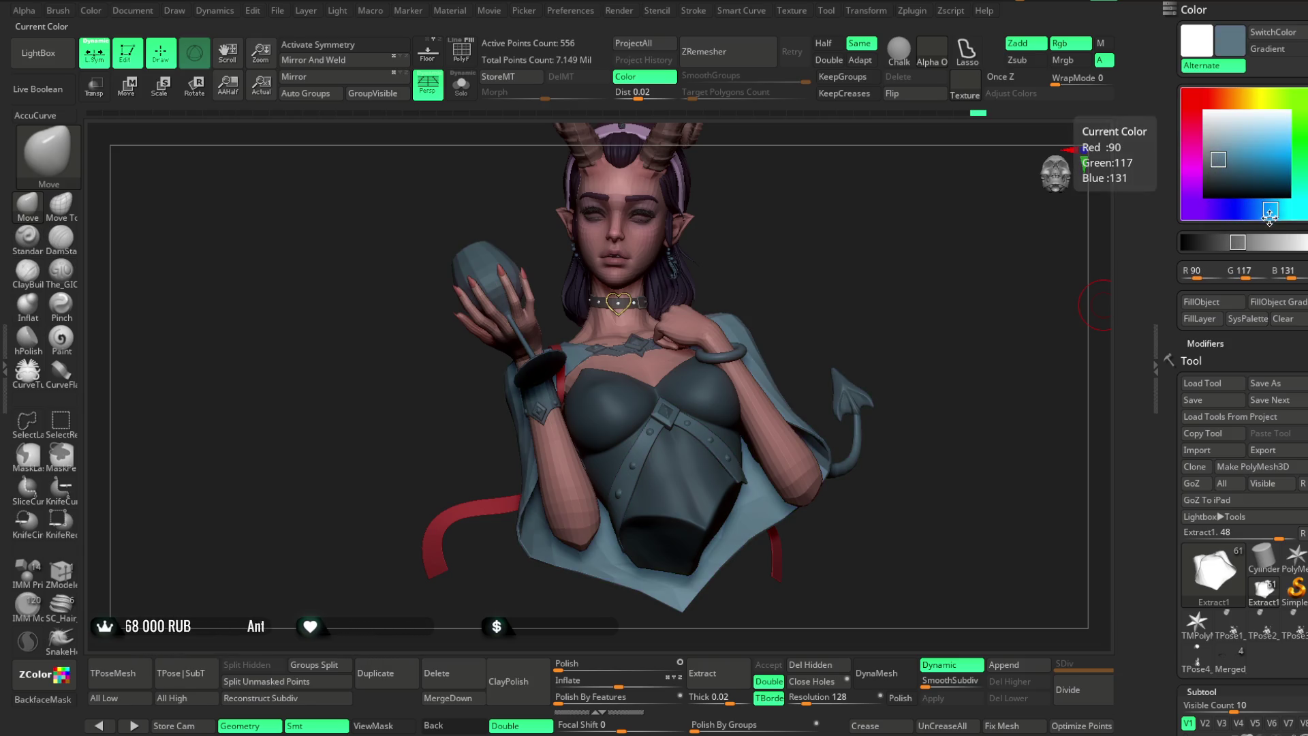
mouse_move(1269, 212)
left_mouse_down()
mouse_move(1284, 211)
mouse_move(1200, 206)
mouse_move(1195, 182)
left_mouse_up()
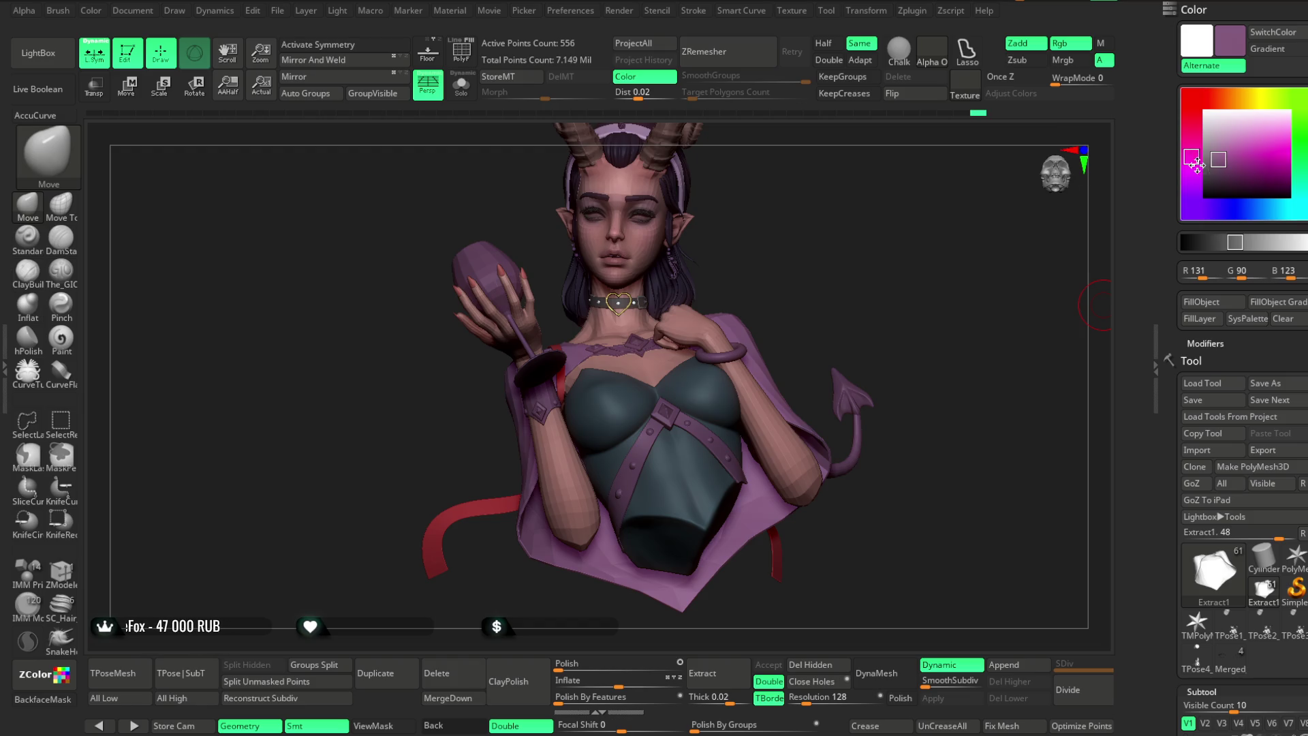
mouse_move(1191, 151)
left_mouse_down()
mouse_move(1204, 100)
mouse_move(1295, 97)
left_mouse_up()
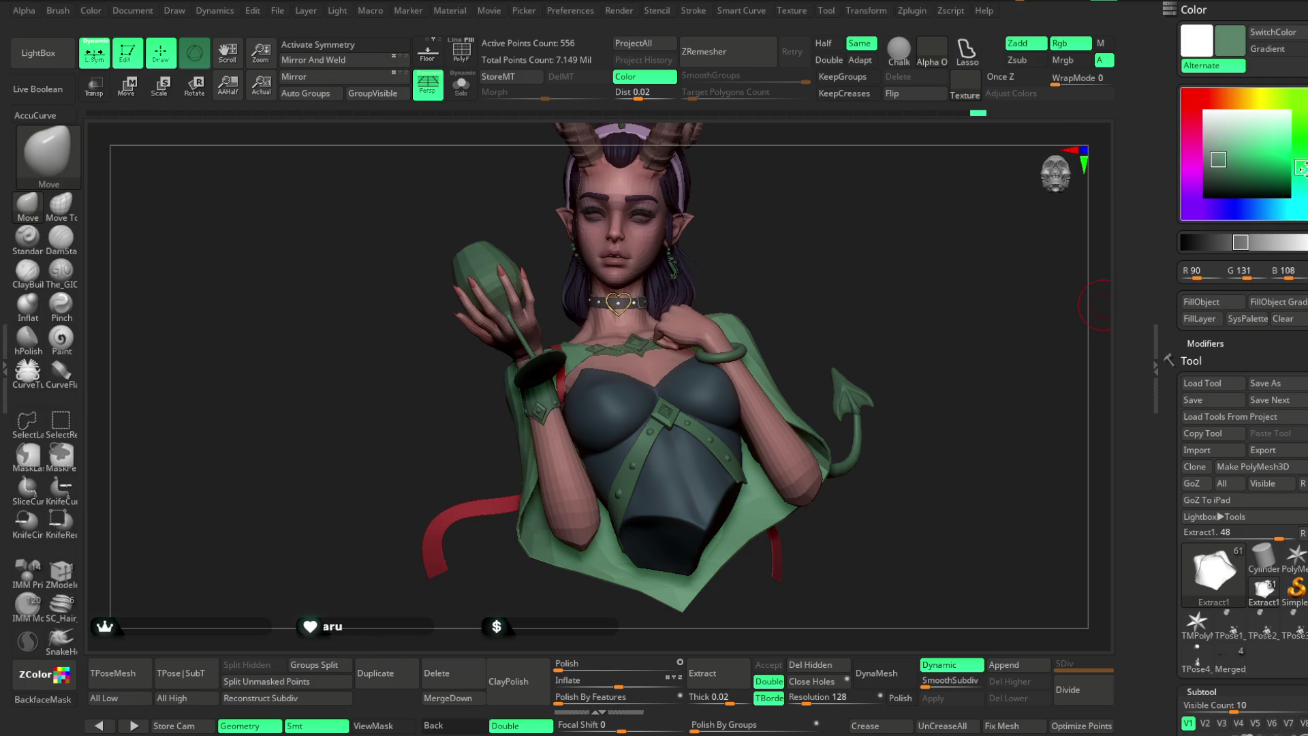
Mix a dark navy blue, fill the cape cloth with it, then reset the colour to grey.
left_click_drag(1219, 155, 1212, 154)
mouse_move(1299, 176)
left_mouse_down()
mouse_move(1300, 208)
mouse_move(1202, 208)
mouse_move(1197, 172)
mouse_move(1218, 161)
mouse_move(1195, 159)
mouse_move(1217, 169)
mouse_move(1191, 208)
mouse_move(1232, 209)
left_mouse_up()
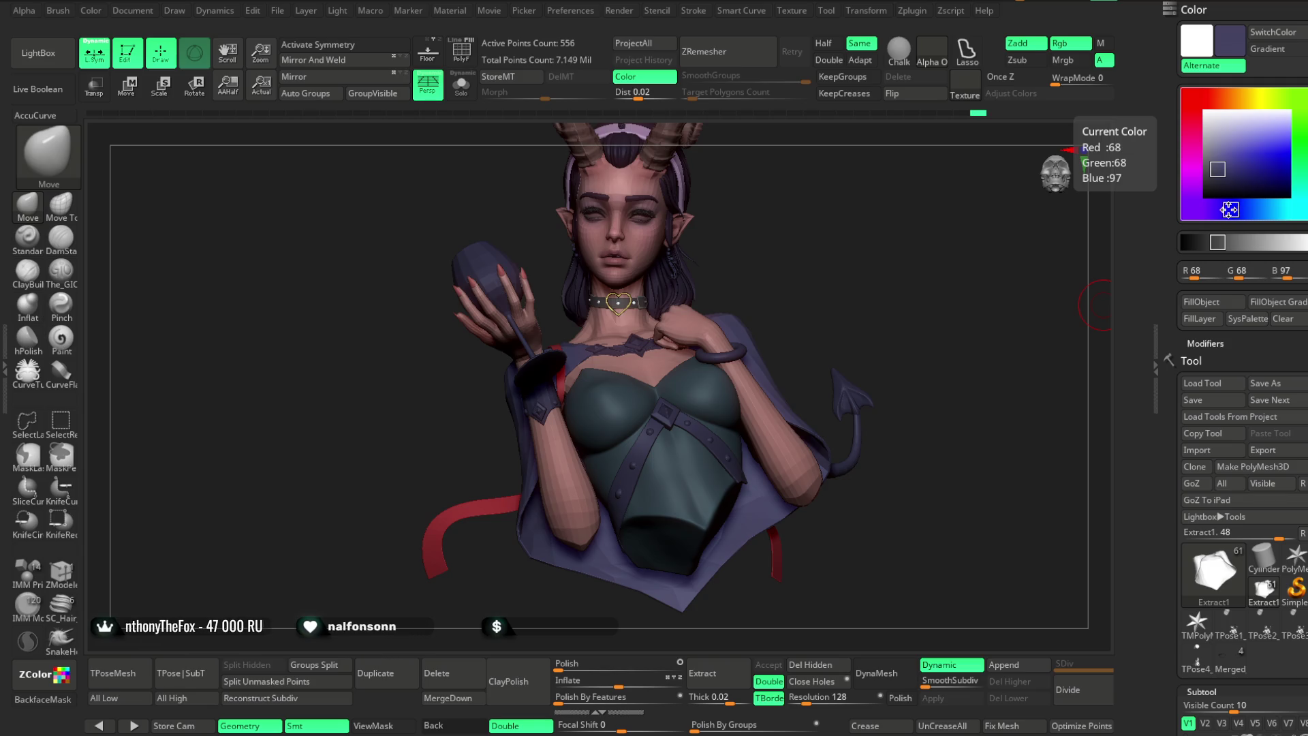
left_click_drag(1236, 204, 1216, 176)
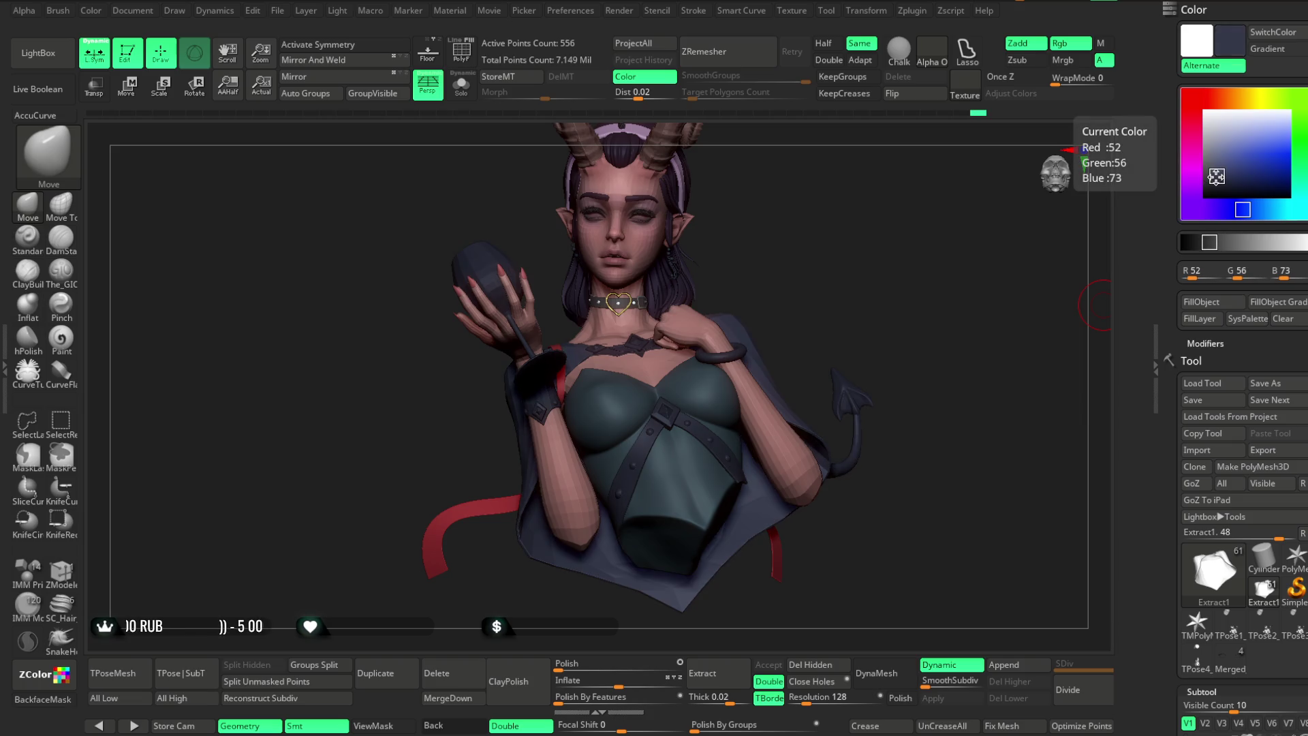
left_click(1200, 302)
left_click(1206, 141)
mouse_move(945, 304)
left_mouse_down()
mouse_move(820, 233)
mouse_move(779, 257)
mouse_move(817, 233)
mouse_move(842, 265)
mouse_move(834, 306)
mouse_move(787, 316)
left_mouse_up()
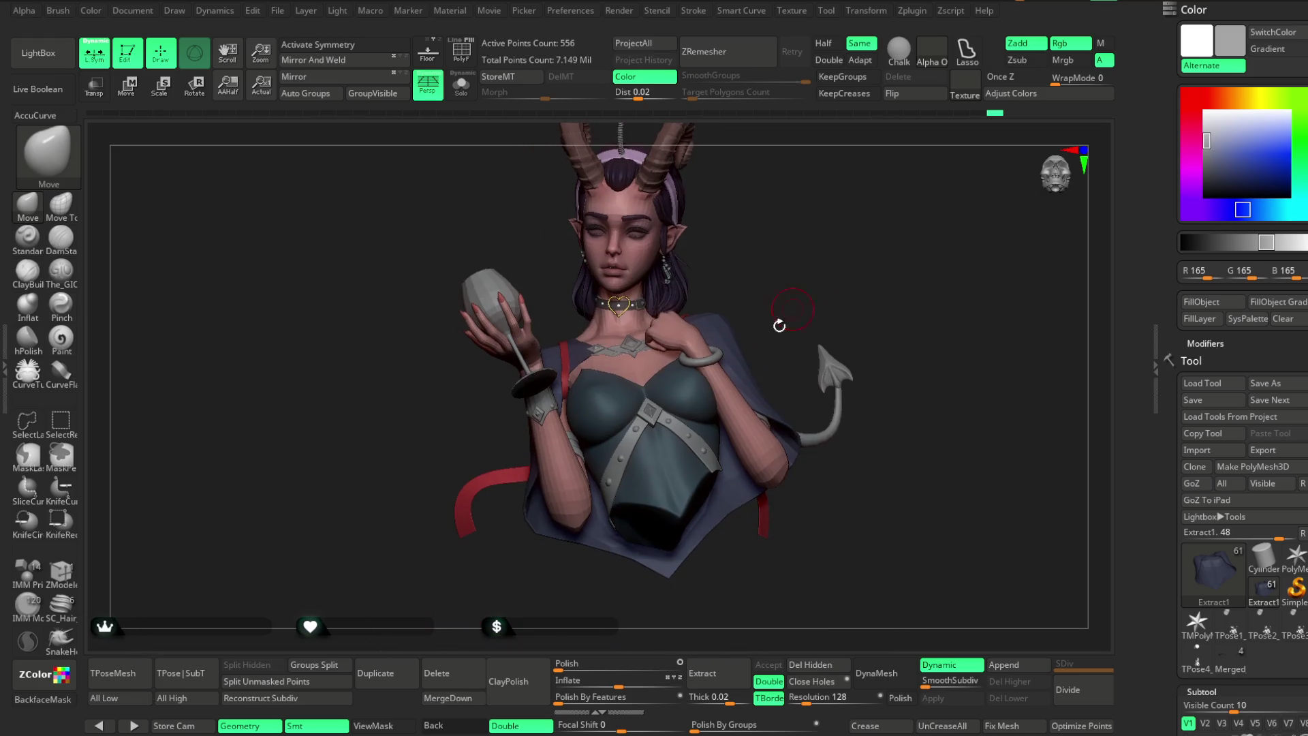
Sample the body's skin pink, fill the PM3D_Sphere3D2_1 tail with it, then reset the colour to grey.
key("c")
left_click(829, 427, "alt")
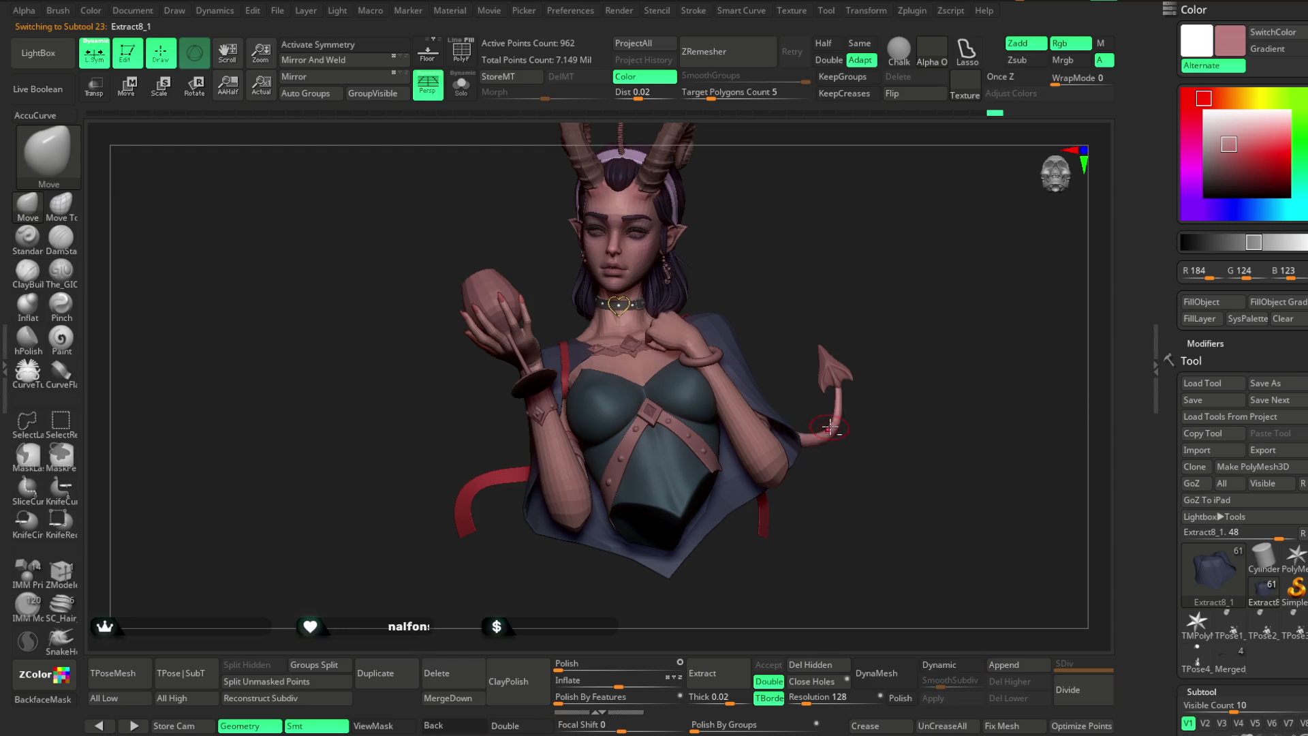
left_click(852, 378, "alt")
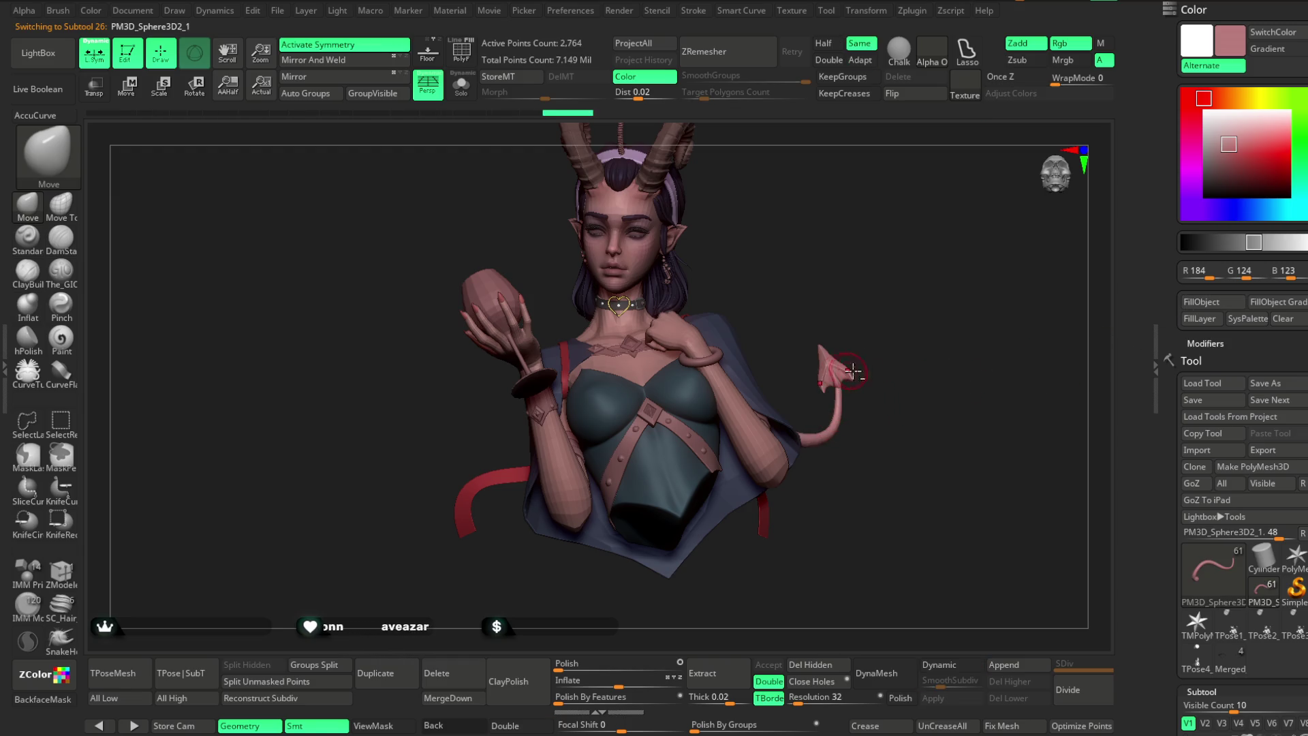
left_click(1206, 135)
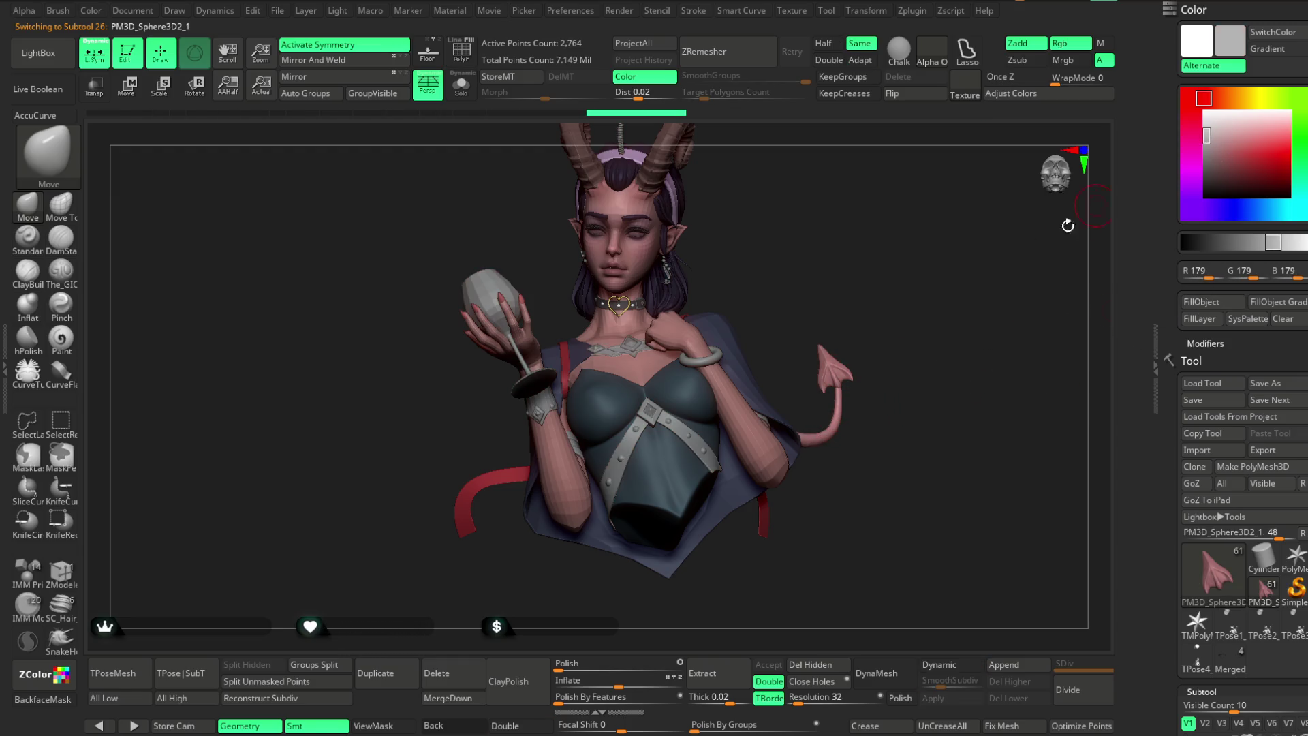
mouse_move(838, 264)
left_mouse_down()
mouse_move(832, 235)
mouse_move(843, 301)
mouse_move(852, 289)
mouse_move(840, 283)
mouse_move(842, 311)
mouse_move(838, 284)
mouse_move(805, 298)
mouse_move(835, 286)
left_mouse_up()
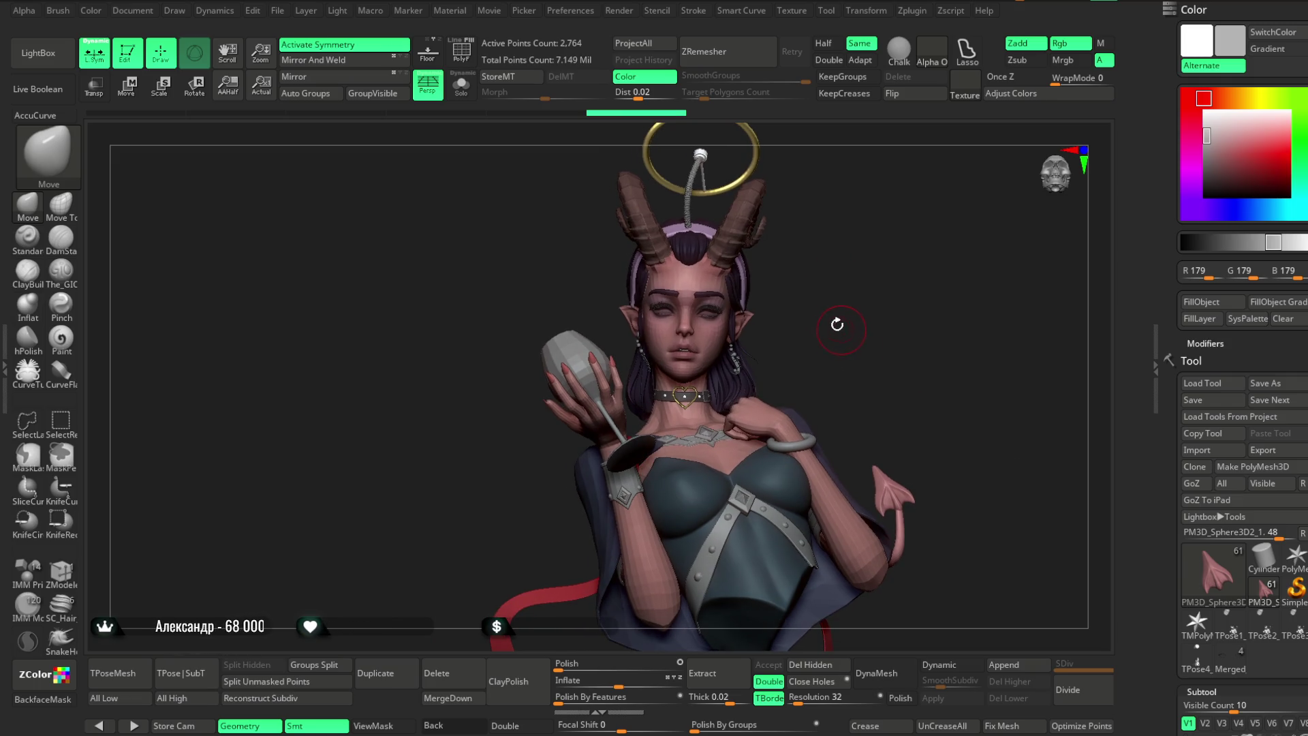
left_click(277, 13)
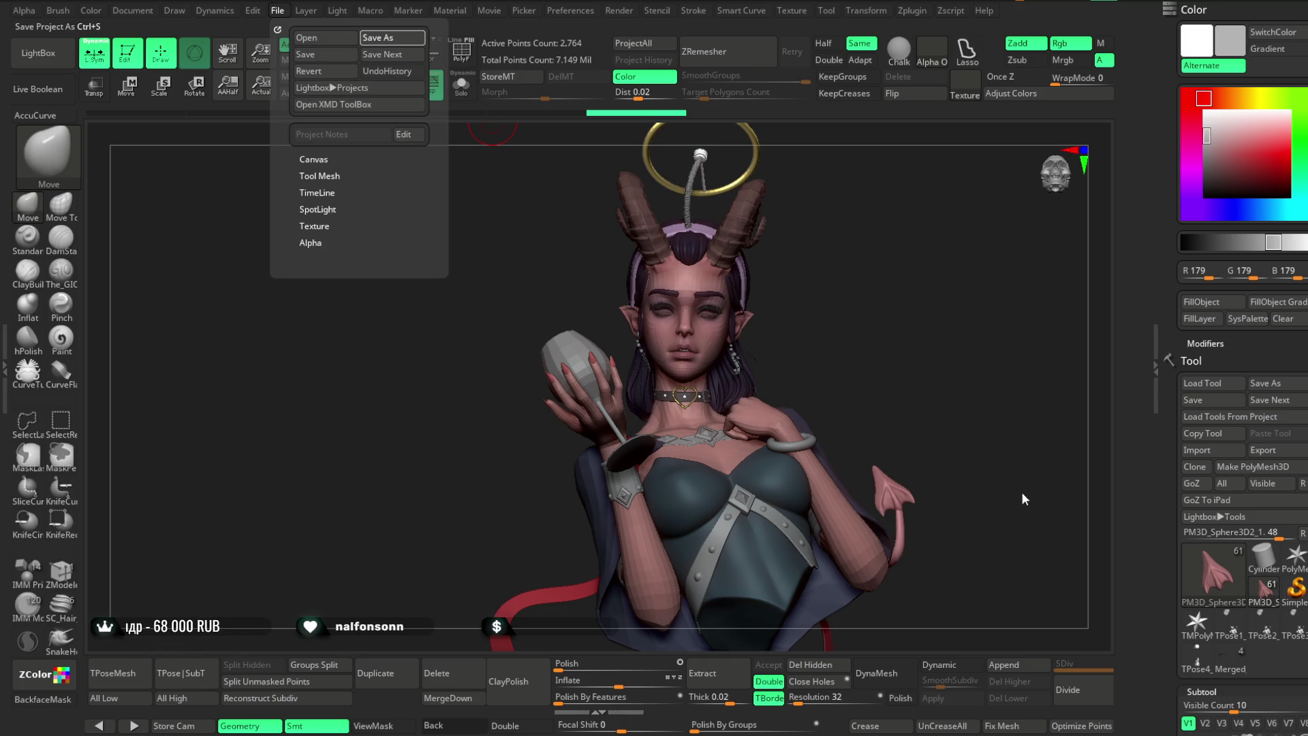
Save the project with Ctrl+S and turn the figure to face left.
key("ctrl+s")
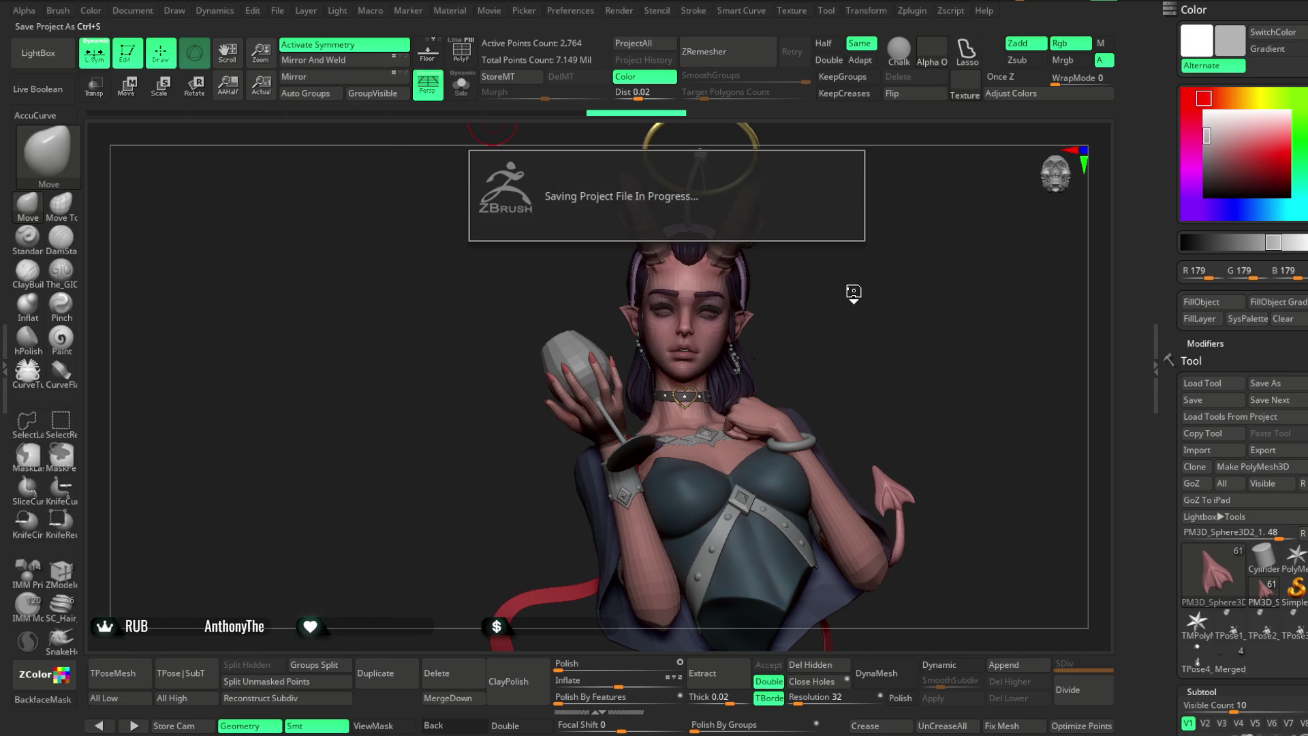
mouse_move(851, 287)
left_mouse_down()
mouse_move(820, 283)
mouse_move(847, 278)
left_mouse_up()
mouse_move(841, 277)
left_mouse_down()
mouse_move(841, 327)
mouse_move(794, 249)
left_mouse_up()
Unhide the Wings folder and fill the Extract2 wing mesh with near-white 211 grey.
scroll(1246, 487, "down", 5)
scroll(1185, 516, "down", 10)
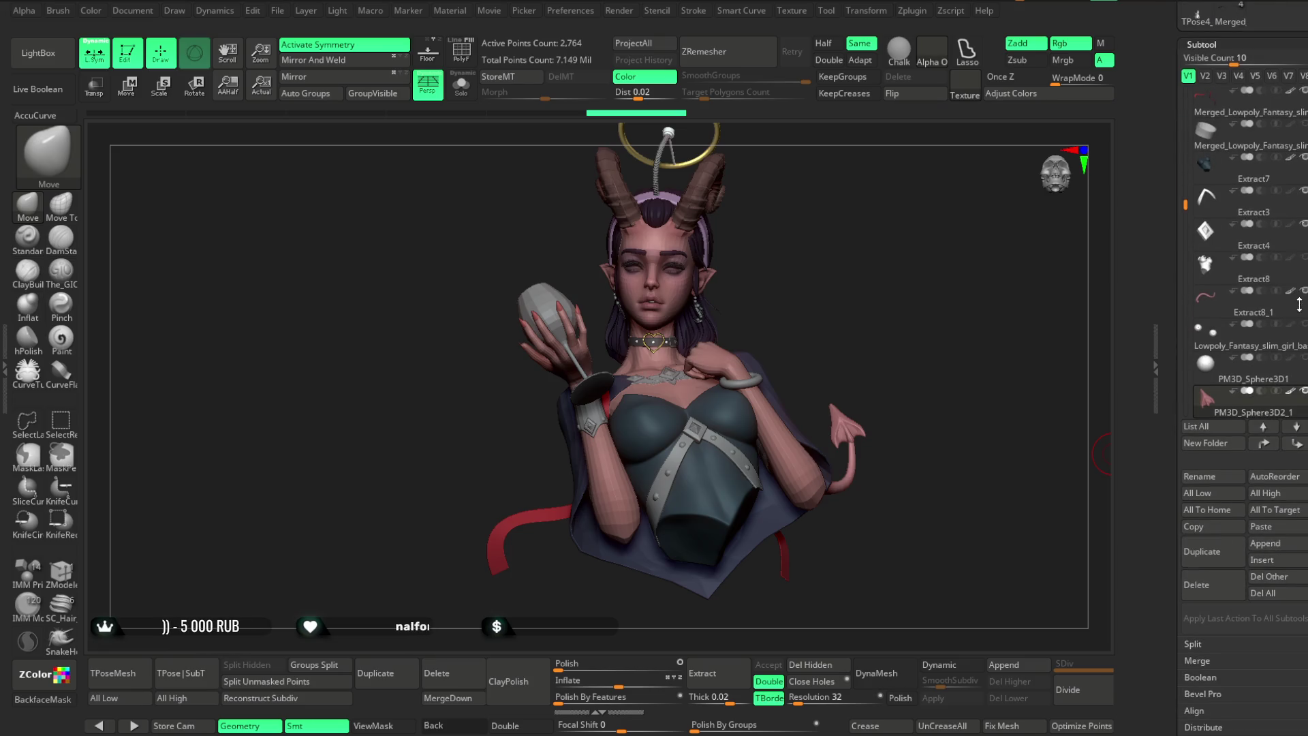
scroll(1240, 286, "down", 1)
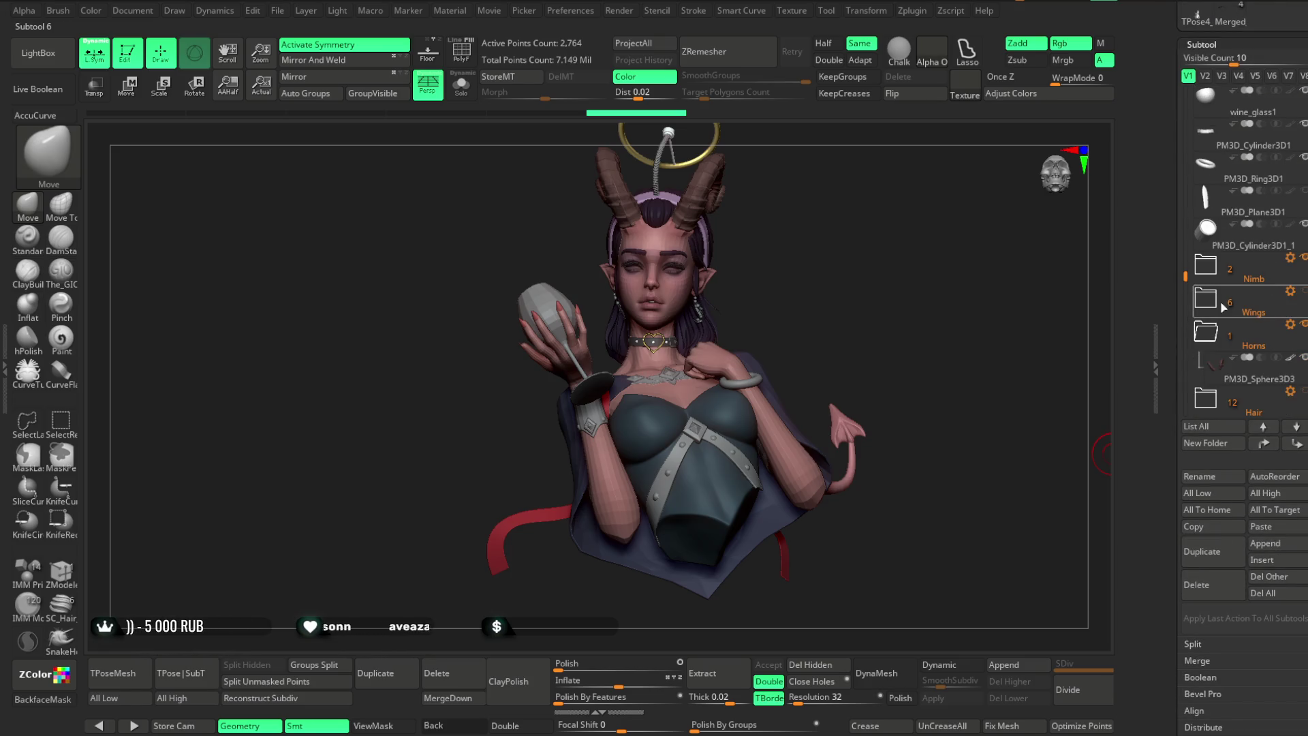
left_click(1197, 306)
left_click(1216, 307)
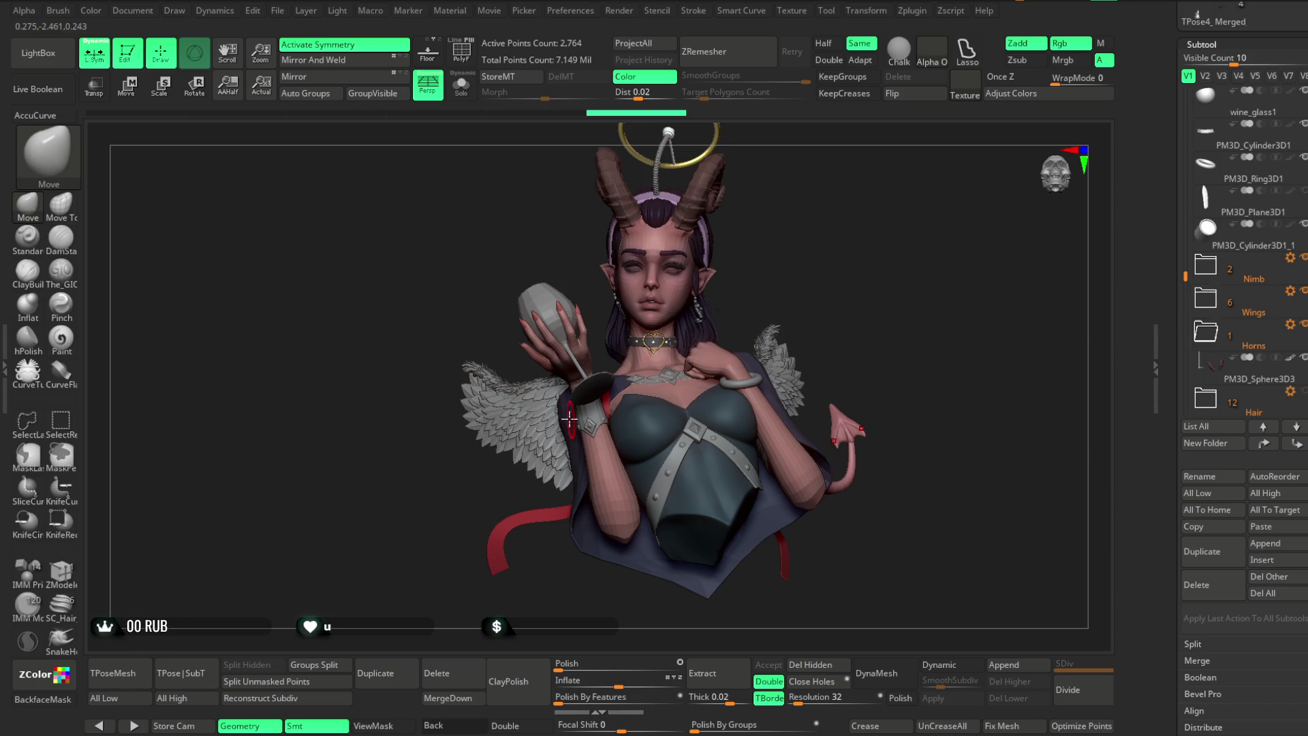
scroll(1303, 211, "up", 1)
scroll(1239, 204, "up", 15)
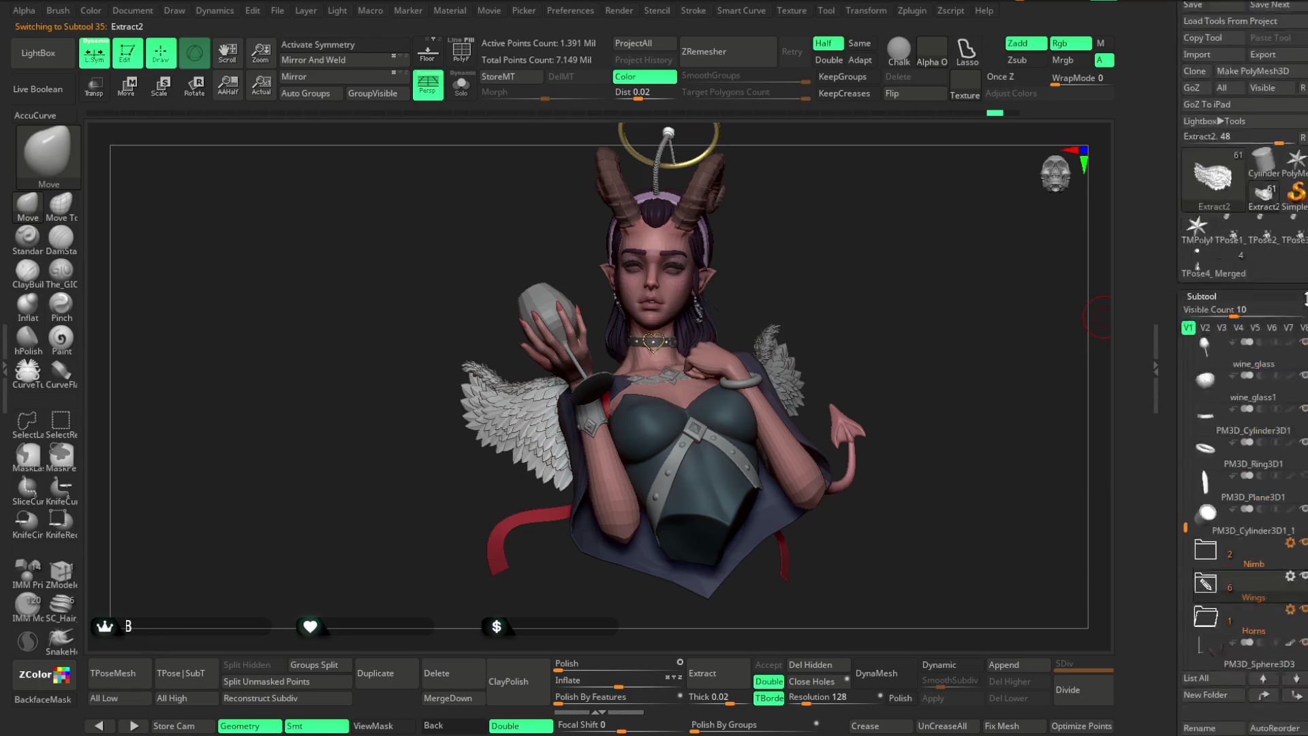
left_click(1208, 132)
left_click_drag(1208, 132, 1206, 124)
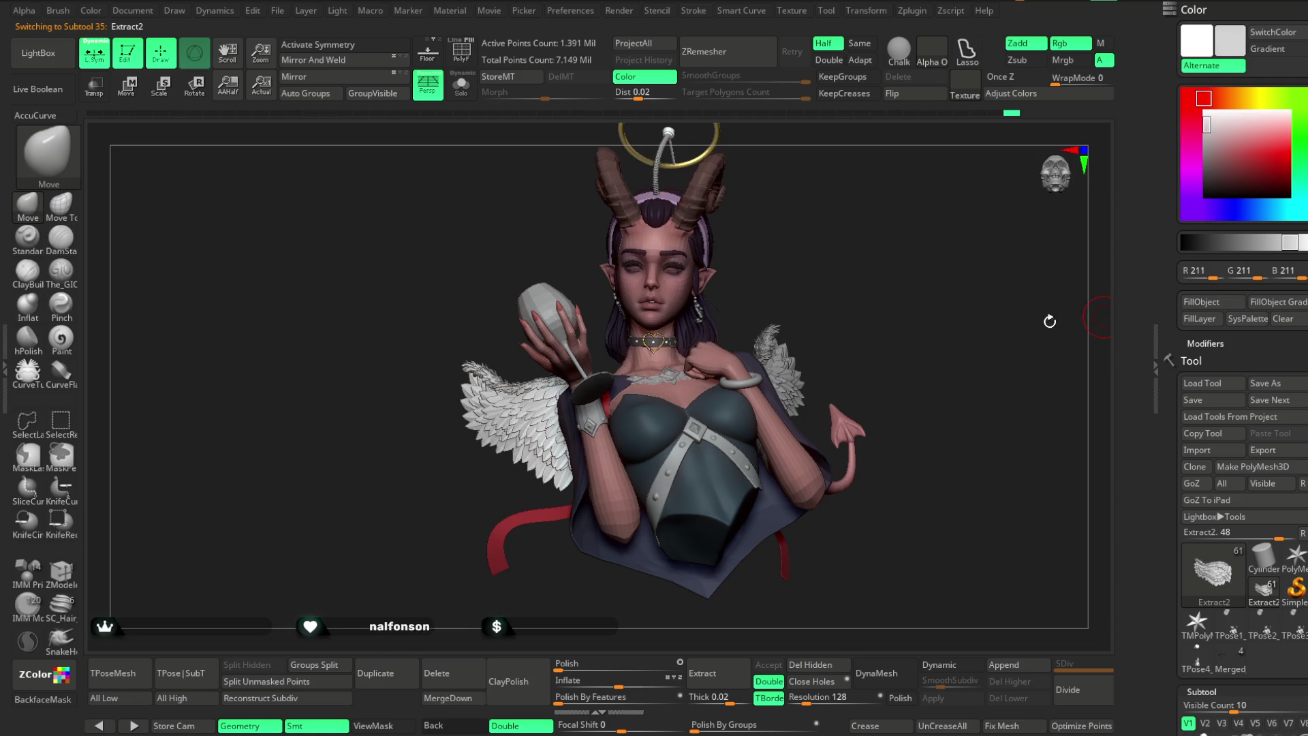
left_click(780, 354, "alt")
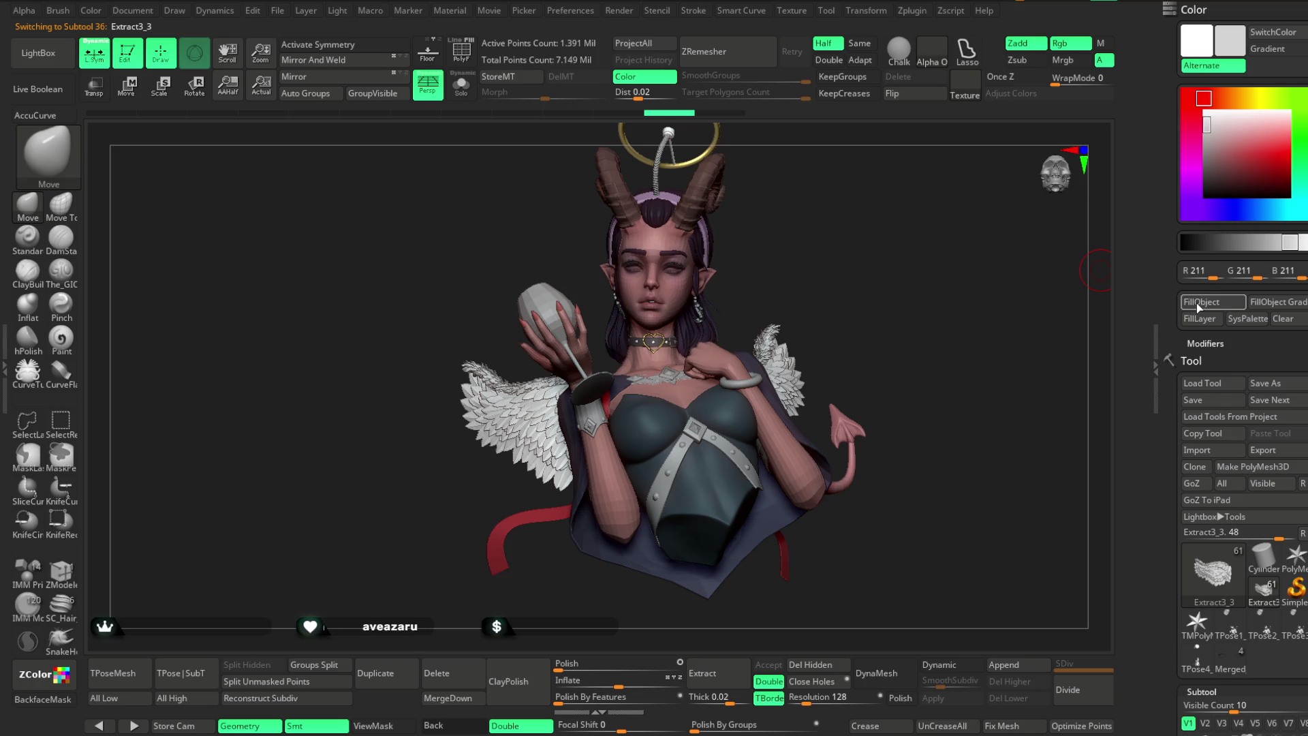
left_click_drag(1207, 125, 1206, 153)
left_click(913, 12)
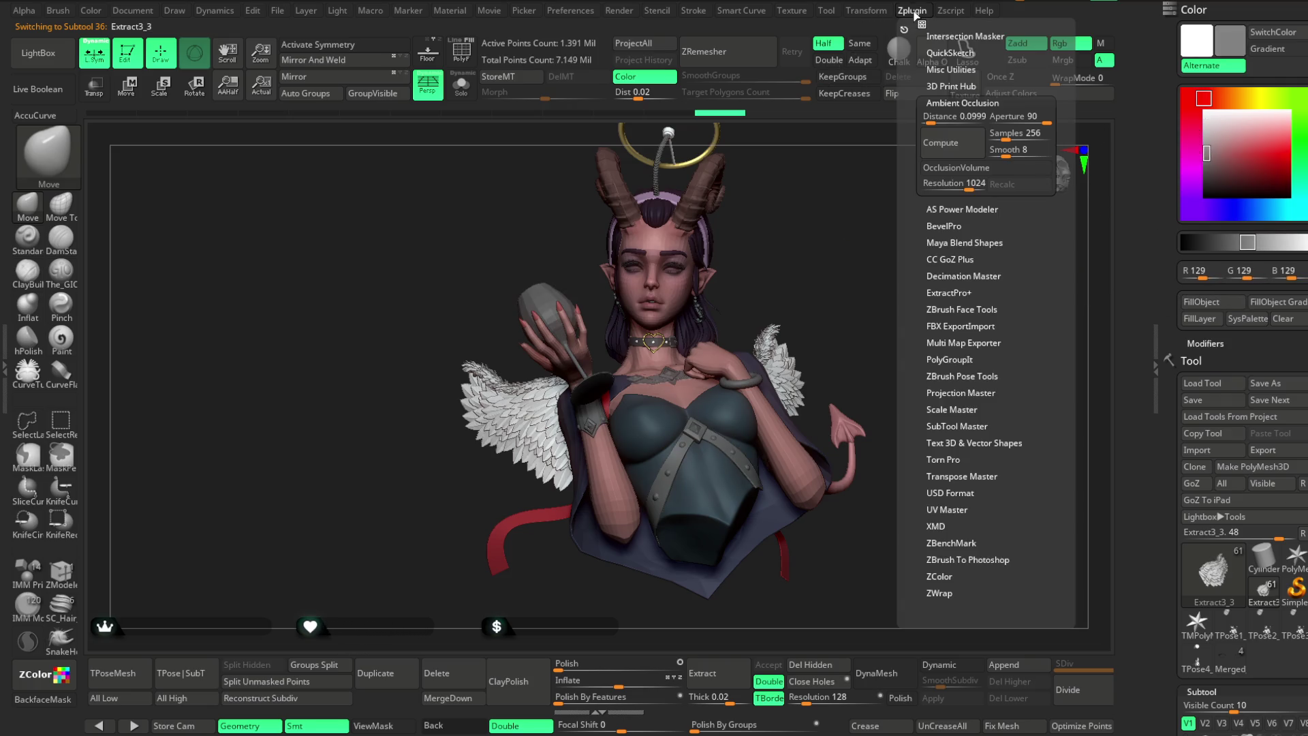
Run Zplugin > Ambient Occlusion > Compute on the wing piece.
left_click(944, 144)
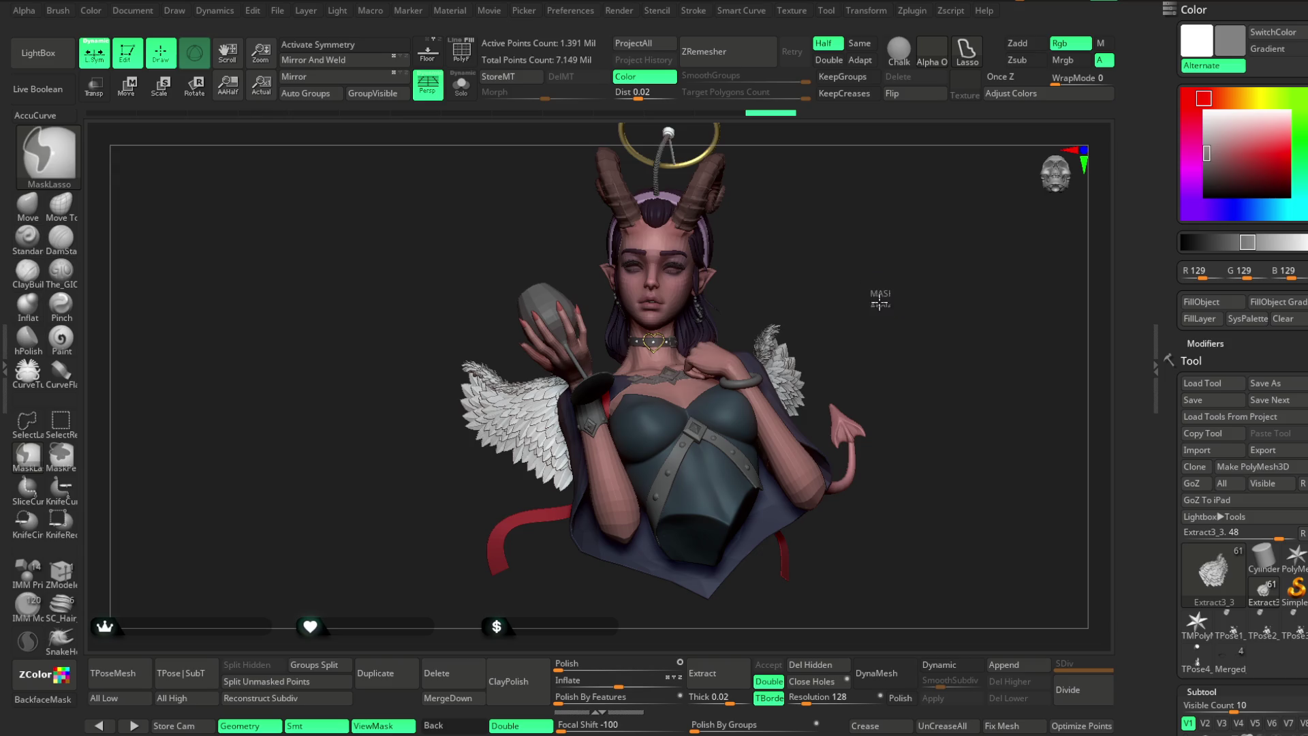
Merge Extract3_3 down into the Extract2 wing piece and save the project with Ctrl+S.
scroll(1274, 449, "down", 5)
scroll(1207, 493, "down", 3)
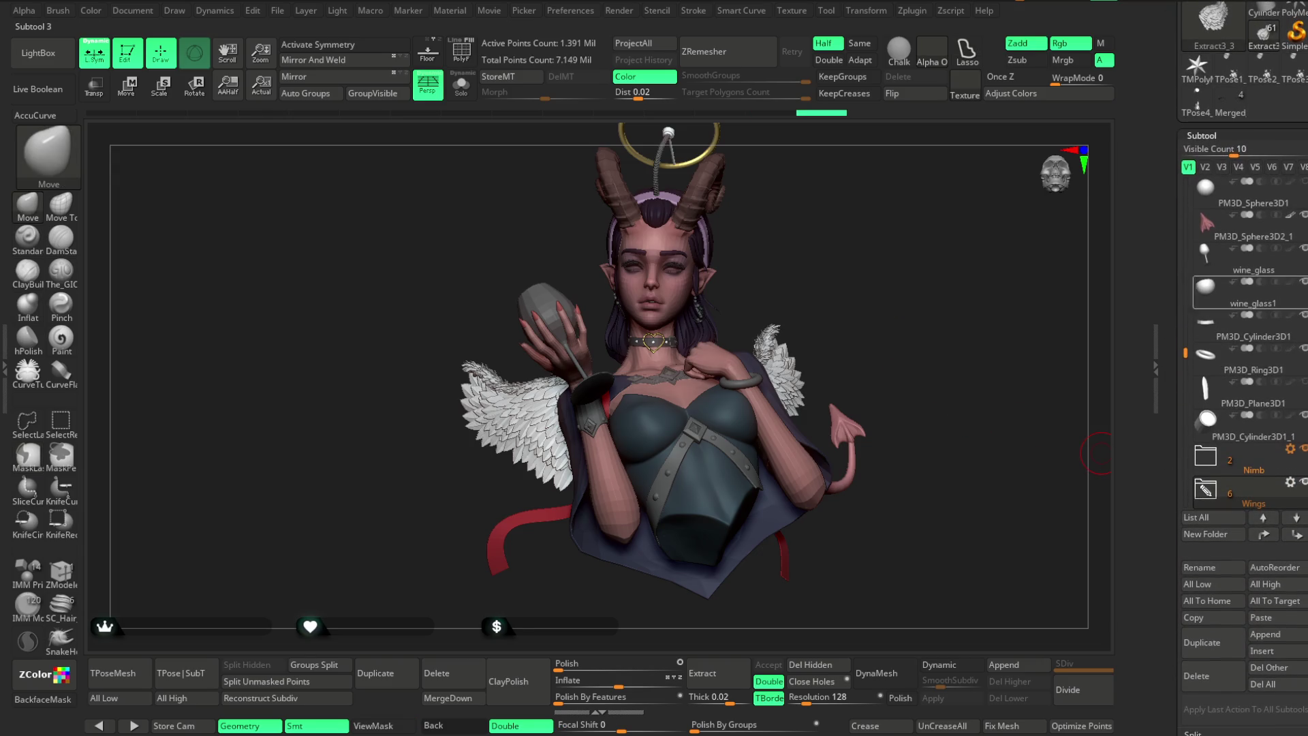
left_click(1205, 491)
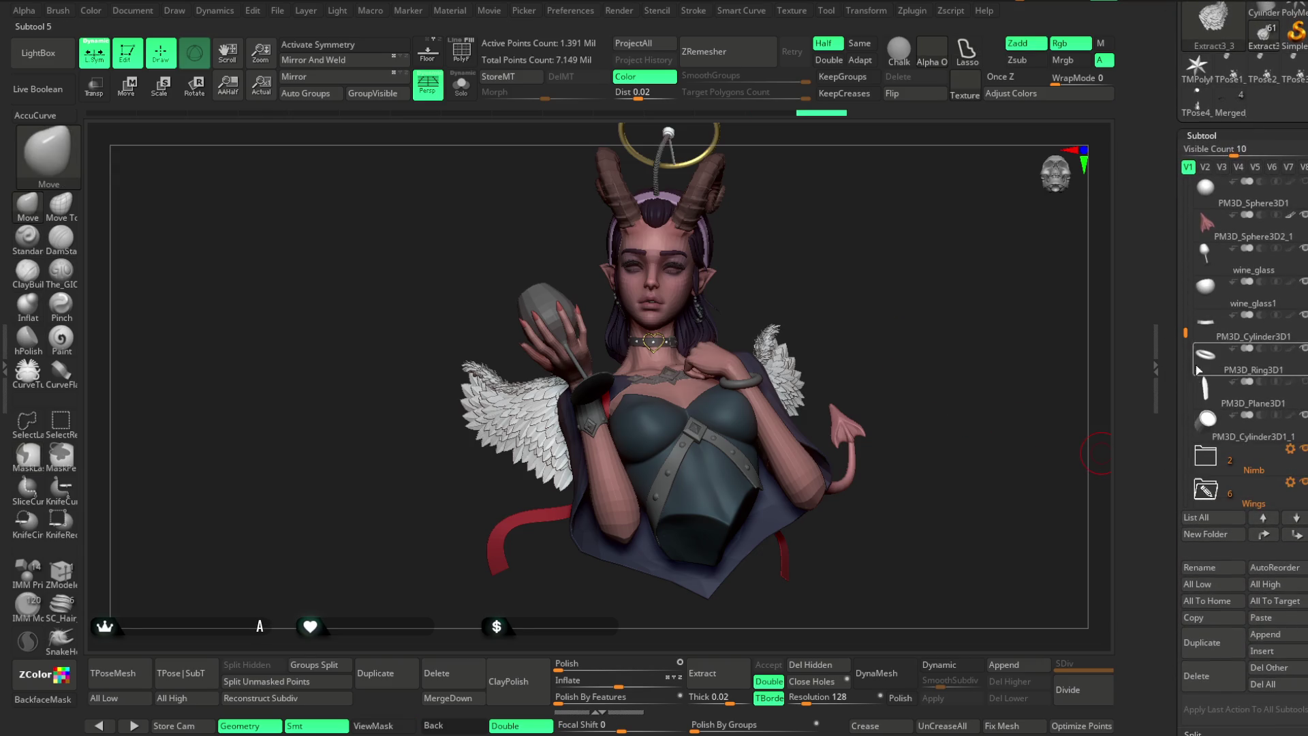
scroll(1226, 422, "down", 3)
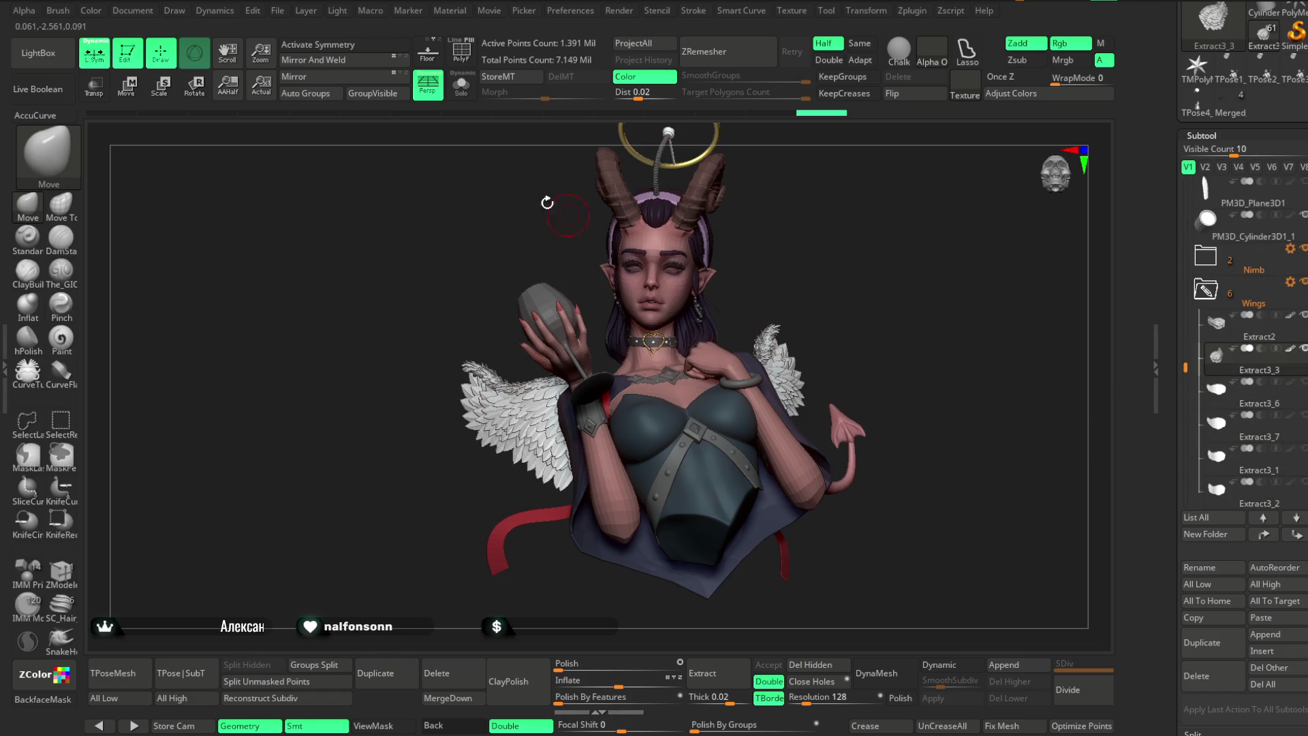
left_click(519, 422, "alt")
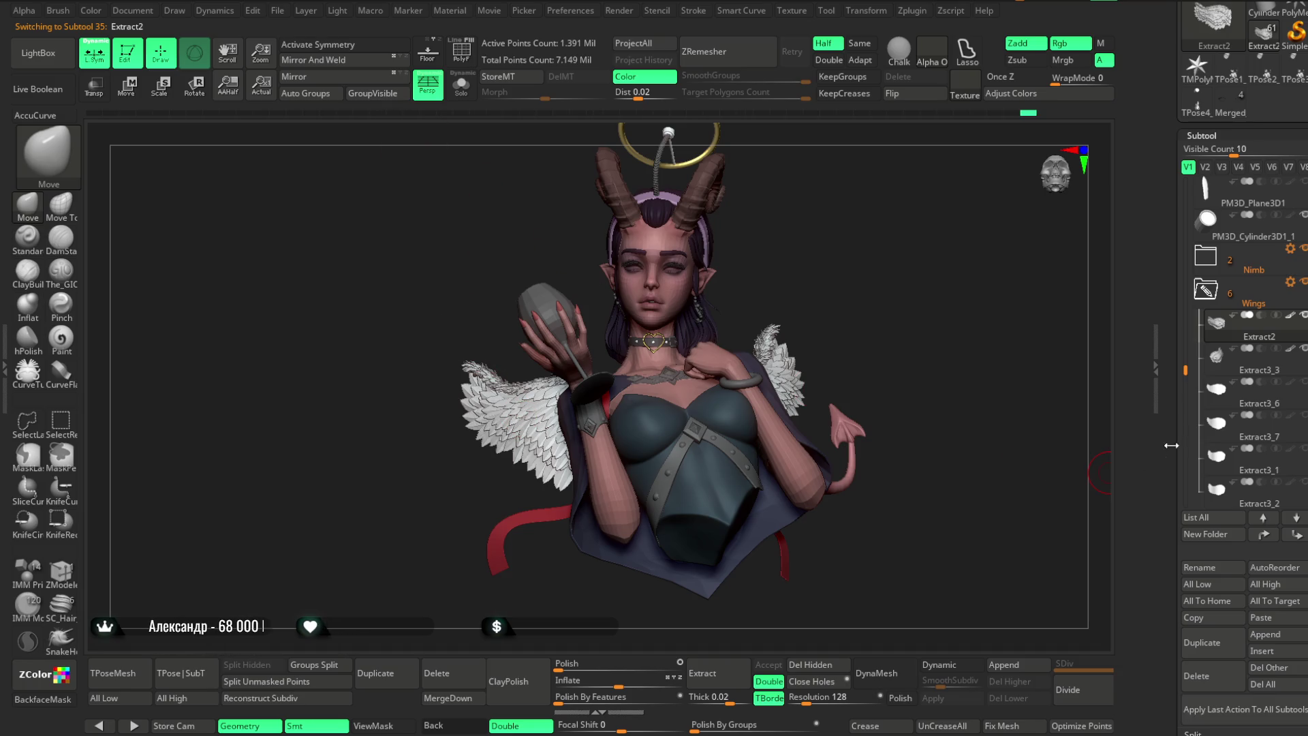
left_click(431, 700)
left_click(407, 718)
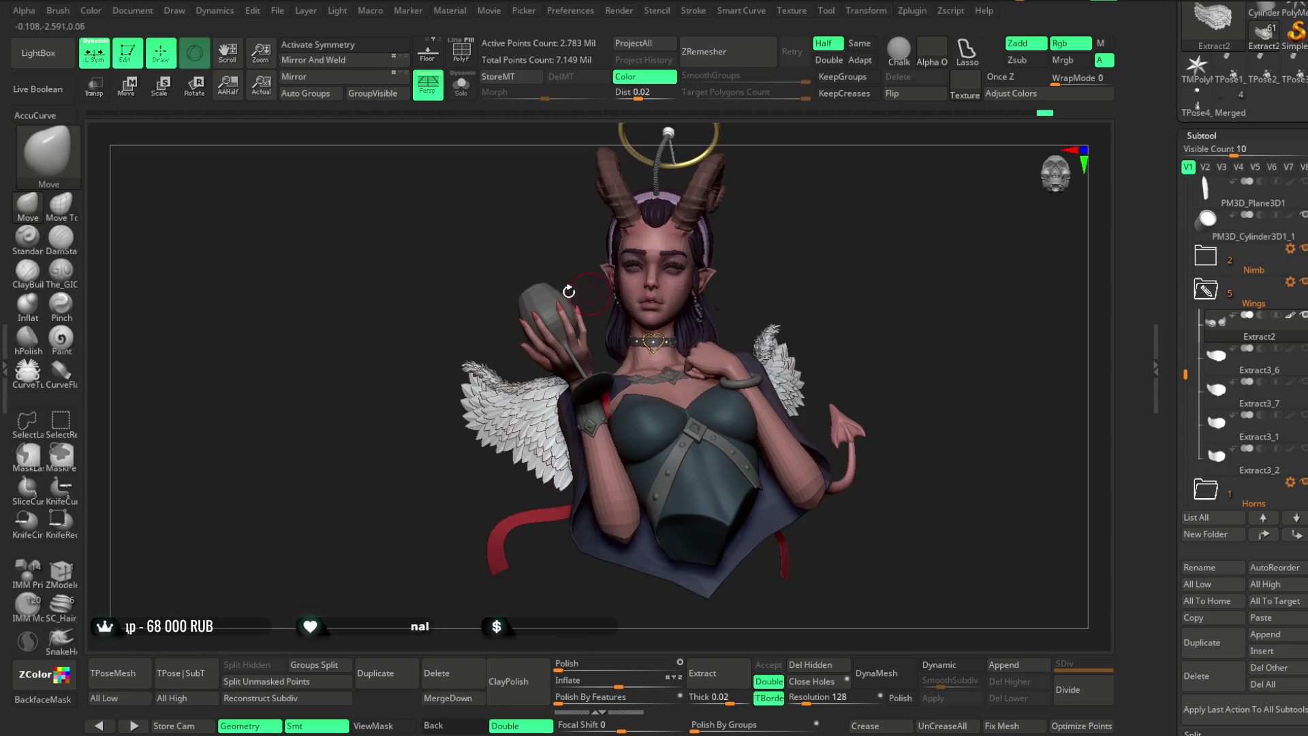
left_click(277, 10)
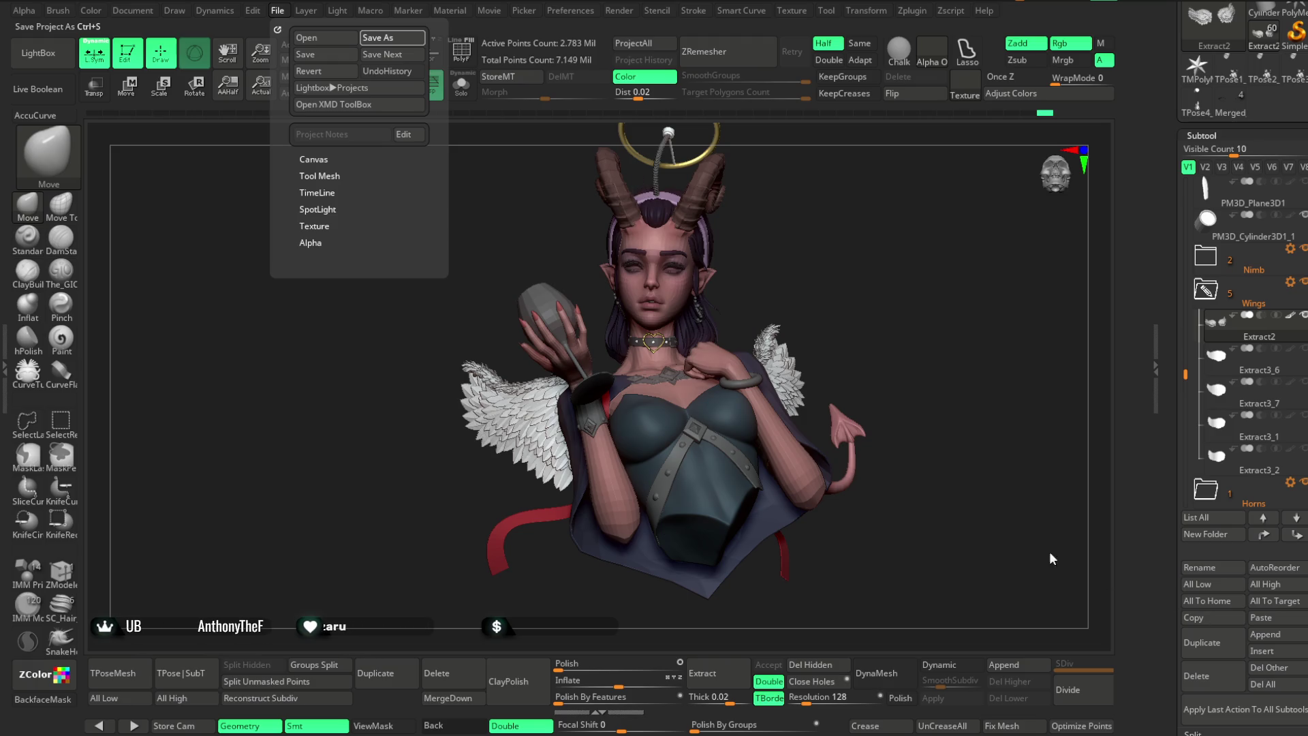
key("ctrl+s")
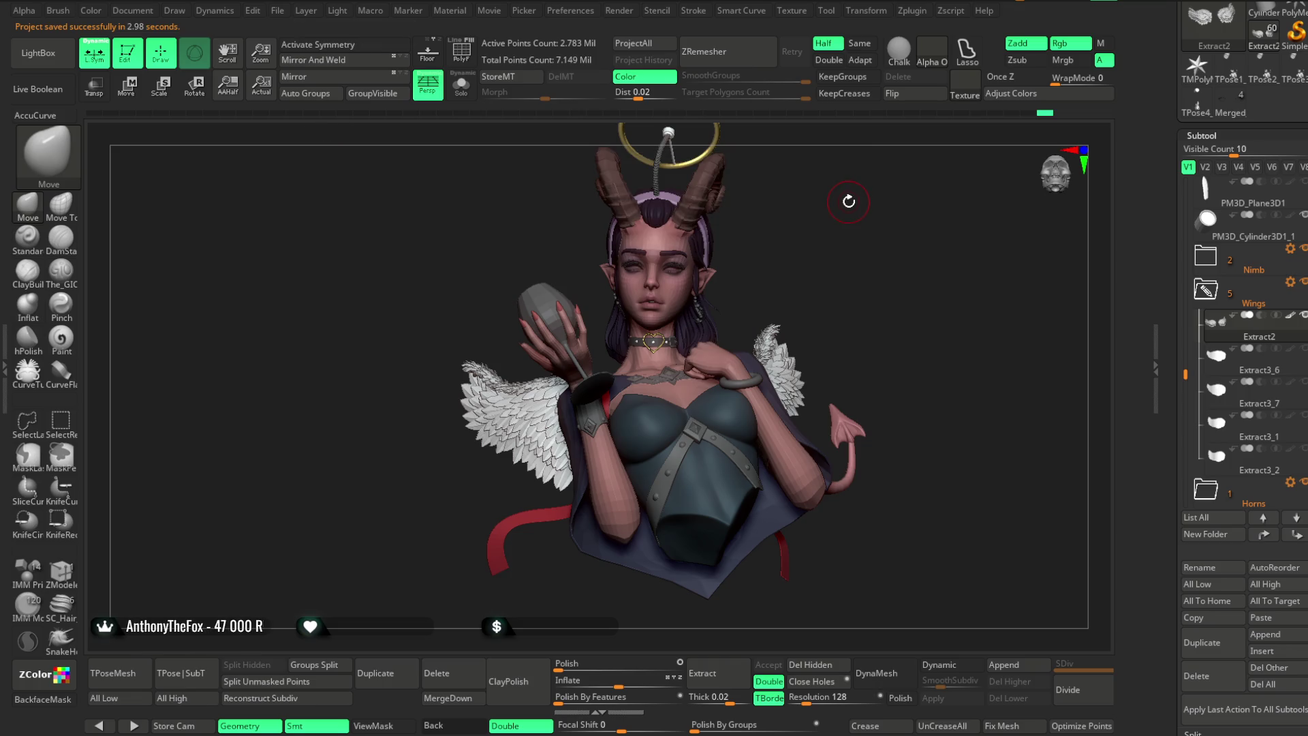
Compute ambient occlusion on the merged Extract2 wings with the Ambient Occlusion plugin.
left_click(912, 11)
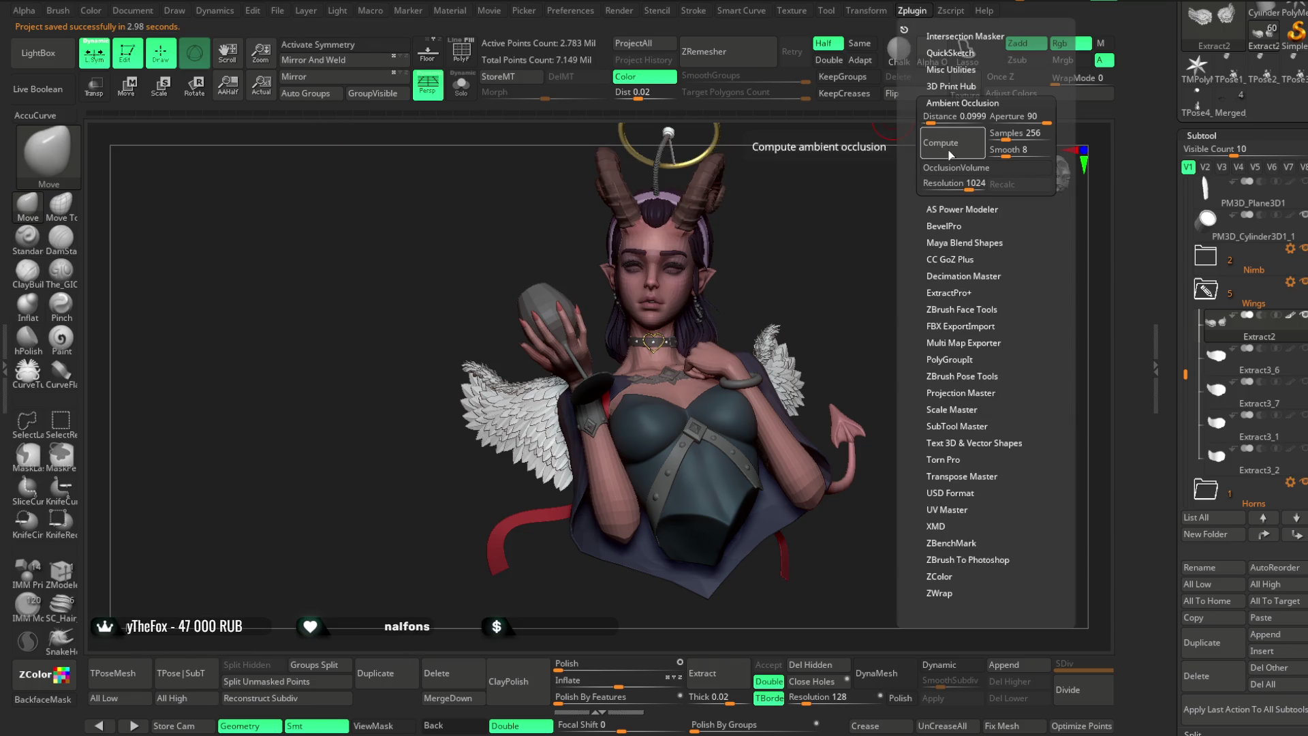
left_click(940, 144)
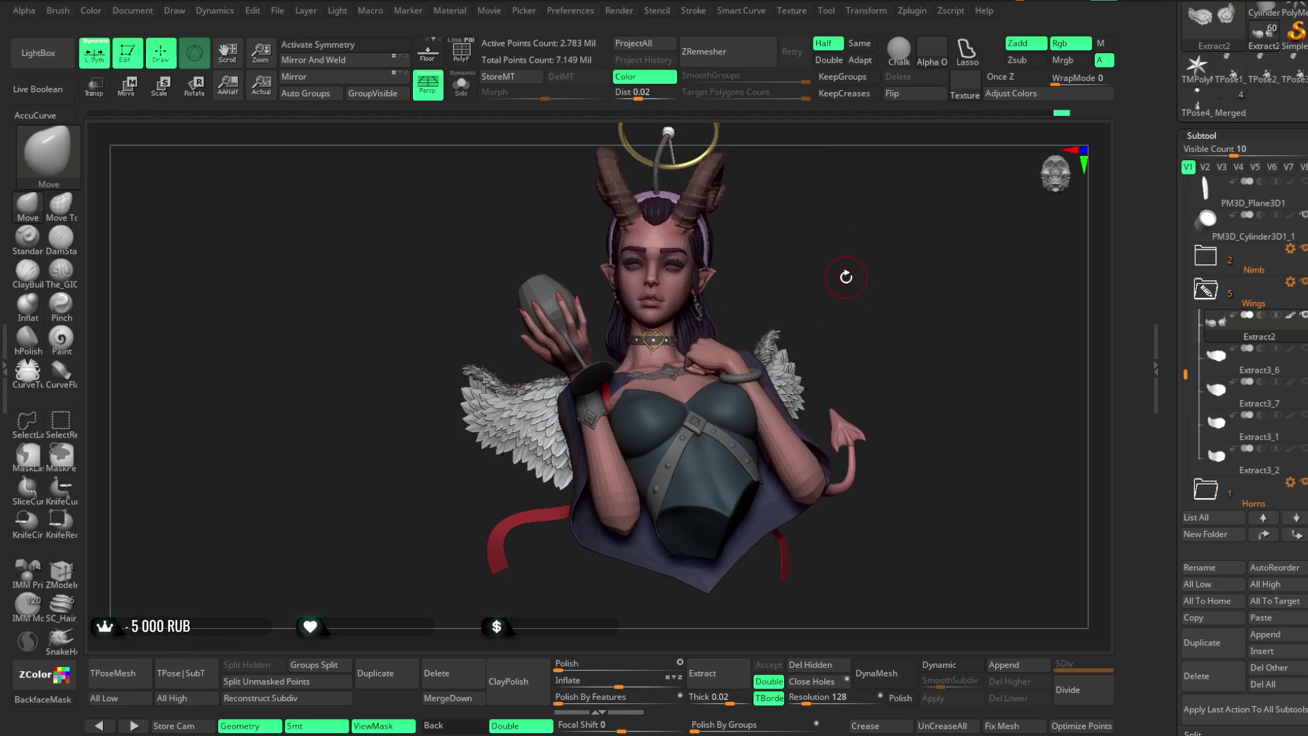
key("ctrl")
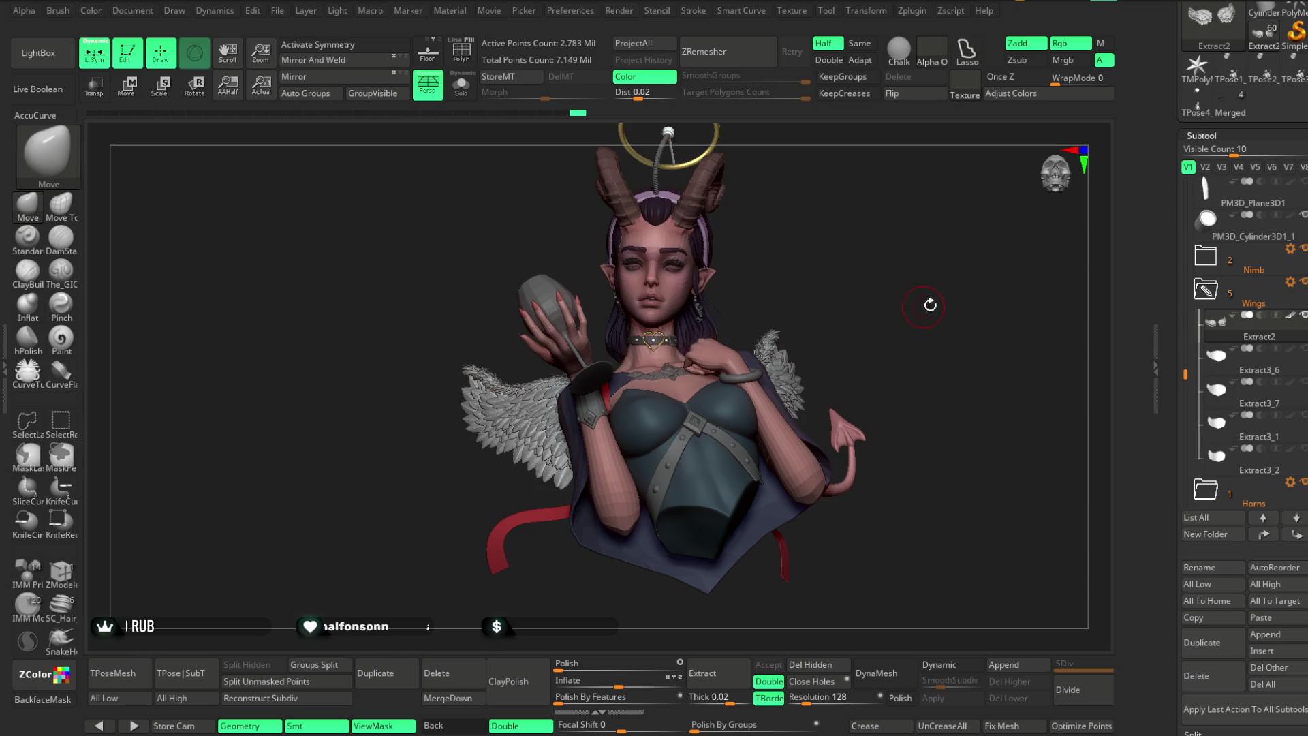
left_click(1011, 93)
mouse_move(943, 307)
left_mouse_down()
mouse_move(898, 207)
mouse_move(940, 123)
left_mouse_up()
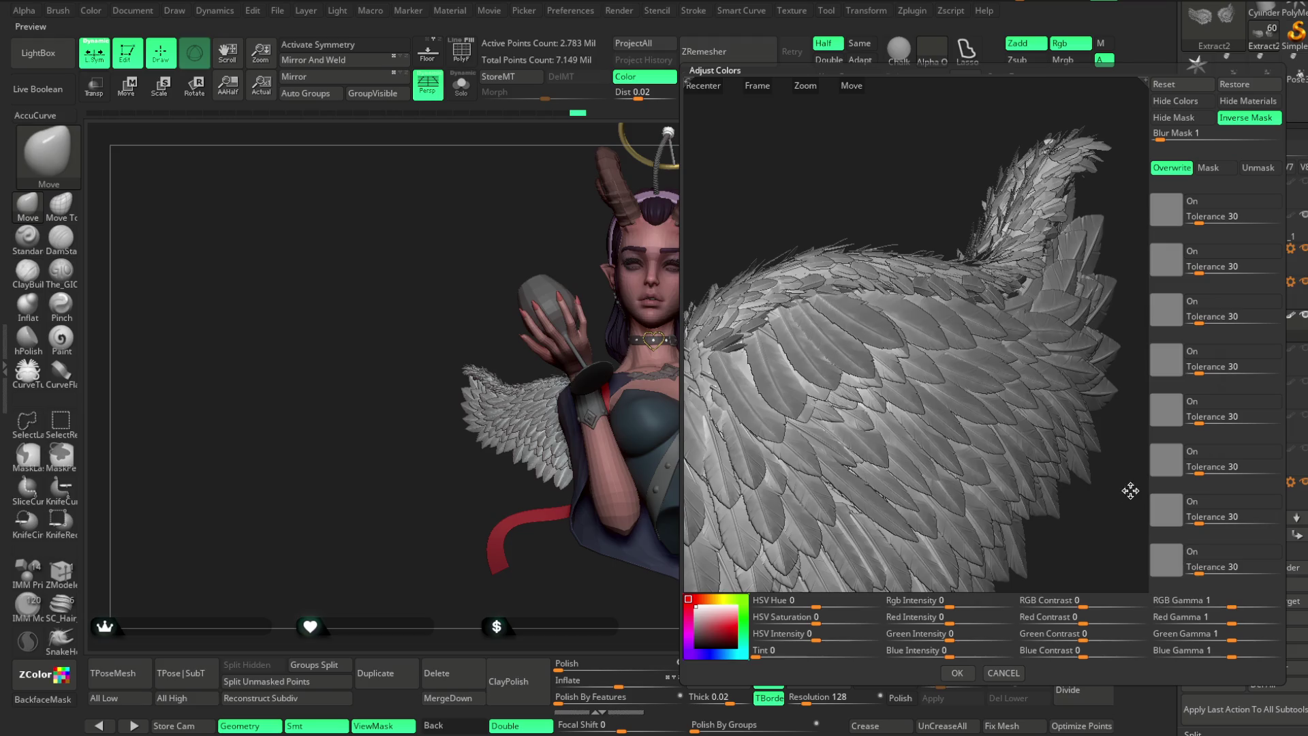
left_click(1182, 124)
left_click_drag(1229, 601, 1222, 601)
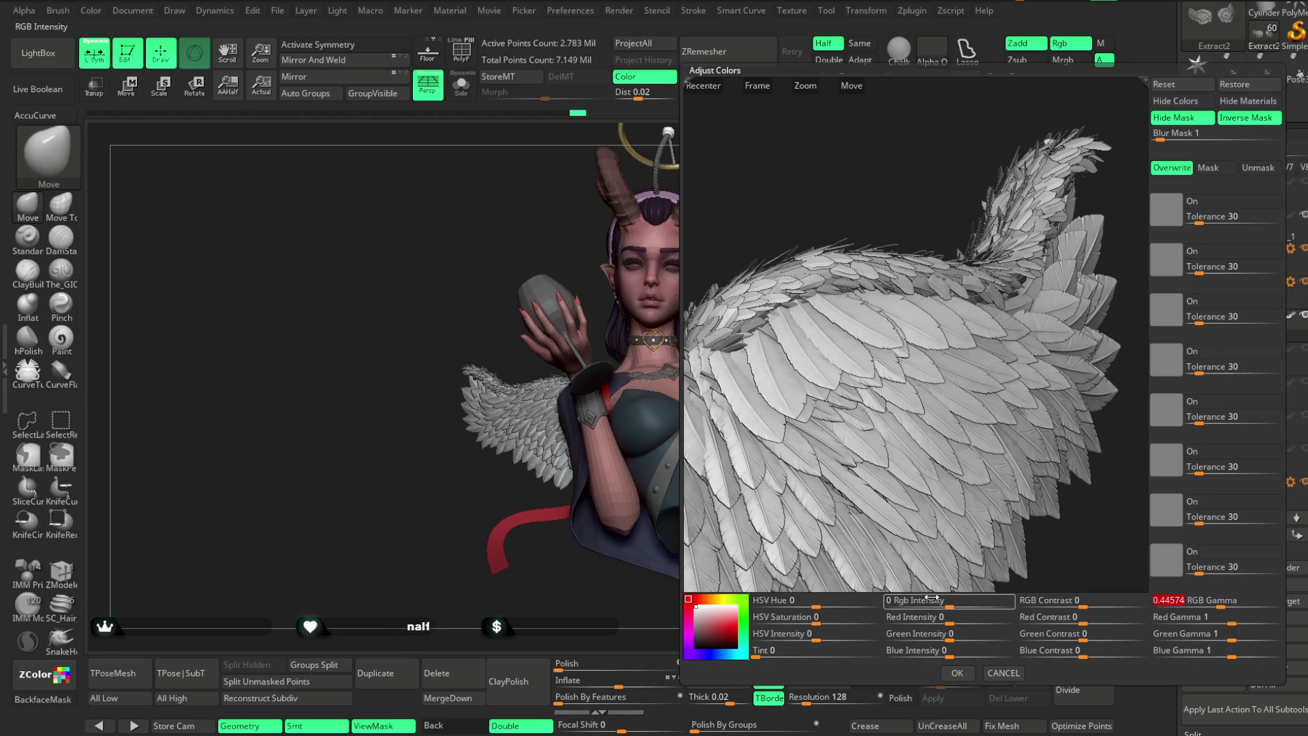
left_click(957, 672)
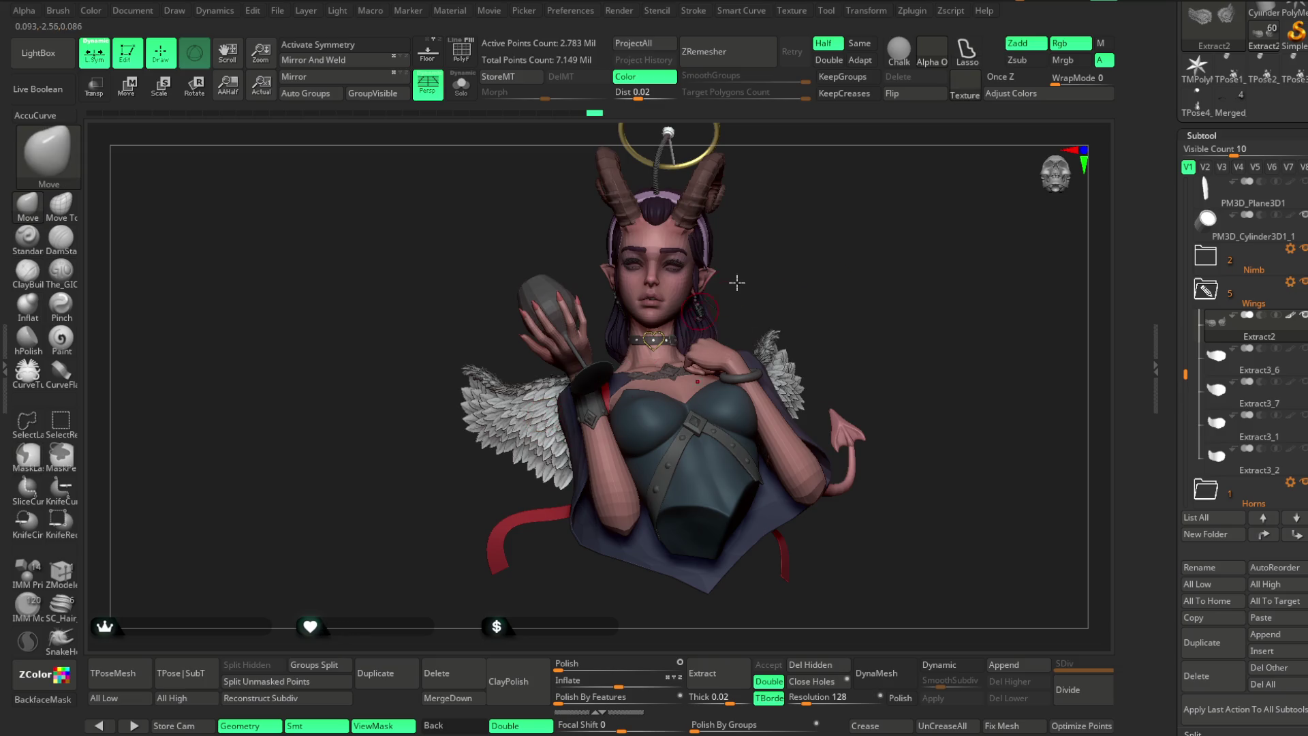
key("space")
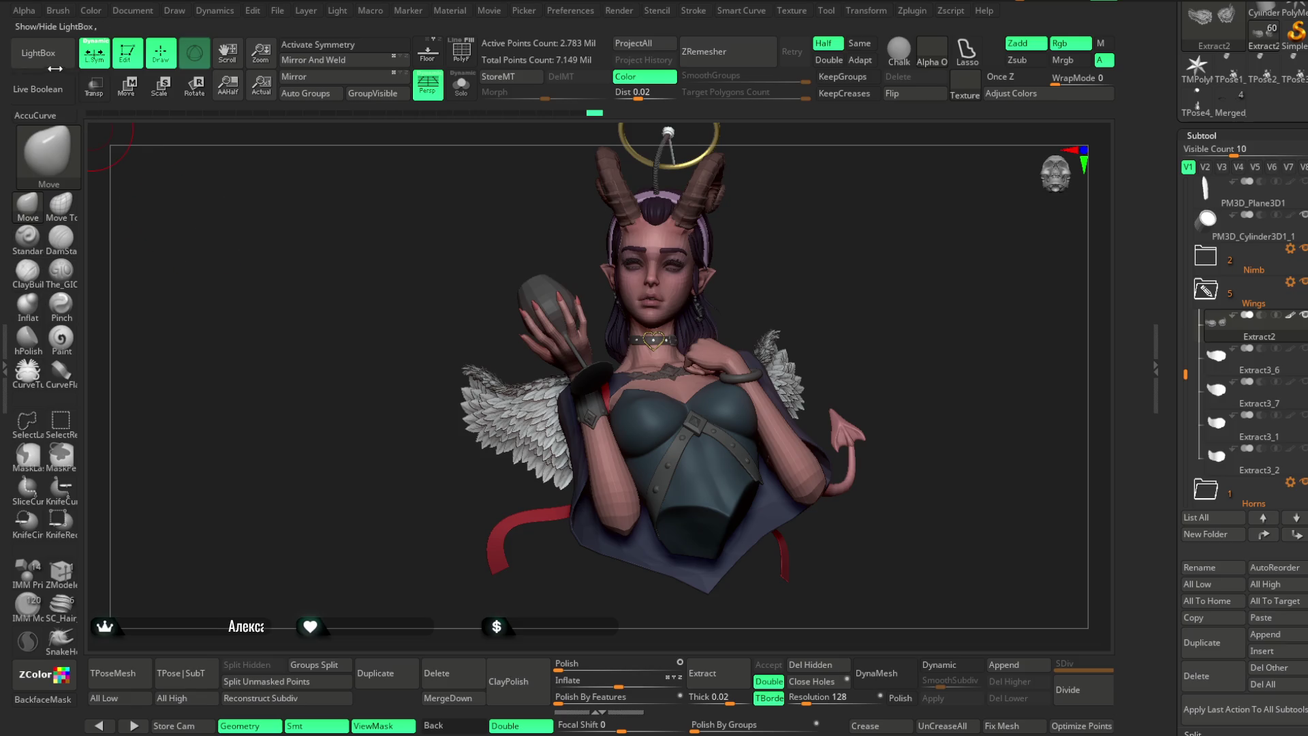
Load Hard Brush, then Colour variance, from the LightBox Кисти > Полипейнт folder.
left_click(55, 68)
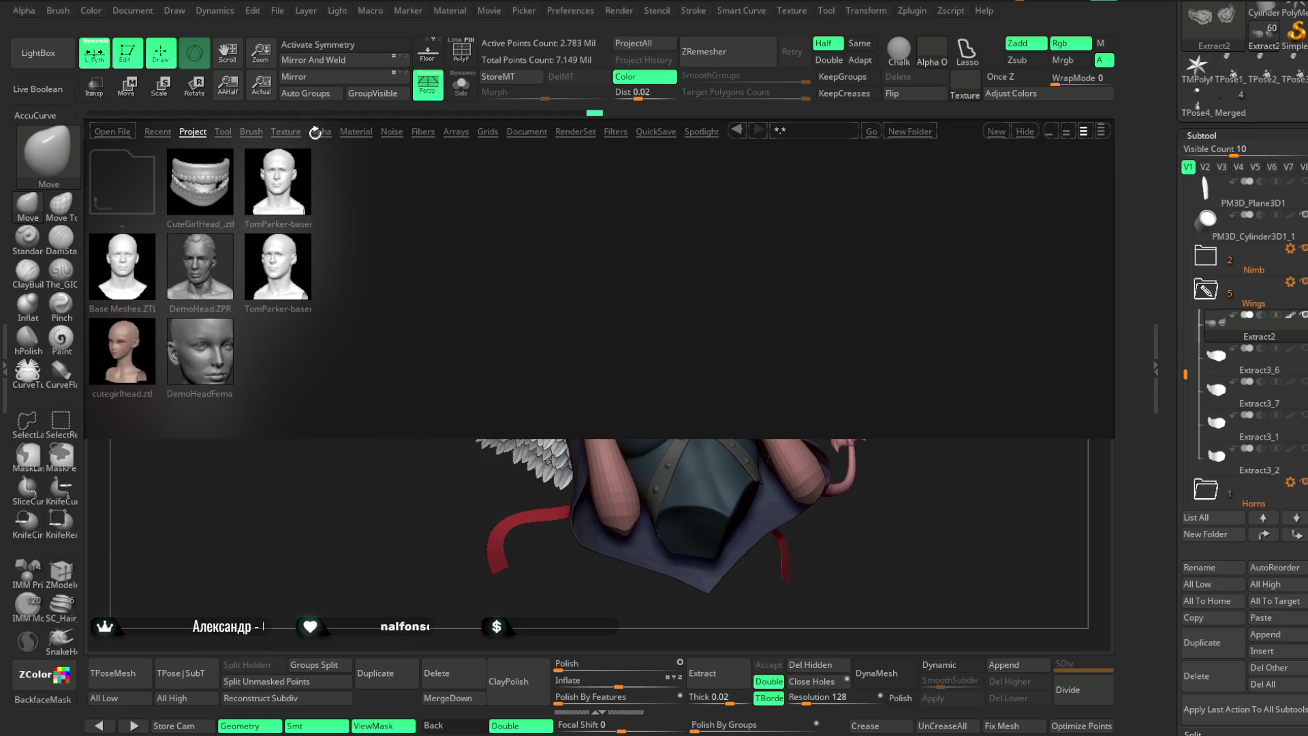
left_click(251, 132)
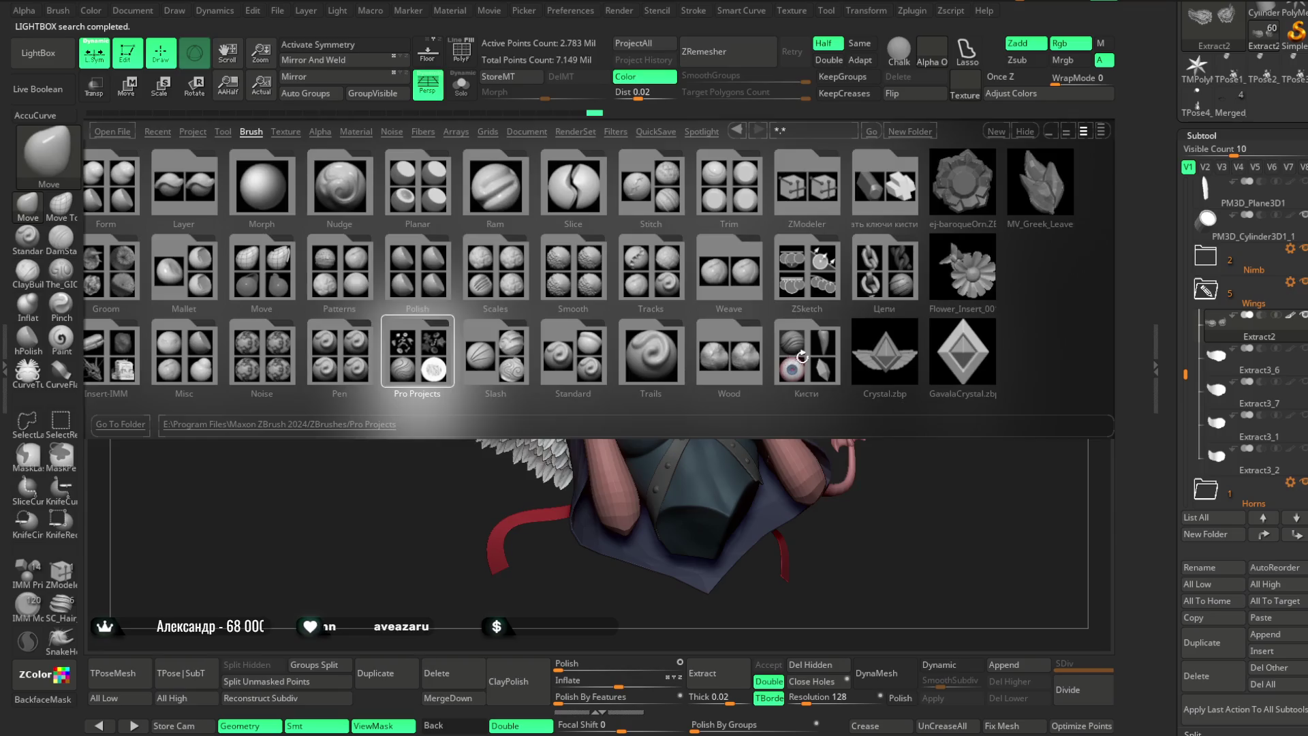
left_click(801, 357)
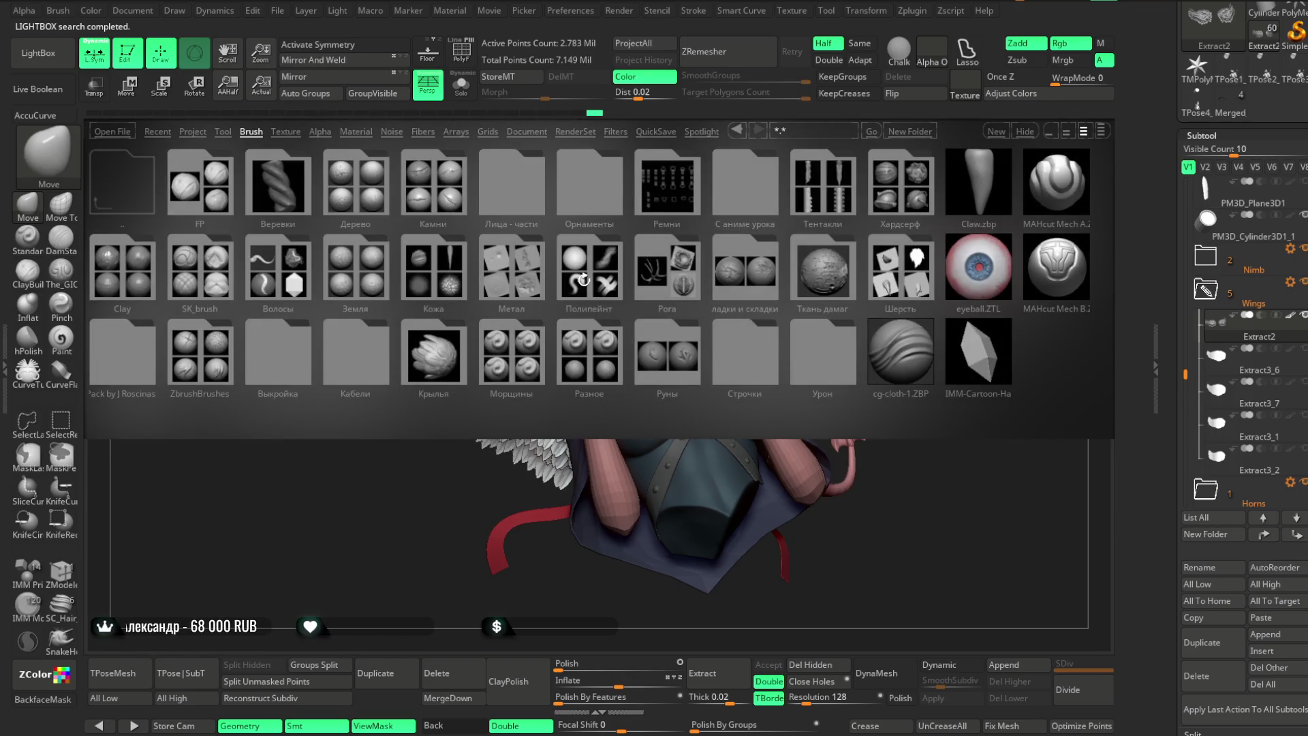
left_click(583, 279)
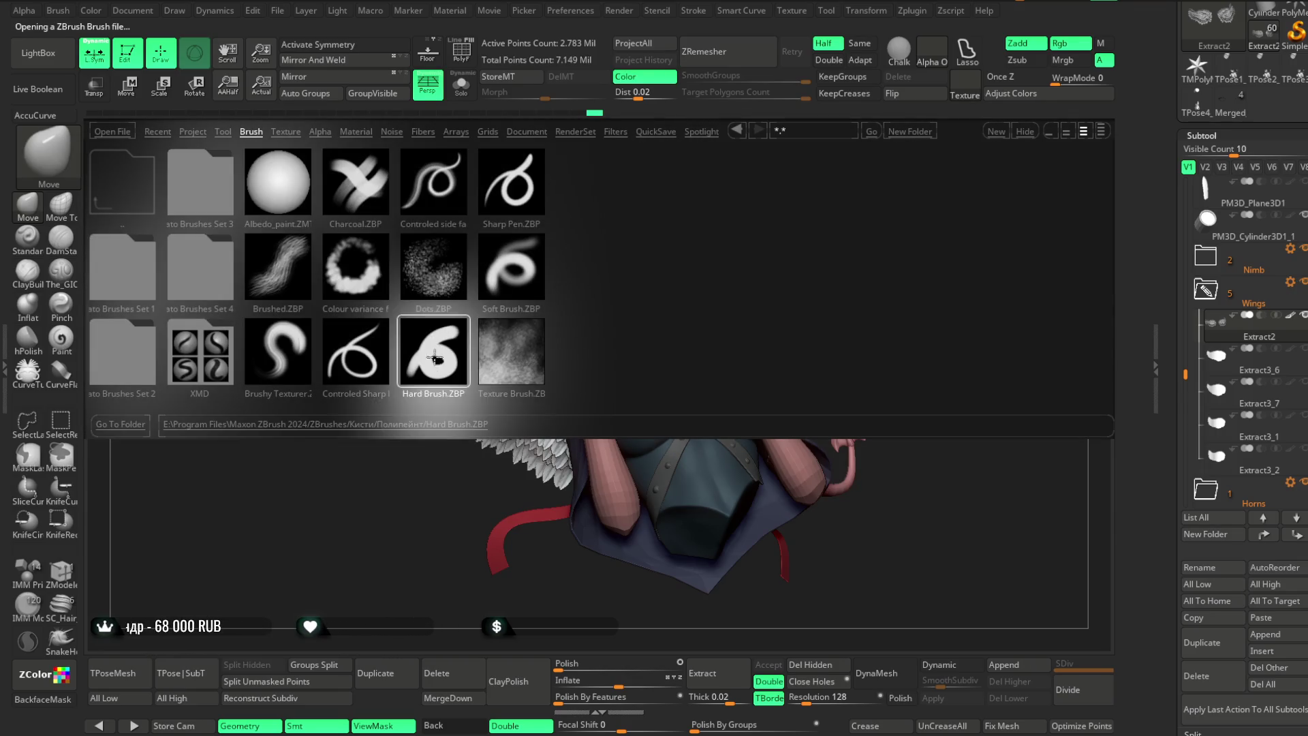
double_click(434, 357)
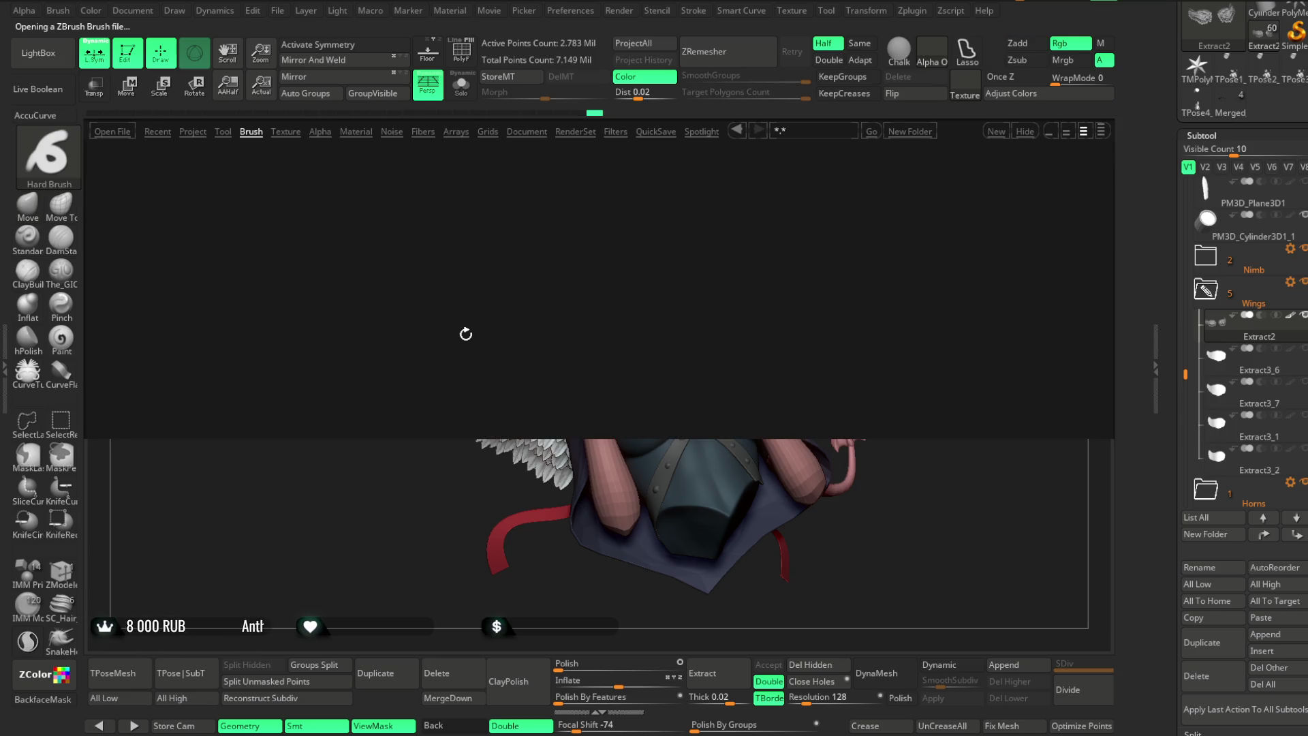
double_click(355, 265)
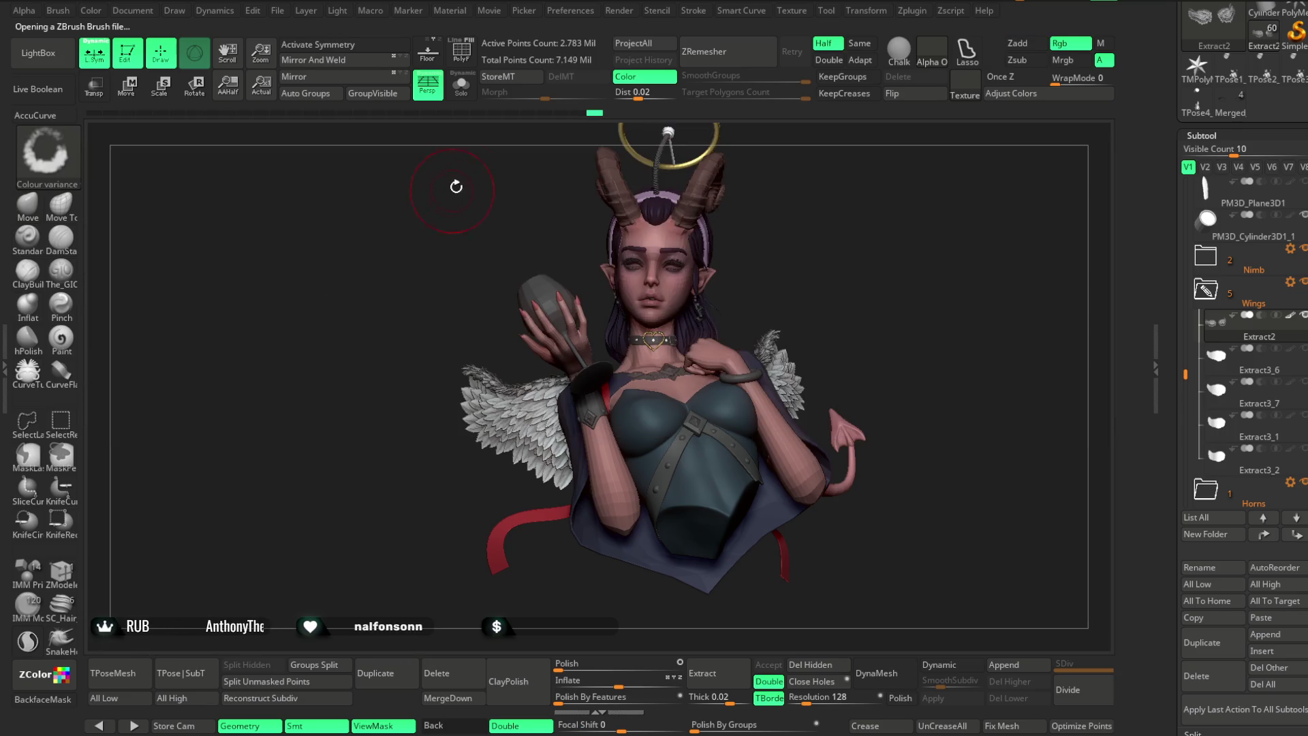
key("space")
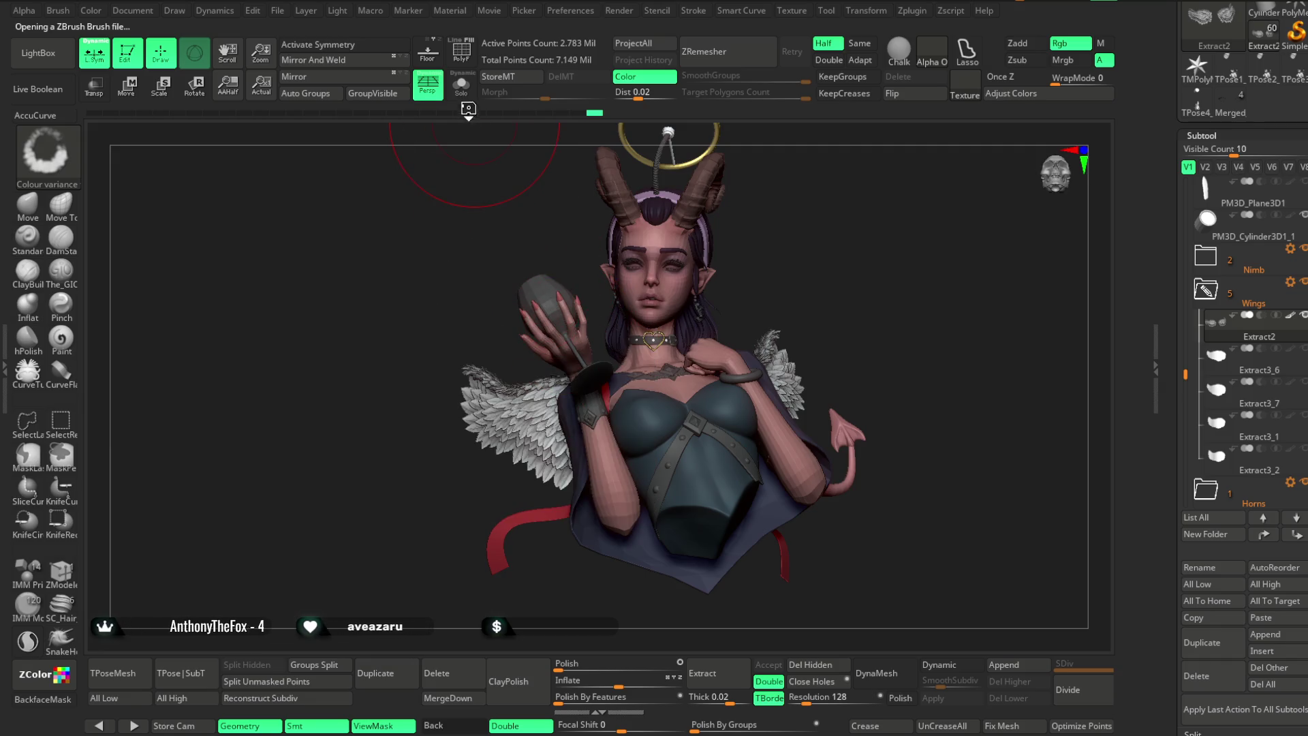
Solo the merged wings and hide their mask shading.
left_click(461, 85)
left_click(386, 725)
key("space")
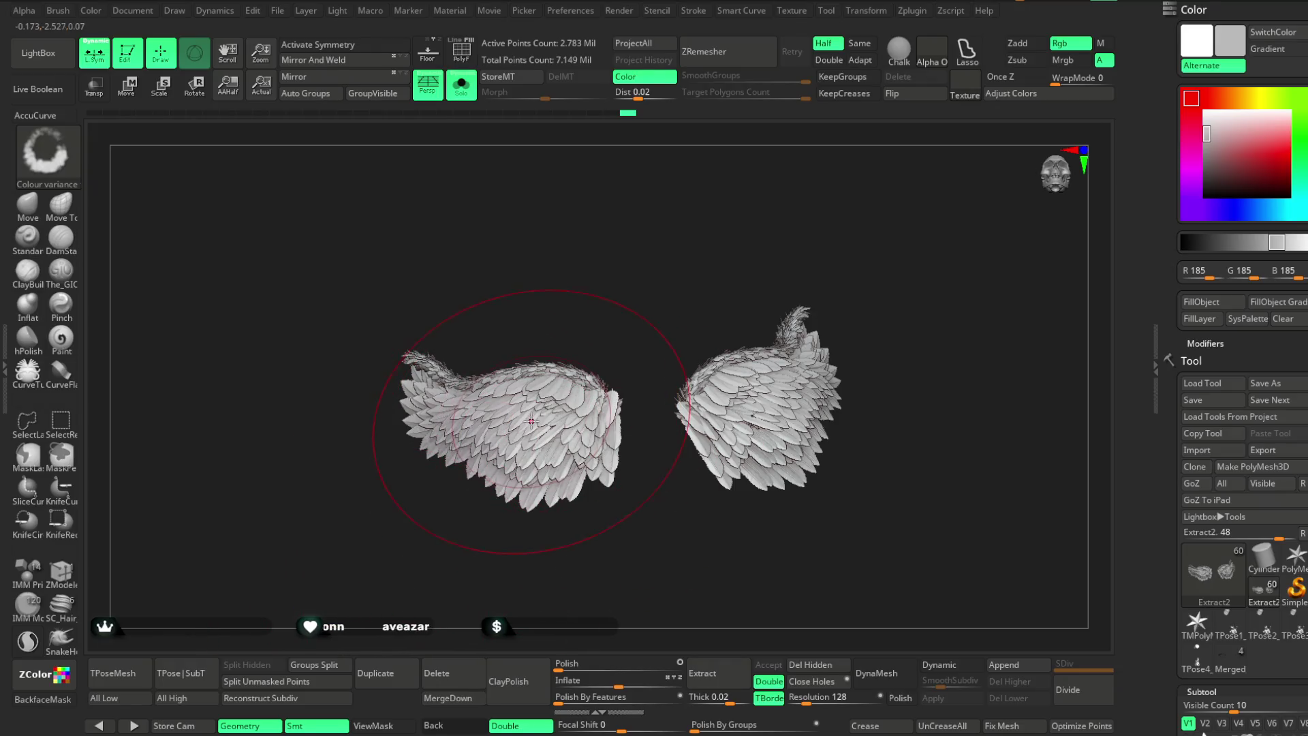
Mask the left wing, lower Rgb Intensity, and paint pink-green variation onto the right wing.
left_click_drag(552, 466, 584, 436, "ctrl")
key("space")
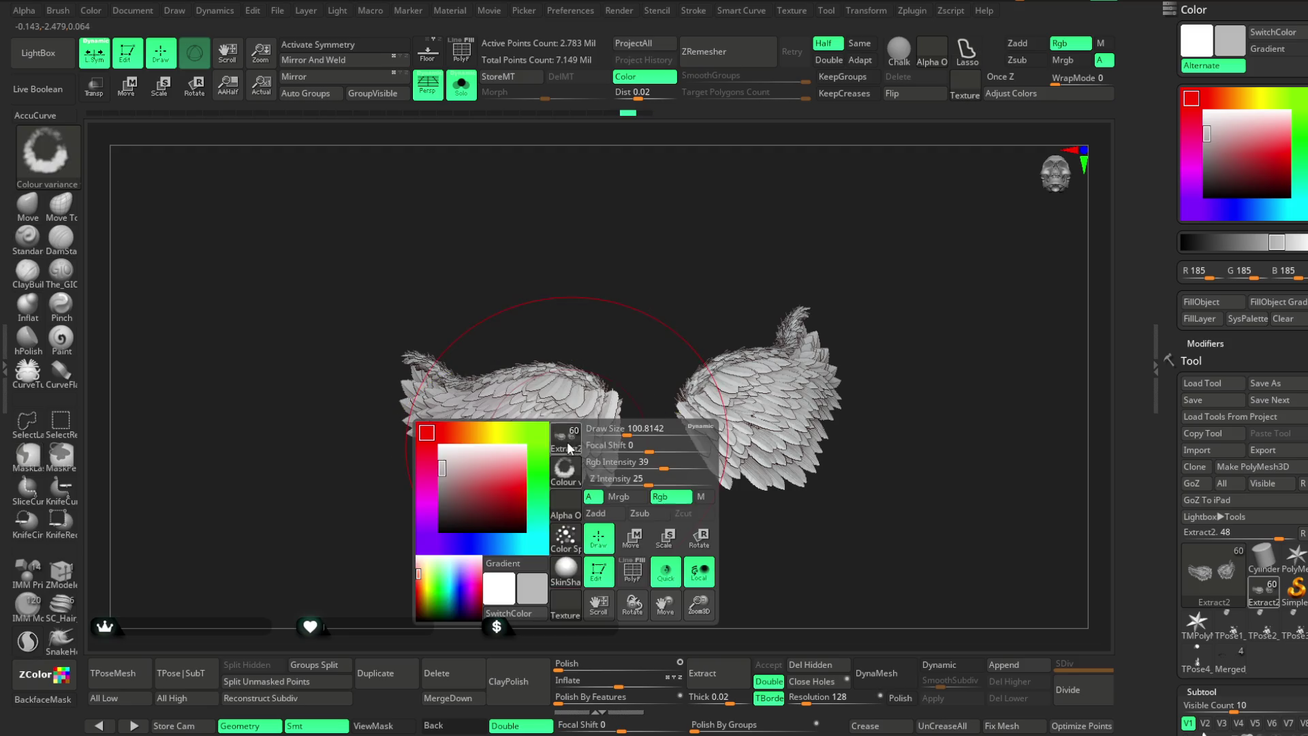
left_click_drag(709, 462, 694, 462)
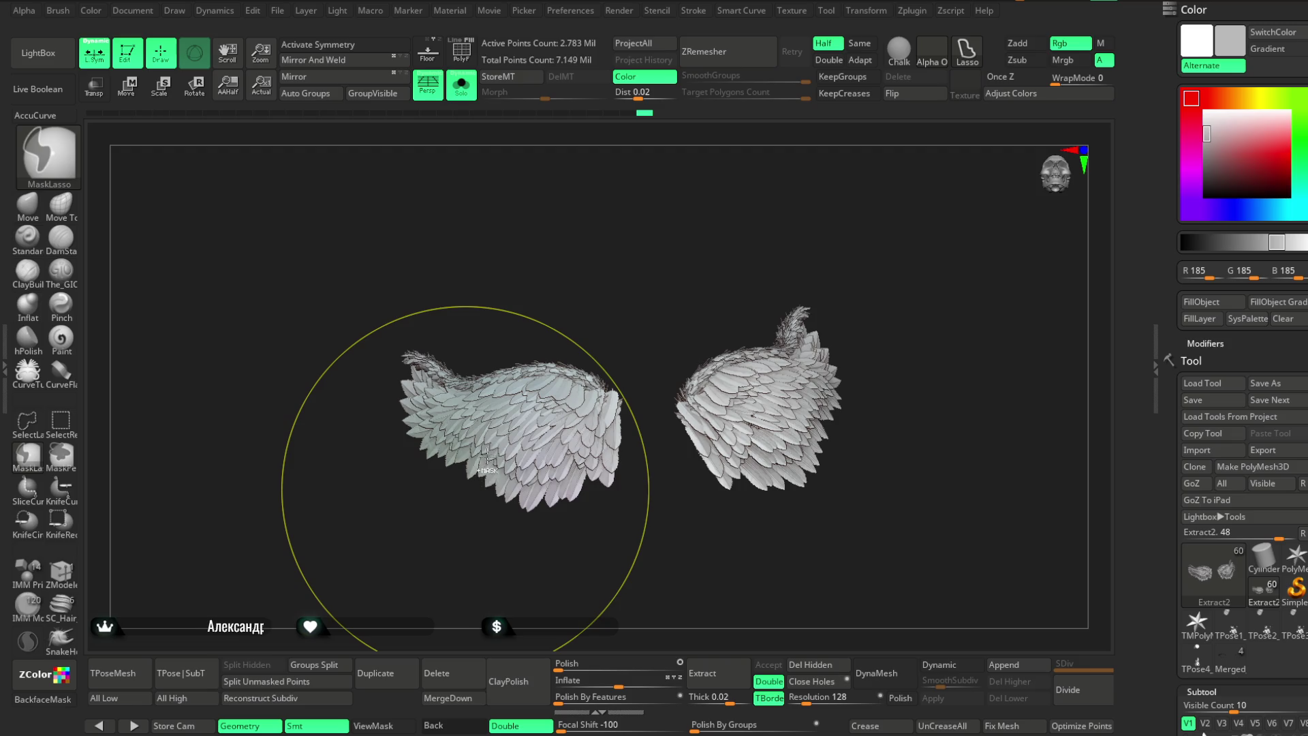
mouse_move(708, 381)
left_mouse_down()
mouse_move(745, 345)
mouse_move(1028, 546)
mouse_move(987, 484)
mouse_move(811, 390)
left_mouse_up()
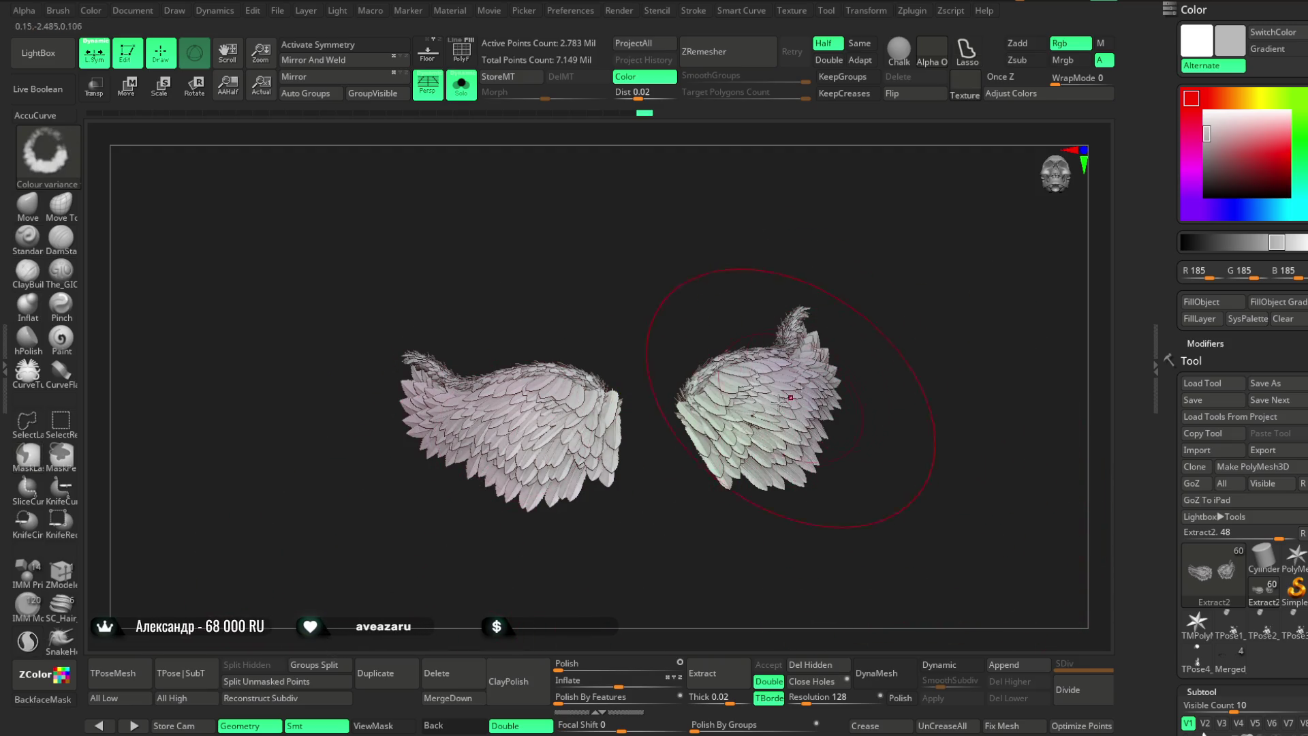
Turn Solo off and rotate to view the full horned bust again.
key("shift+alt+s")
left_click_drag(870, 243, 868, 233)
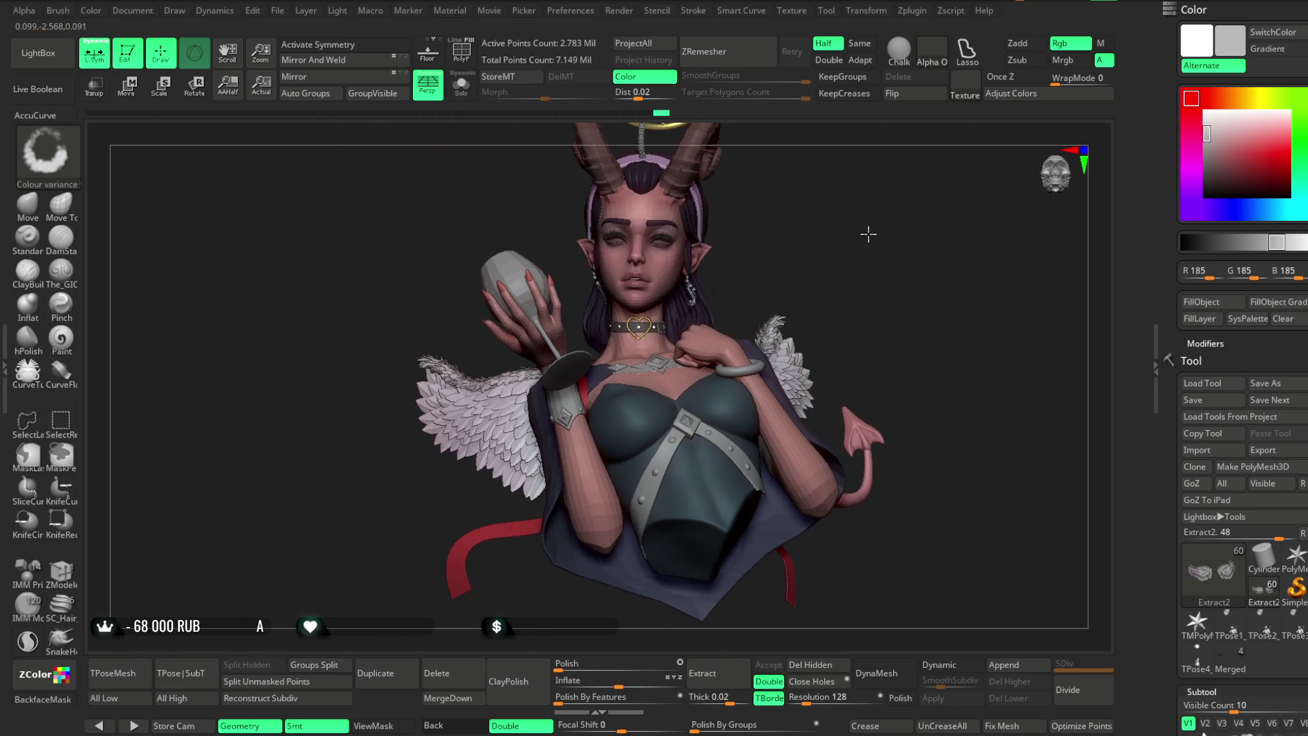
left_click_drag(815, 273, 829, 263)
key("space")
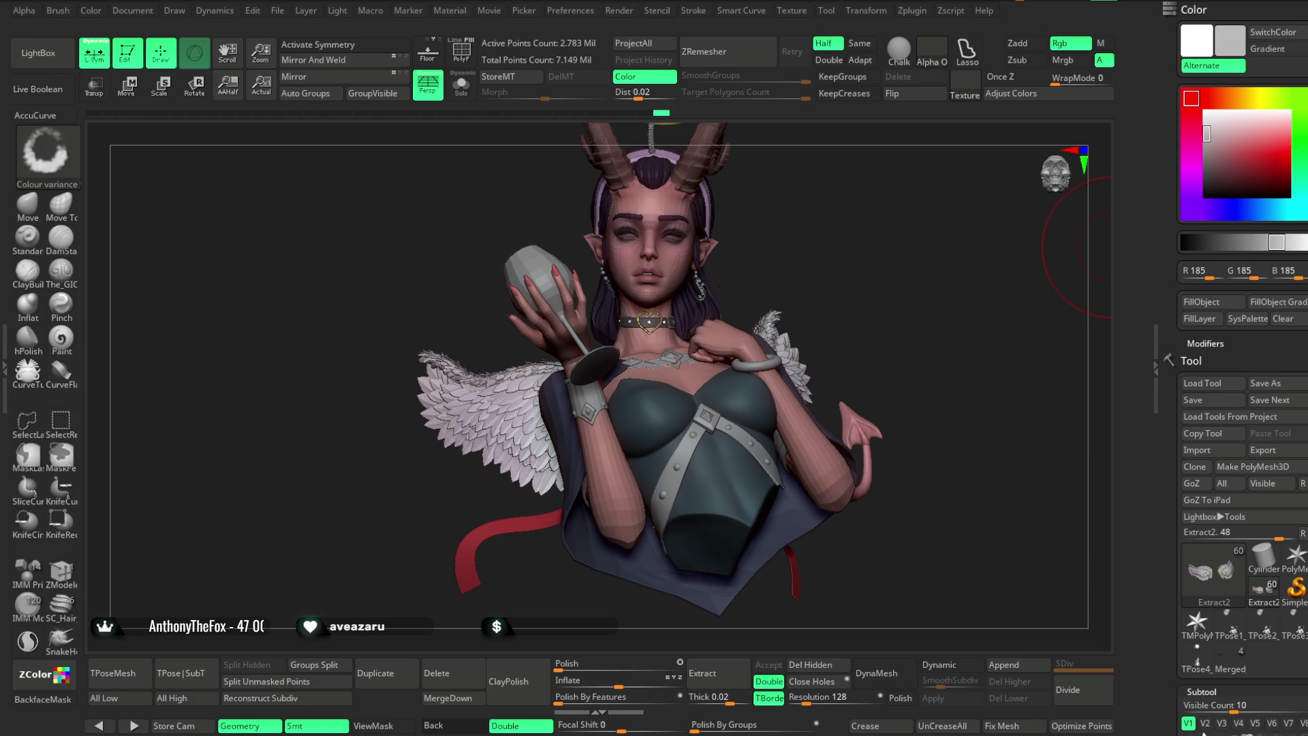
Select the Extract7 outfit subtool and adjust the brush draw size.
scroll(1260, 409, "down", 10)
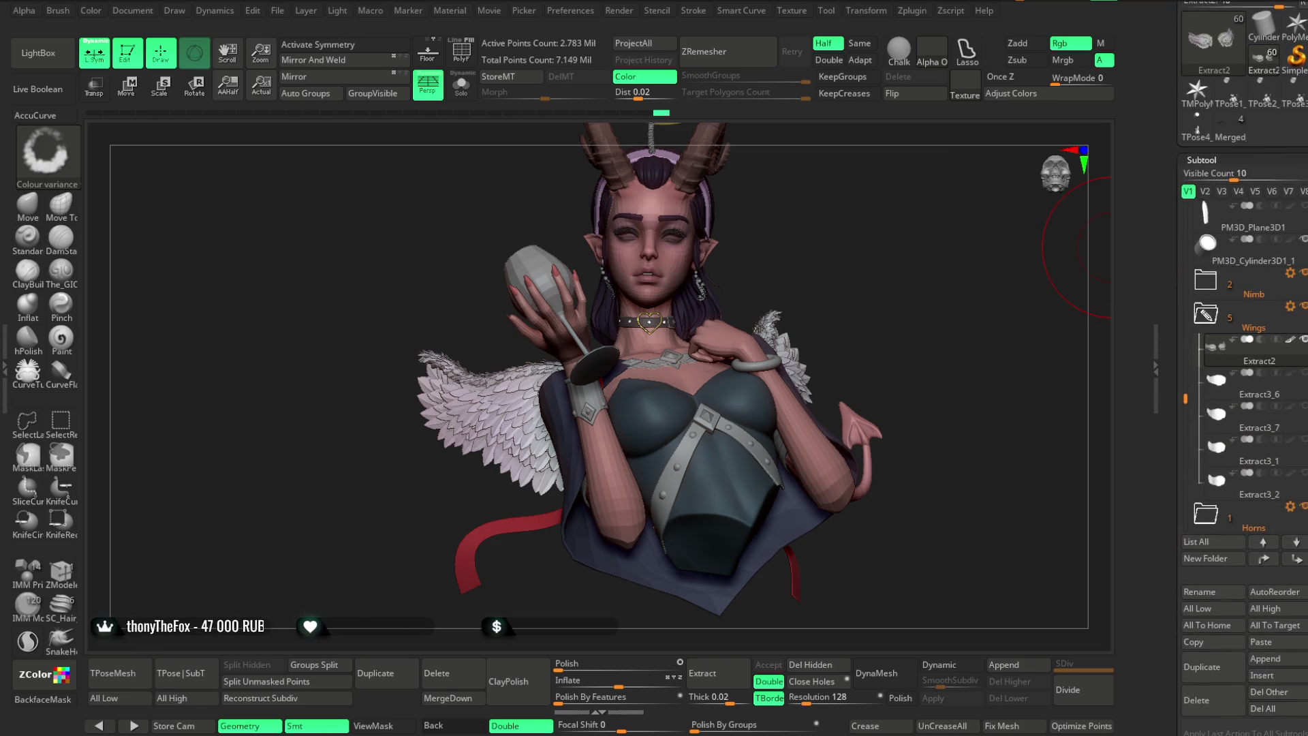
left_click(1195, 346)
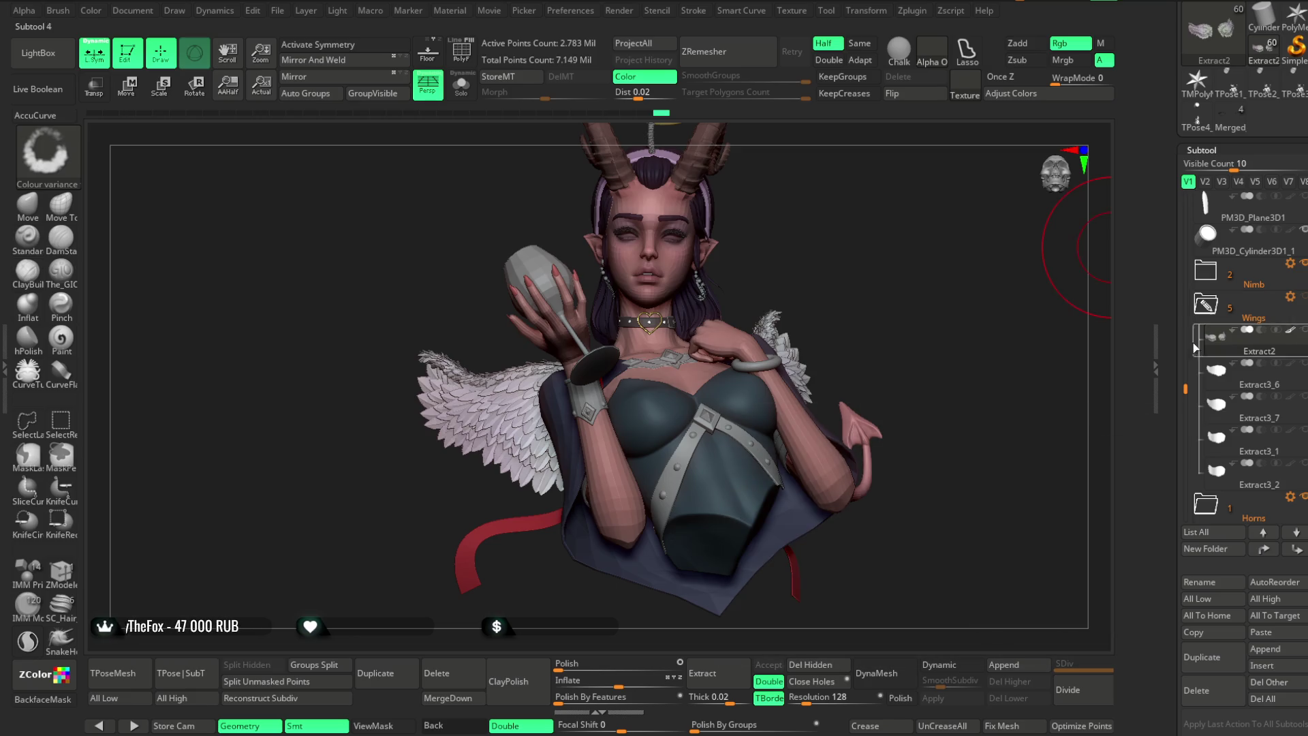
left_click(710, 479, "alt")
mouse_move(872, 293)
left_mouse_down()
mouse_move(836, 295)
mouse_move(867, 306)
mouse_move(835, 294)
mouse_move(697, 464)
left_mouse_up()
key("space")
key("ctrl")
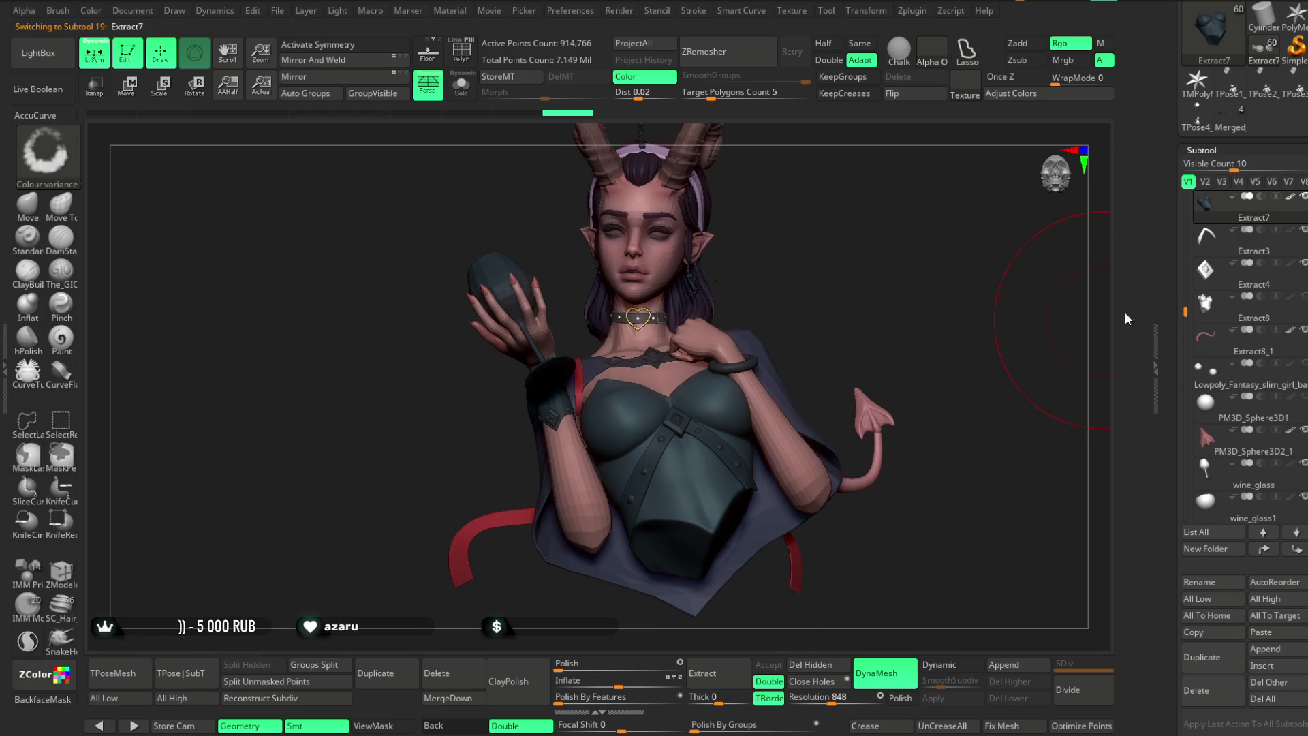
scroll(1300, 313, "up", 10)
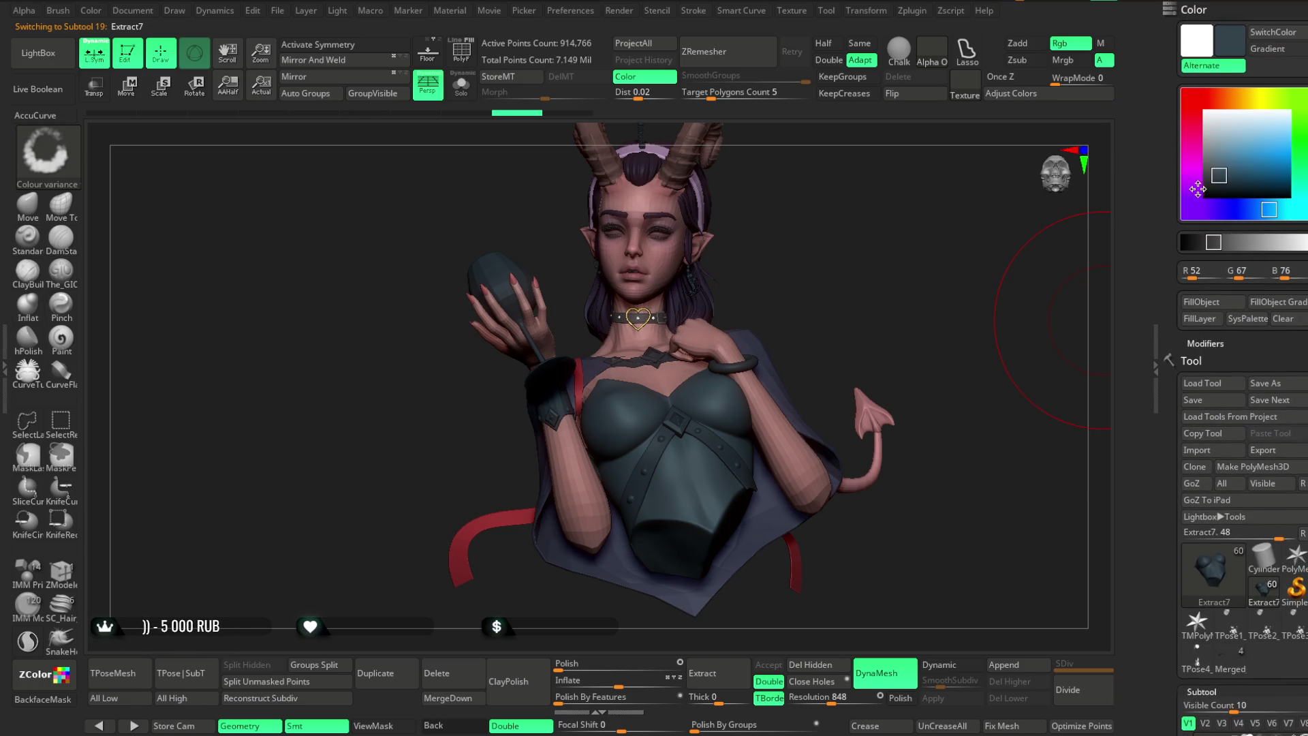
Pick a purple paint colour in the Color palette and adjust paint intensity.
left_click(1198, 188)
left_click(1224, 167)
key("space")
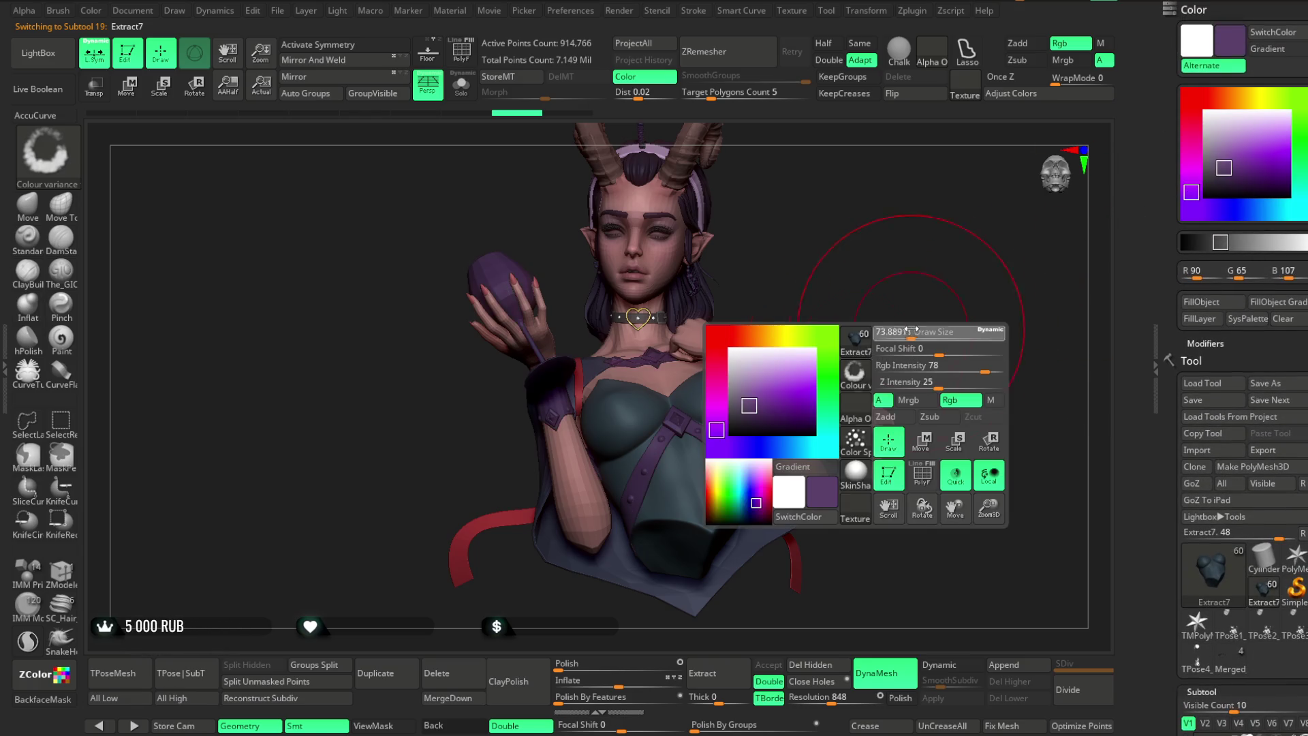
key("space")
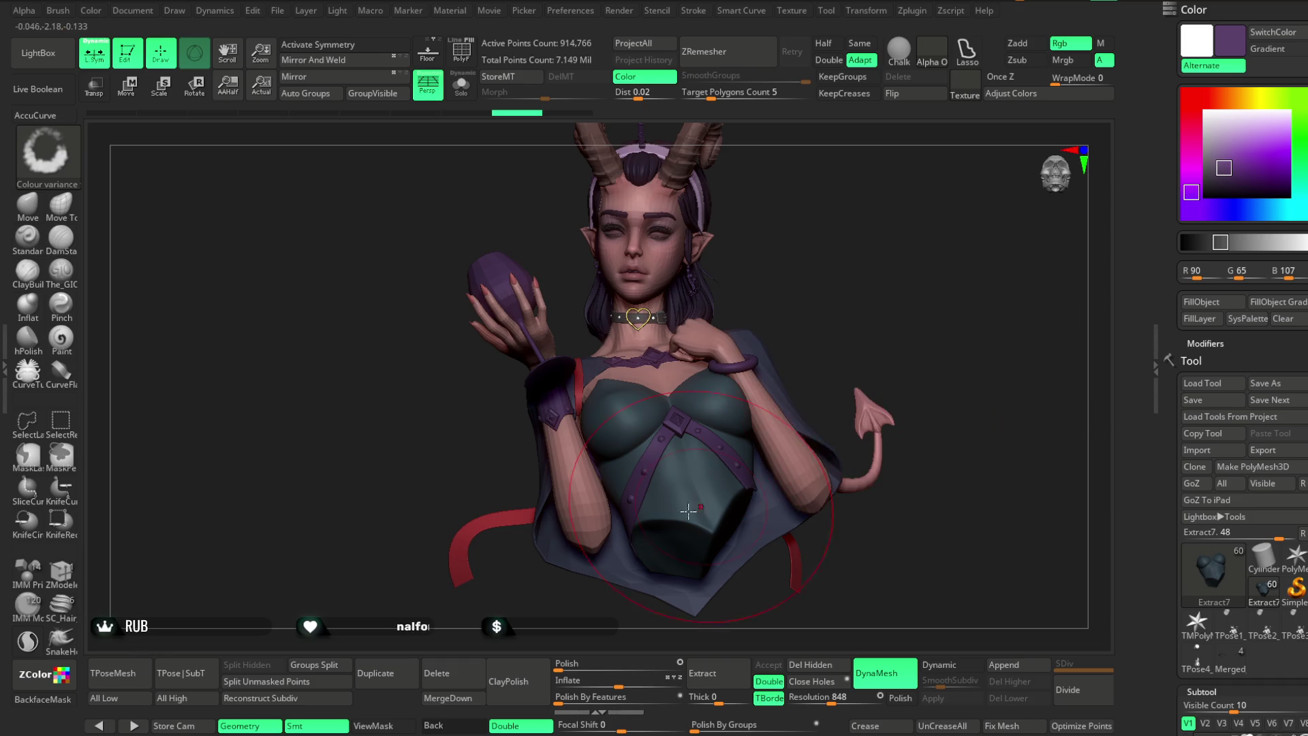
key("space")
key("space")
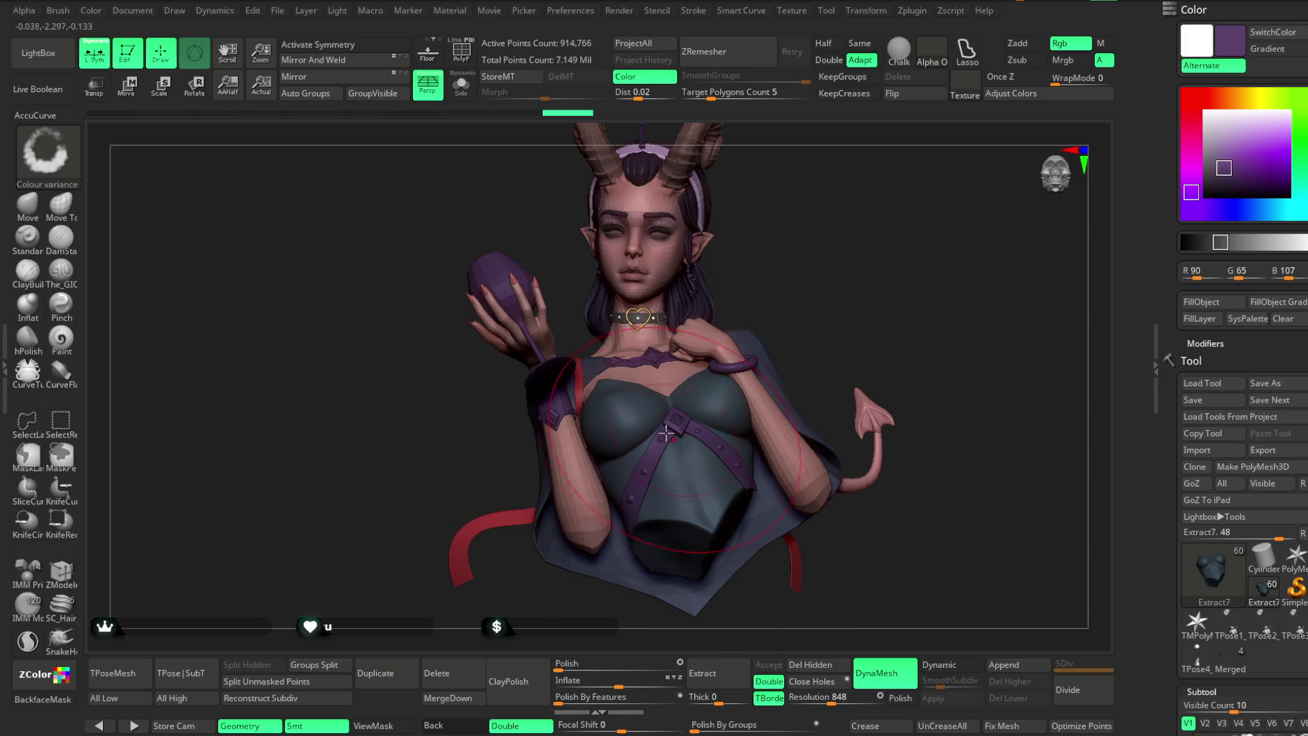
Inspect the torso in Solo, then pick dark blue-grey (R62 G66 B86) as paint colour.
left_click(461, 85)
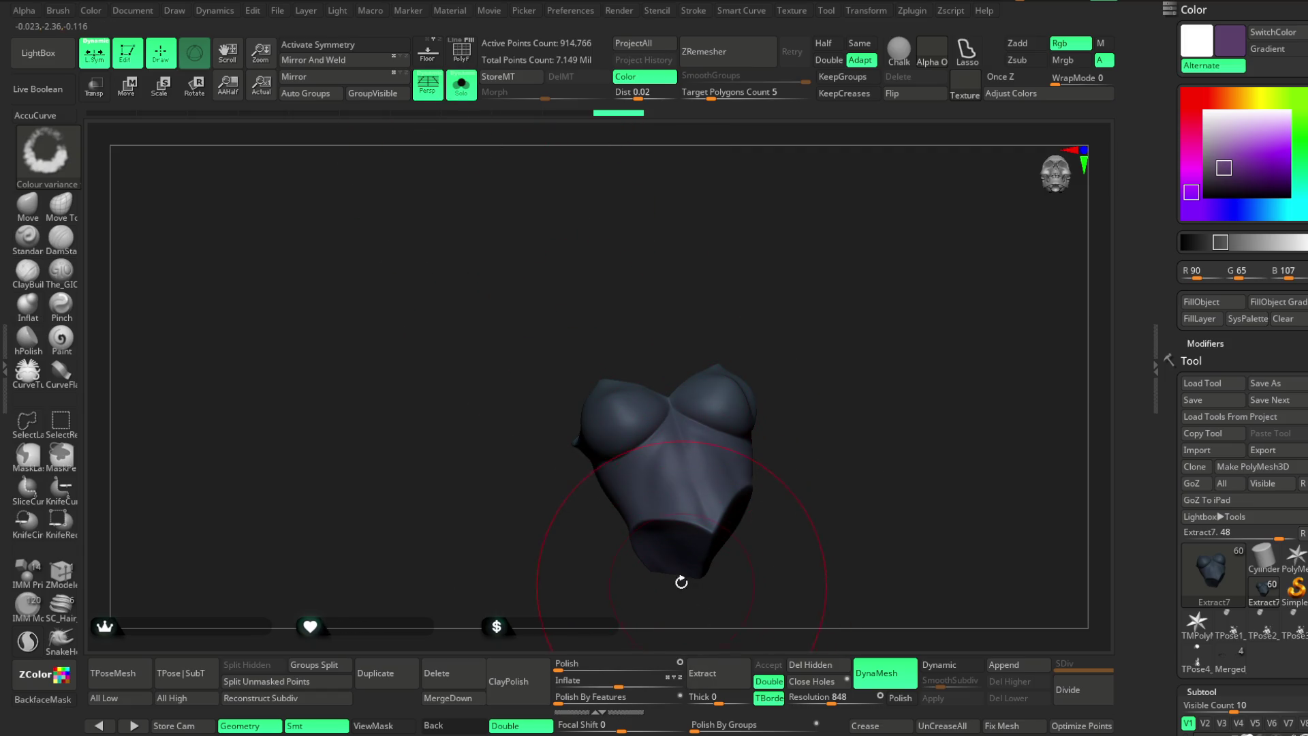
left_click_drag(608, 354, 600, 338)
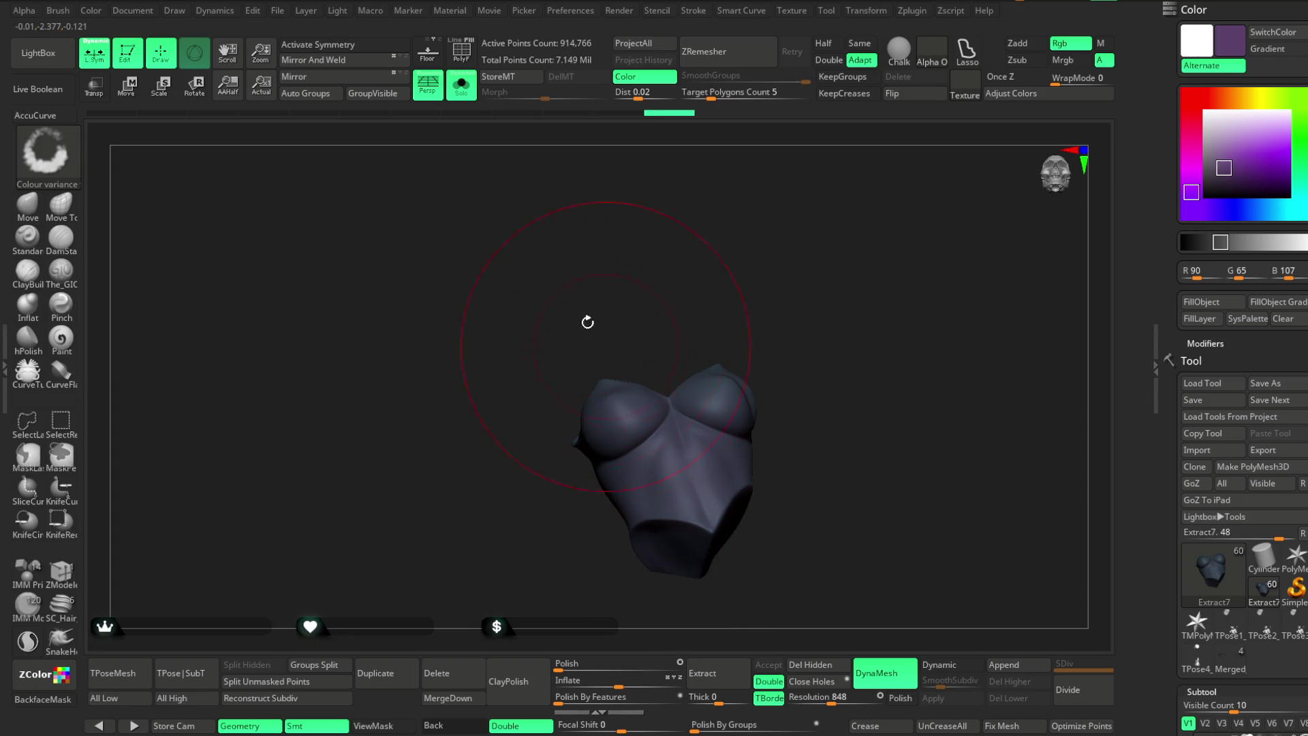
left_click(469, 92)
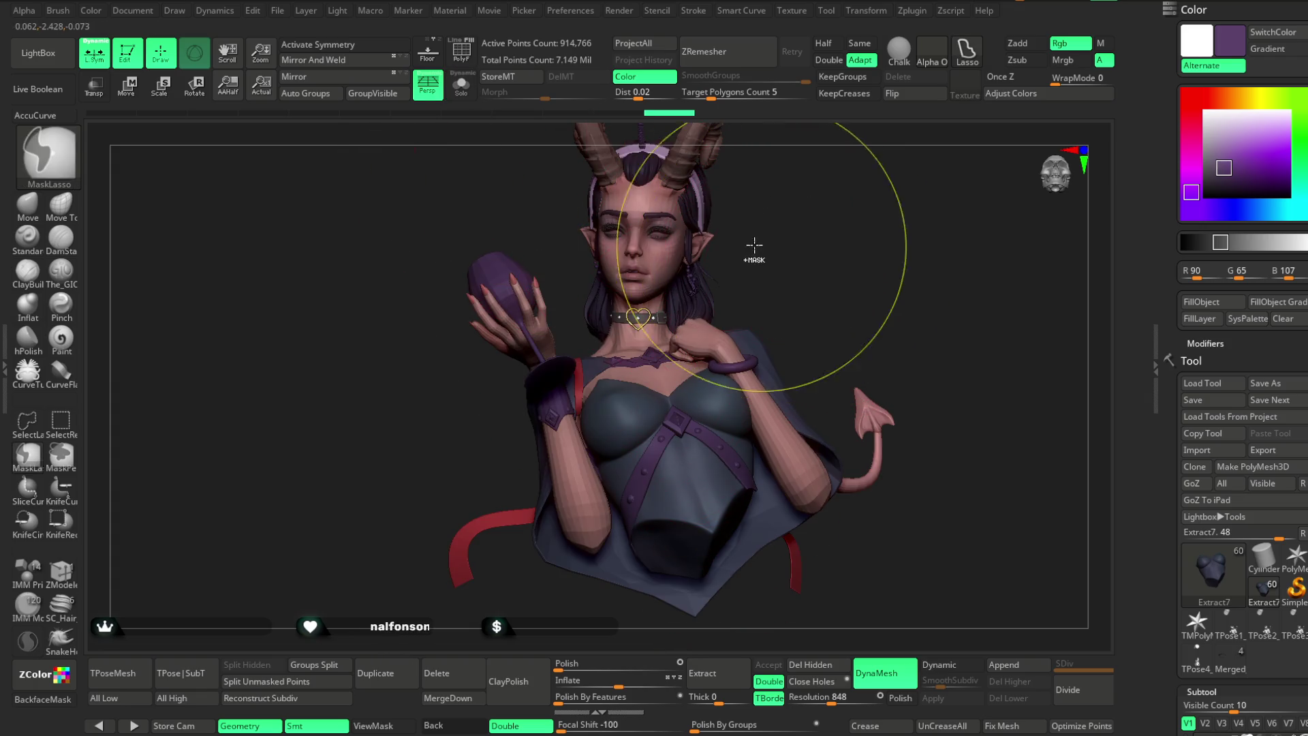
left_click(461, 85)
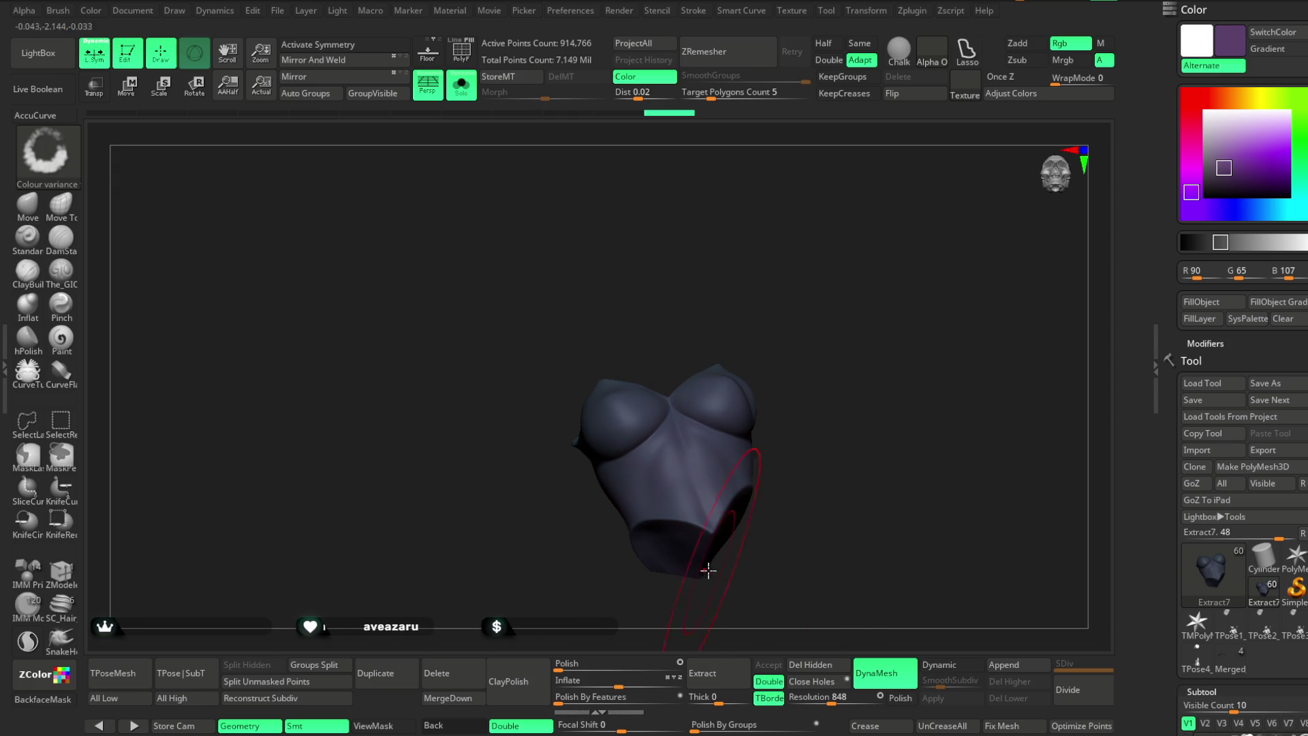
left_click(470, 97)
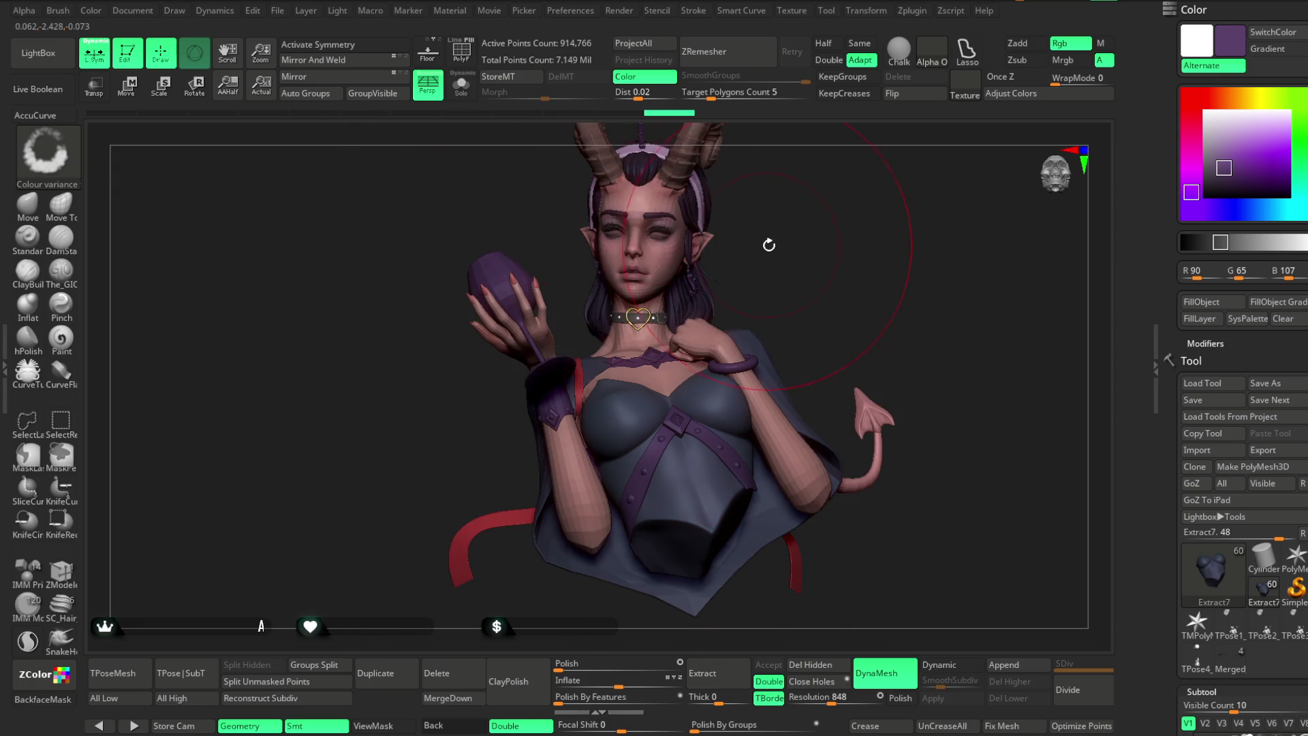
key("space")
left_click_drag(818, 228, 800, 294)
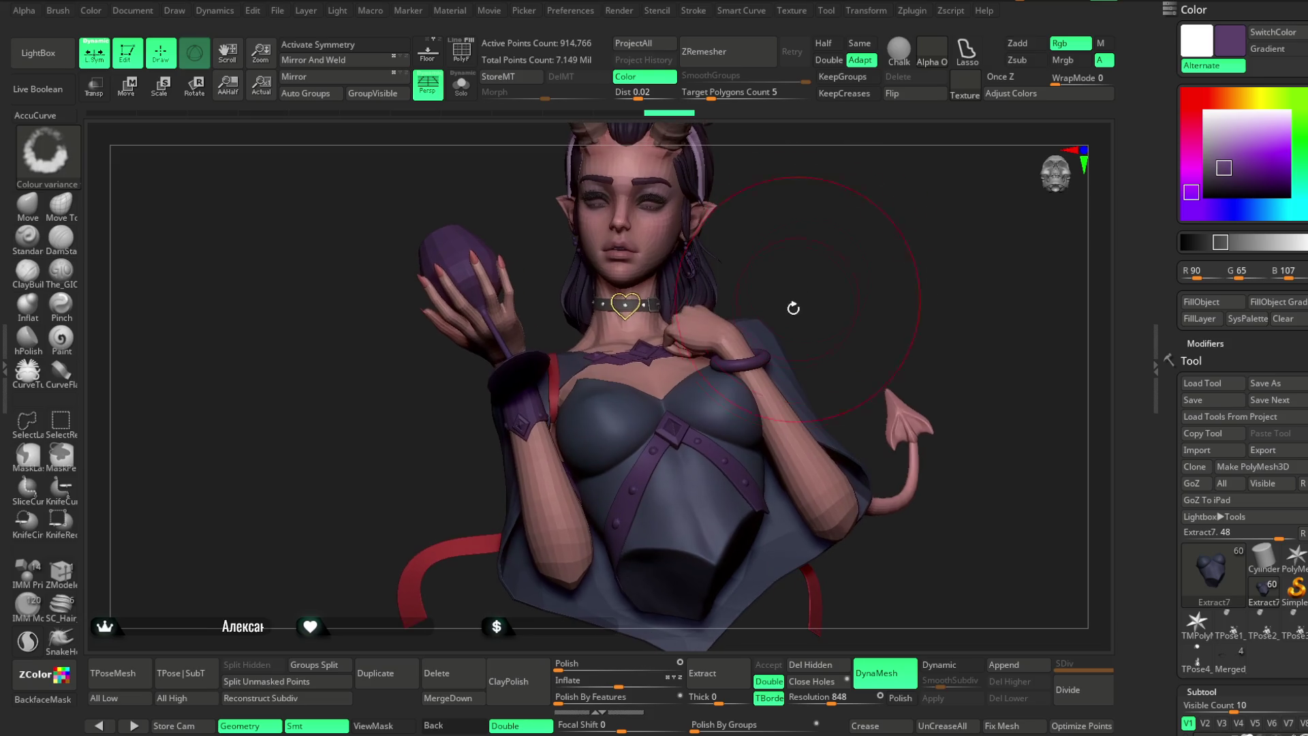
key("c")
key("c")
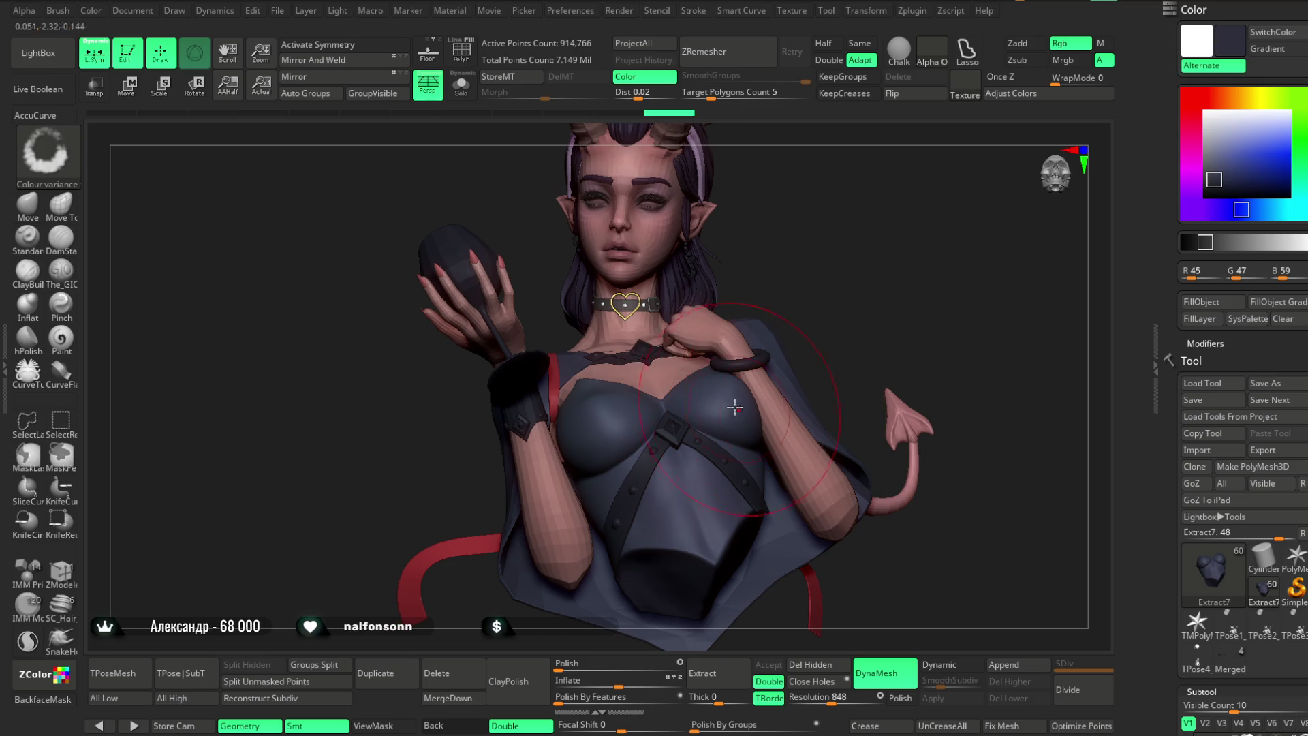
Shrink the brush and polypaint navy strokes over the outfit's chest with the Paint brush.
key("space")
left_click_drag(852, 401, 763, 401)
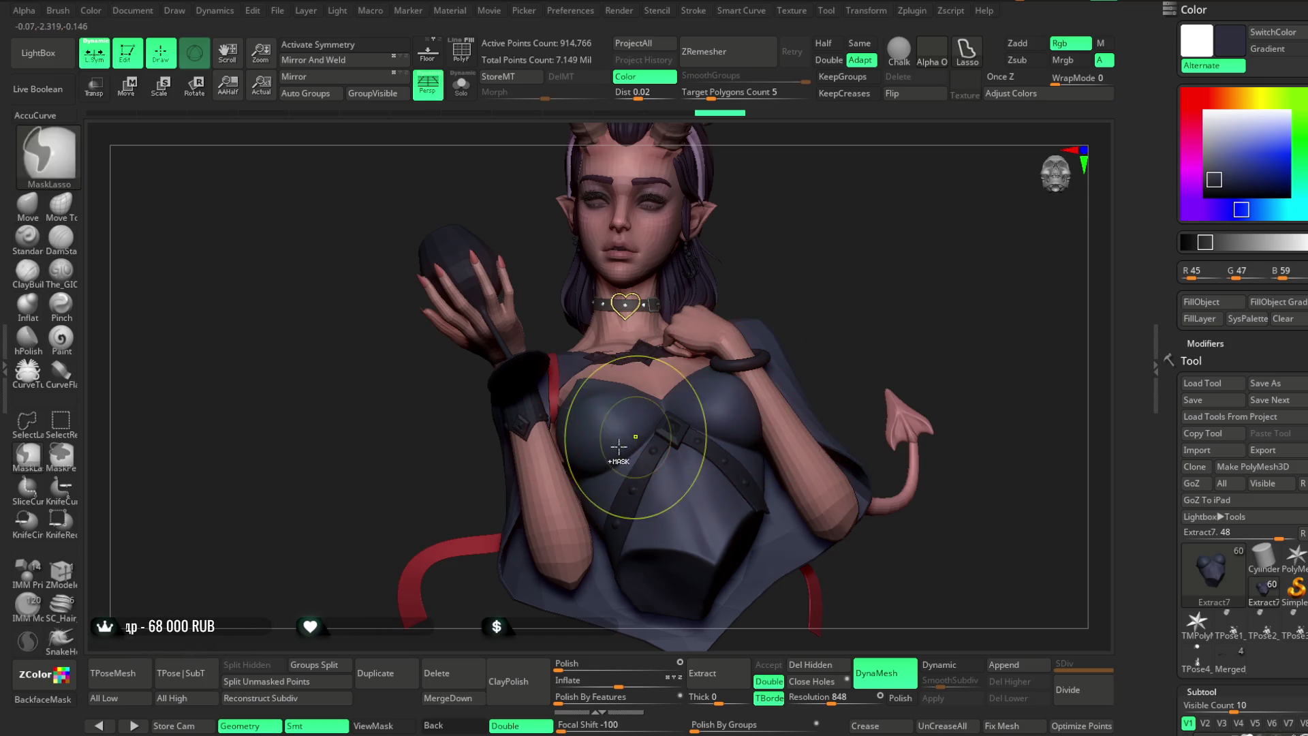
key("space")
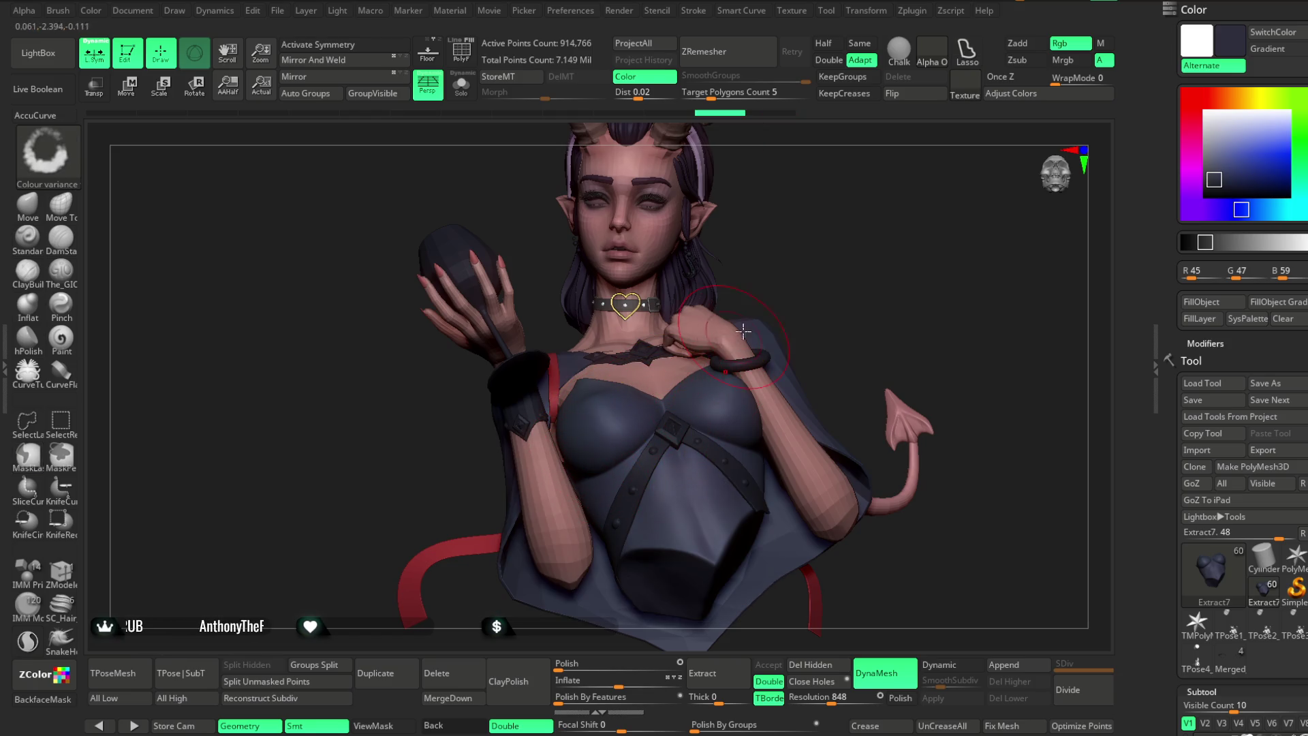
left_click(74, 342)
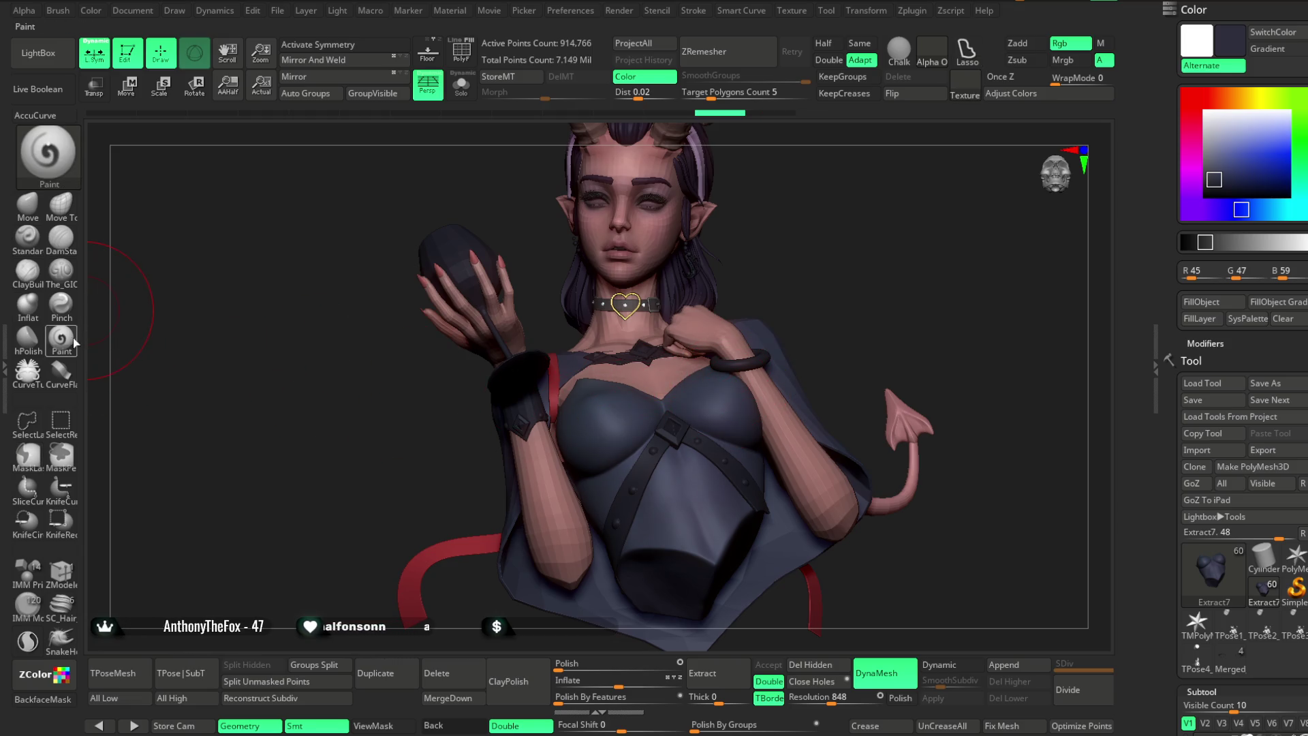
key("space")
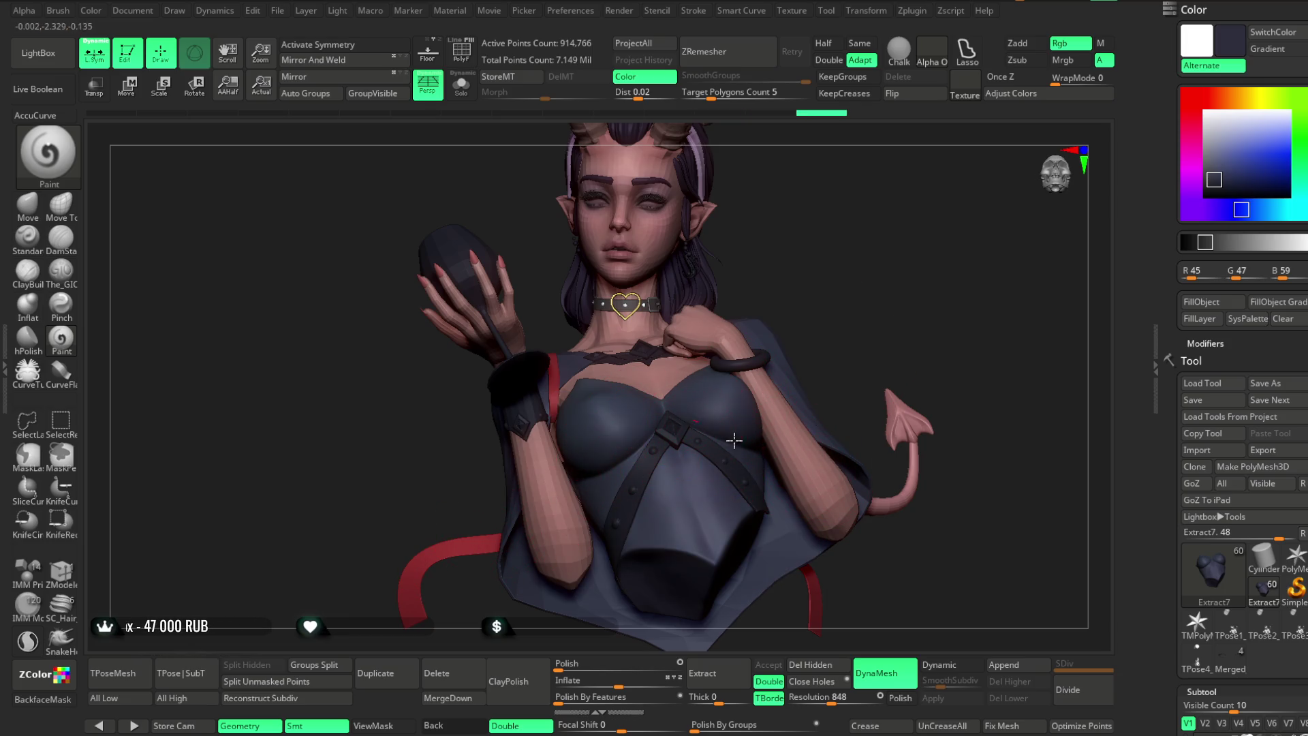
left_click_drag(711, 428, 667, 448)
mouse_move(822, 319)
left_mouse_down()
mouse_move(835, 284)
mouse_move(652, 434)
left_mouse_up()
key("ctrl+z")
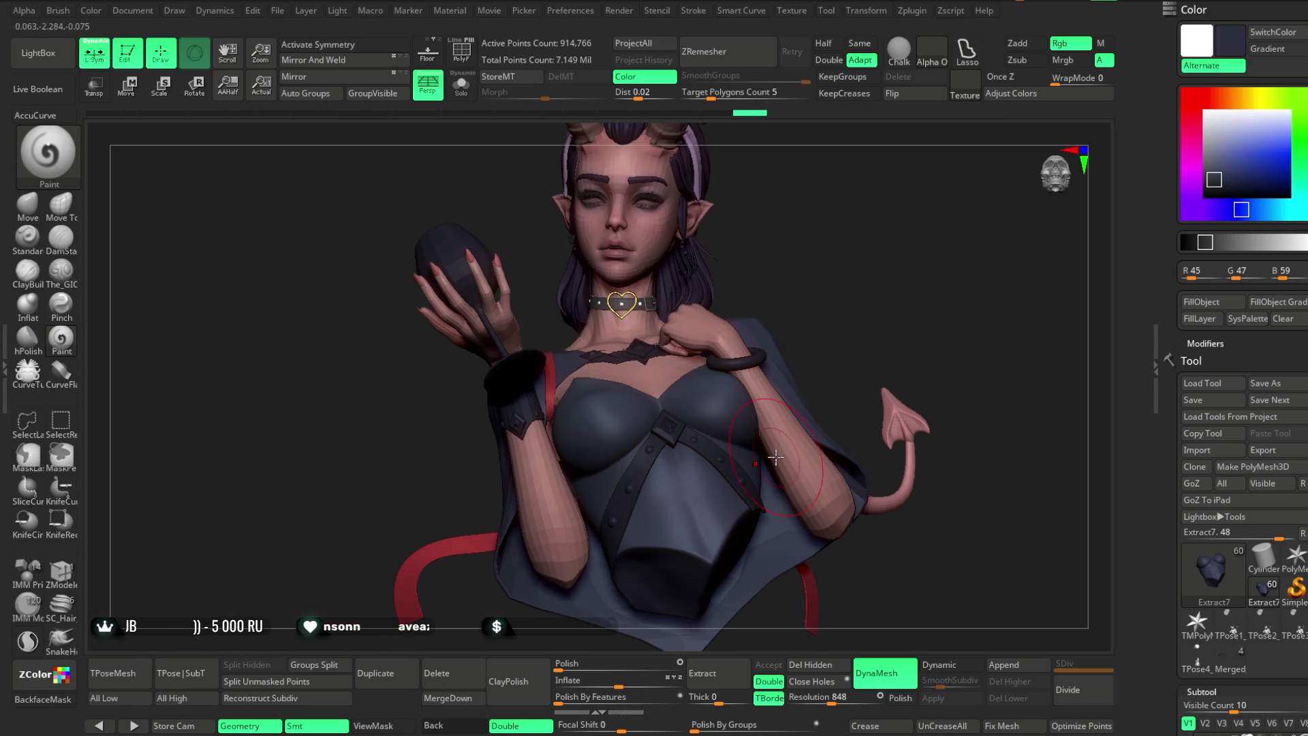
key("ctrl+shift+z")
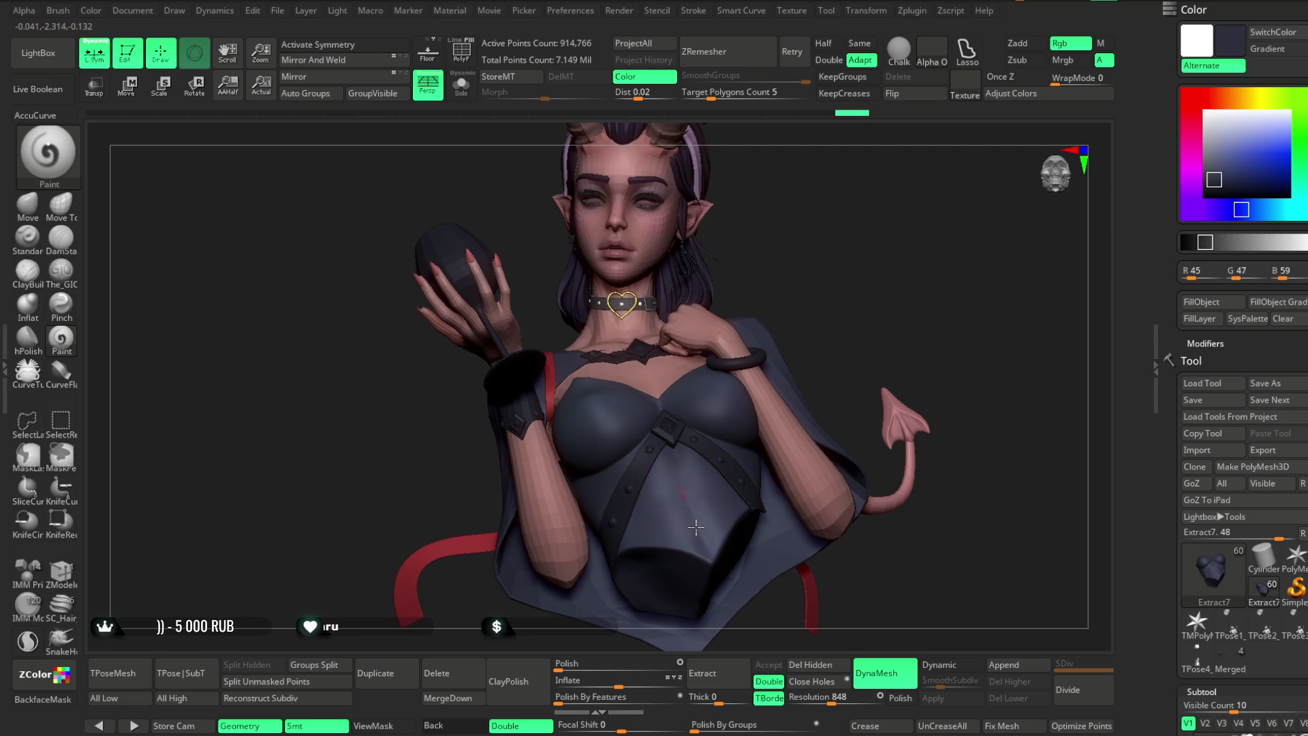
Pick a lighter blue-grey and review the chest paint through undo and redo.
left_click_drag(1214, 180, 1218, 167)
left_click_drag(900, 307, 845, 406)
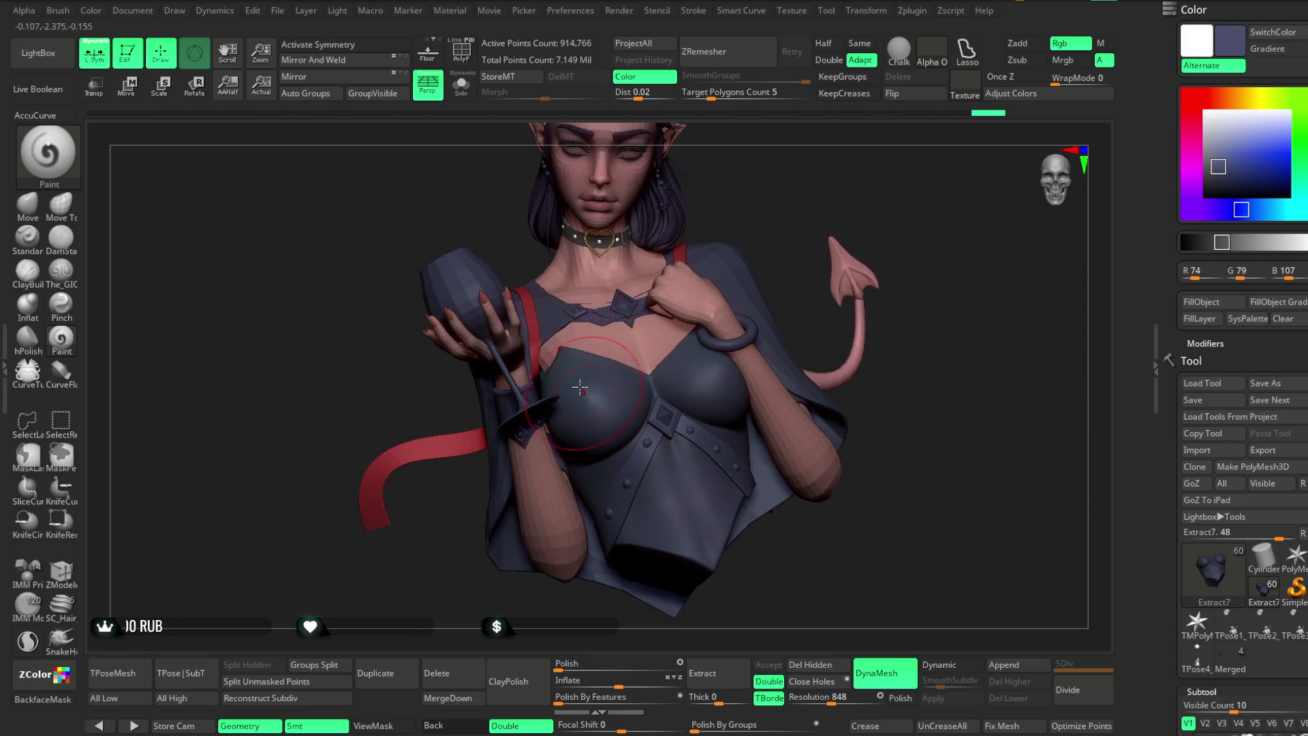
key("ctrl+z")
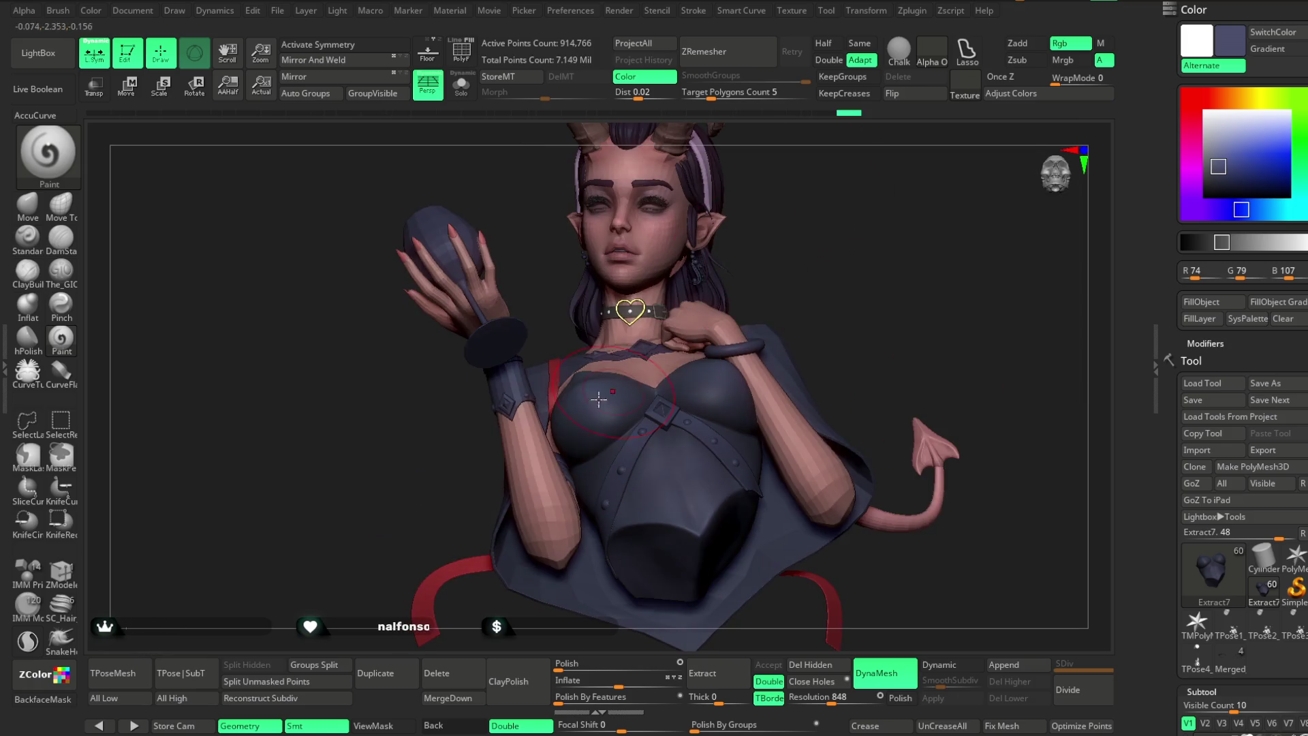
key("ctrl+shift+z")
key("ctrl+shift+z")
key("ctrl+shift+z")
key("ctrl+shift+z")
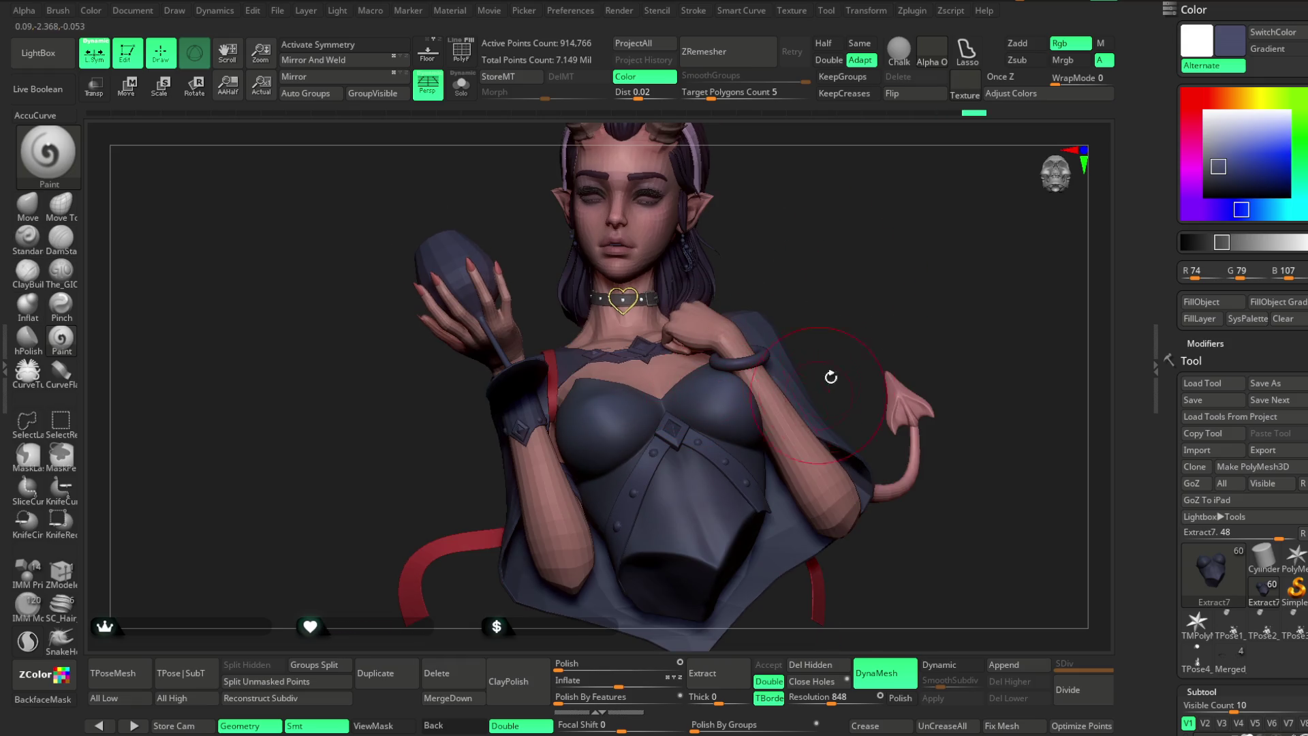
key("ctrl+shift+z")
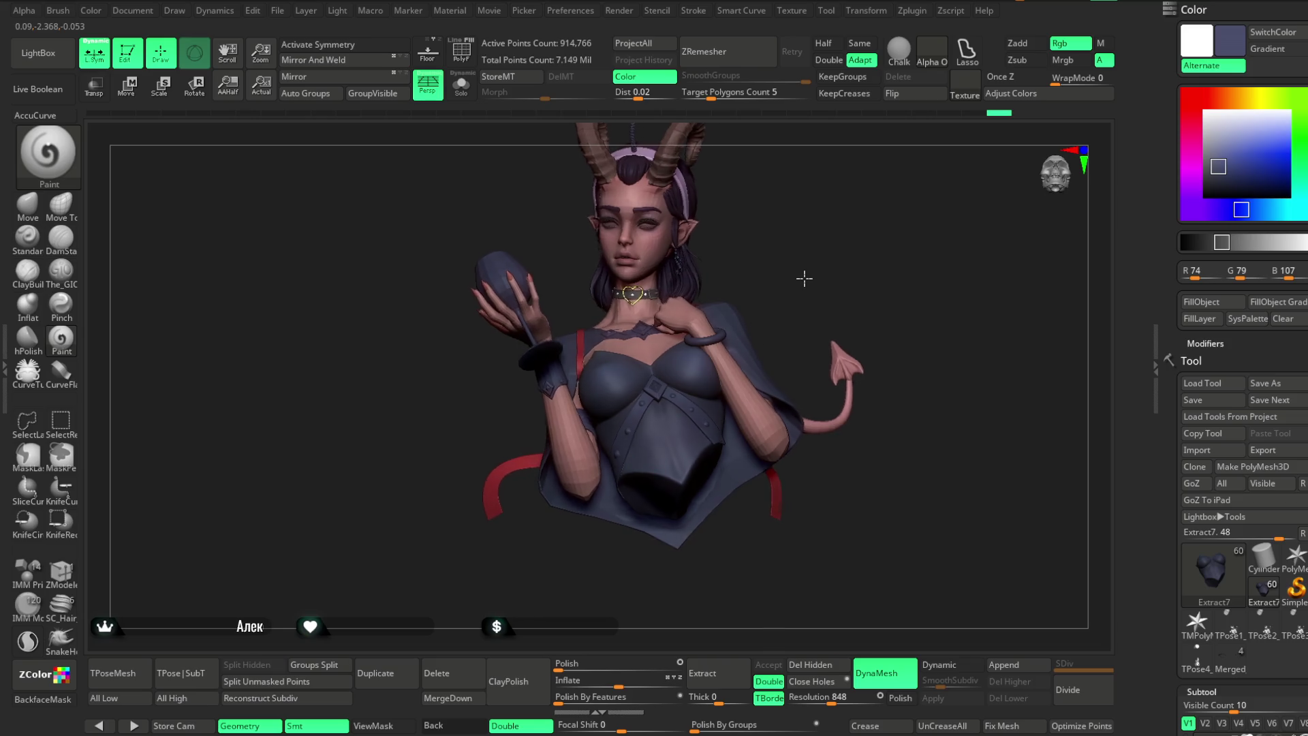
left_click_drag(807, 276, 810, 283)
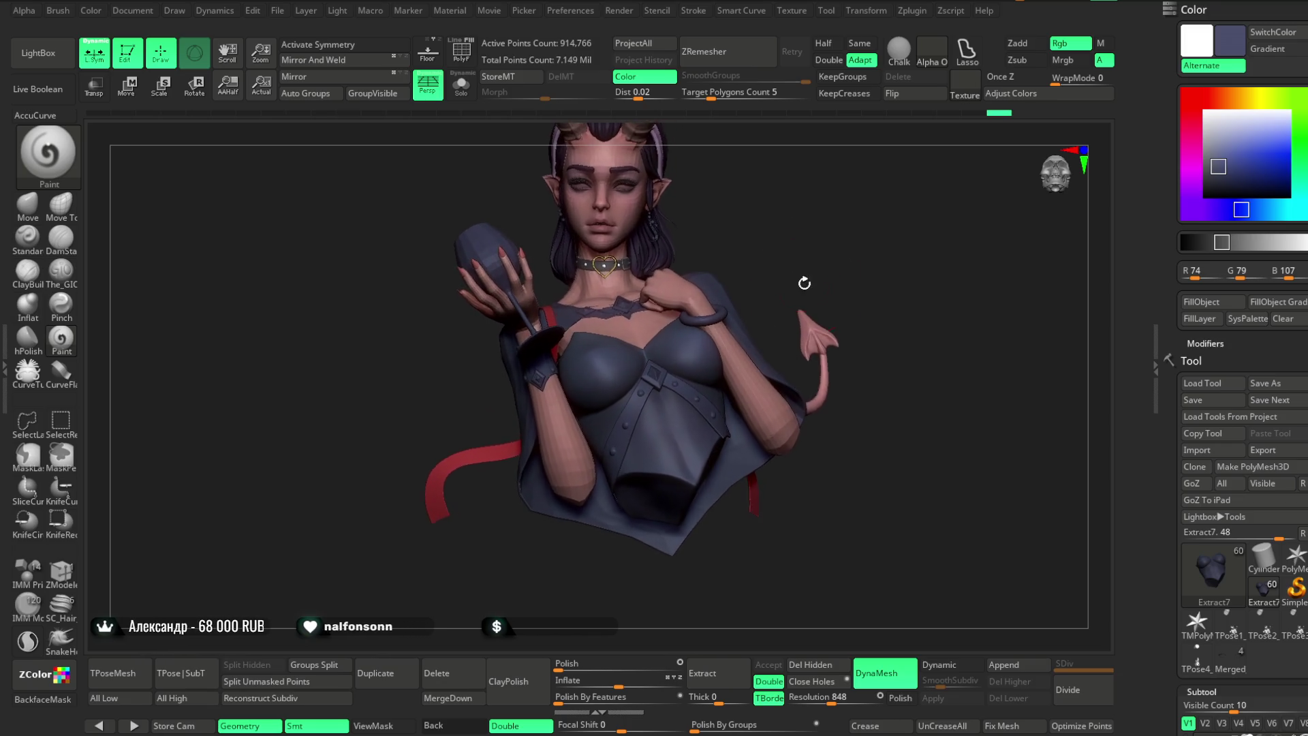
Select the Extract1 cape subtool and enable Dynamic subdivision.
left_click(750, 323, "alt")
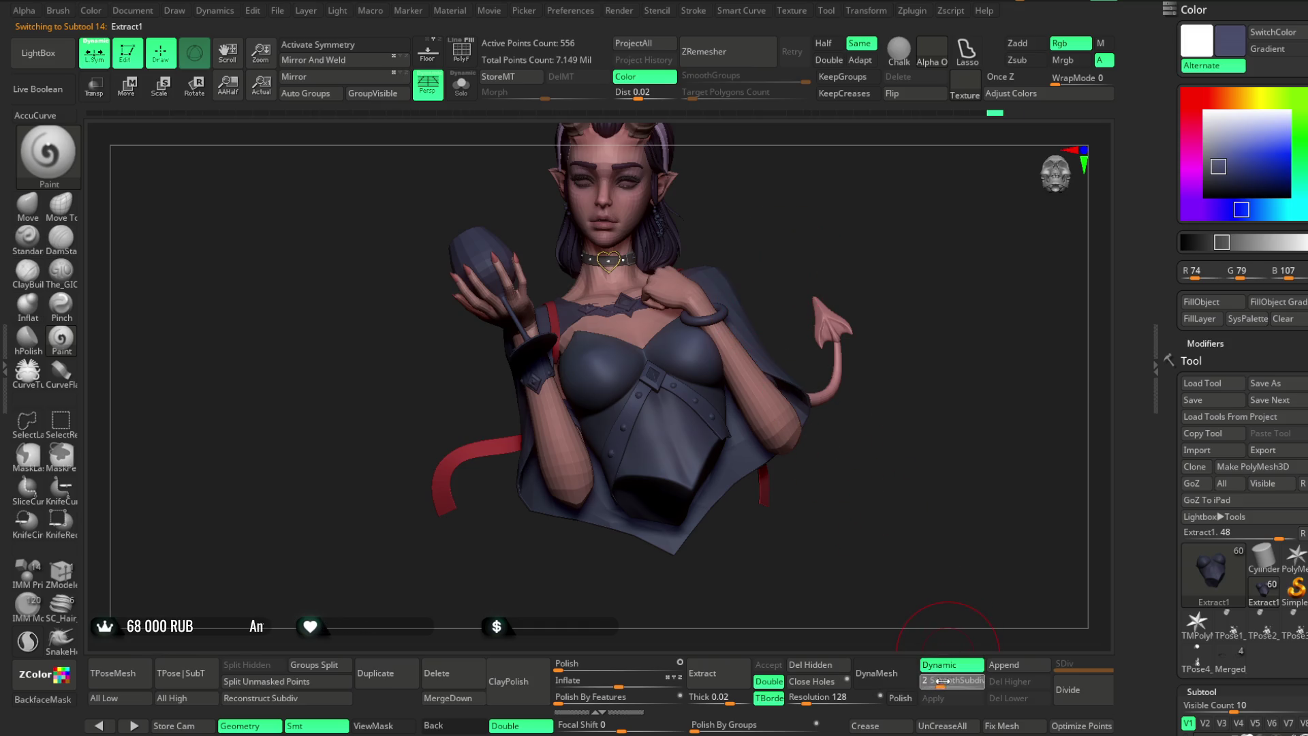
mouse_move(914, 517)
left_mouse_down()
mouse_move(929, 511)
mouse_move(949, 637)
mouse_move(934, 626)
mouse_move(895, 695)
left_mouse_up()
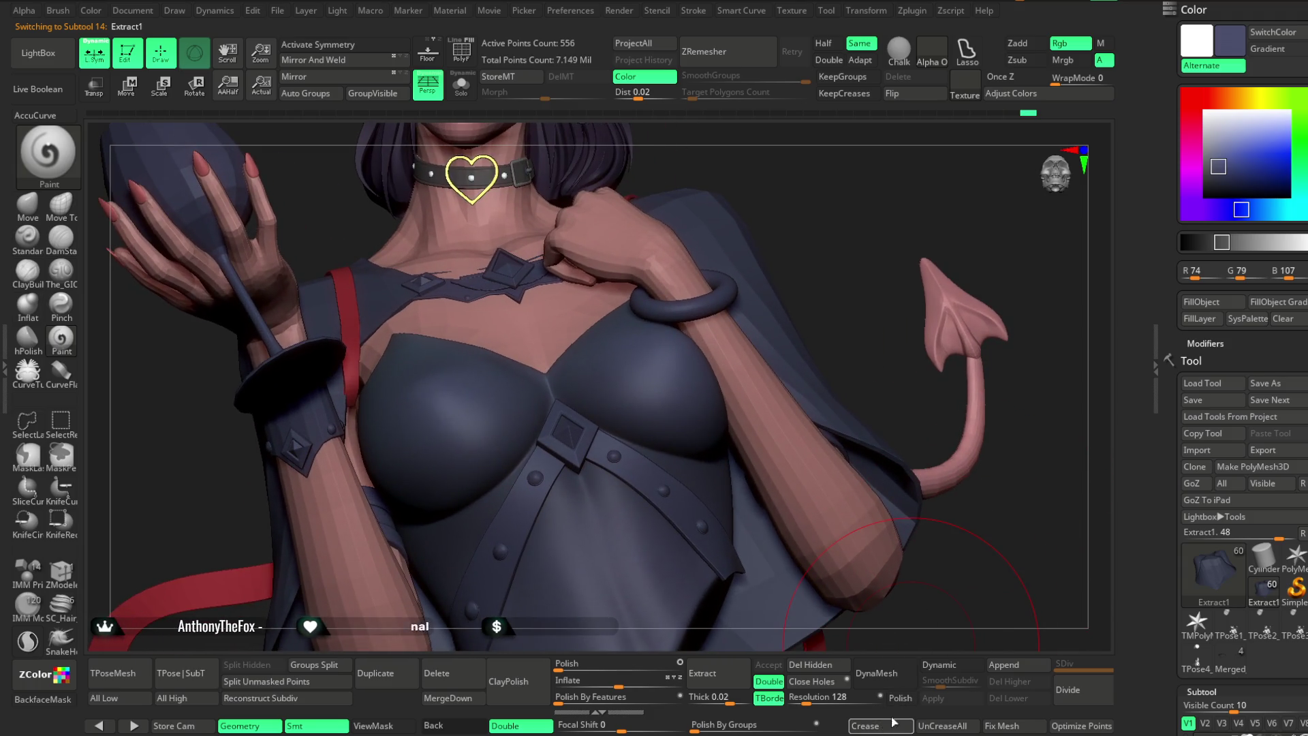
left_click(952, 665)
key("f")
mouse_move(974, 478)
left_mouse_down()
mouse_move(937, 432)
mouse_move(928, 456)
mouse_move(938, 437)
left_mouse_up()
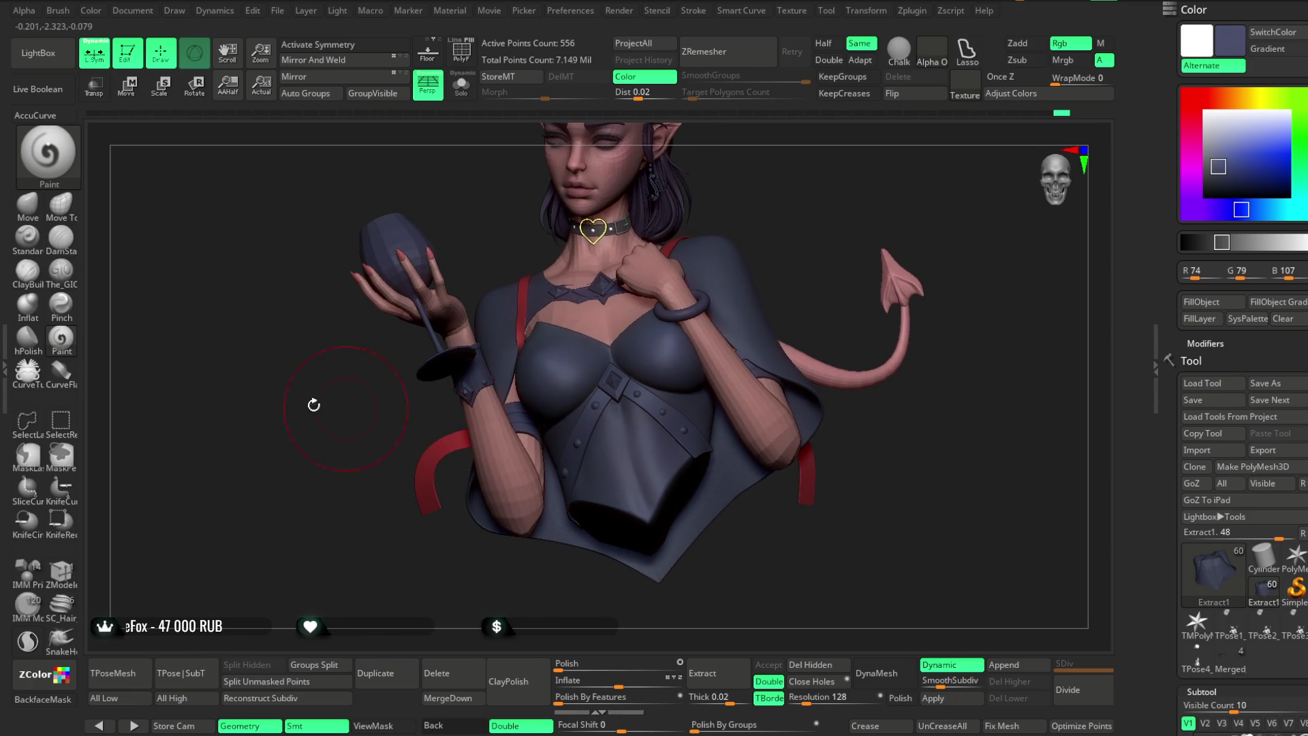
Divide the cape three times to SDiv 4, reaching 35,554 points.
left_click(42, 213)
left_click_drag(774, 205, 772, 265)
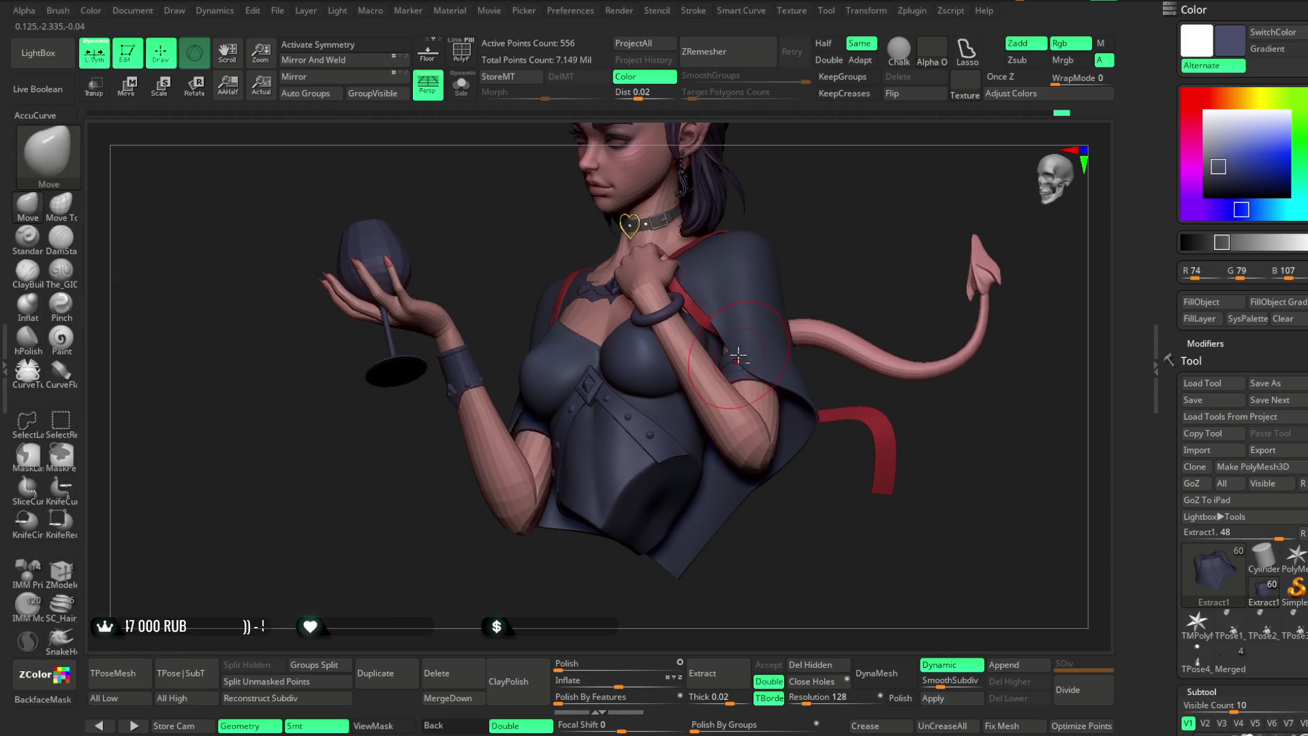
mouse_move(746, 347)
left_mouse_down()
mouse_move(856, 243)
mouse_move(844, 228)
mouse_move(812, 258)
left_mouse_up()
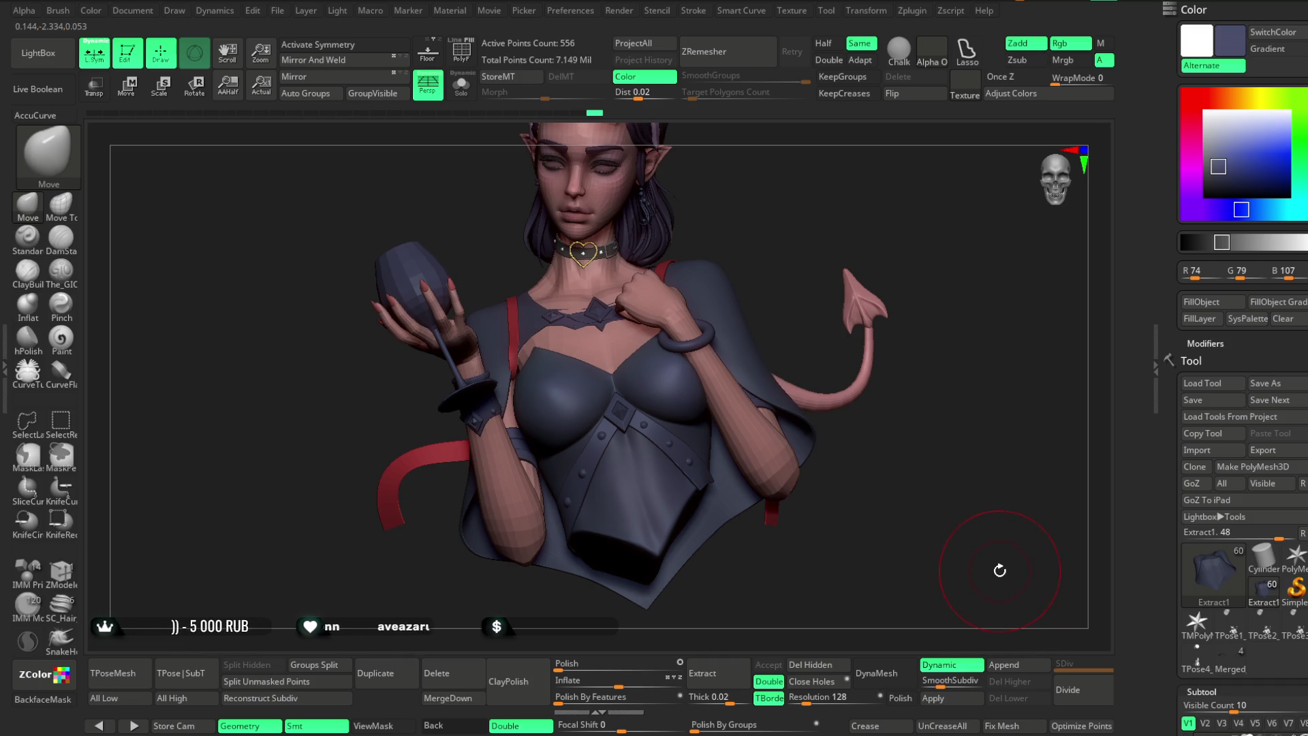
left_click(1078, 691)
left_click(1078, 690)
left_click(1078, 691)
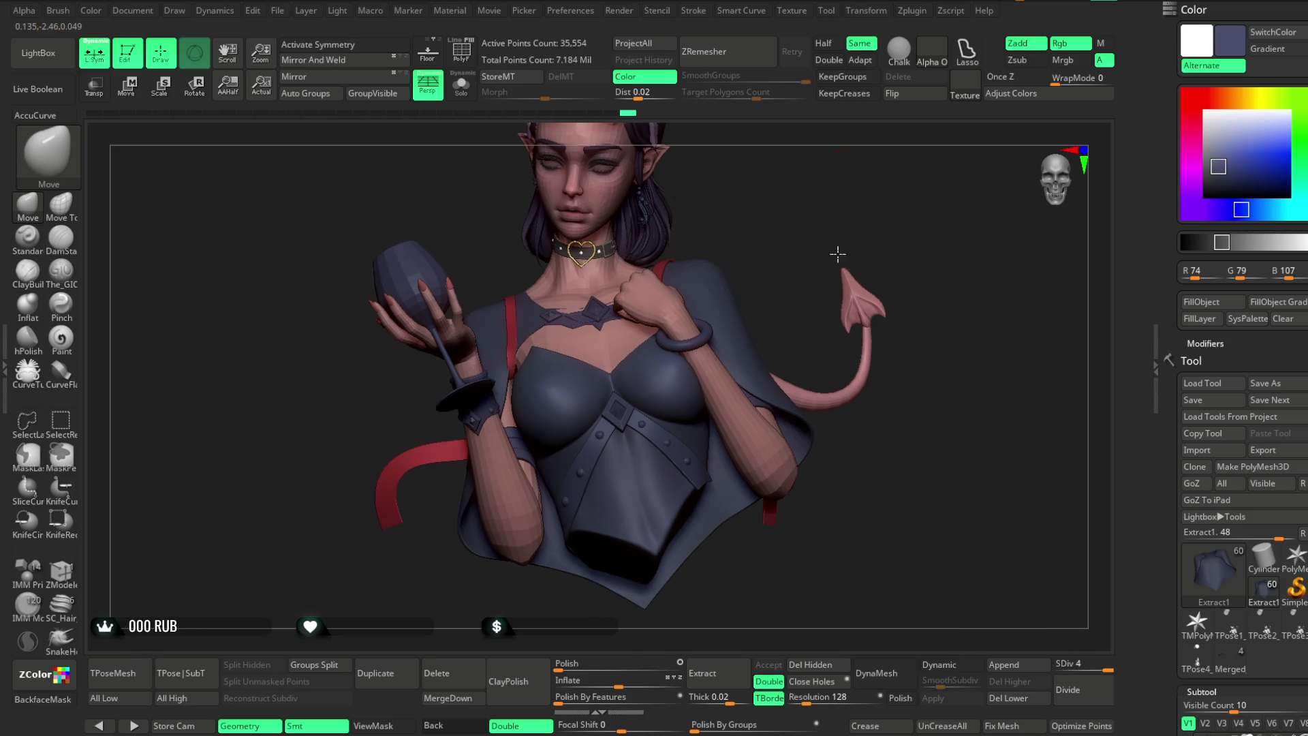
left_click_drag(841, 227, 822, 259)
Switch to The_GIO brush in Zsub carving mode with a larger draw size.
left_click(61, 271)
left_click_drag(330, 282, 774, 277)
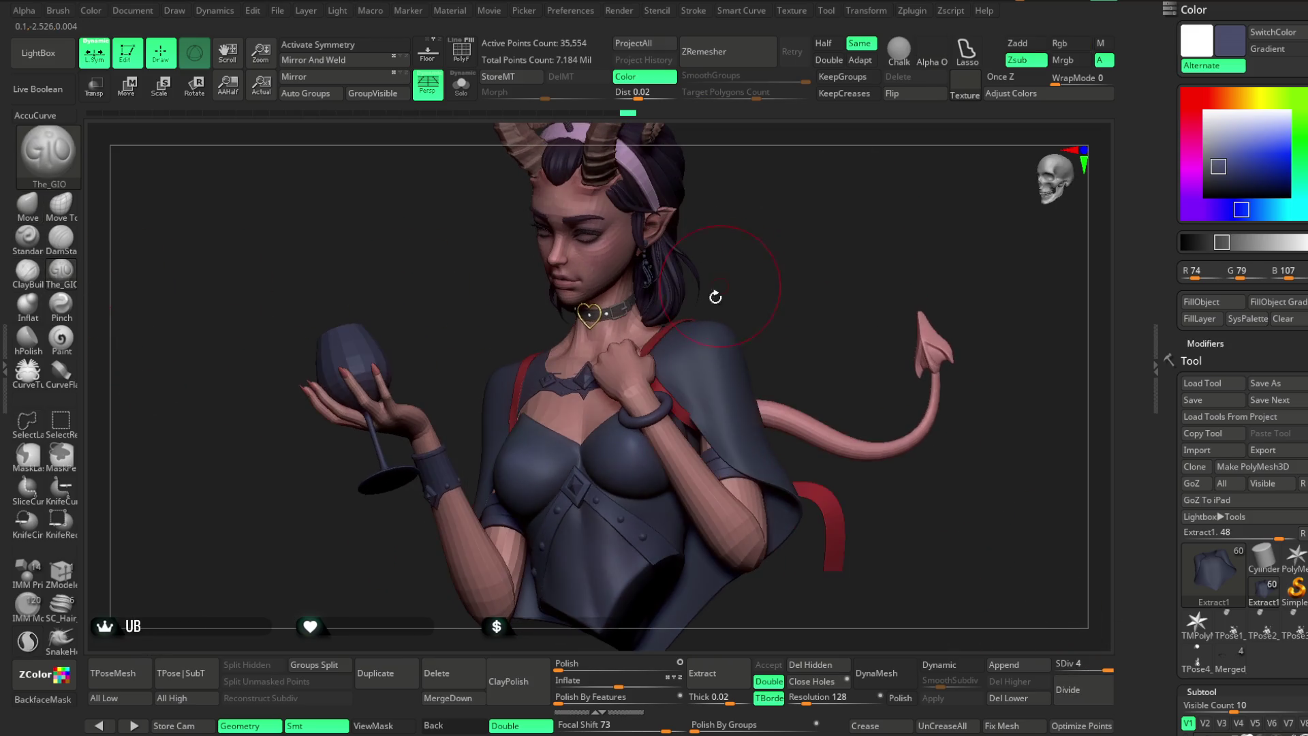
key("space")
left_click_drag(739, 344, 747, 344)
left_click_drag(770, 286, 674, 359)
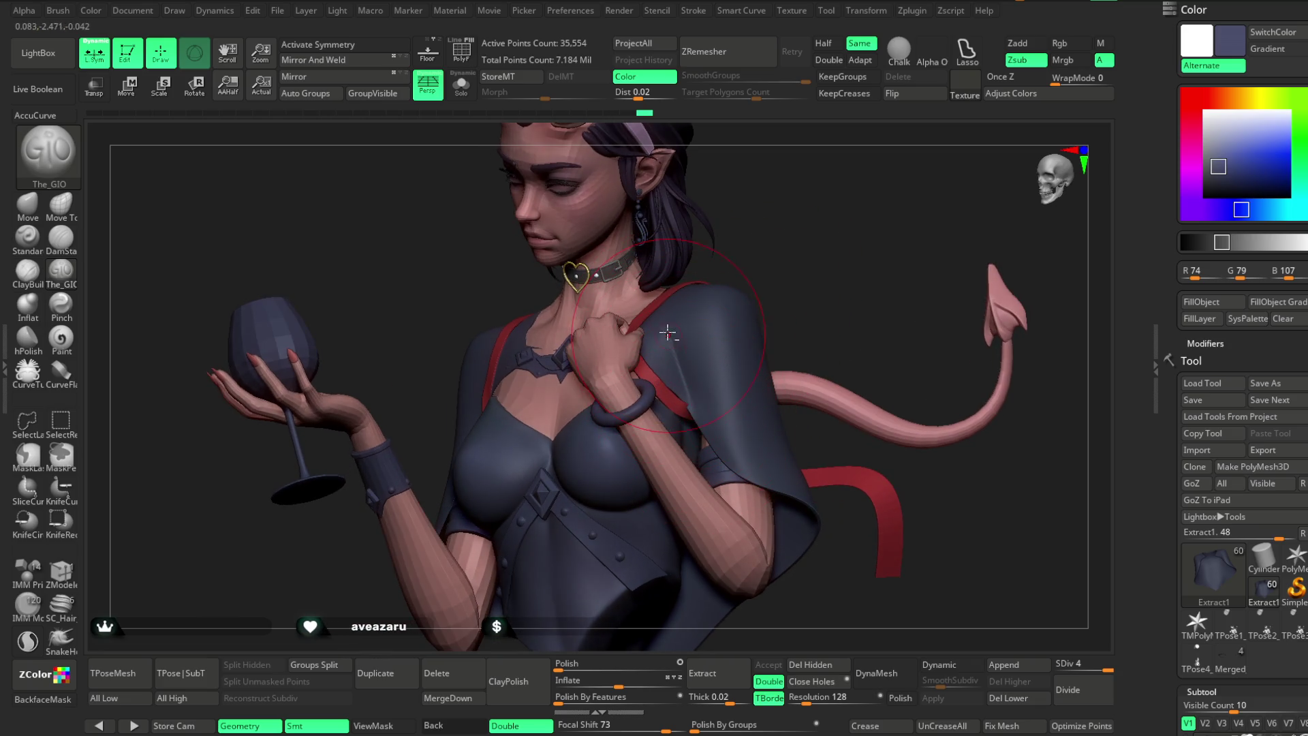
left_click_drag(793, 271, 679, 360)
key("b")
key("p")
key("a")
key("b")
key("c")
key("b")
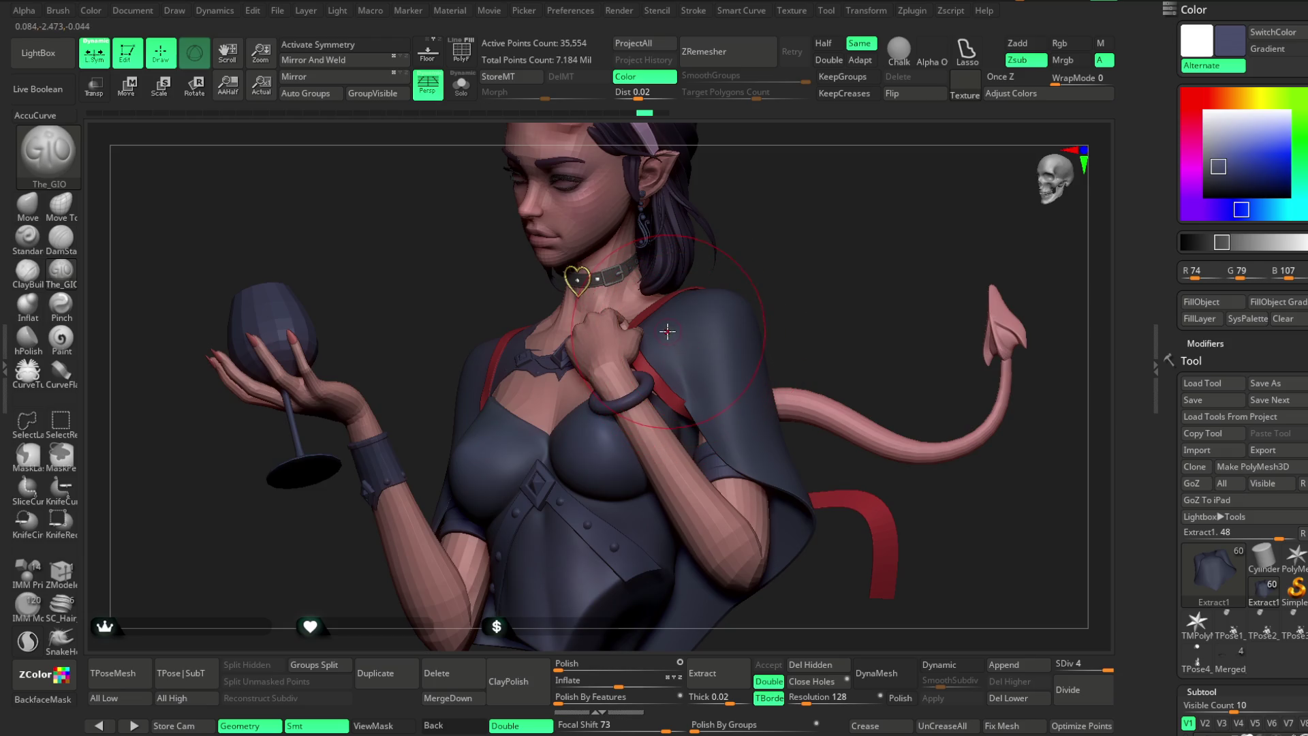
Isolate the cape in Solo and refine the surface around the collar and shoulders.
mouse_move(668, 330)
right_mouse_down()
mouse_move(771, 289)
mouse_move(770, 277)
mouse_move(649, 312)
mouse_move(774, 231)
mouse_move(774, 248)
mouse_move(488, 383)
right_mouse_up()
key("space")
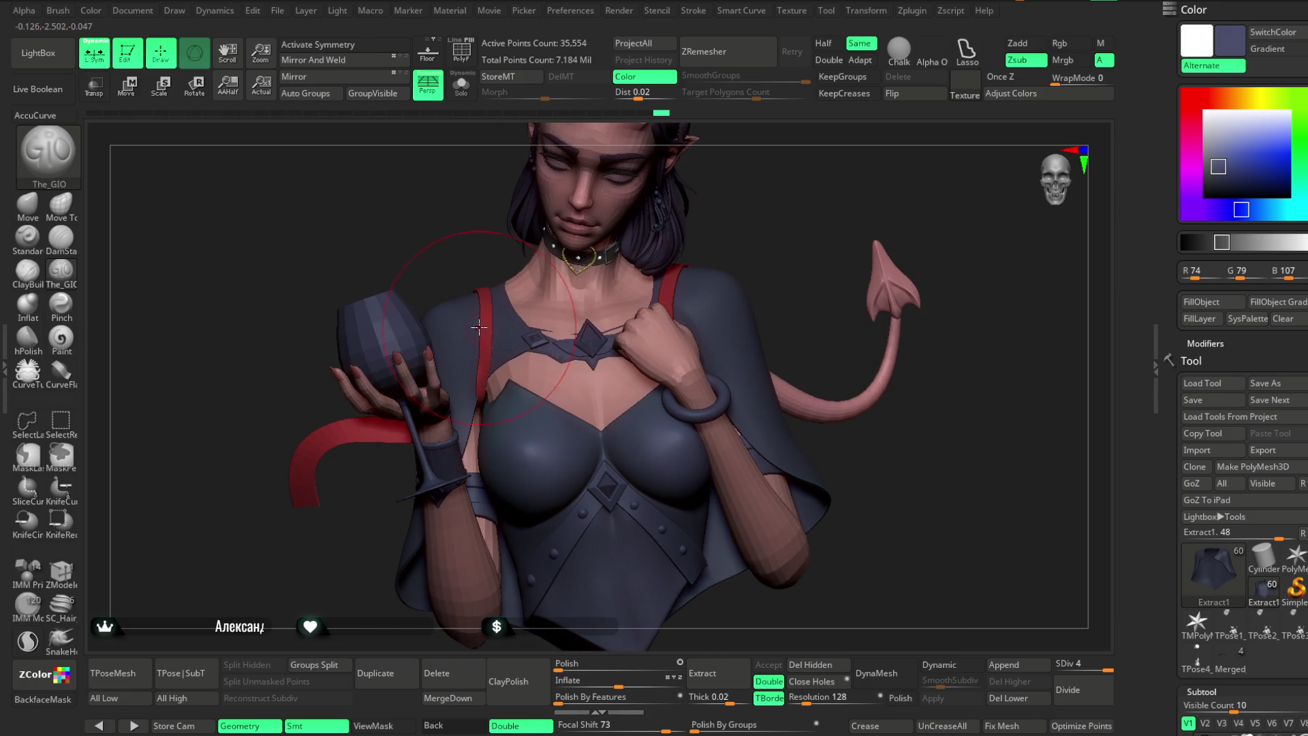
right_click_drag(476, 247, 491, 365, "alt")
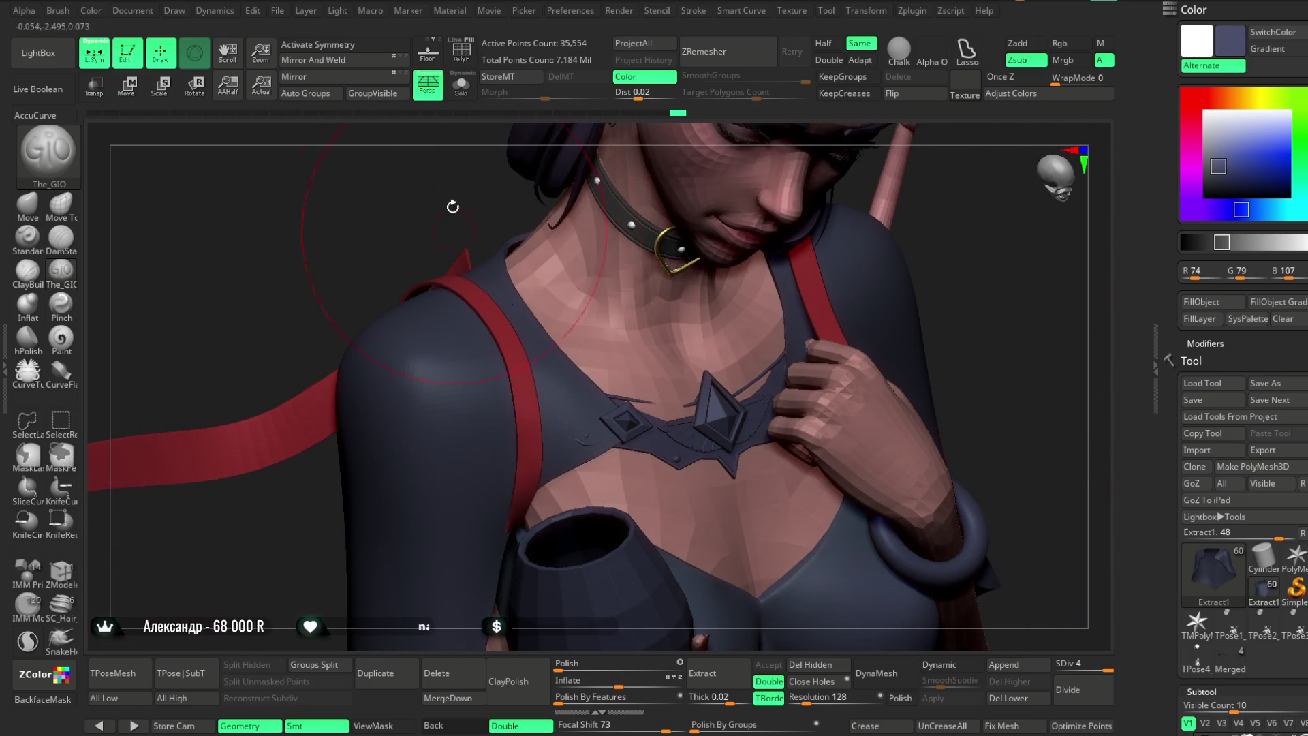
left_click(461, 85)
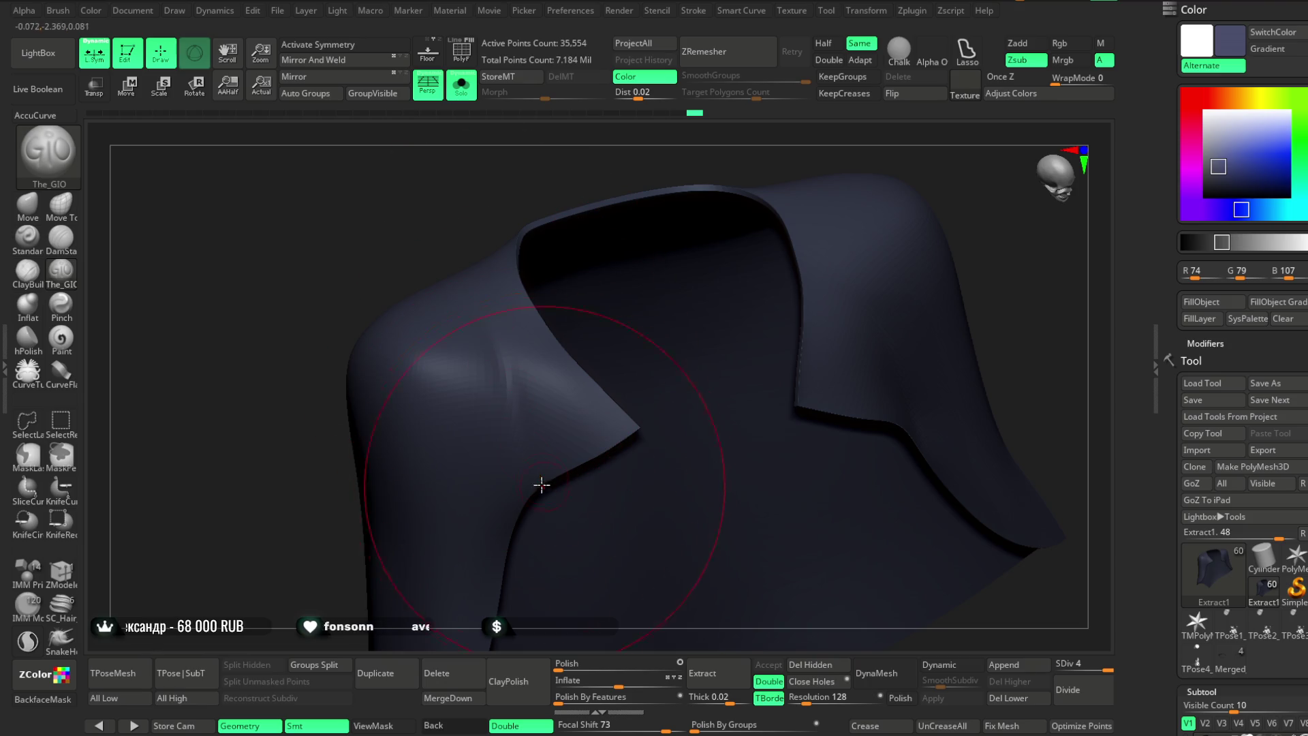
mouse_move(507, 507)
right_mouse_down()
mouse_move(438, 300)
mouse_move(490, 359)
mouse_move(599, 432)
mouse_move(775, 404)
mouse_move(788, 222)
mouse_move(763, 221)
right_mouse_up()
left_click(463, 98)
left_click(463, 99)
key("space")
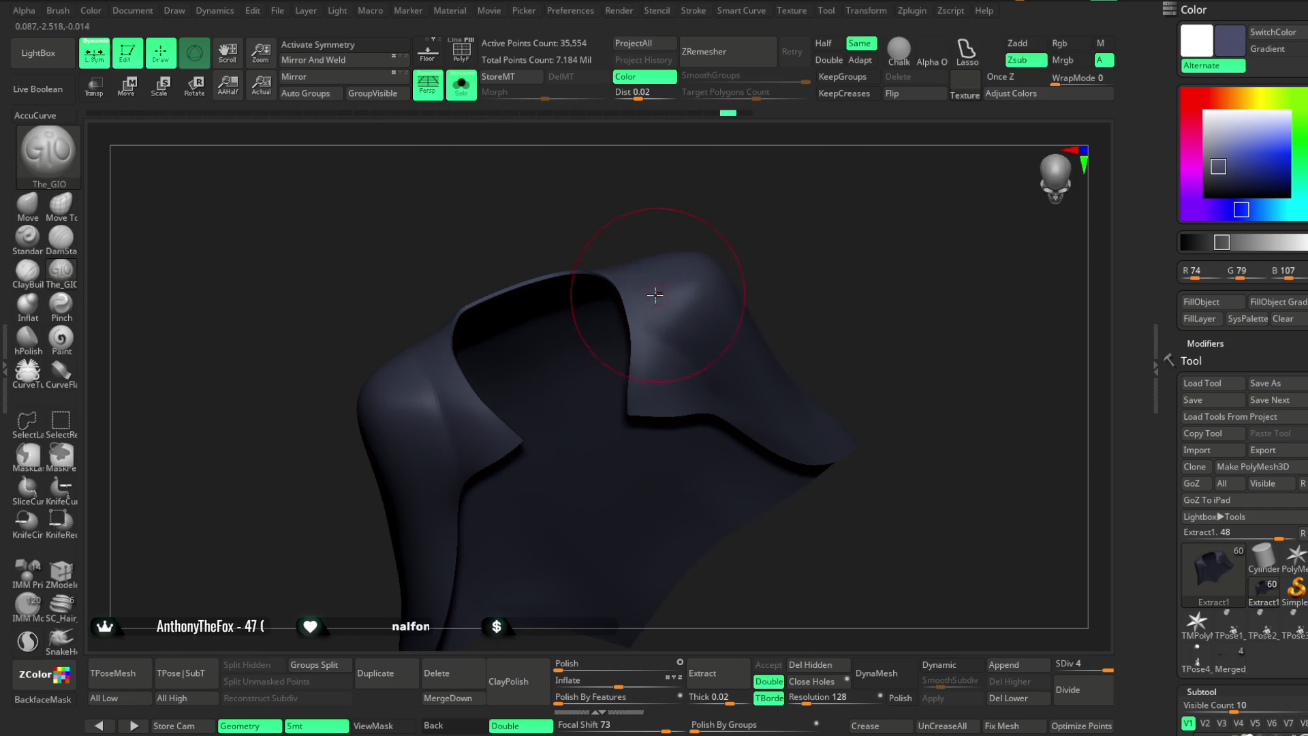
mouse_move(742, 356)
right_mouse_down()
mouse_move(701, 240)
mouse_move(517, 368)
right_mouse_up()
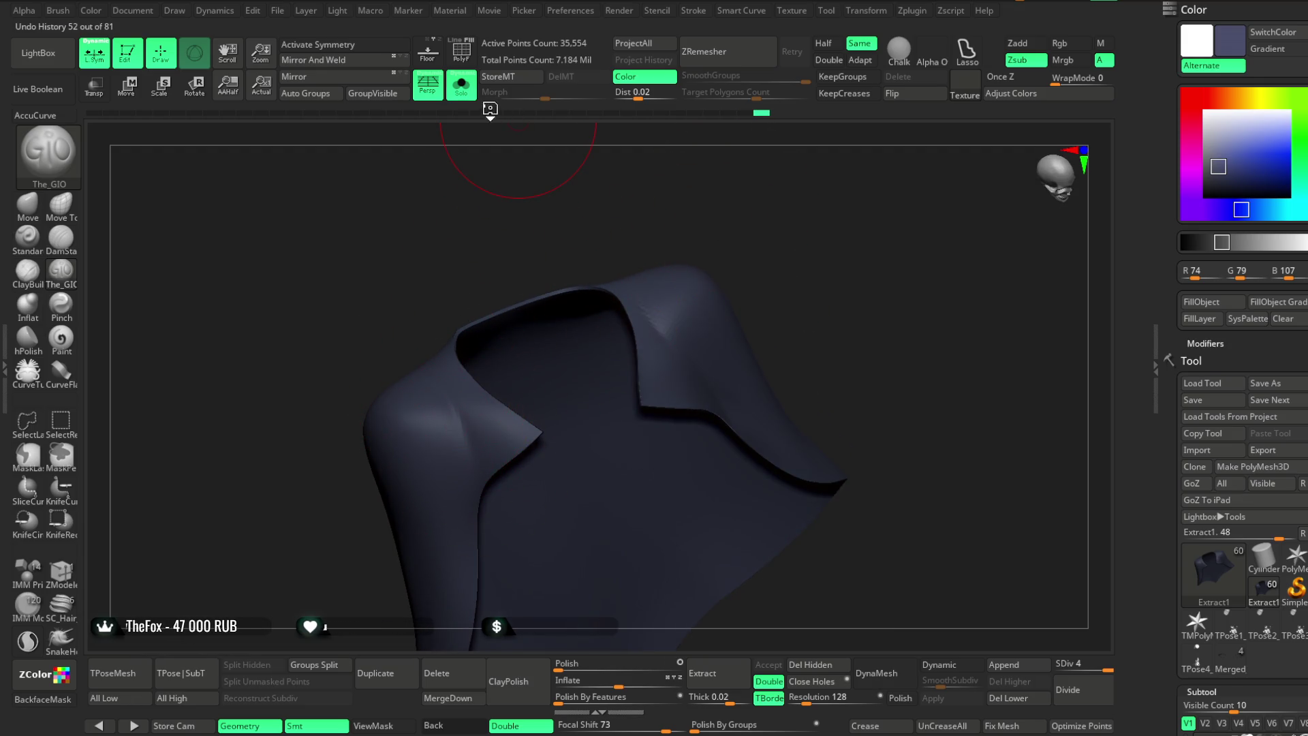
Turn Solo off, zoom out to the full bust and select the belt strap subtool.
left_click(461, 88)
scroll(421, 389, "up", 3)
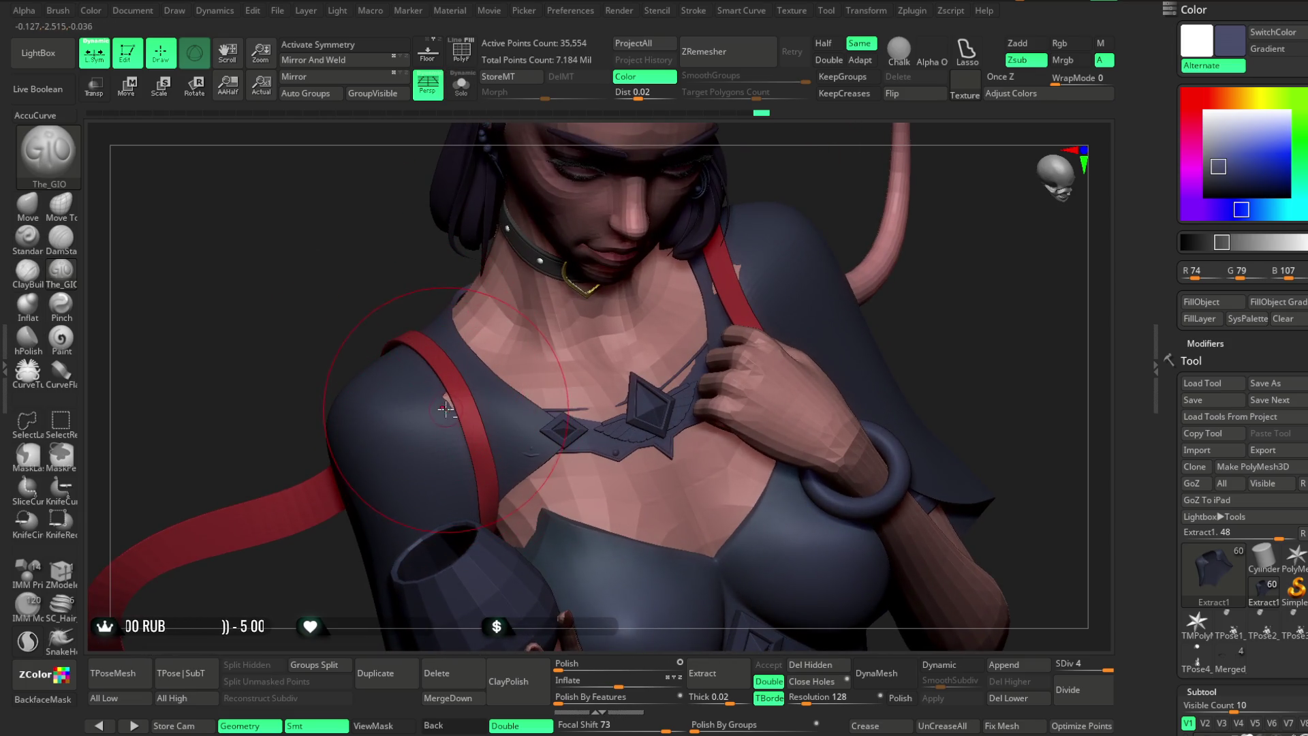
left_click_drag(380, 306, 489, 469)
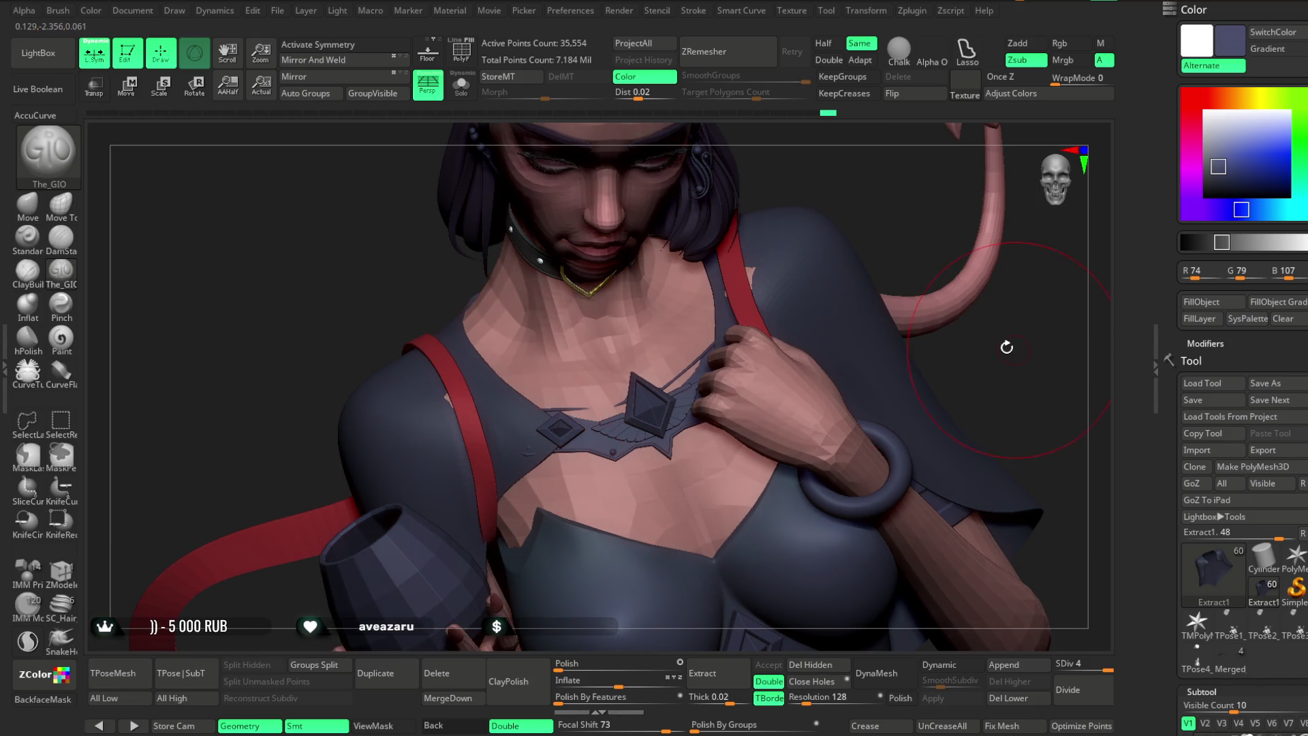
left_click_drag(1006, 345, 870, 327)
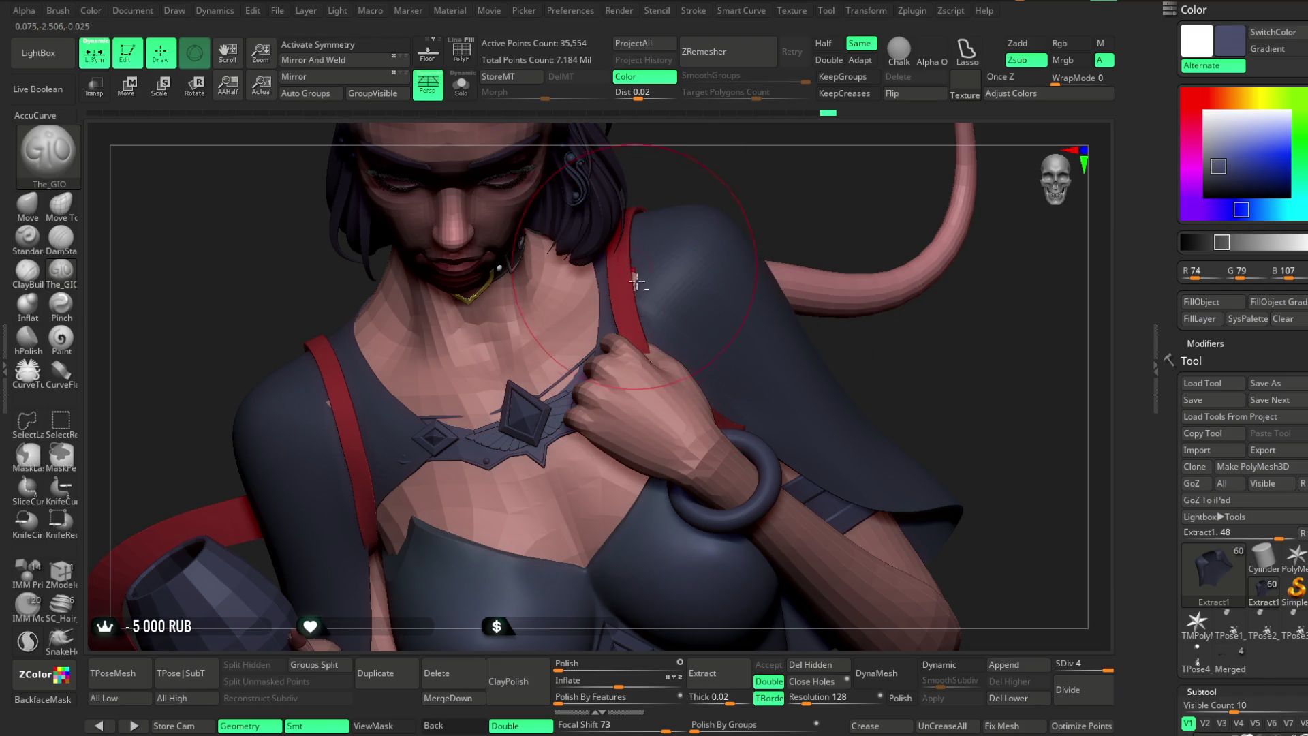
mouse_move(804, 245)
left_mouse_down()
mouse_move(852, 316)
mouse_move(824, 216)
mouse_move(806, 266)
mouse_move(797, 259)
left_mouse_up()
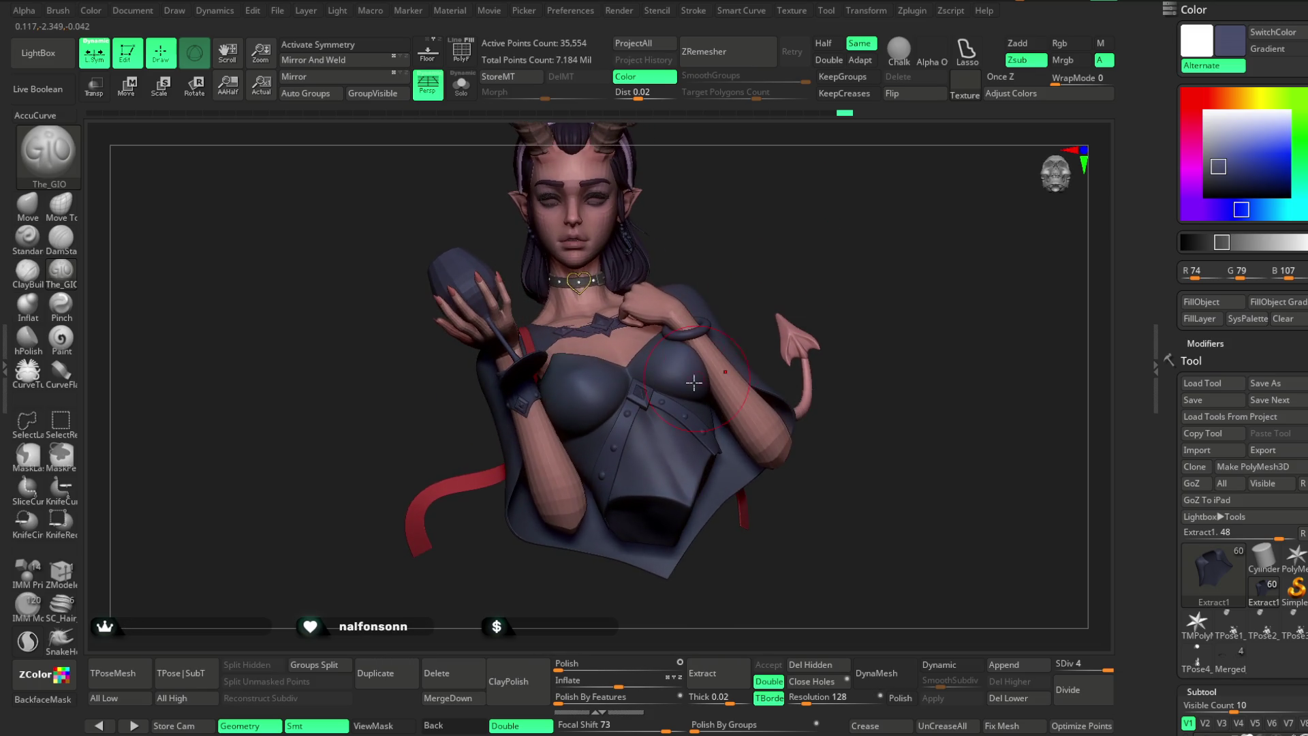
left_click(681, 410, "alt")
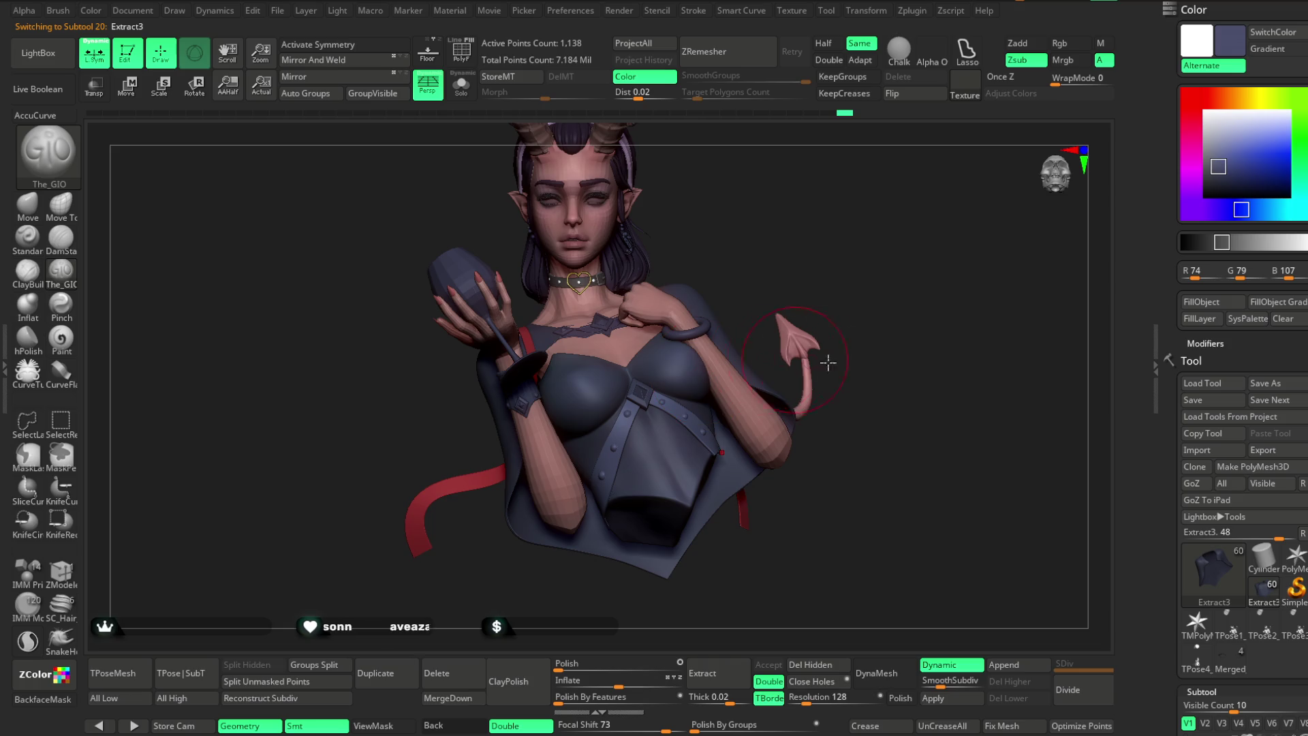
Pick a pale grey-pink, hide the diagonal strap and separate it with Split Hidden.
left_click(1209, 101)
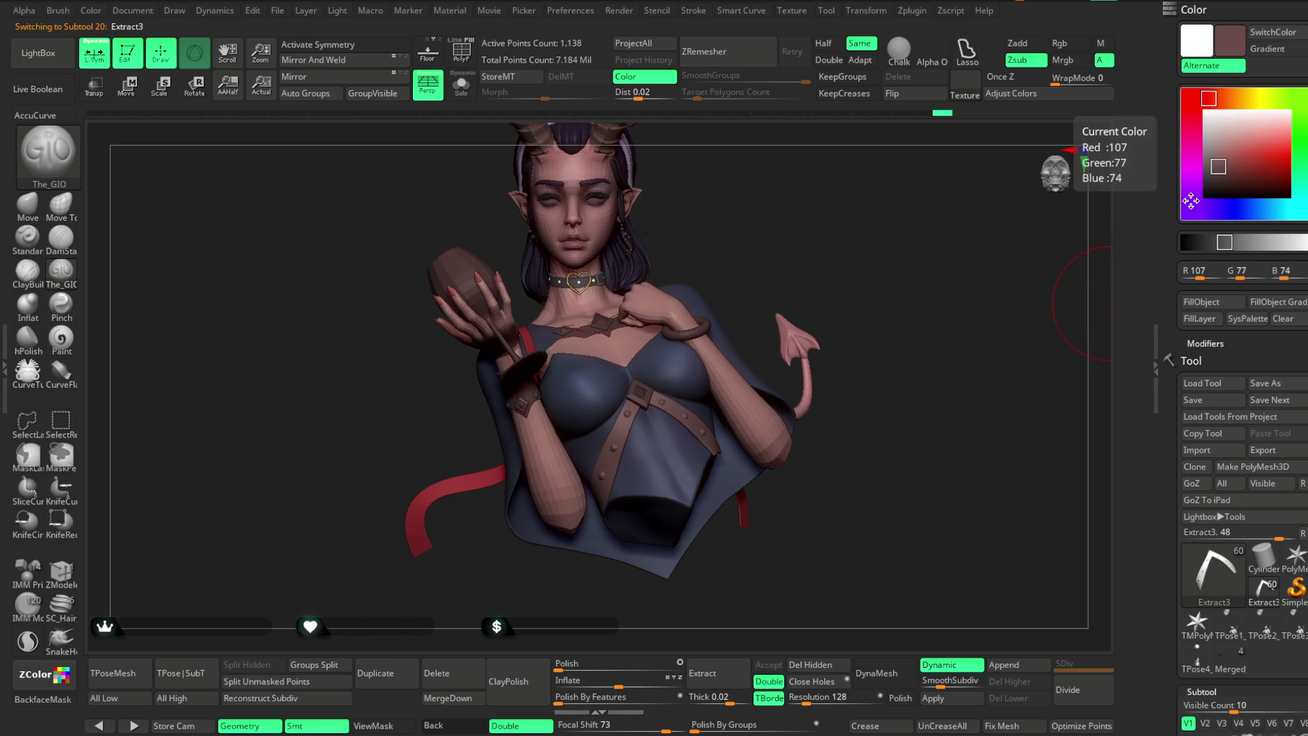
left_click(1207, 145)
mouse_move(803, 203)
left_mouse_down()
mouse_move(811, 257)
mouse_move(666, 409)
left_mouse_up()
left_click(633, 404, "ctrl+shift")
left_click(274, 670)
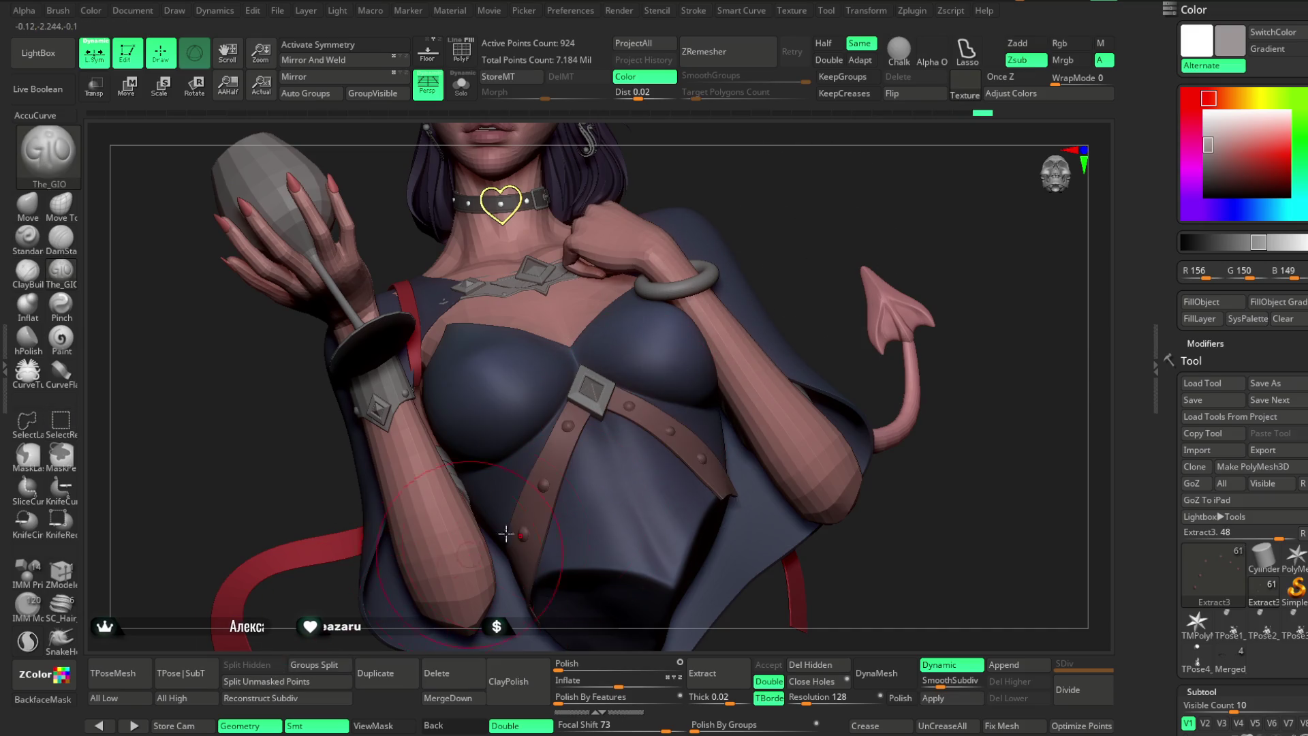
left_click(1206, 139)
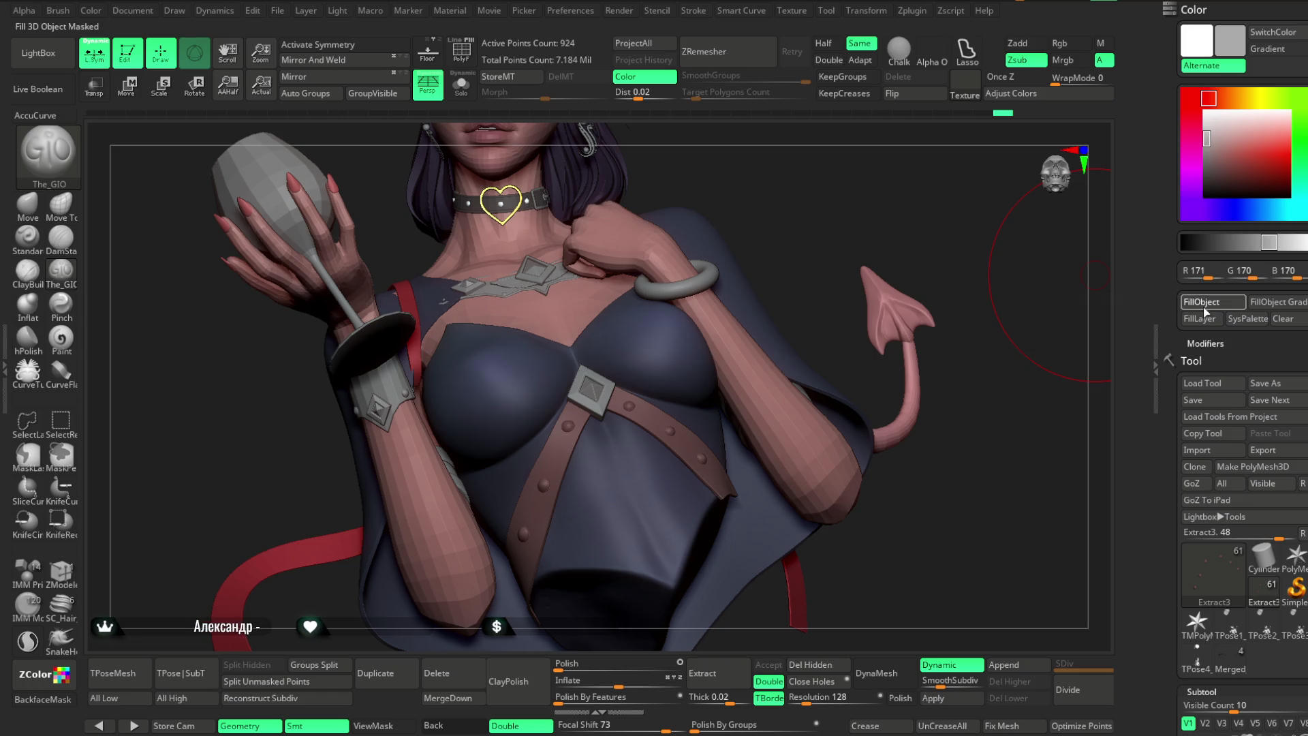
mouse_move(804, 257)
left_mouse_down()
mouse_move(801, 217)
mouse_move(802, 318)
left_mouse_up()
Alt-select the earring subtool and zoom out to view the horned bust.
left_click(633, 293, "alt")
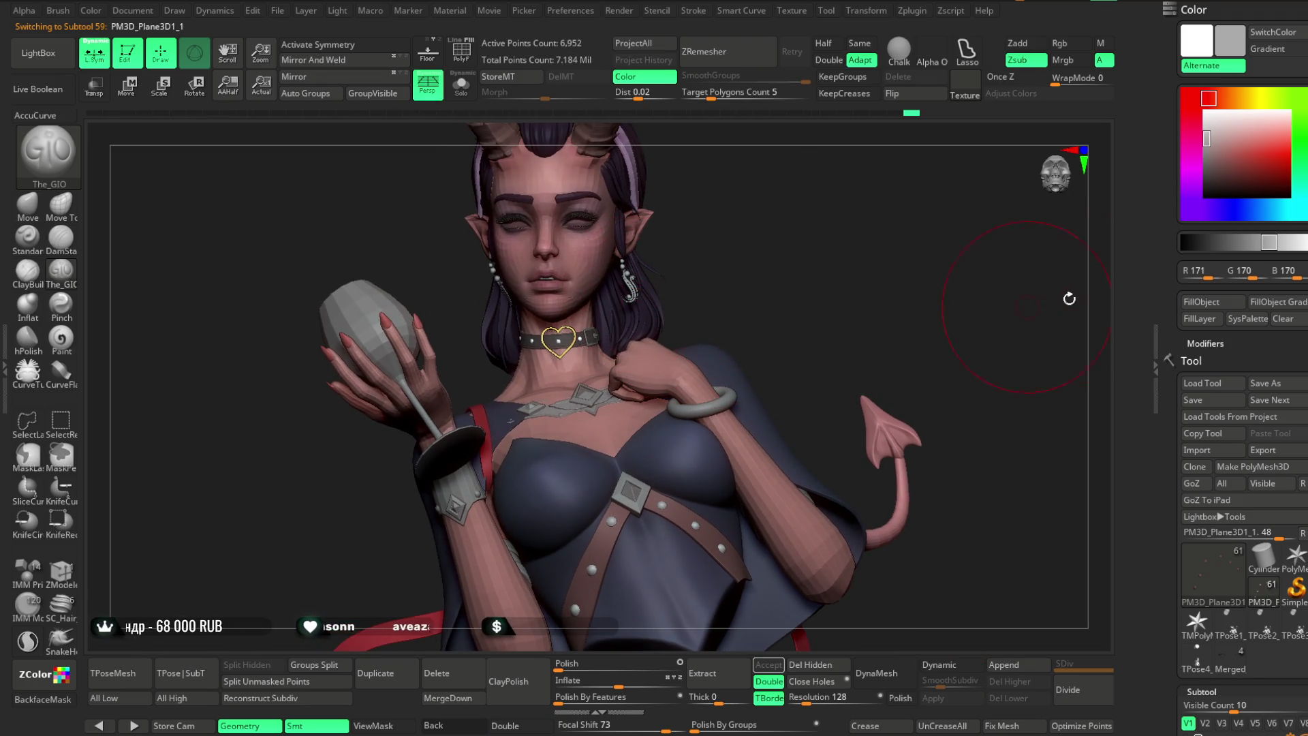
mouse_move(919, 371)
left_mouse_down()
mouse_move(807, 282)
mouse_move(806, 295)
mouse_move(812, 257)
left_mouse_up()
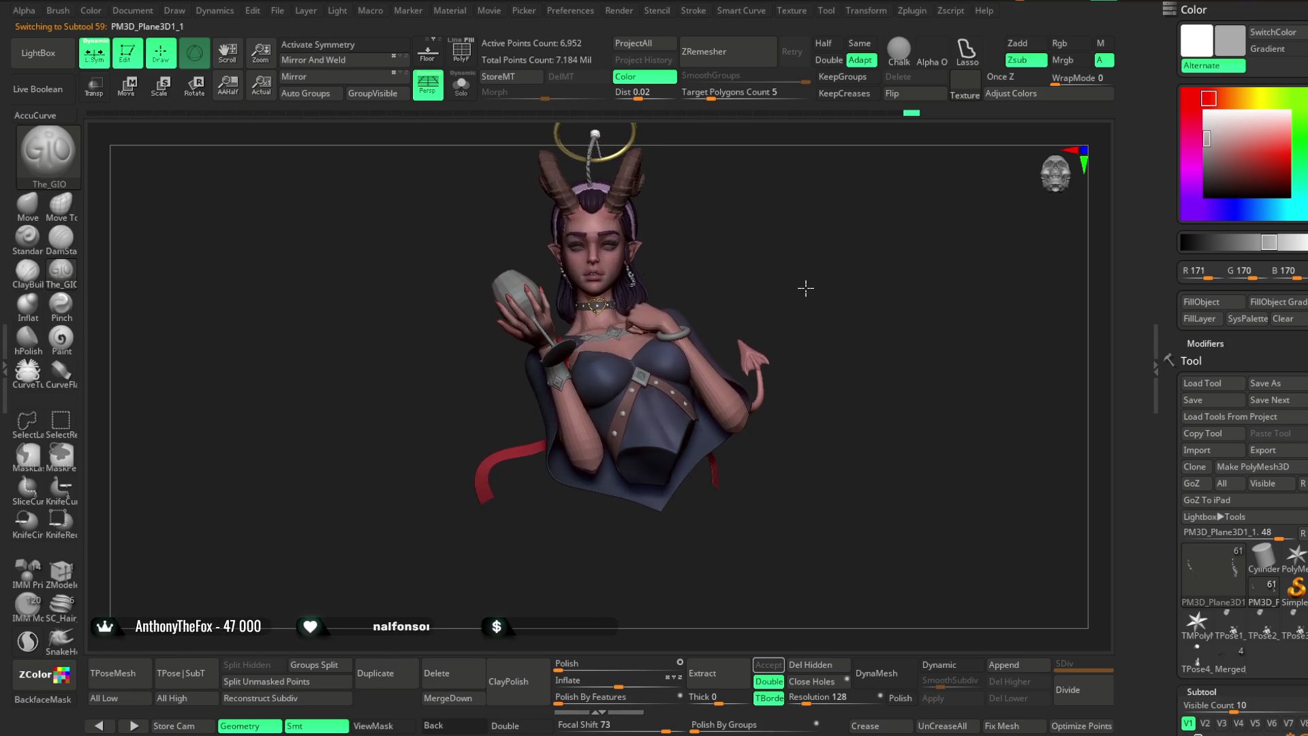
mouse_move(804, 283)
left_mouse_down()
mouse_move(790, 235)
mouse_move(806, 306)
mouse_move(800, 263)
mouse_move(723, 255)
left_mouse_up()
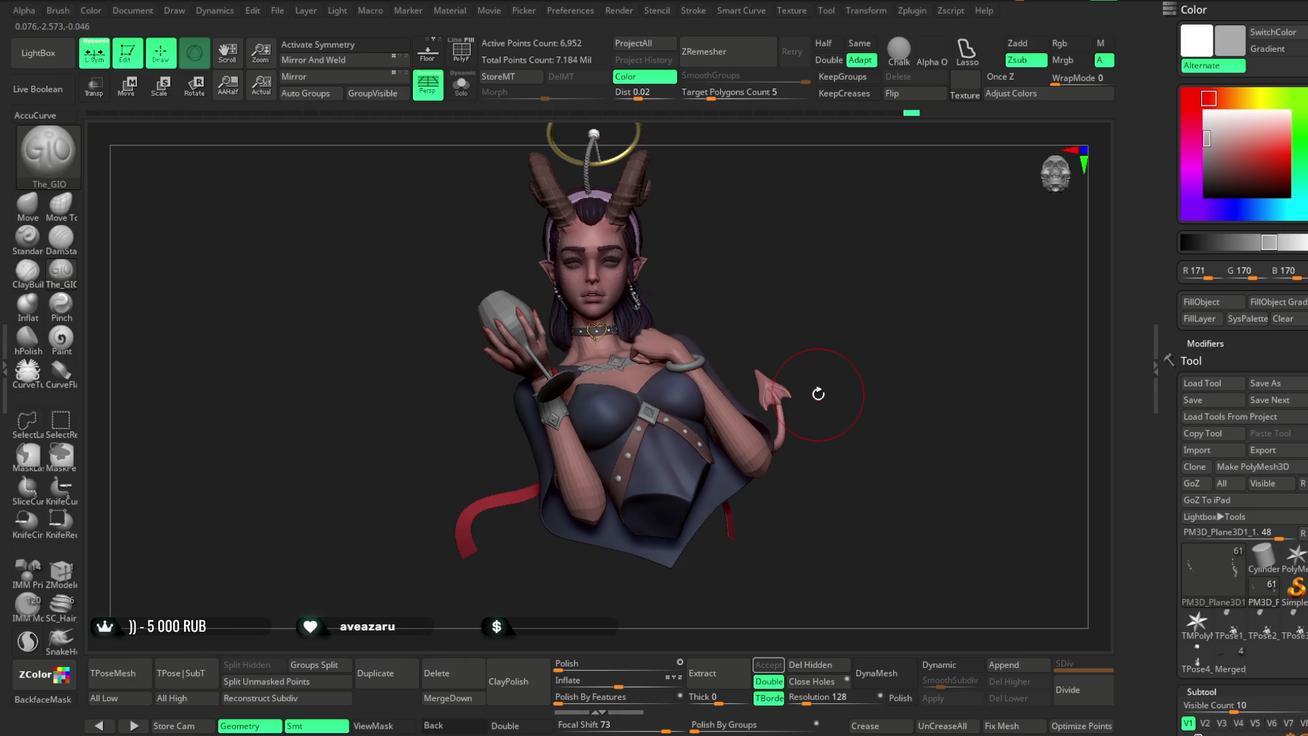
Sample the hair's dark purple, load the Colour variance brush and select the hair subtool.
key("c")
mouse_move(671, 292)
left_mouse_down()
mouse_move(750, 327)
mouse_move(756, 345)
mouse_move(770, 317)
mouse_move(747, 306)
left_mouse_up()
key("b")
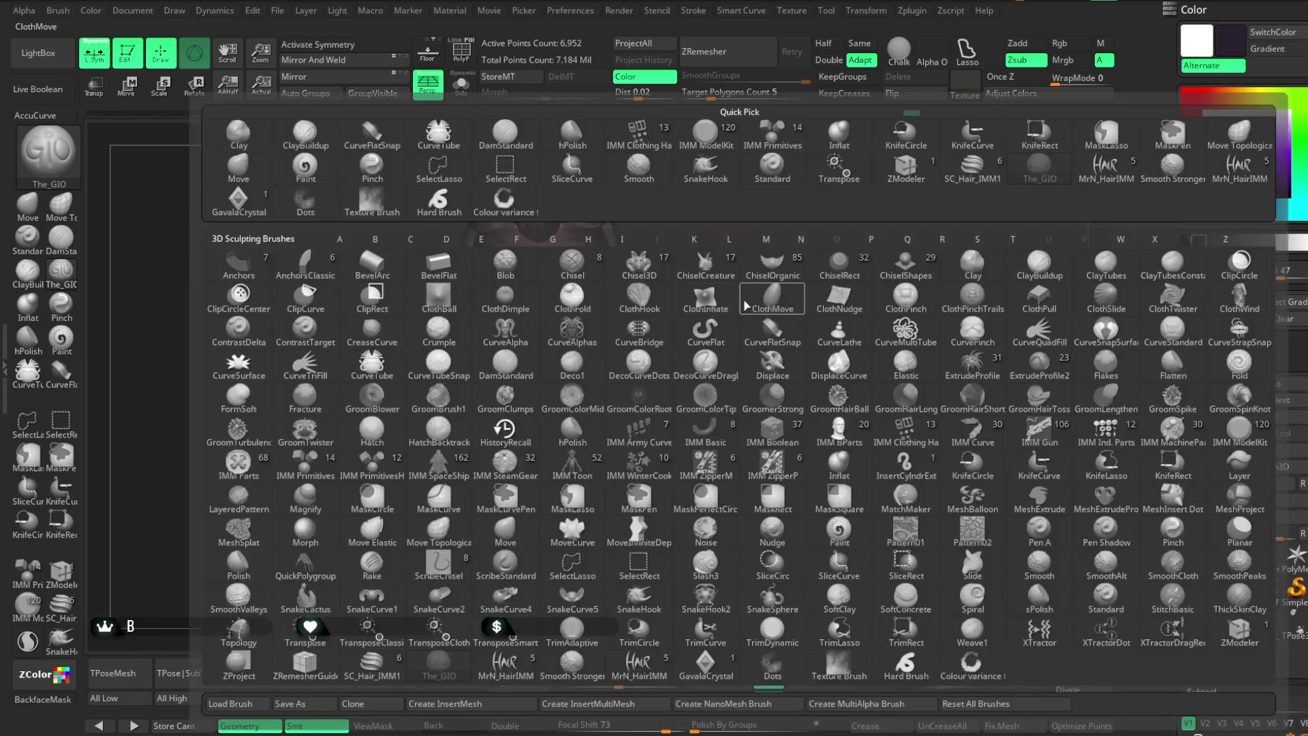
left_click(503, 199)
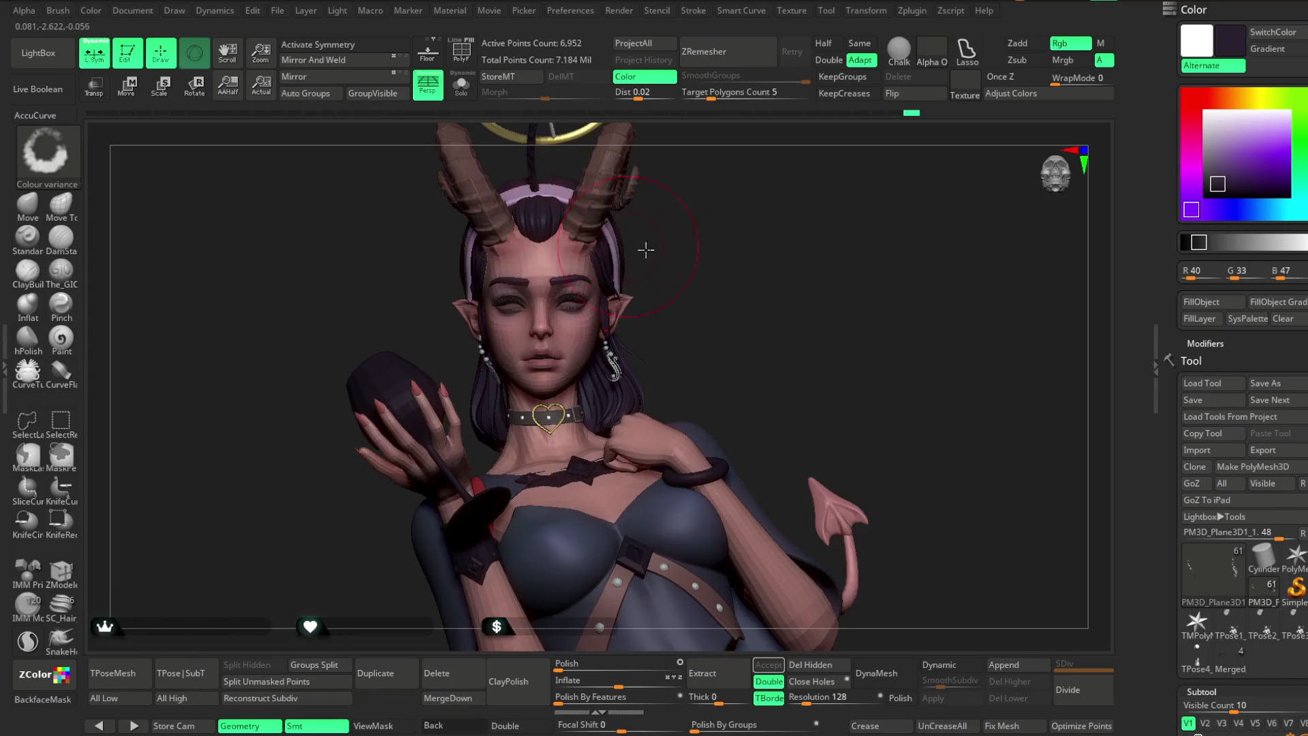
key("alt+s")
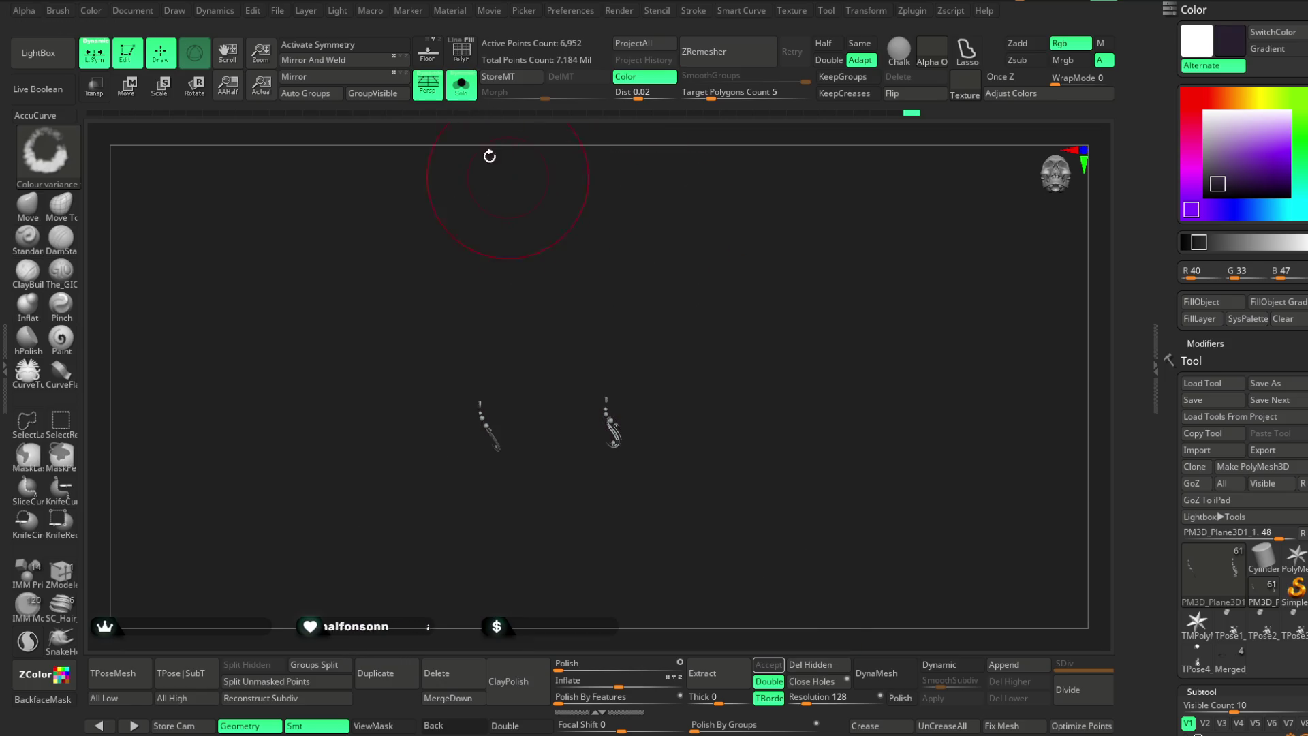
key("alt+s")
left_click(551, 277, "alt")
Lighten the purple to R72 G57 B87 and check the isolated hair in Solo.
left_click_drag(1042, 259, 1057, 280)
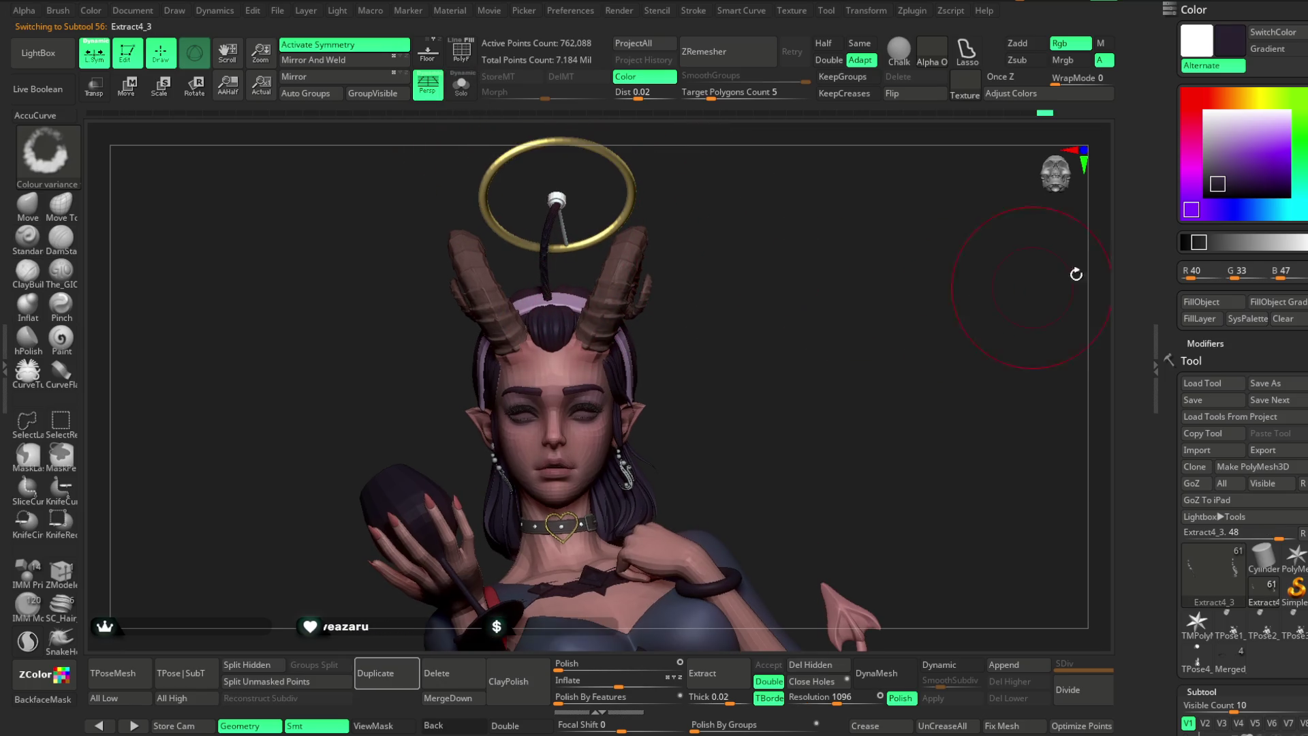
left_click_drag(1225, 181, 1220, 173)
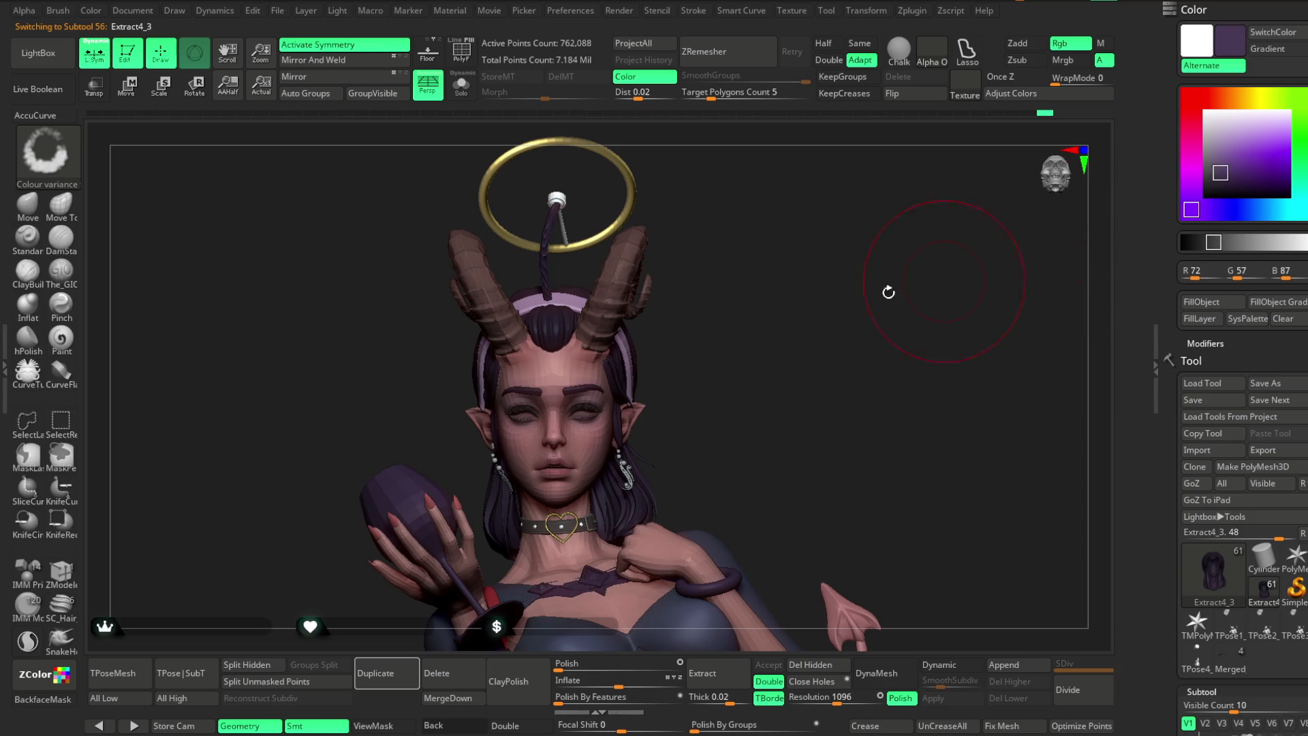
left_click(455, 90)
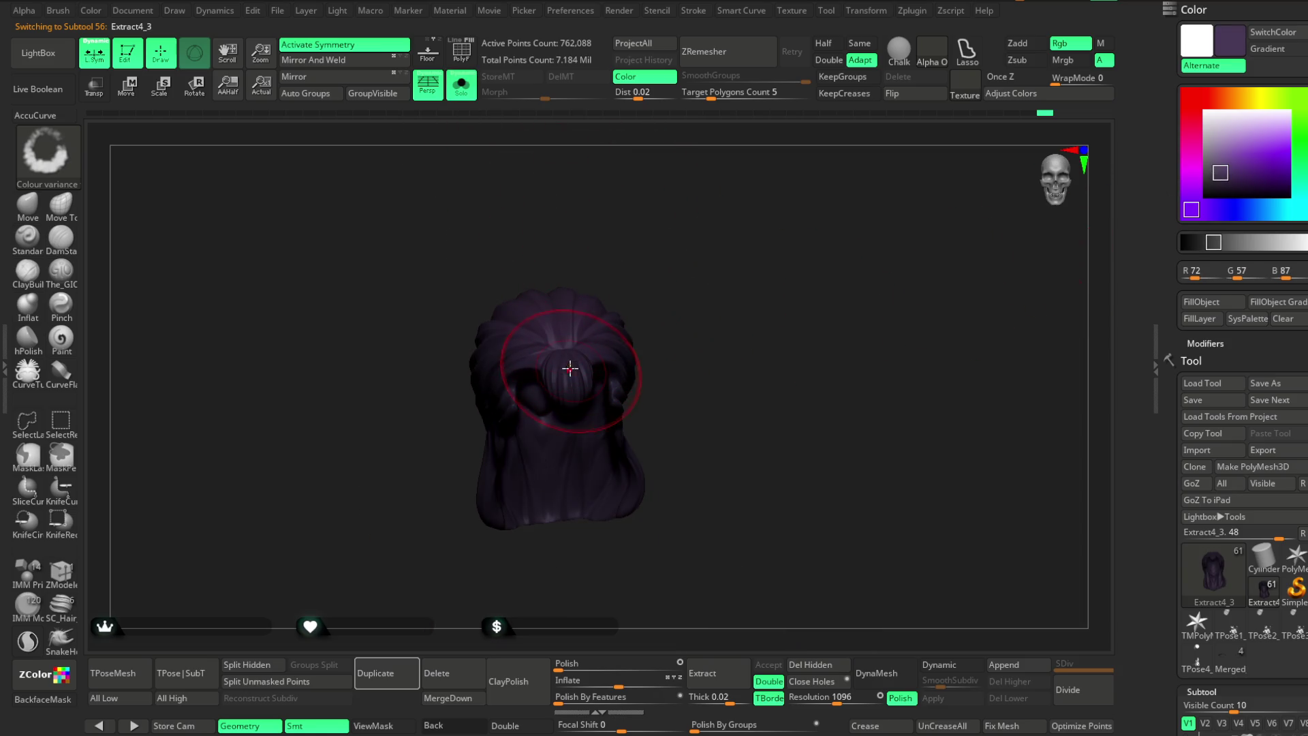
mouse_move(610, 277)
left_mouse_down()
mouse_move(616, 214)
mouse_move(552, 295)
left_mouse_up()
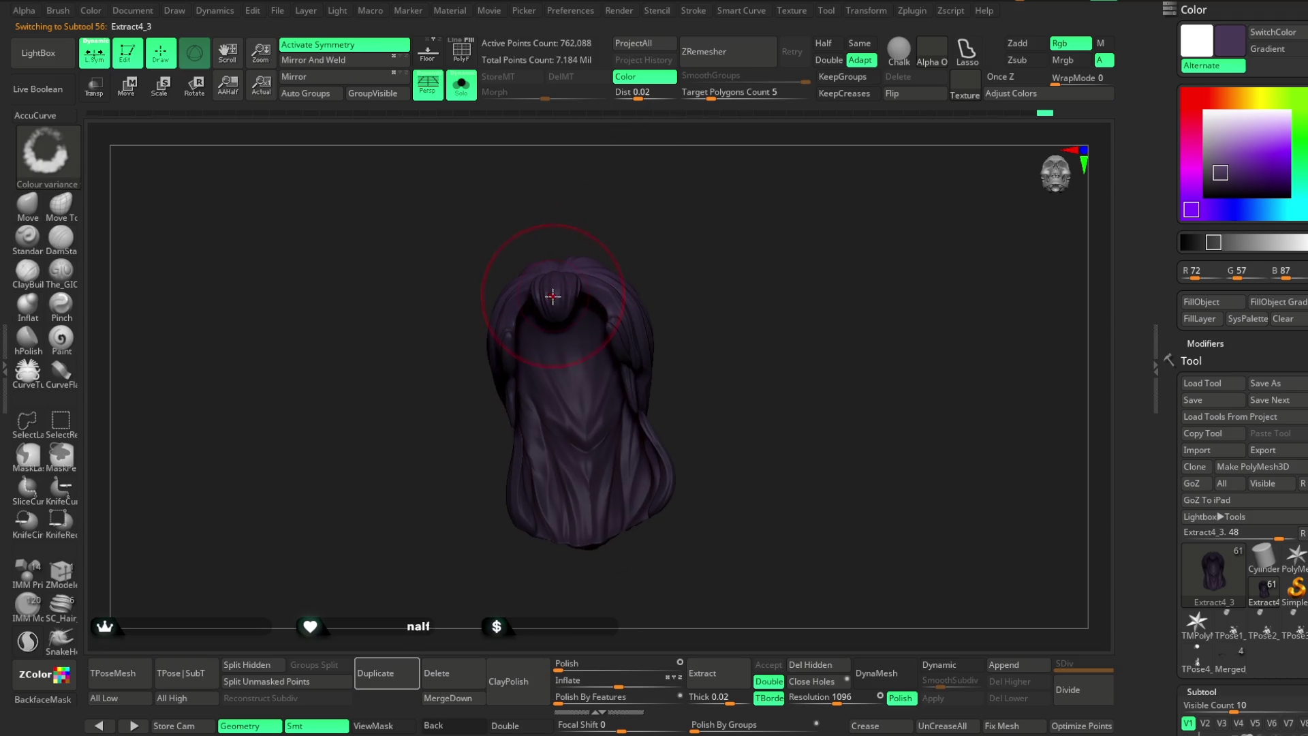
left_click_drag(580, 182, 650, 214)
left_click(461, 93)
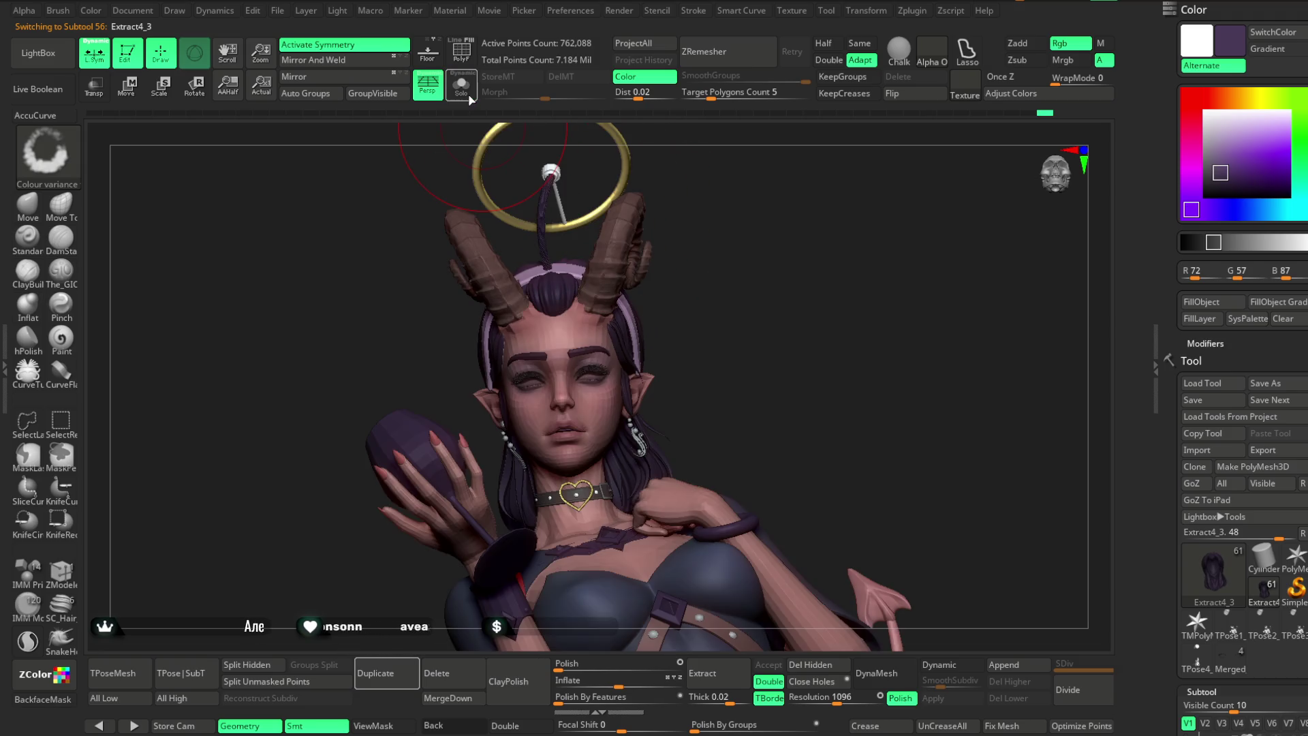
left_click(463, 94)
mouse_move(506, 143)
left_mouse_down()
mouse_move(698, 301)
mouse_move(529, 220)
left_mouse_up()
left_click(464, 94)
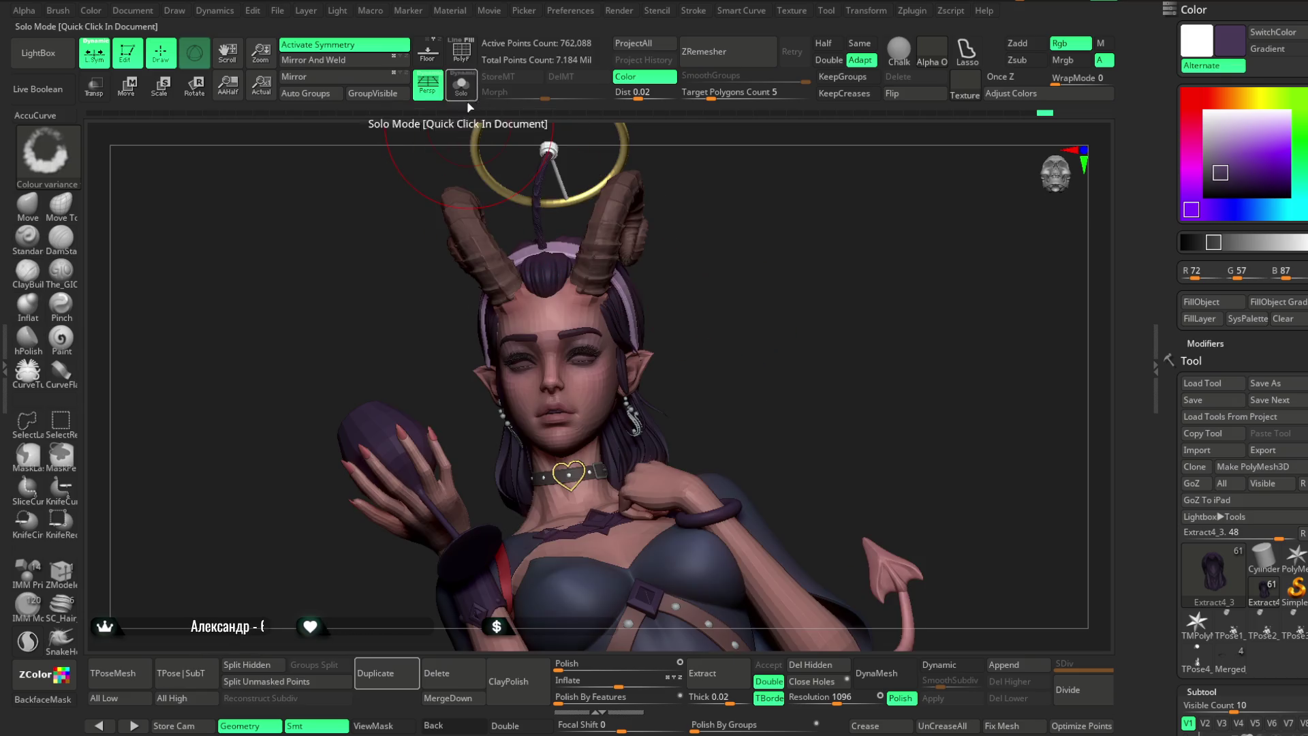
Check the second hair piece, reselect the main hair and lower the Draw Size.
left_click(629, 448, "alt")
mouse_move(645, 460)
left_mouse_down()
mouse_move(677, 344)
mouse_move(621, 377)
left_mouse_up()
mouse_move(734, 278)
left_mouse_down()
mouse_move(636, 348)
mouse_move(689, 248)
mouse_move(573, 276)
mouse_move(638, 311)
left_mouse_up()
left_click(636, 348, "alt")
mouse_move(716, 294)
left_mouse_down()
mouse_move(748, 321)
mouse_move(742, 277)
mouse_move(729, 303)
mouse_move(762, 333)
mouse_move(722, 307)
mouse_move(718, 271)
mouse_move(699, 296)
left_mouse_up()
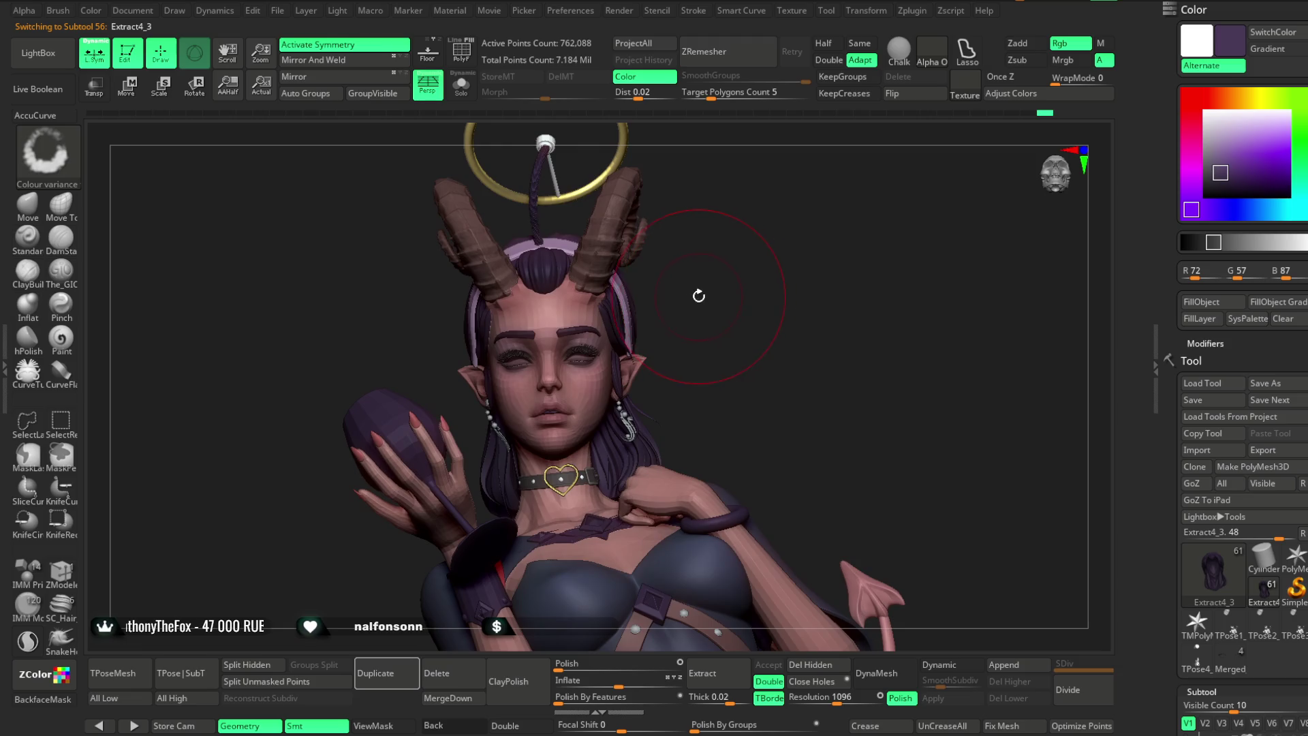
key("space")
mouse_move(844, 276)
left_mouse_down()
mouse_move(770, 276)
mouse_move(753, 312)
mouse_move(737, 253)
mouse_move(803, 263)
mouse_move(736, 257)
mouse_move(732, 303)
mouse_move(765, 256)
mouse_move(708, 242)
left_mouse_up()
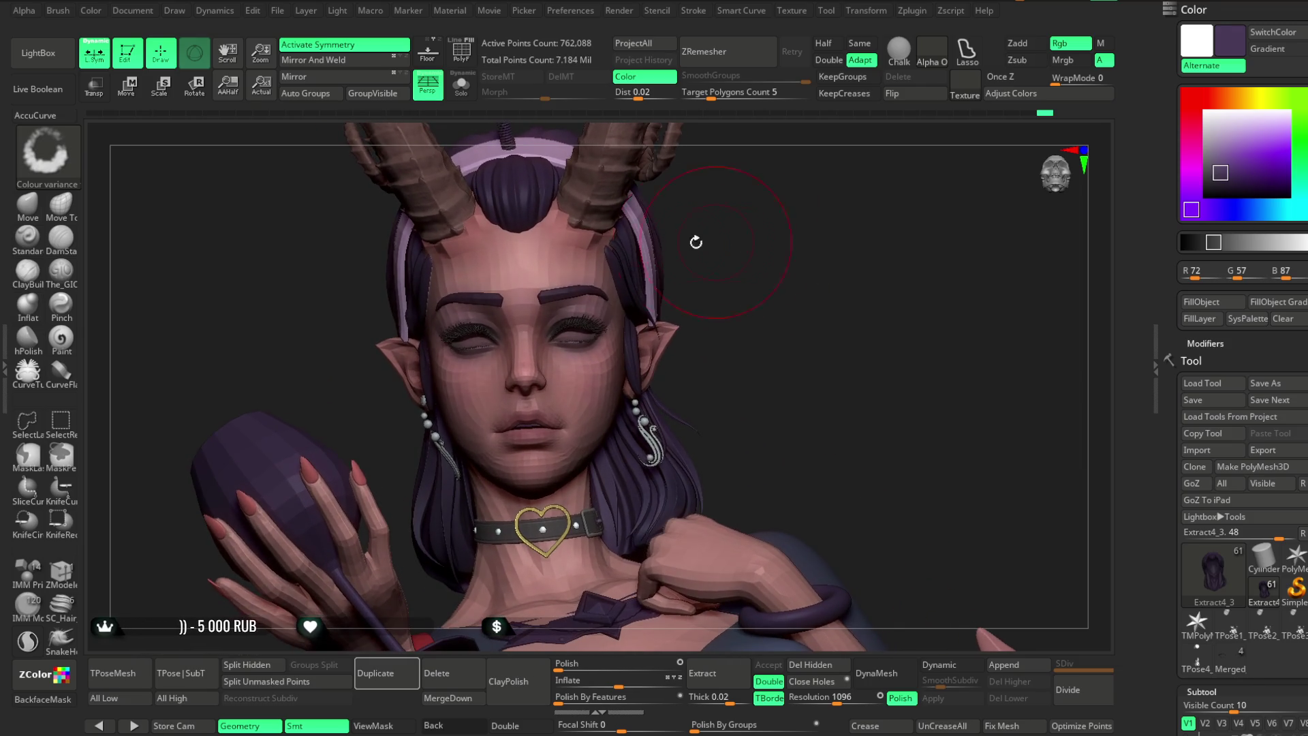
key("comma")
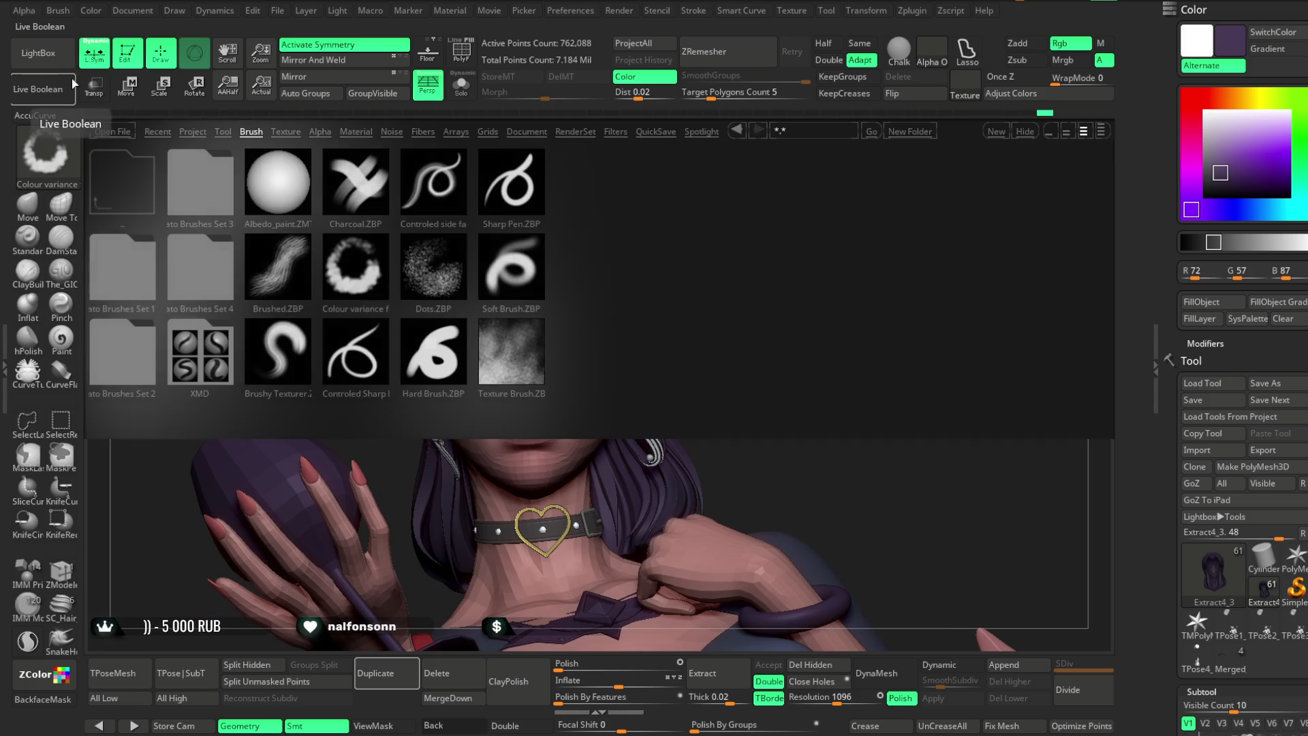
Load the eyeballs IMM brush from the Меши folder in LightBox's Project tab.
left_click(251, 131)
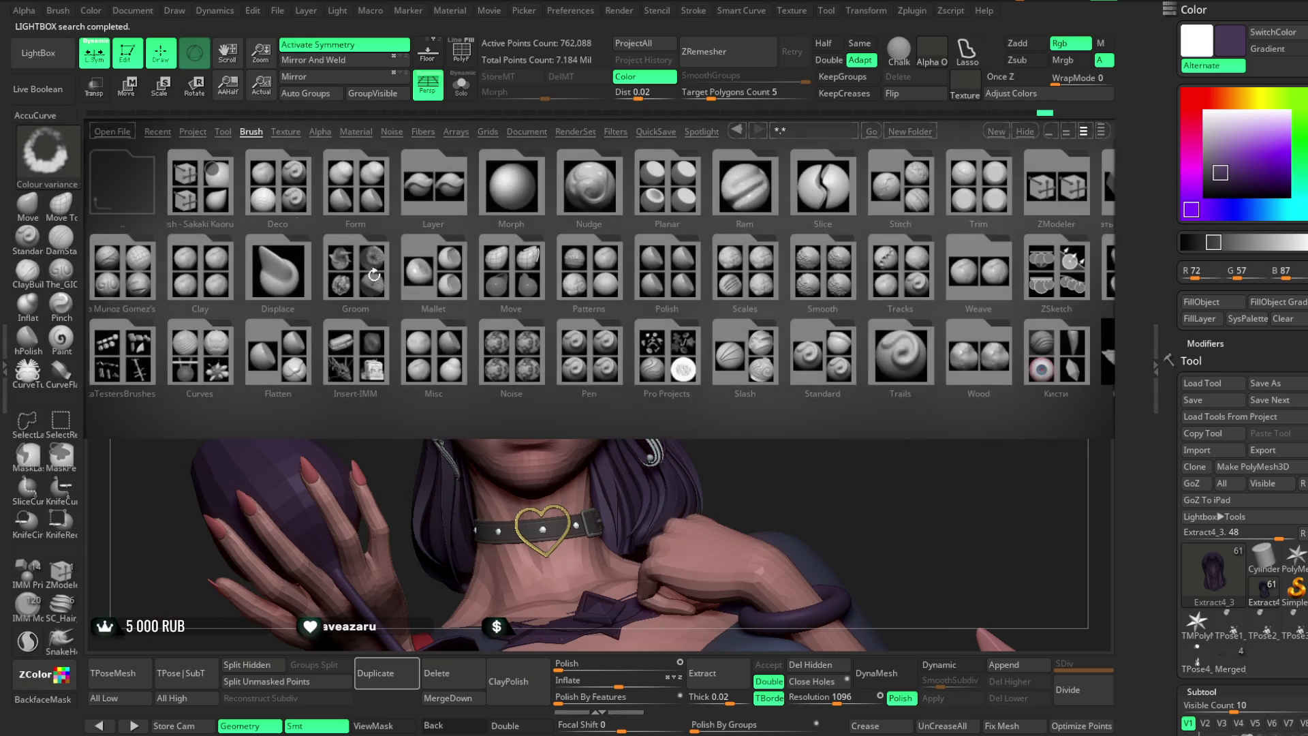
left_click(190, 132)
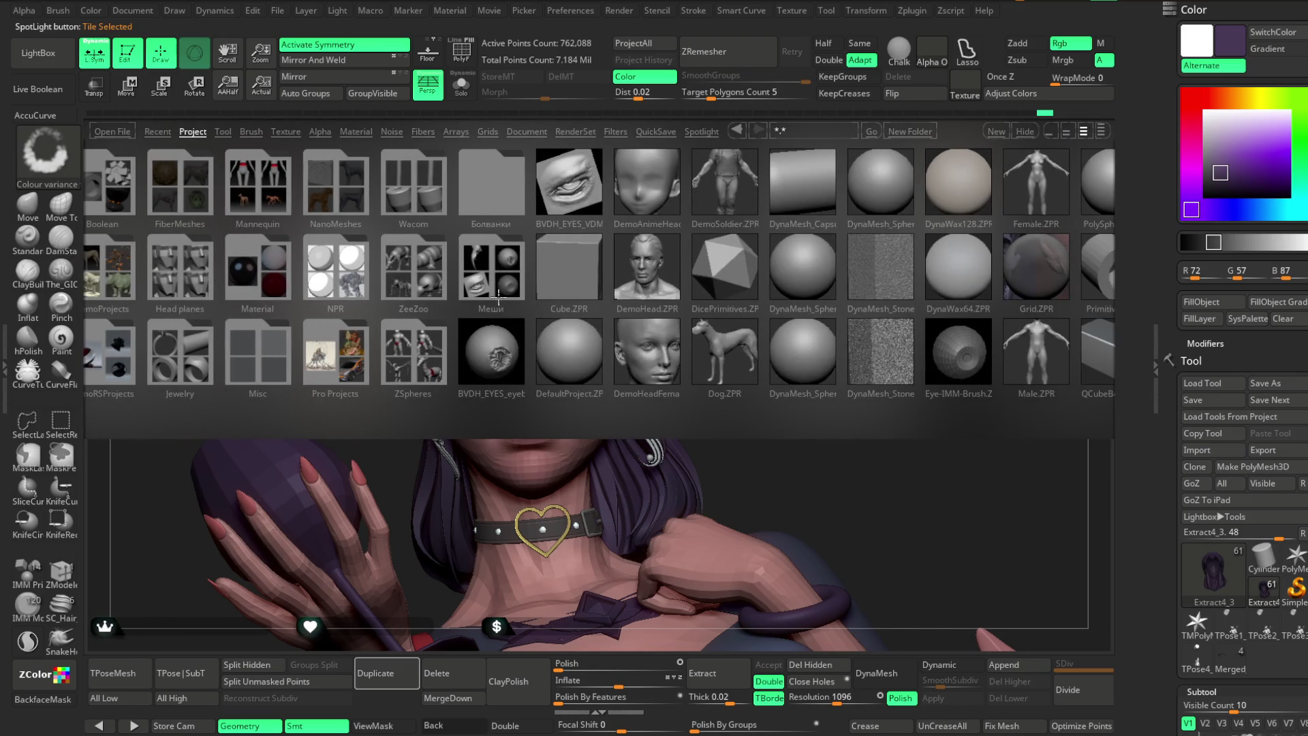
left_click(502, 286)
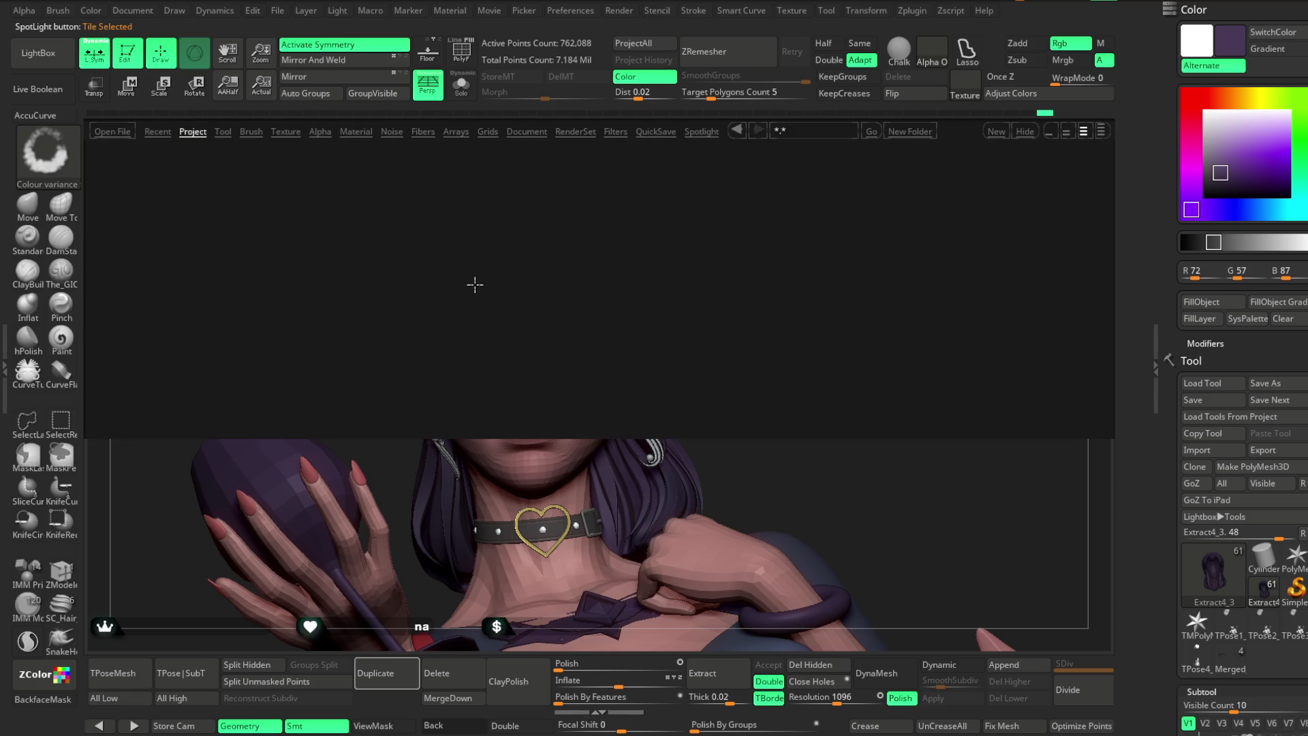
double_click(122, 349)
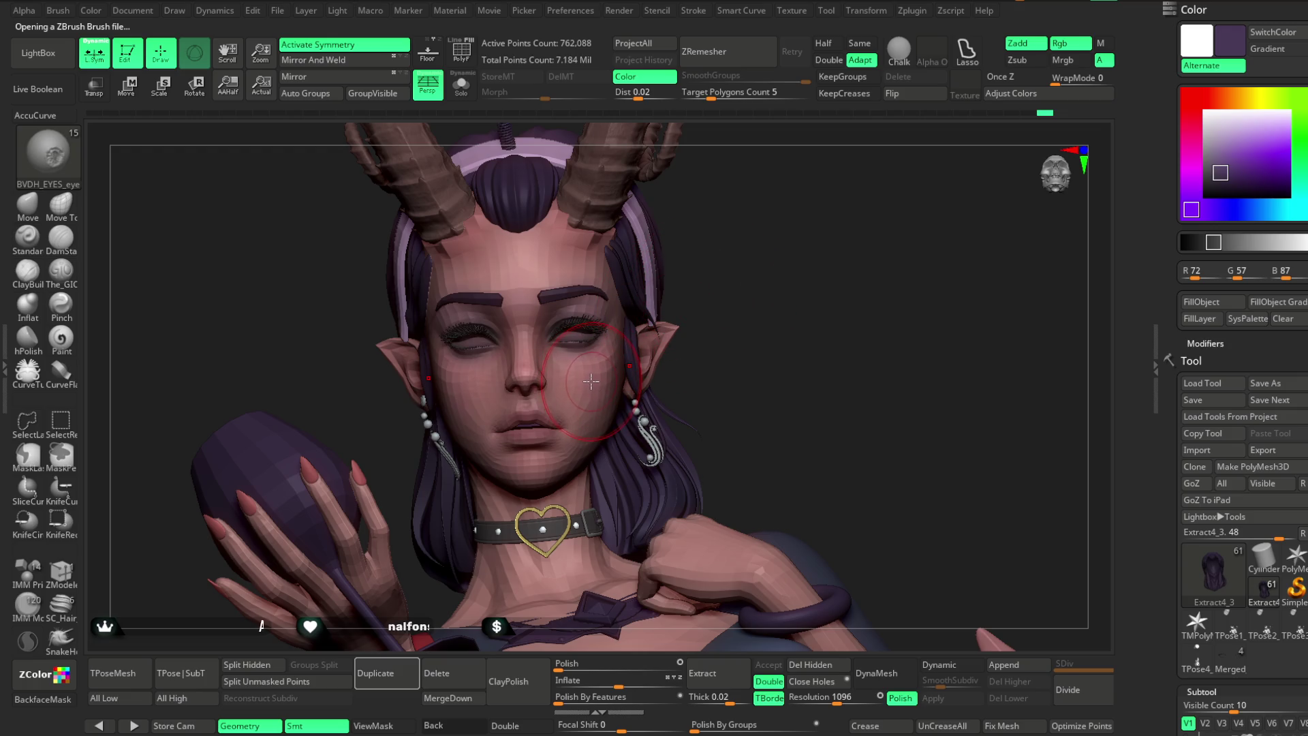
Switch to the Move brush and make the body base mesh the active subtool.
key("b")
key("m")
key("v")
left_click(487, 368, "alt")
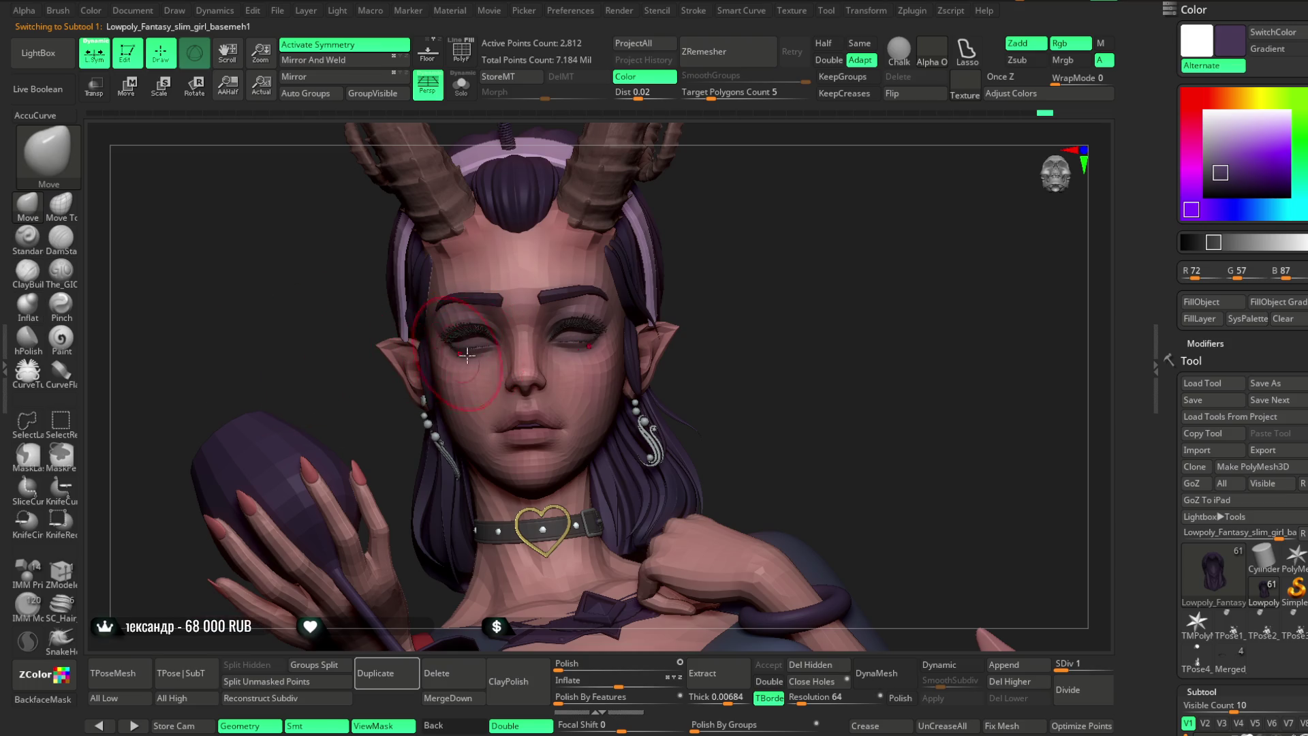
Reselect the BVDH_EYES insert brush, set a light grey, and show its Eyeball1–Eyeball15 meshes.
key("b")
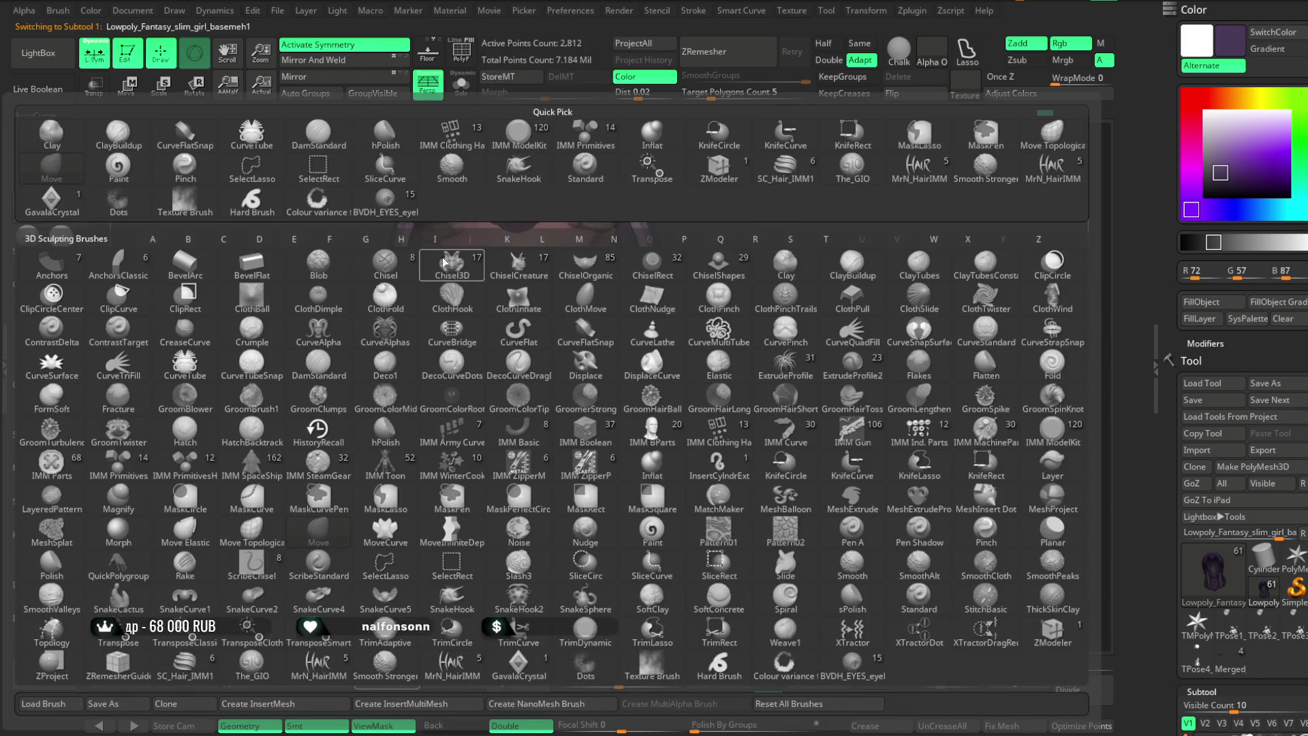
left_click(442, 274)
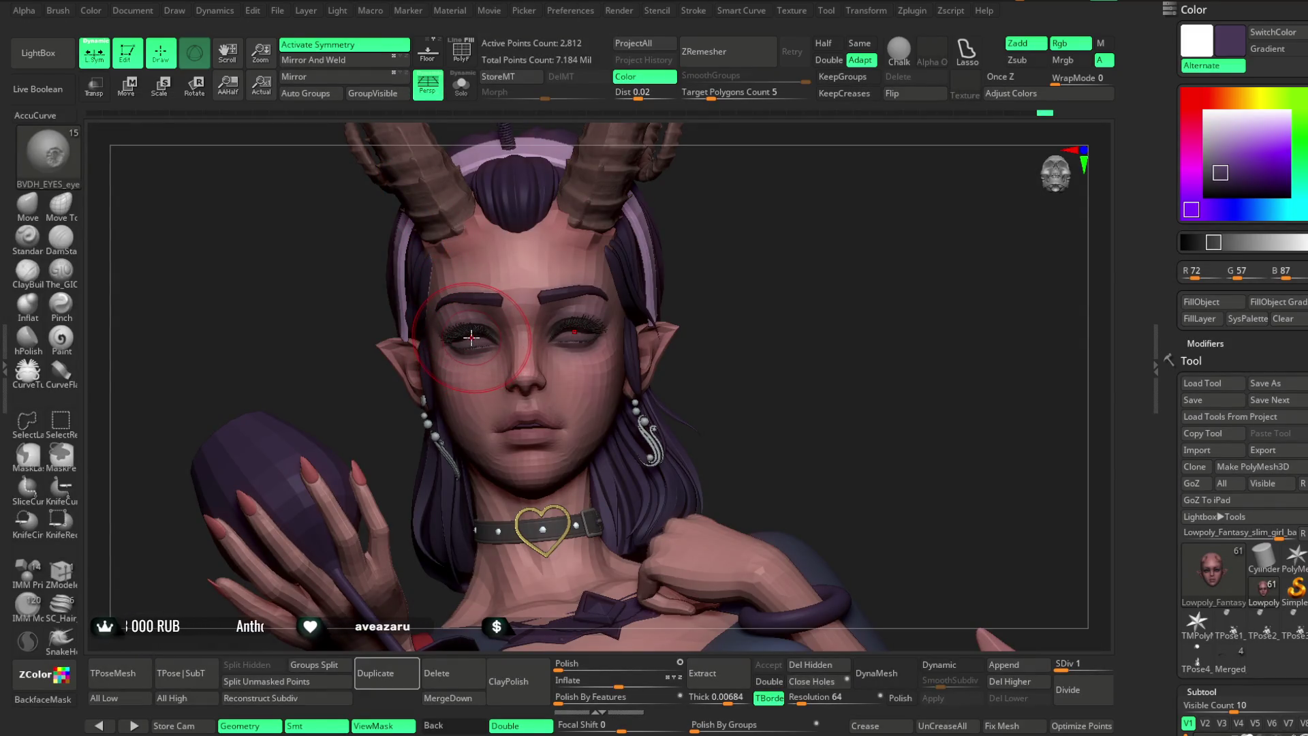
key("m")
left_click(1201, 140)
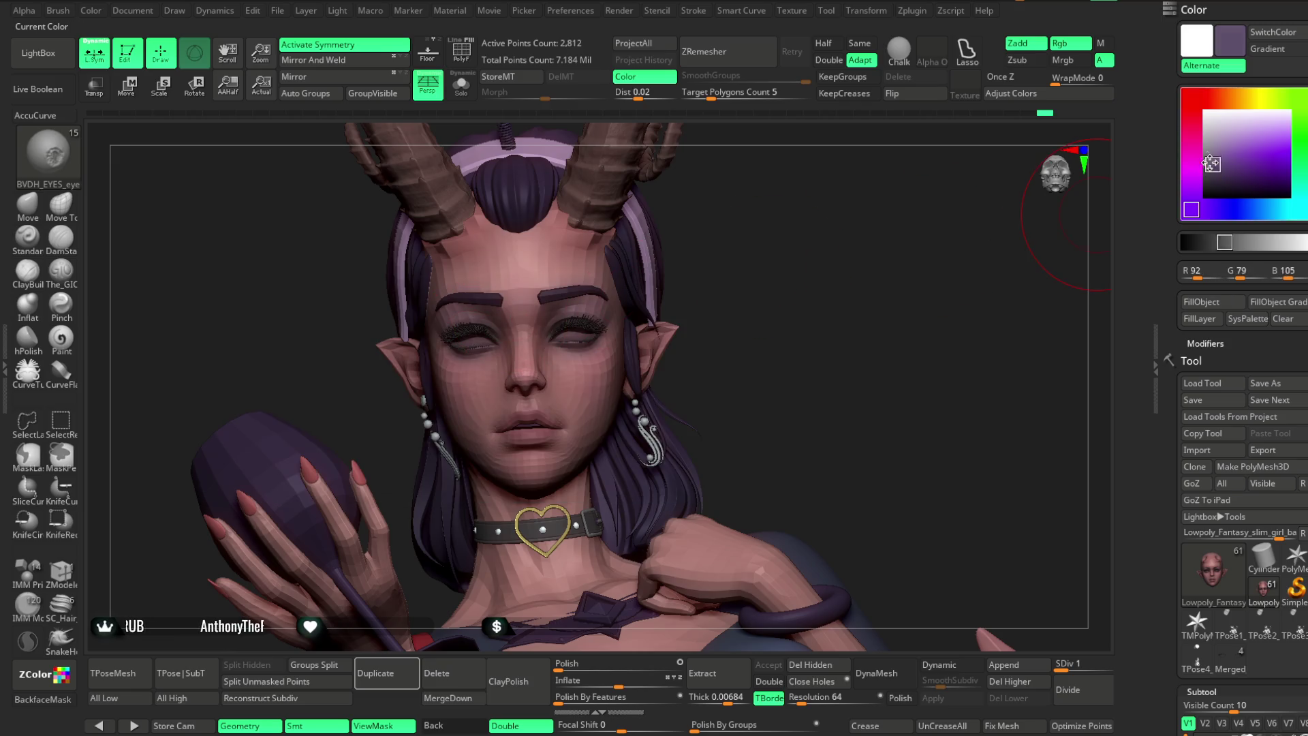
left_click(1206, 134)
key("m")
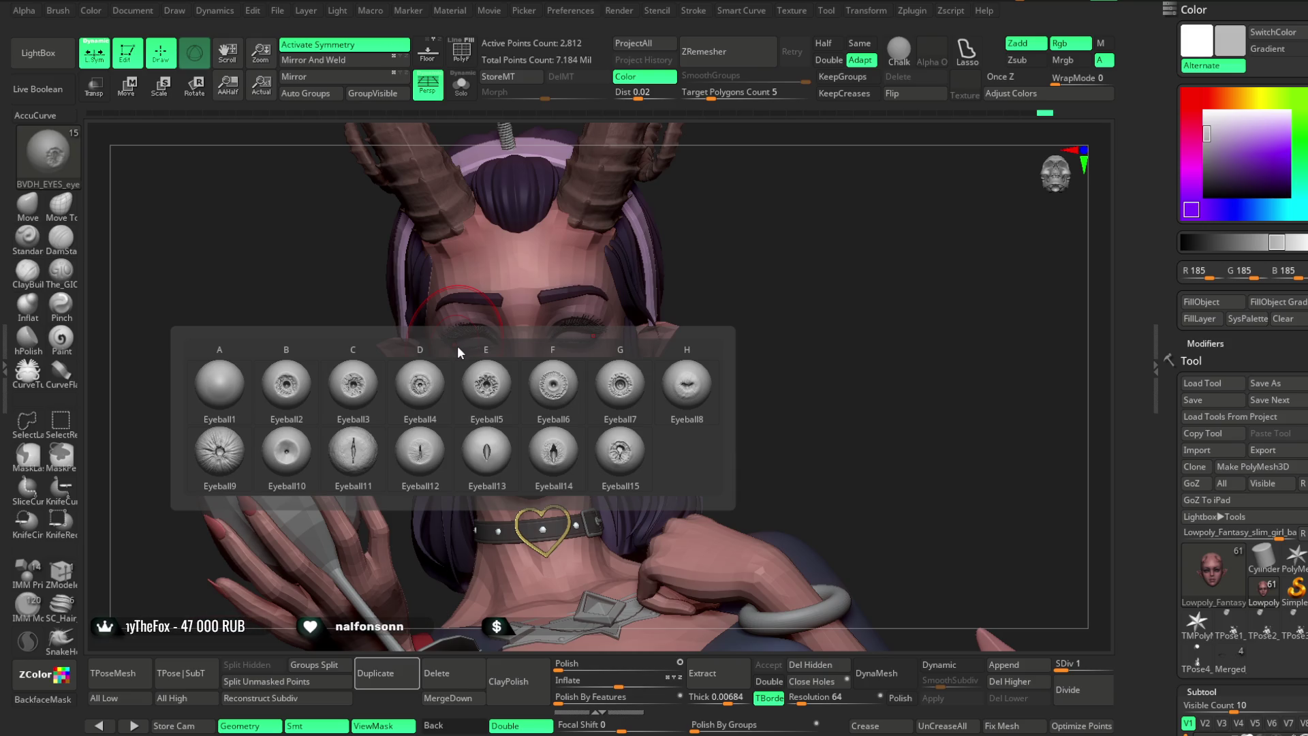
mouse_move(462, 379)
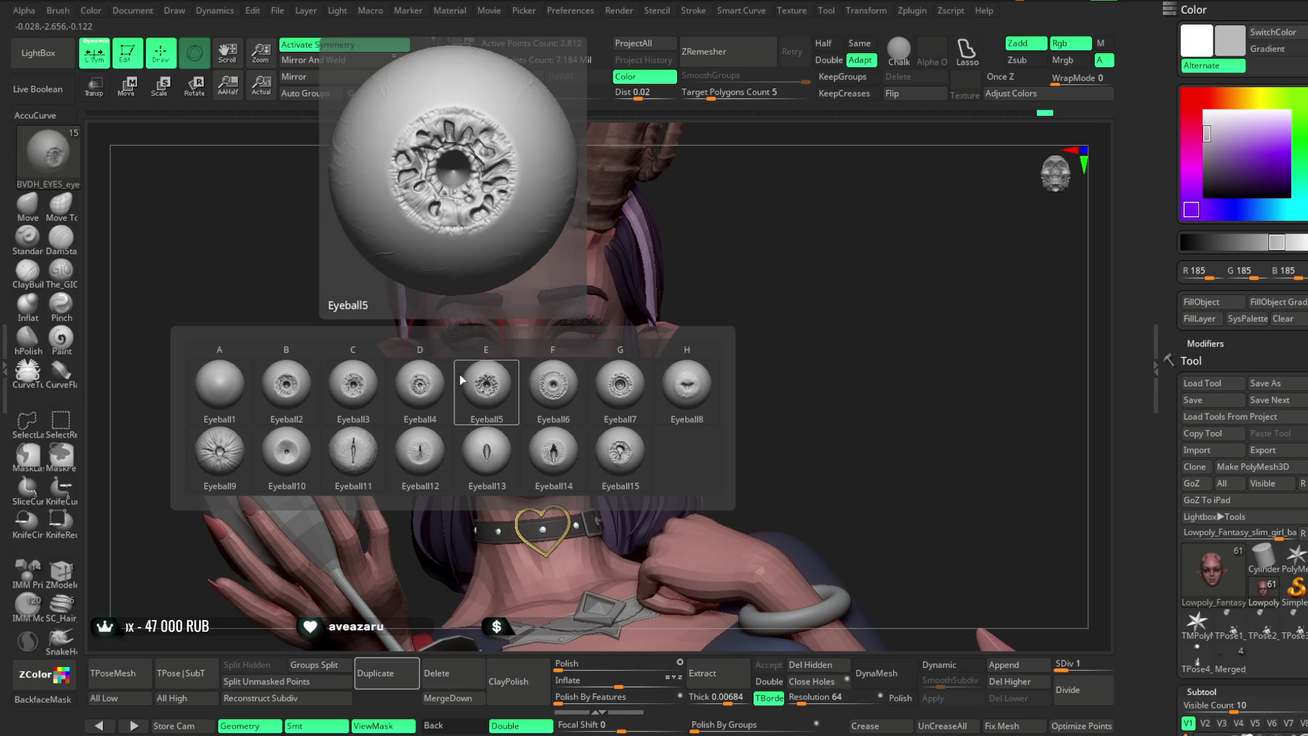
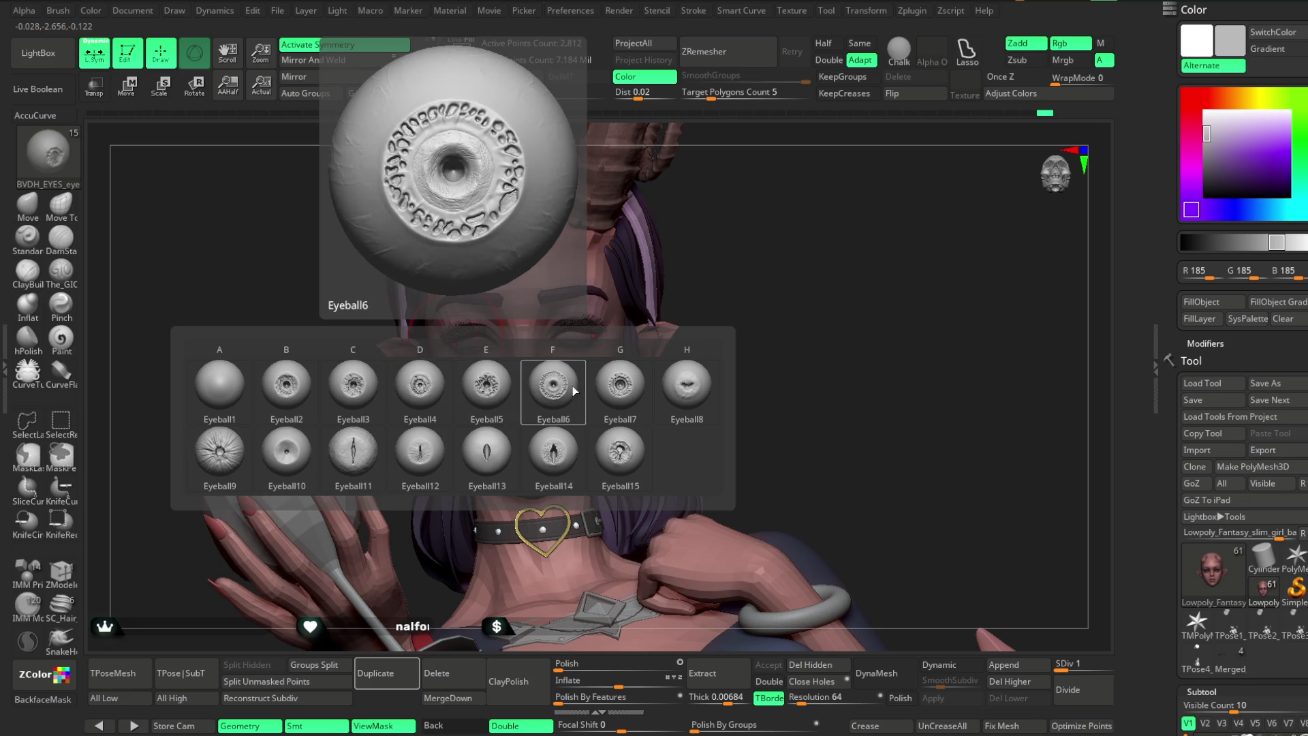
Choose the Eyeball7 insert from the eye IMM brush.
left_click(618, 400)
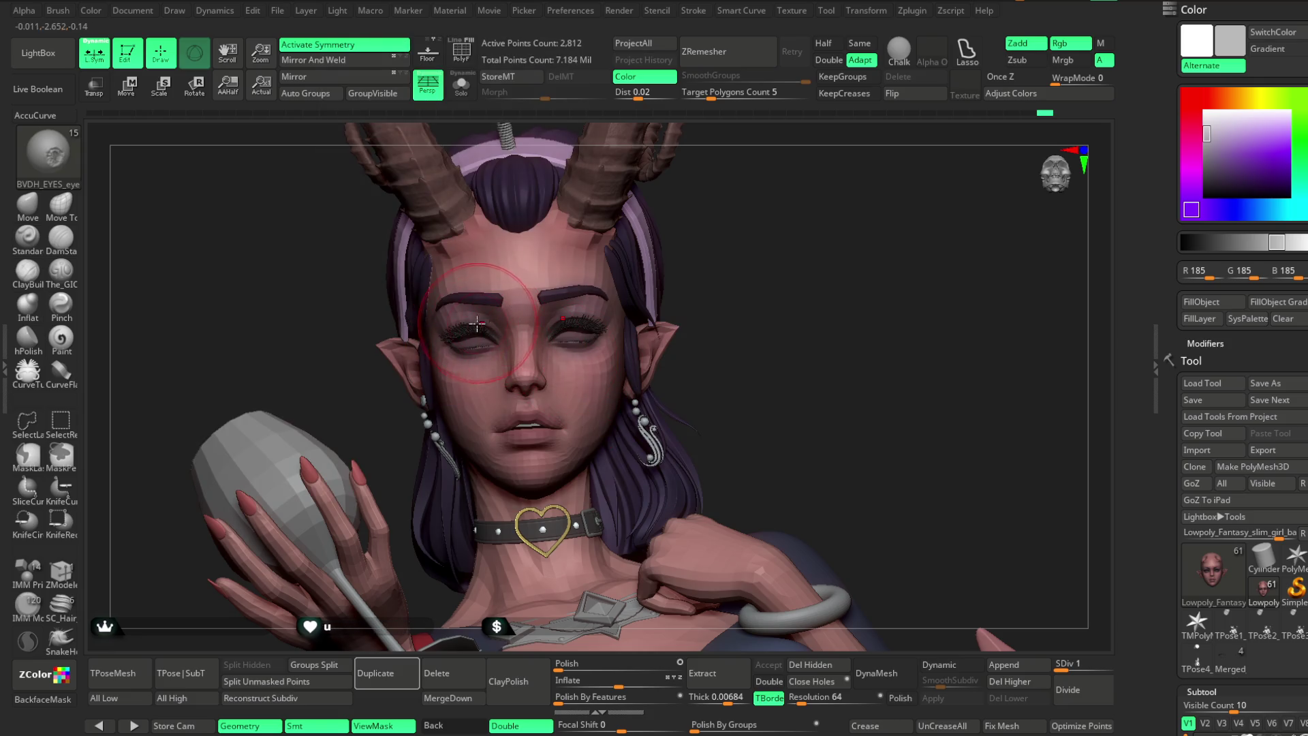
left_click(473, 340)
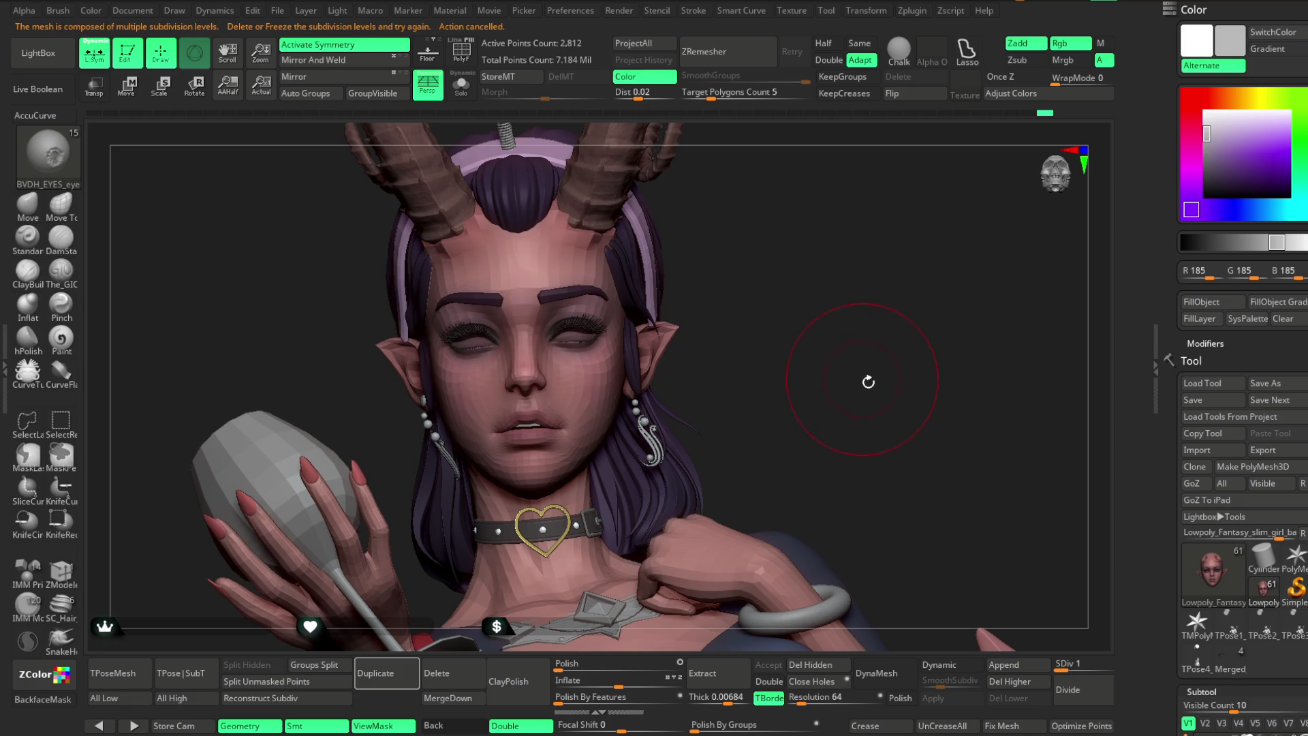
scroll(1294, 420, "down", 10)
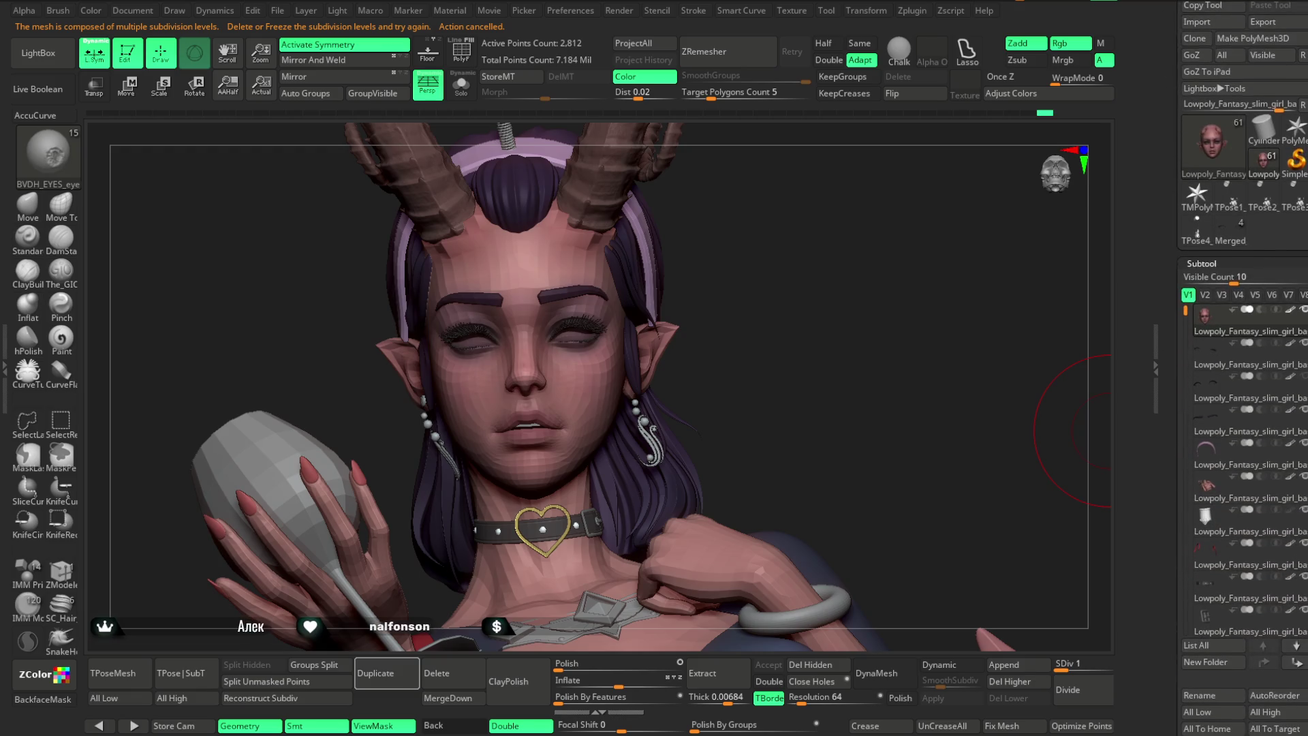
mouse_move(1293, 294)
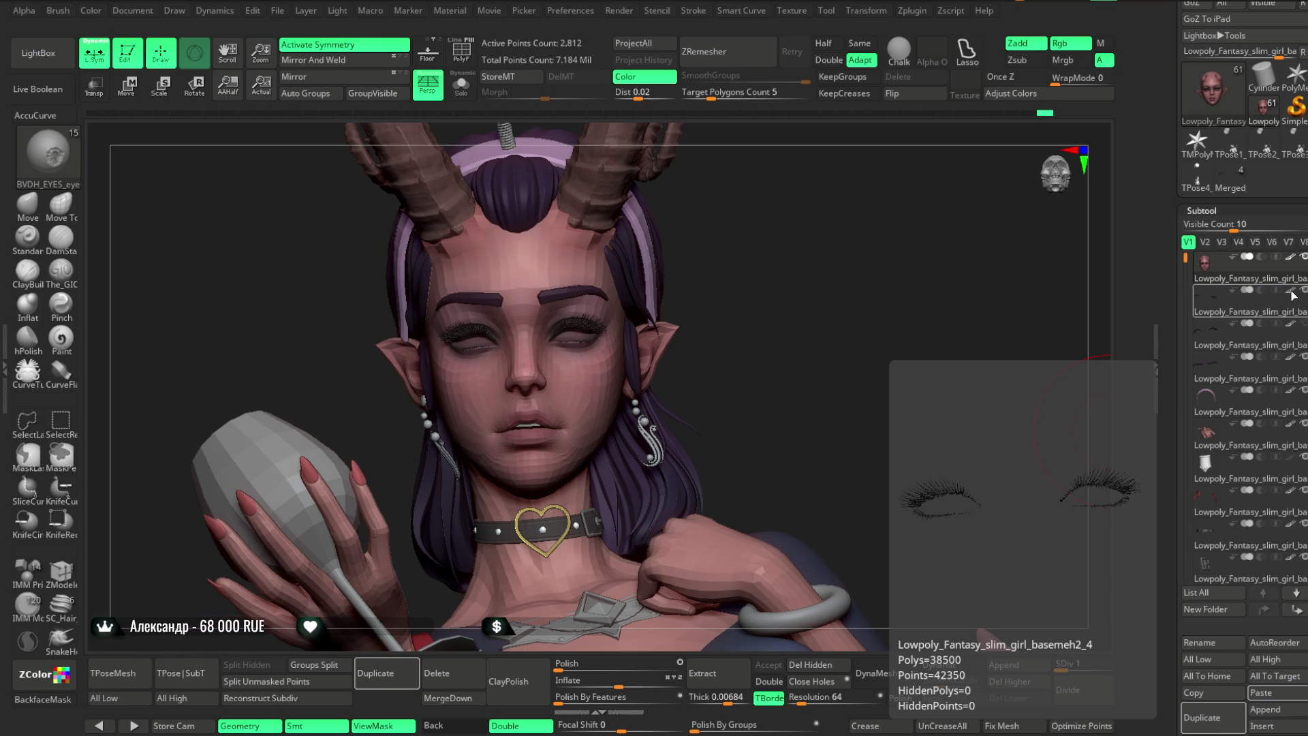
Duplicate the head, delete its higher subdivisions, and drag Eyeball7 eyes over both sockets.
key("ctrl+shift+d")
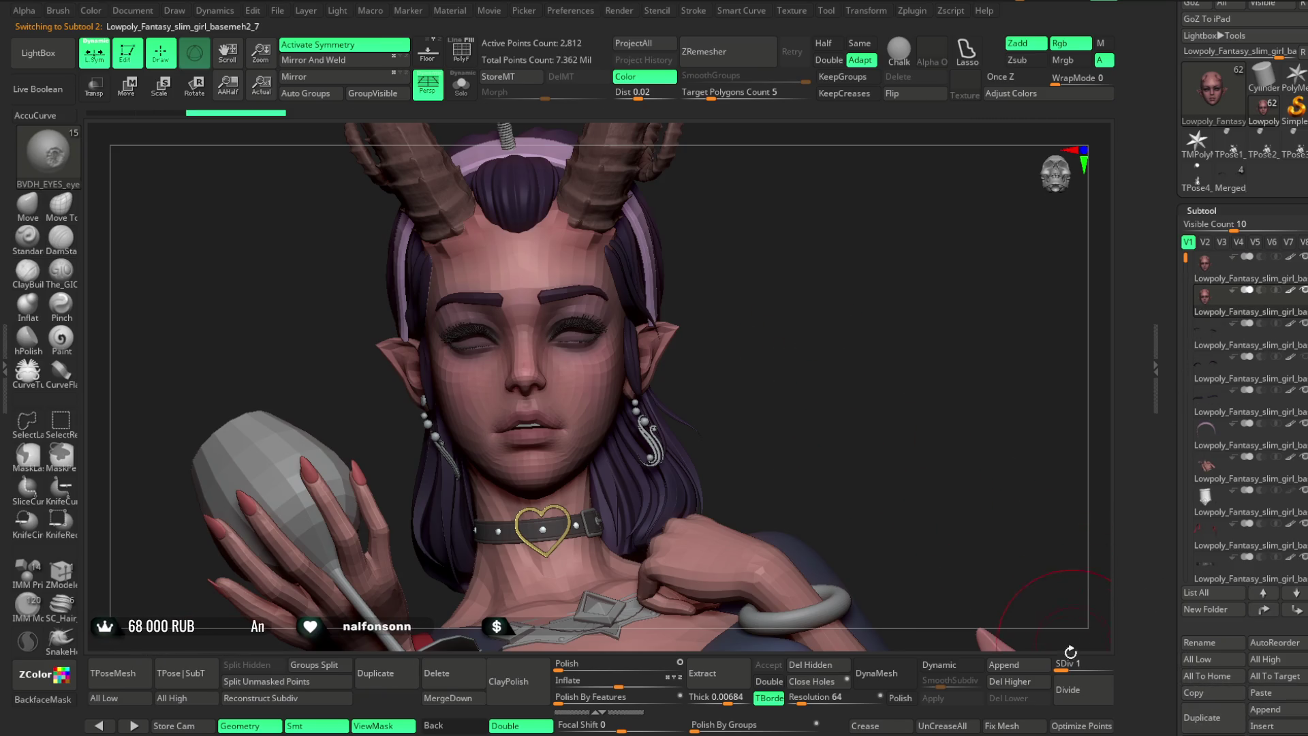
key("ctrl+d")
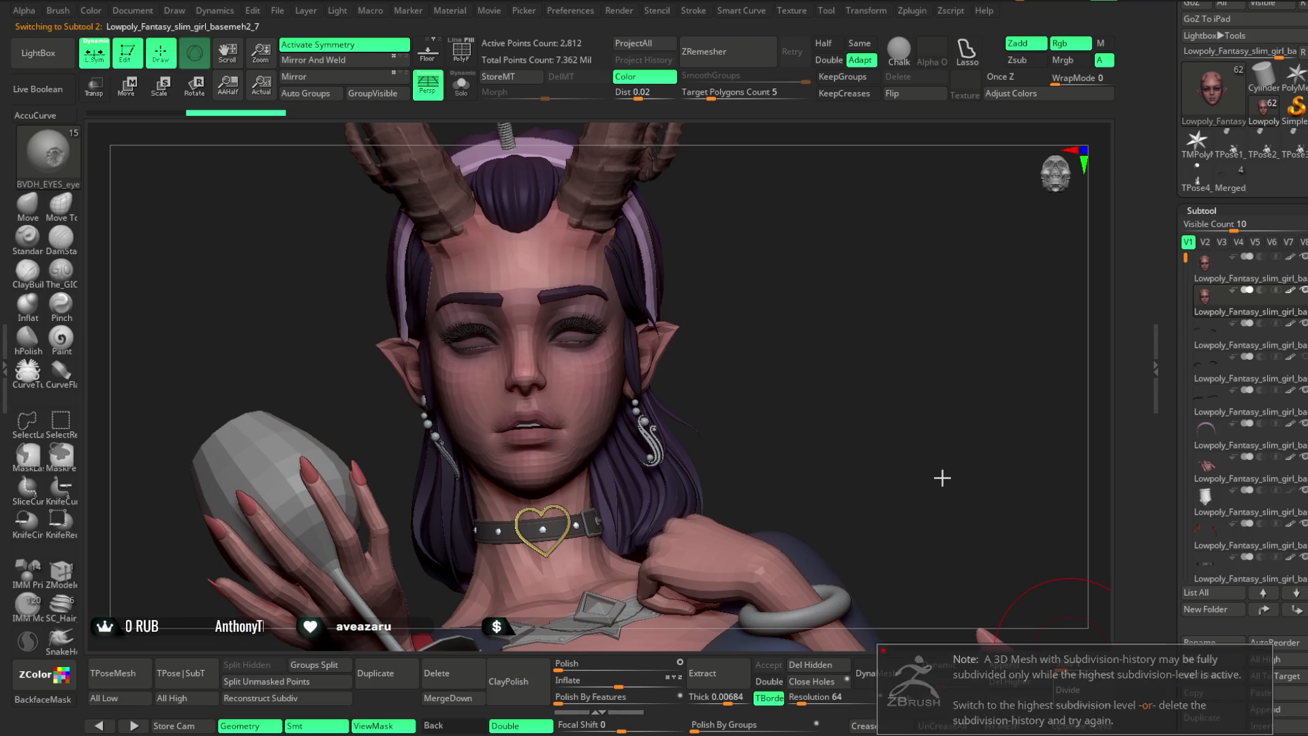
left_click(1013, 682)
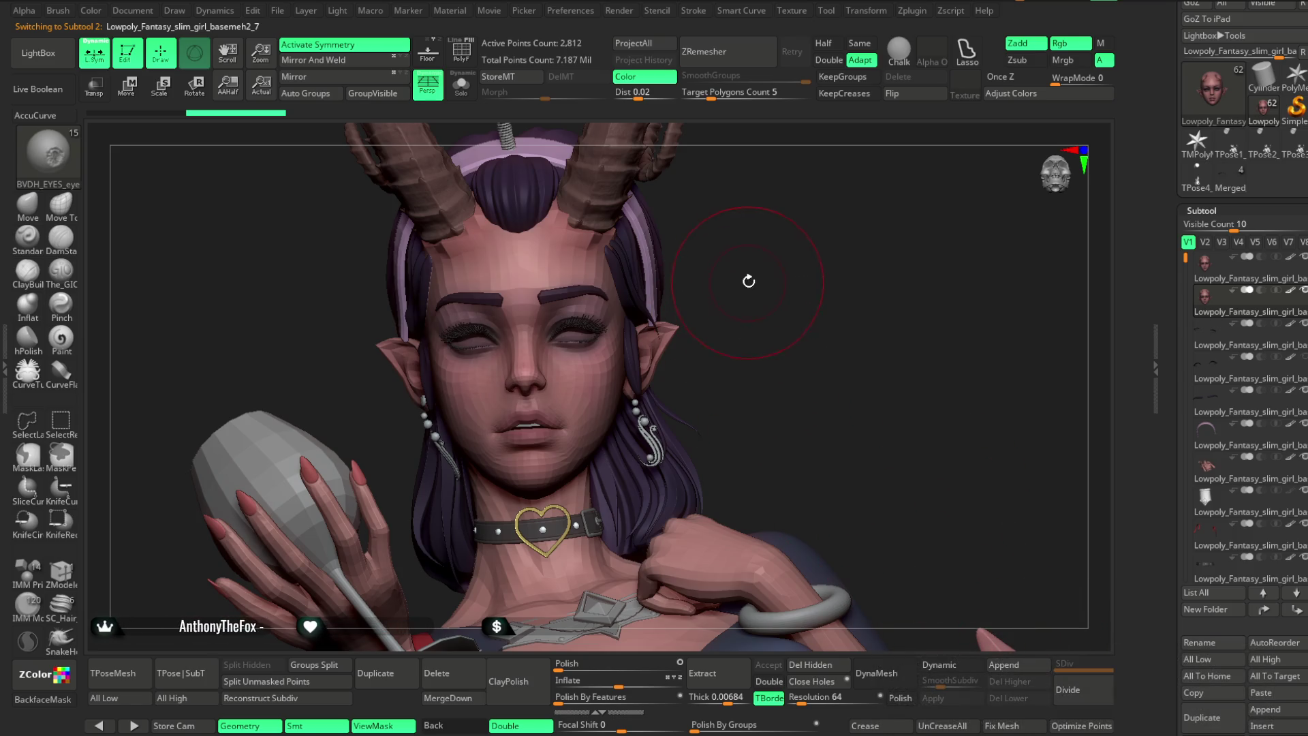
mouse_move(763, 254)
left_mouse_down()
mouse_move(774, 257)
mouse_move(700, 320)
left_mouse_up()
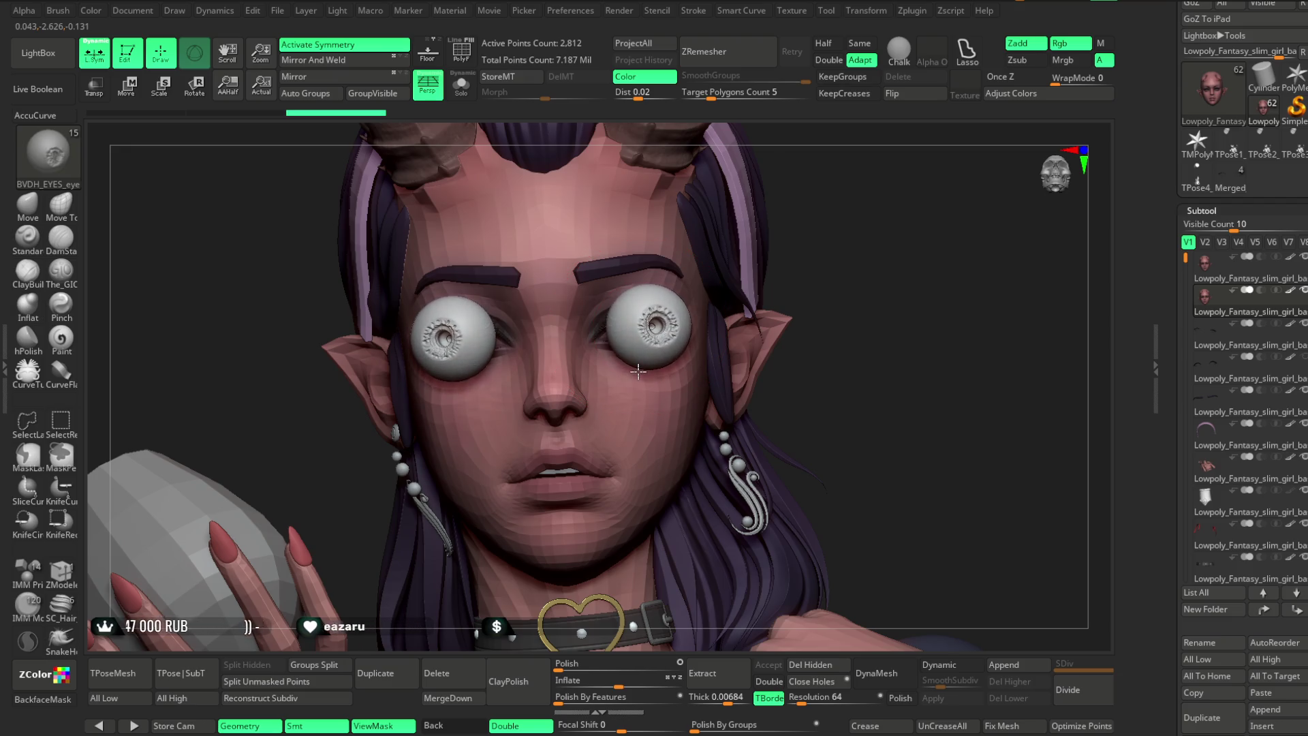
Rotate the eyeball subtool and push both eyes back into the sockets with the Move gizmo.
left_click(766, 249, "alt")
left_click(136, 89)
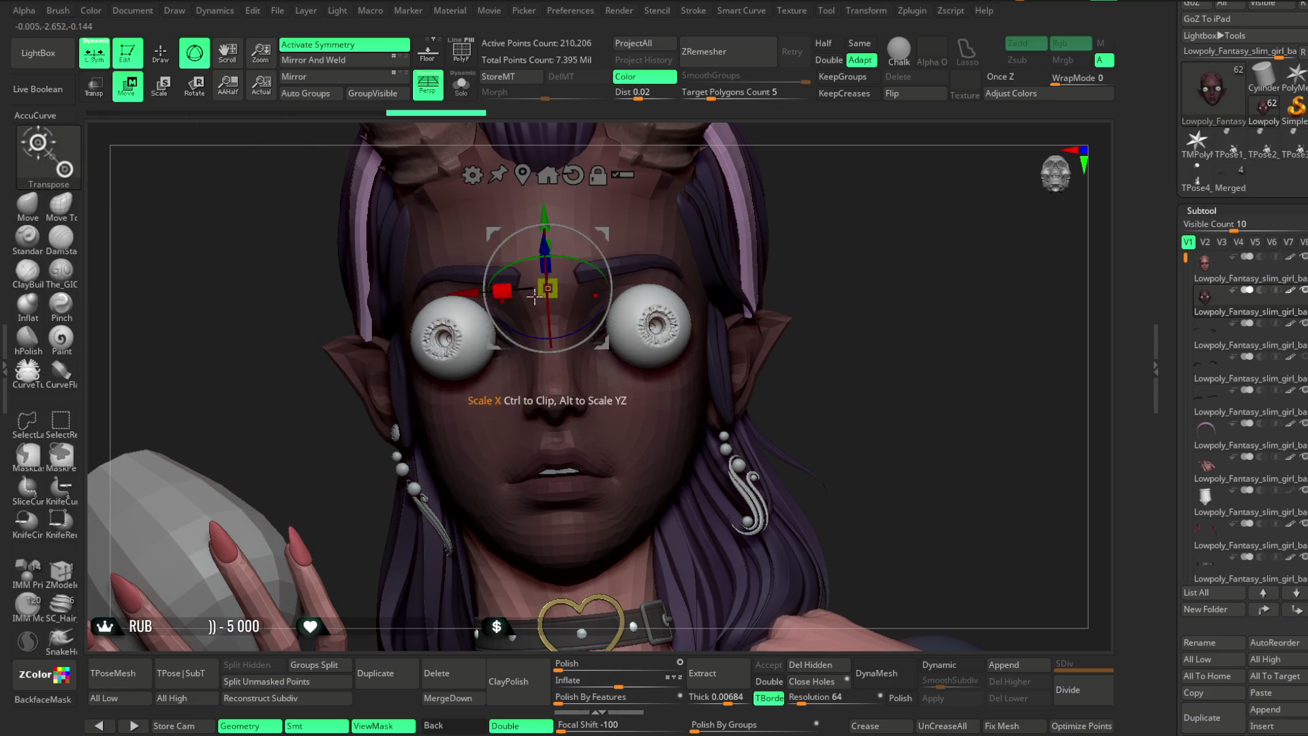
mouse_move(584, 259)
left_mouse_down()
mouse_move(603, 300)
mouse_move(590, 327)
mouse_move(552, 345)
left_mouse_up()
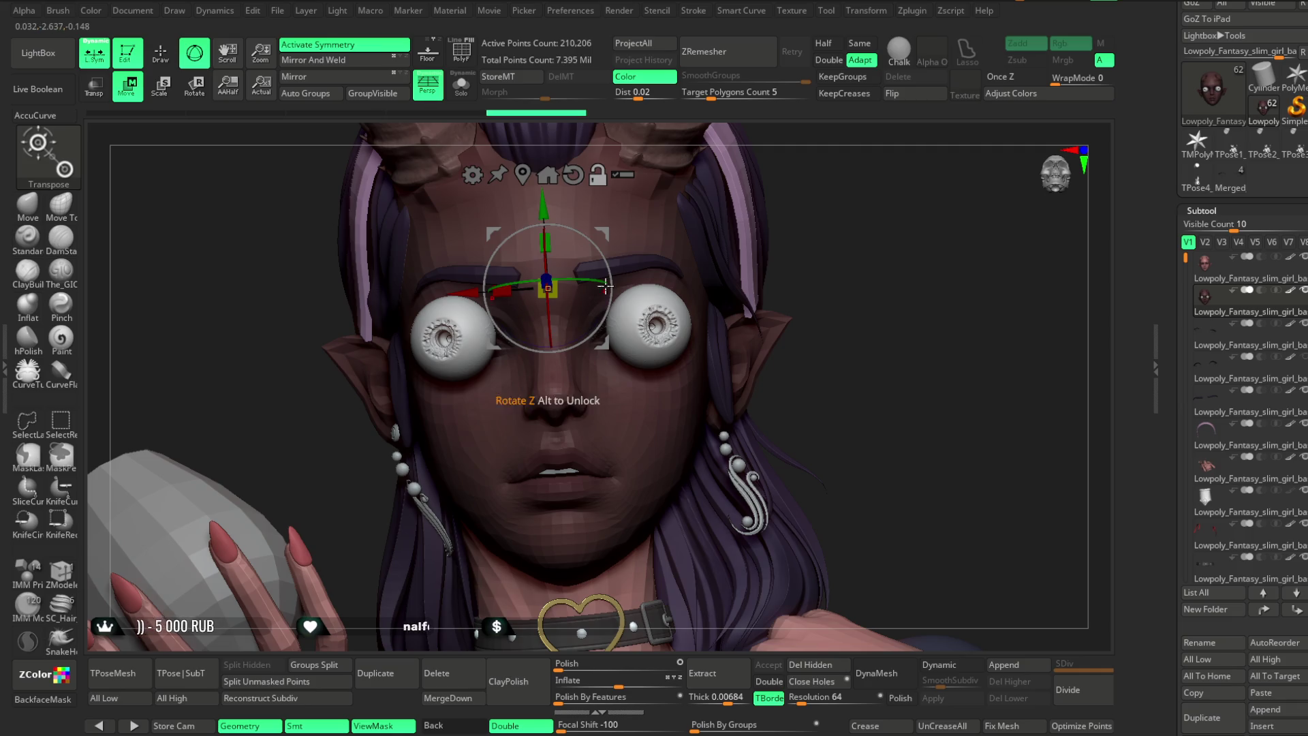
left_click_drag(818, 194, 879, 196)
left_click_drag(594, 279, 565, 282)
mouse_move(749, 204)
left_mouse_down()
mouse_move(692, 202)
mouse_move(885, 309)
mouse_move(826, 307)
mouse_move(818, 287)
mouse_move(756, 297)
left_mouse_up()
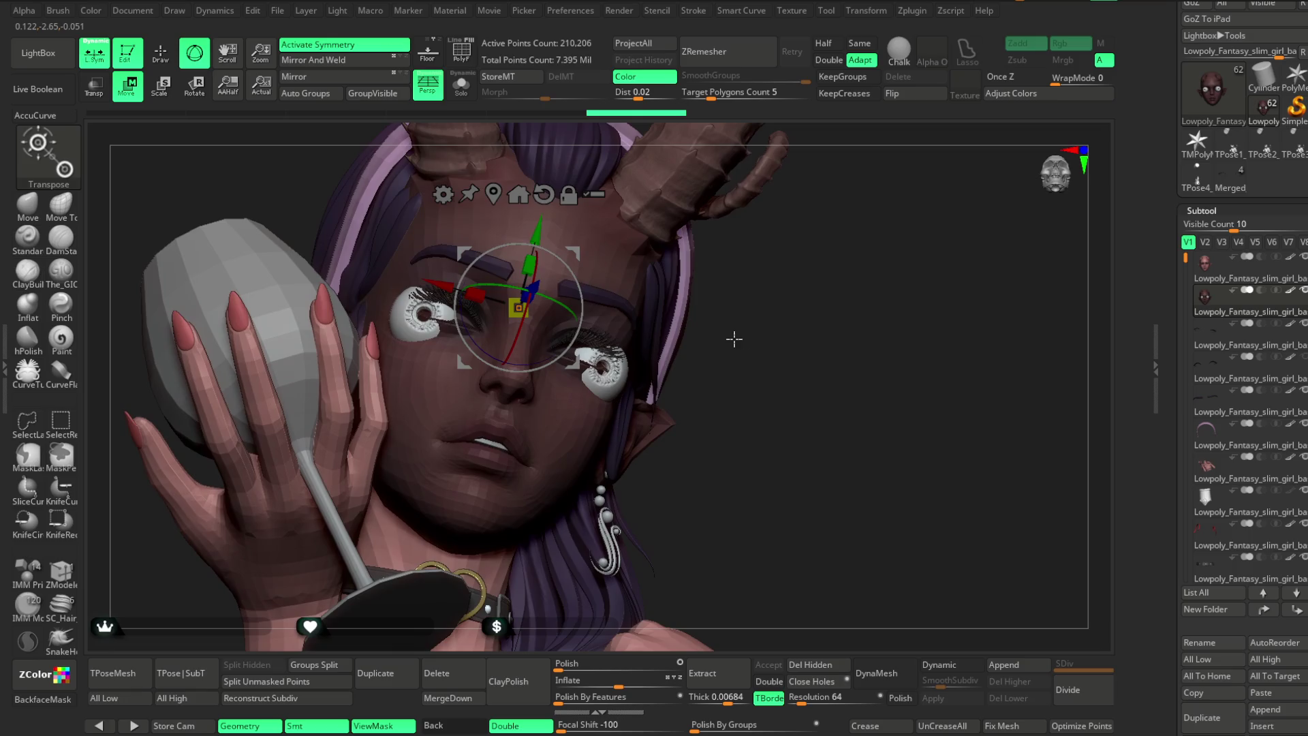
Turn one eyeball on its vertical axis, then Solo the head and eyes.
mouse_move(787, 206)
left_mouse_down()
mouse_move(782, 266)
mouse_move(706, 282)
left_mouse_up()
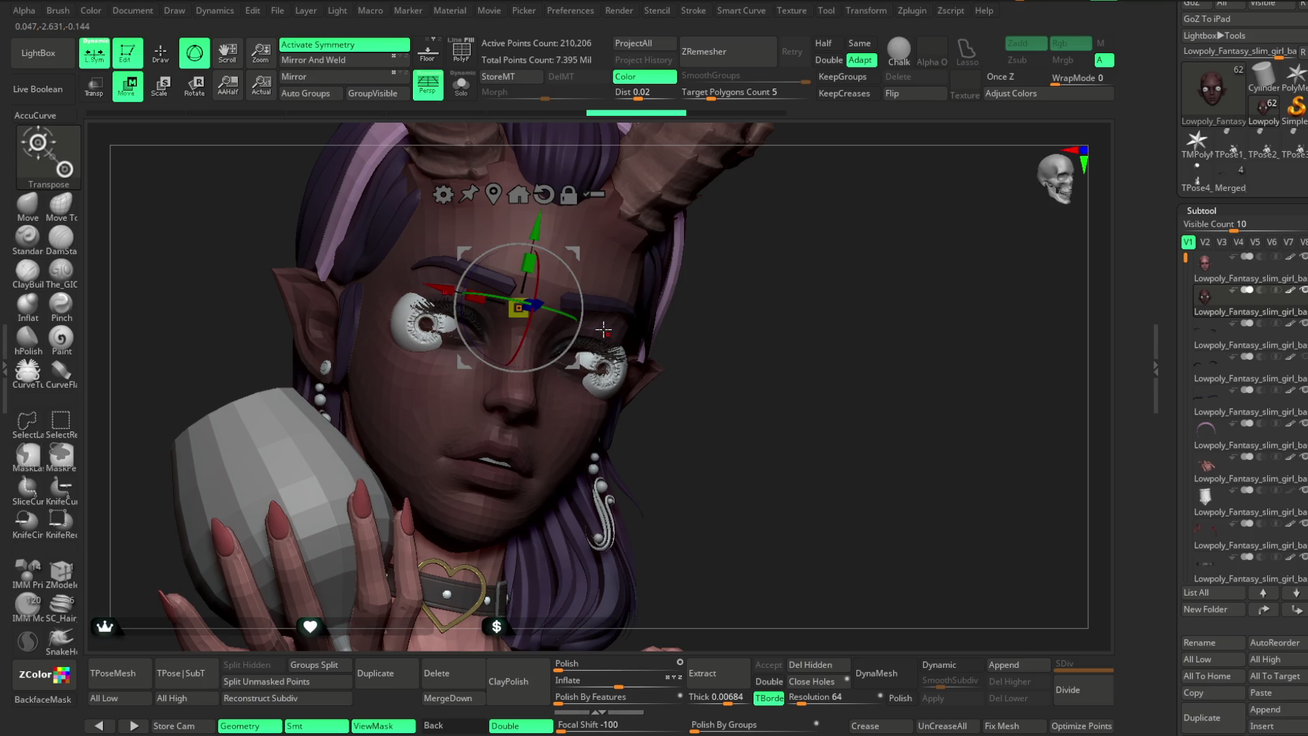
left_click_drag(710, 298, 726, 301)
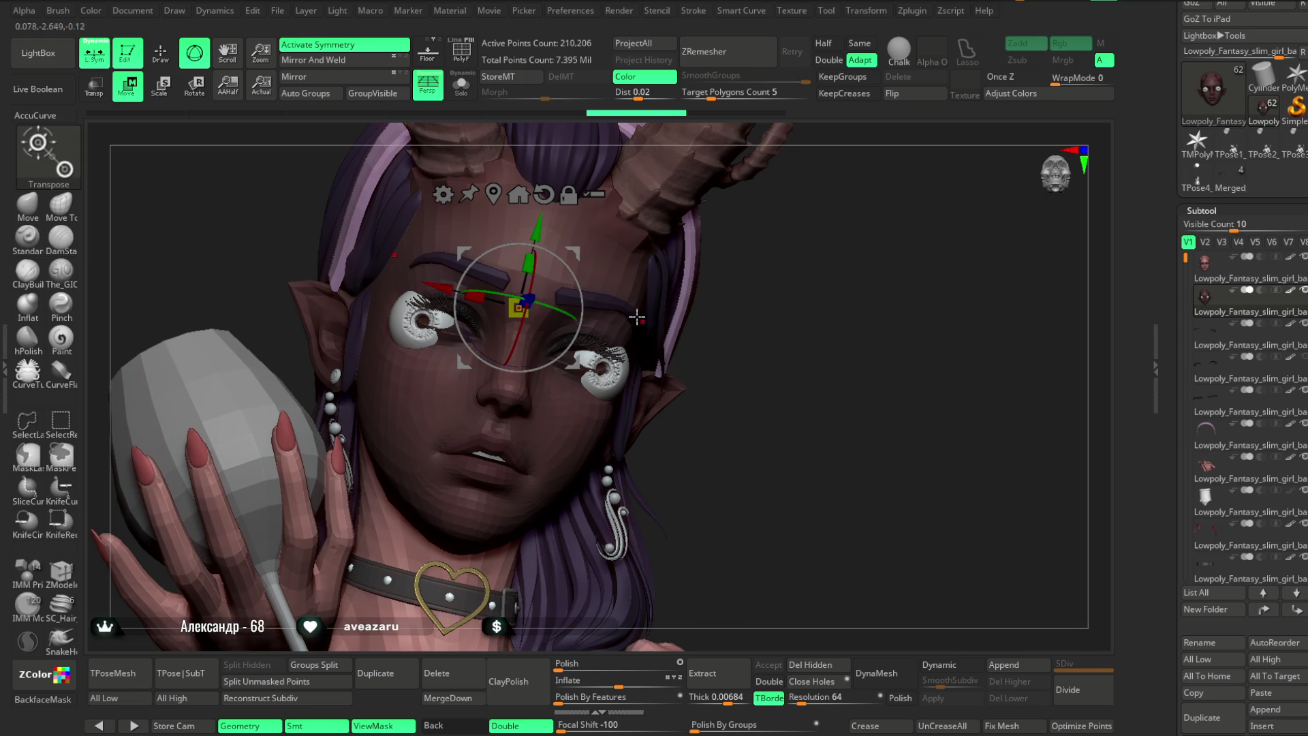
left_click(517, 194)
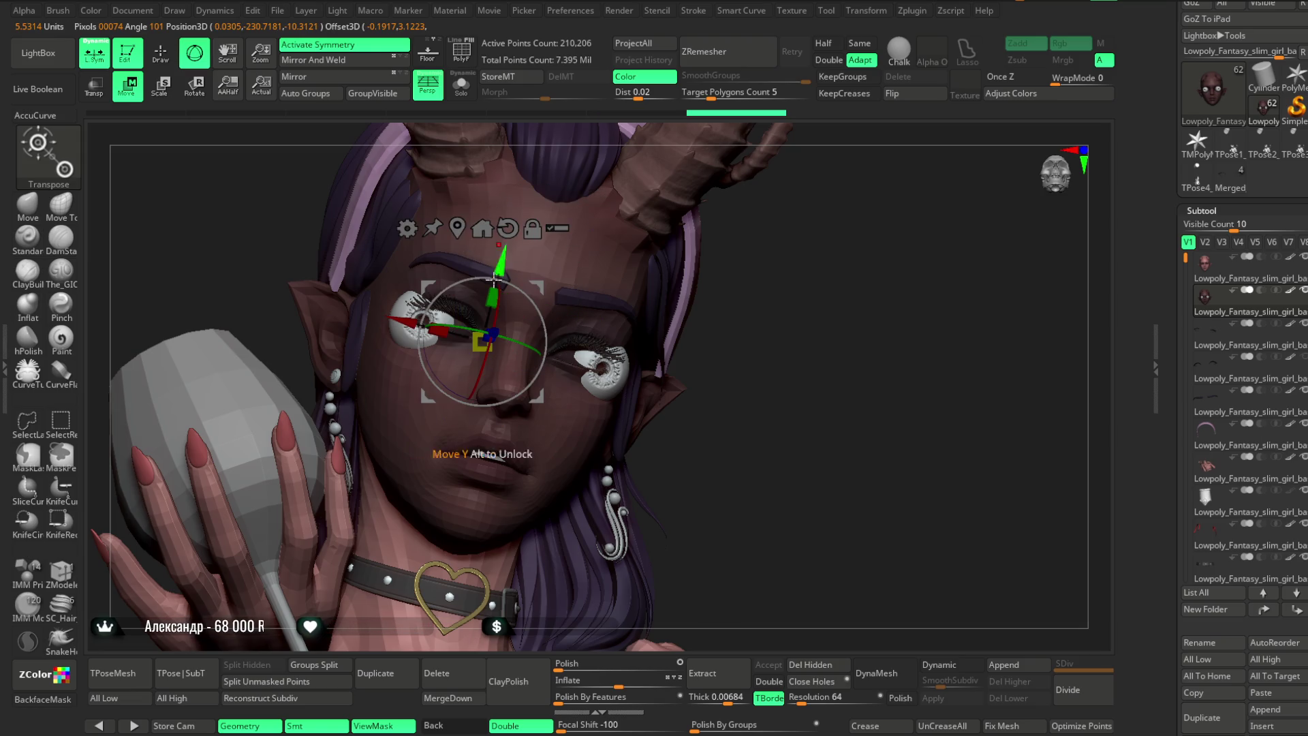
left_click_drag(455, 324, 481, 320)
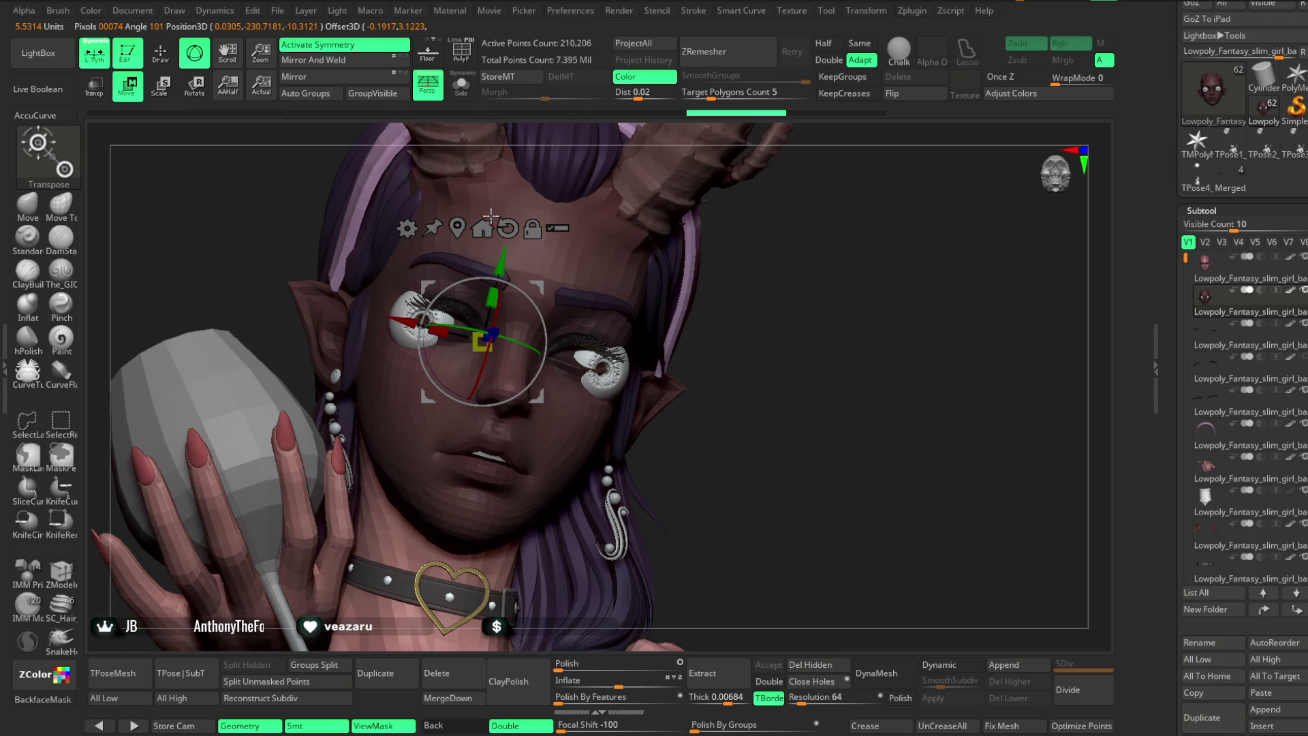
left_click(461, 85)
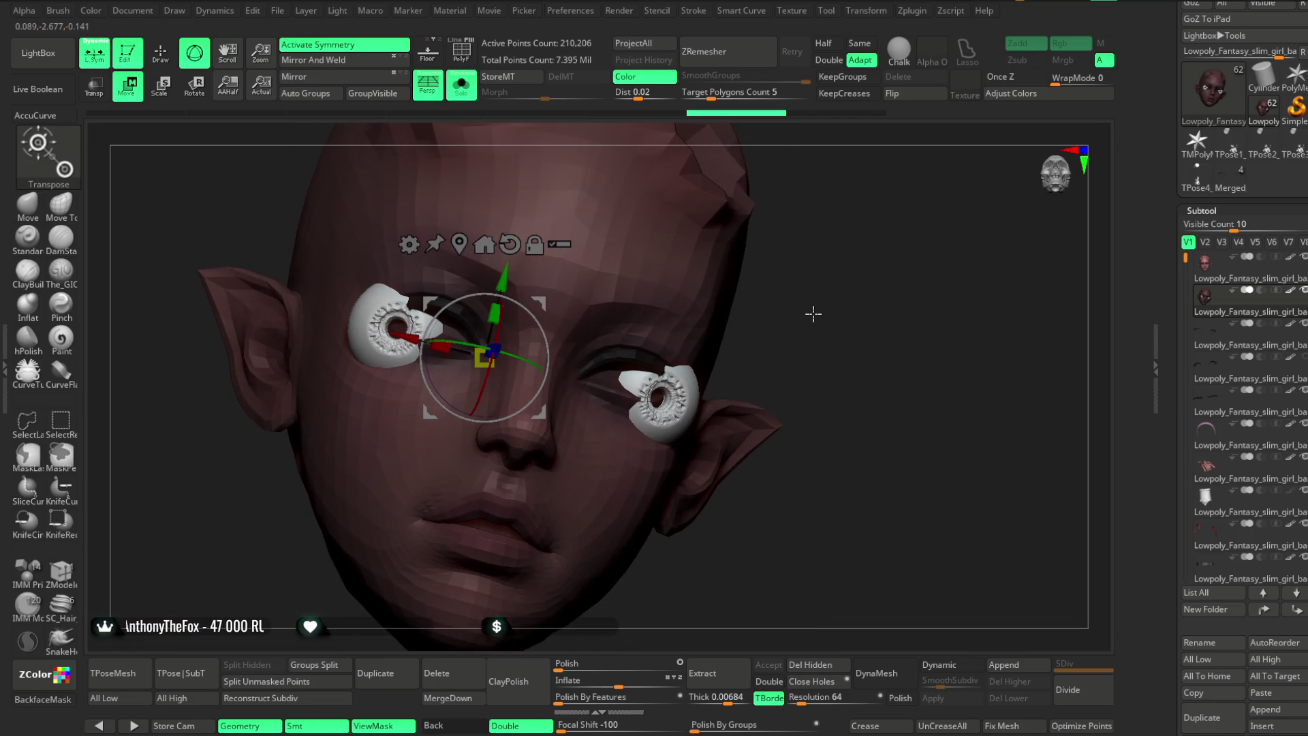
Toggle the head polygroup's visibility, make the head active and turn symmetry off.
key("q")
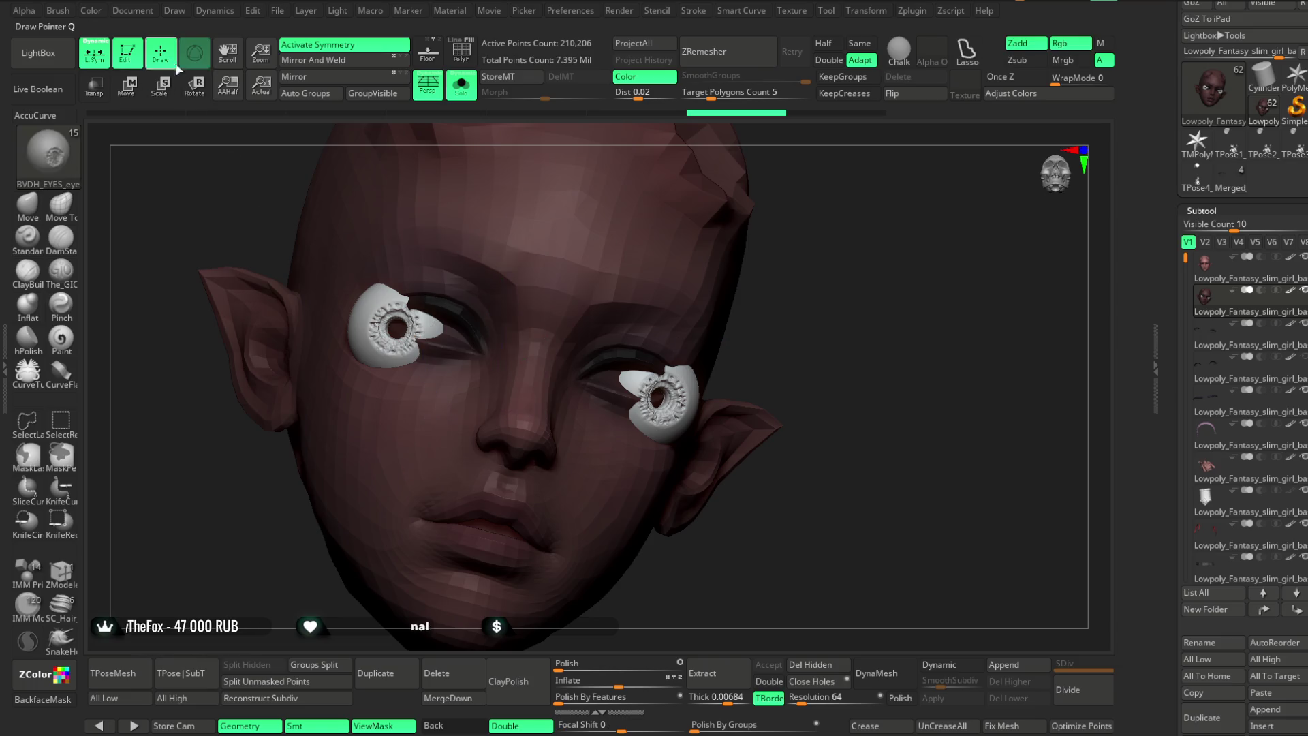
left_click(685, 389, "ctrl+shift")
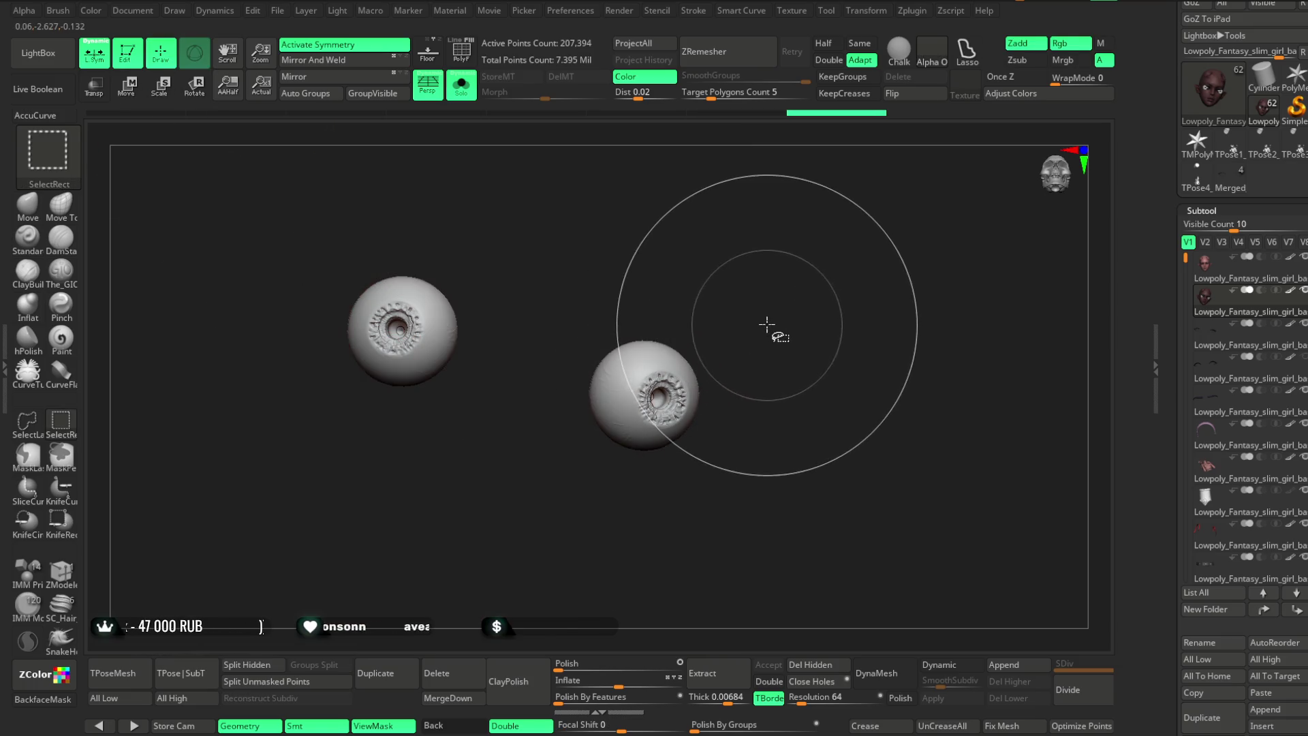
left_click(769, 324, "ctrl+shift")
scroll(759, 294, "down", 3)
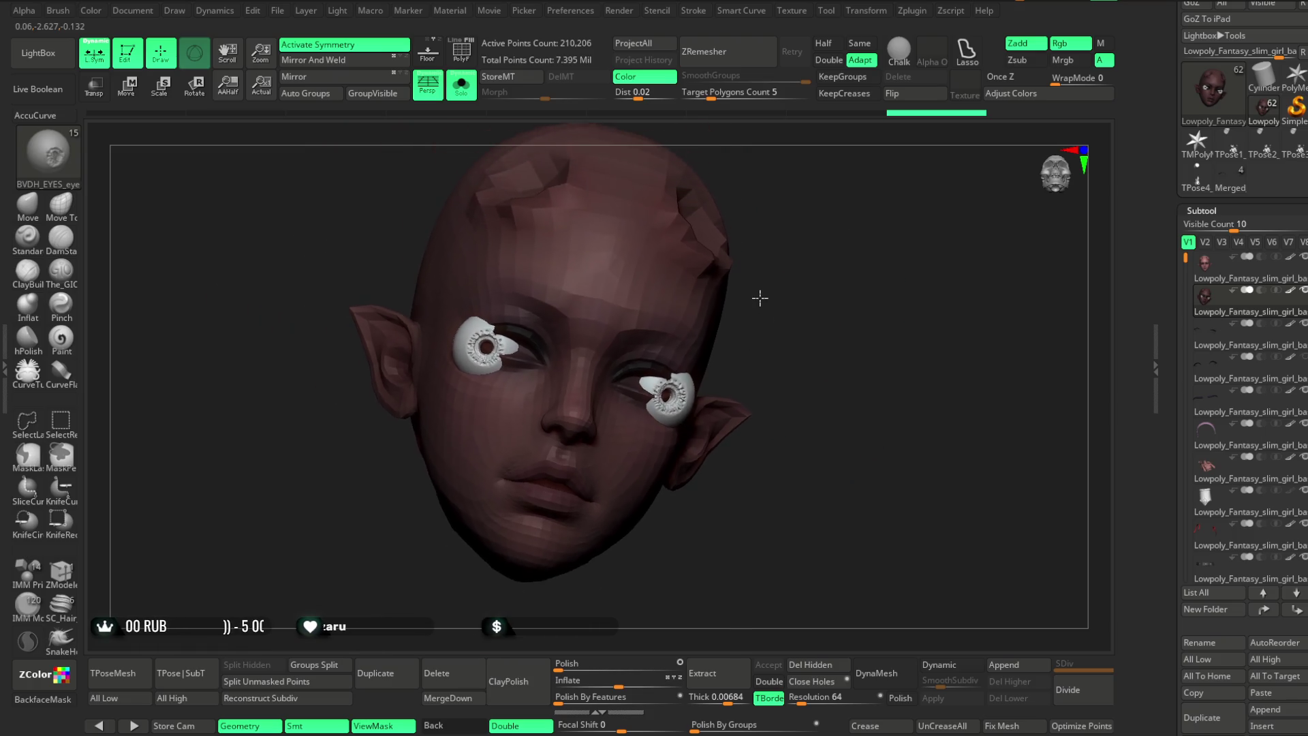
left_click(758, 303, "ctrl+alt+shift")
left_click(758, 308, "ctrl+shift")
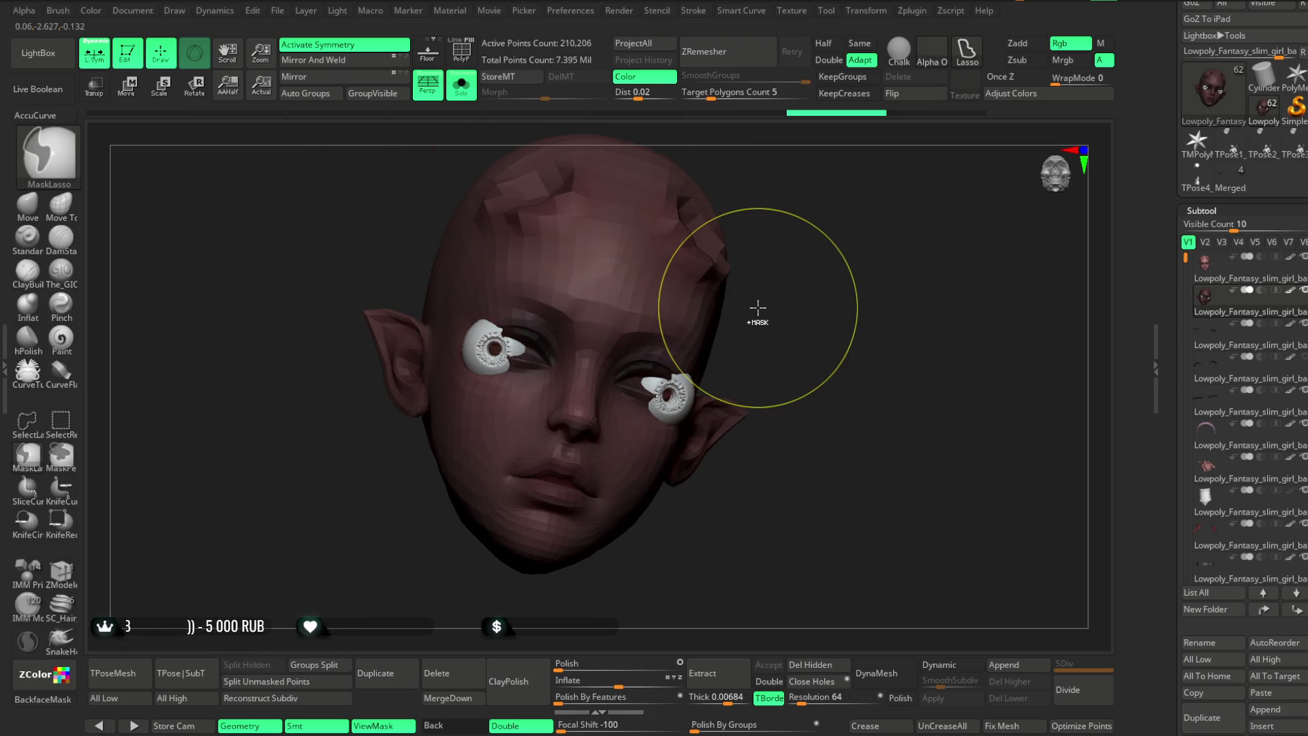
left_click(758, 308, "ctrl+shift")
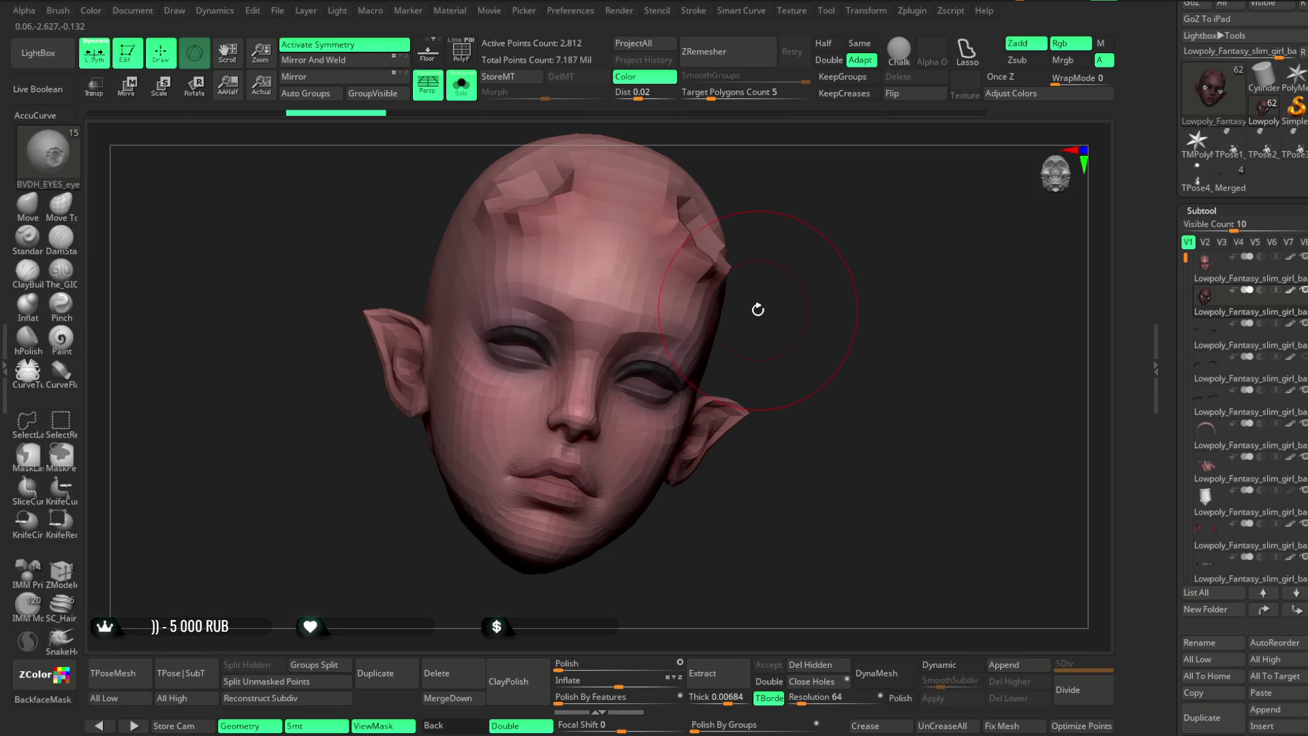
key("x")
mouse_move(807, 282)
left_mouse_down()
mouse_move(809, 321)
mouse_move(890, 298)
mouse_move(833, 297)
left_mouse_up()
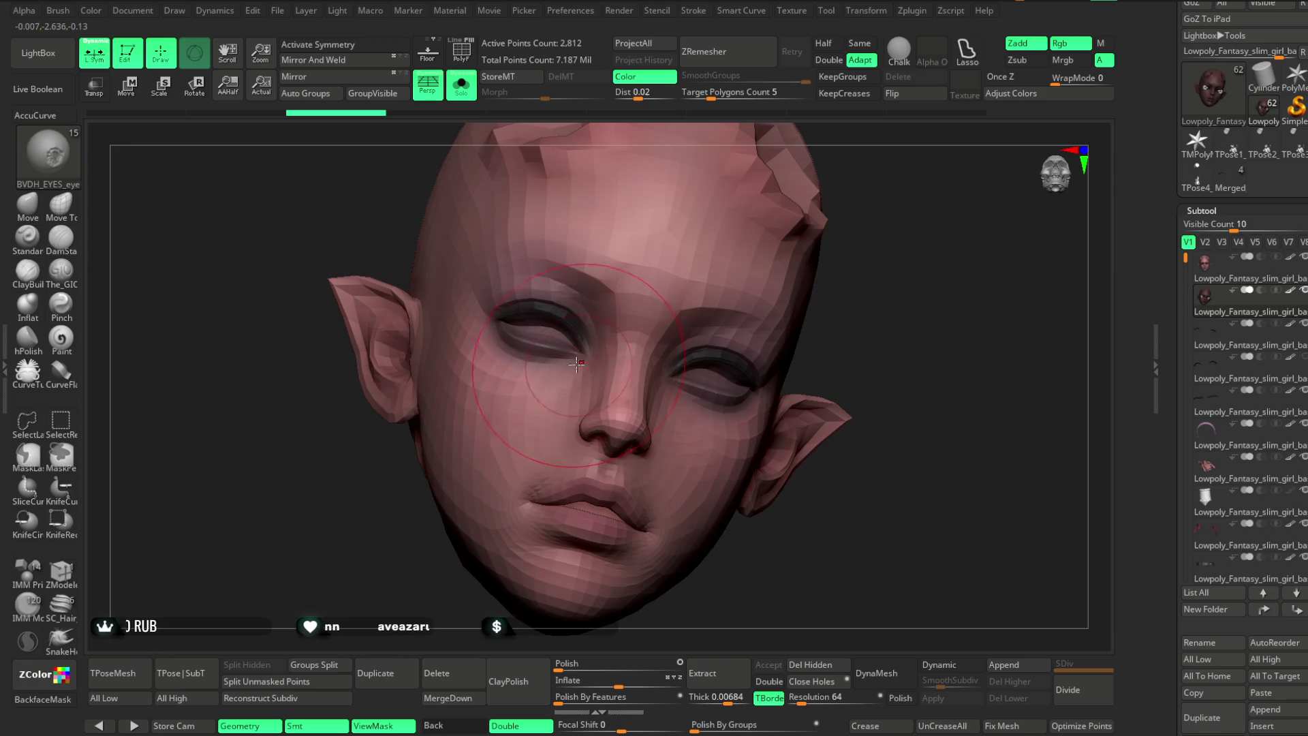
Isolate one eyeball in the left socket and rotate it on the Y ring to face forward.
left_click(543, 331, "ctrl+shift")
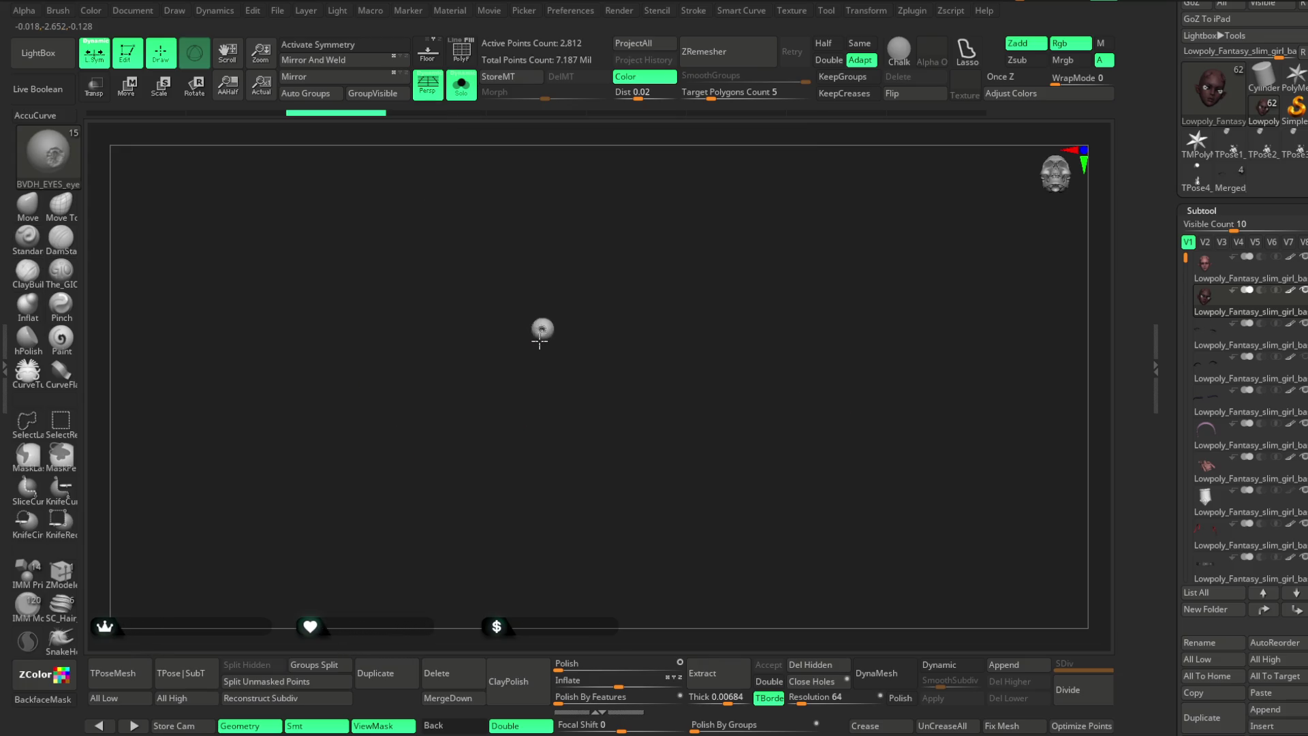
left_click(534, 359, "ctrl+shift")
mouse_move(804, 361)
left_mouse_down()
mouse_move(881, 368)
mouse_move(822, 351)
left_mouse_up()
key("w")
mouse_move(681, 286)
left_mouse_down()
mouse_move(765, 280)
mouse_move(654, 279)
left_mouse_up()
mouse_move(729, 321)
left_mouse_down()
mouse_move(709, 295)
mouse_move(890, 246)
mouse_move(687, 378)
left_mouse_up()
mouse_move(602, 317)
left_mouse_down()
mouse_move(575, 344)
mouse_move(557, 403)
left_mouse_up()
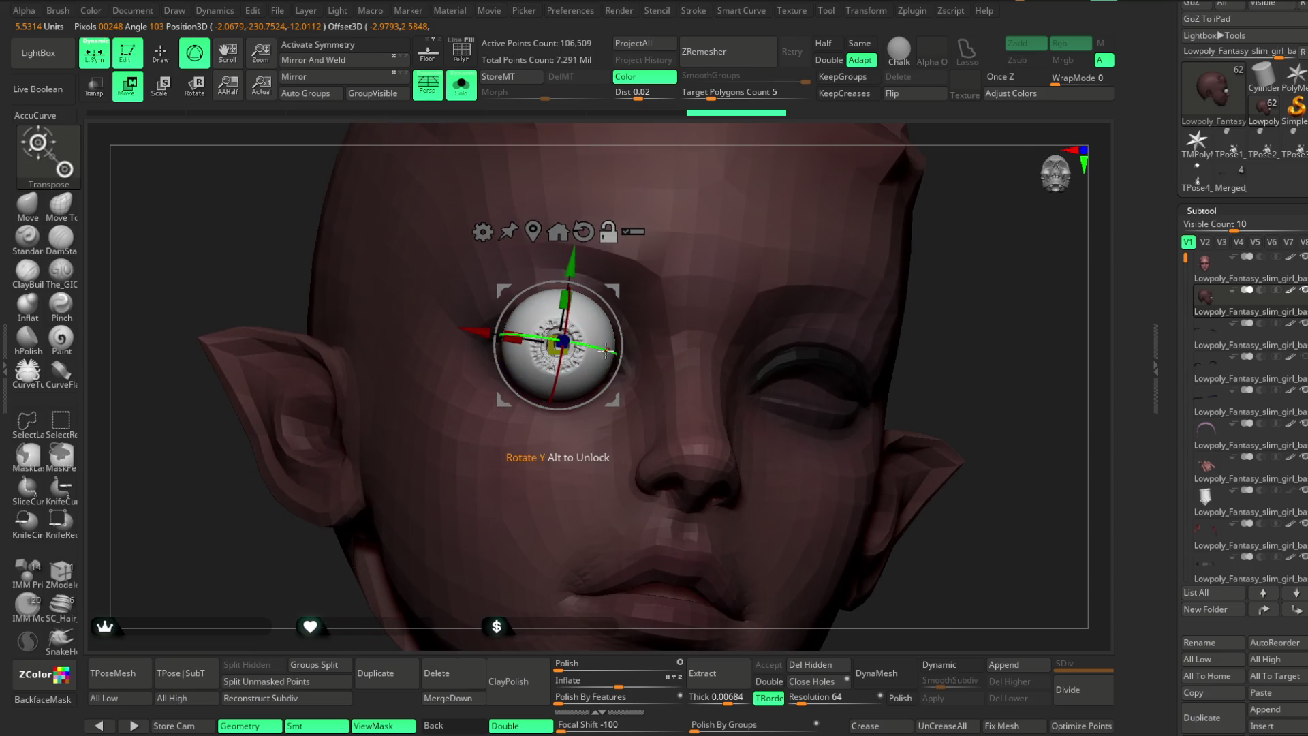
Nudge the single eyeball deeper into the socket, checking it from side, top and front.
left_click_drag(948, 259, 876, 288)
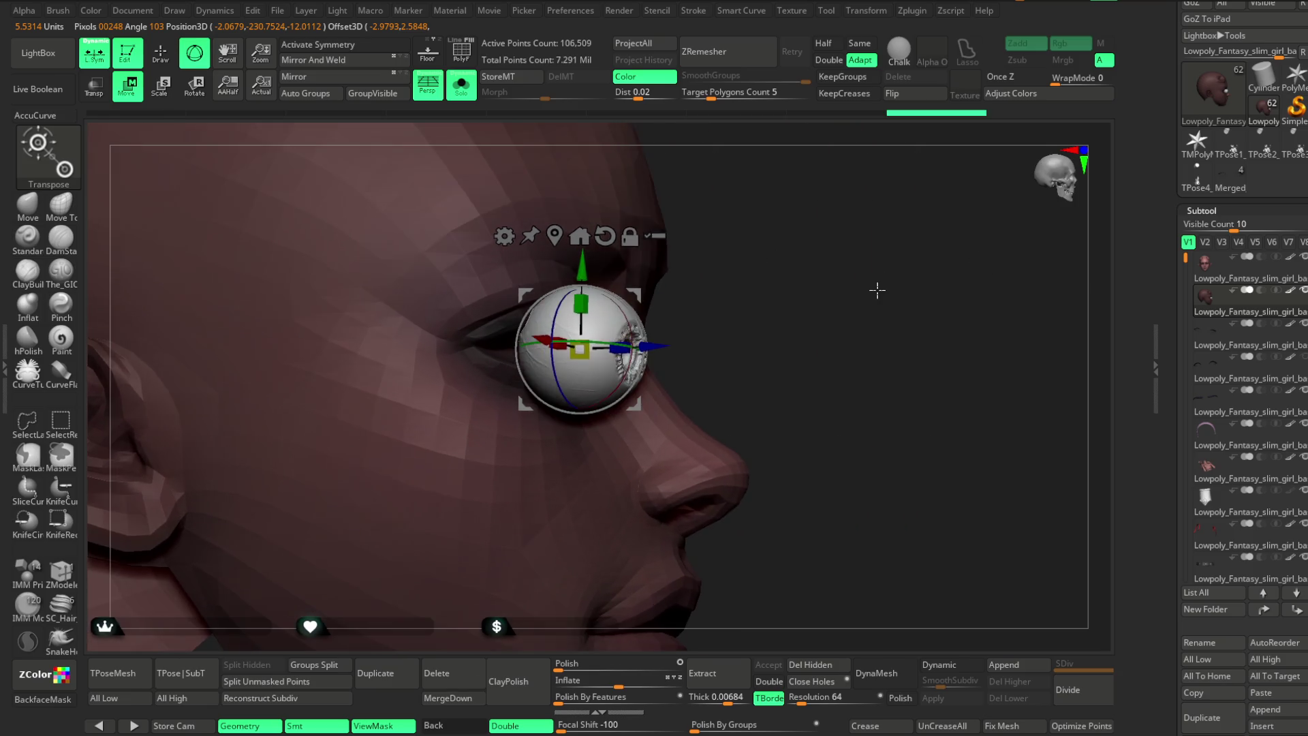
left_click_drag(654, 350, 613, 340)
mouse_move(763, 266)
left_mouse_down()
mouse_move(512, 288)
mouse_move(504, 255)
left_mouse_up()
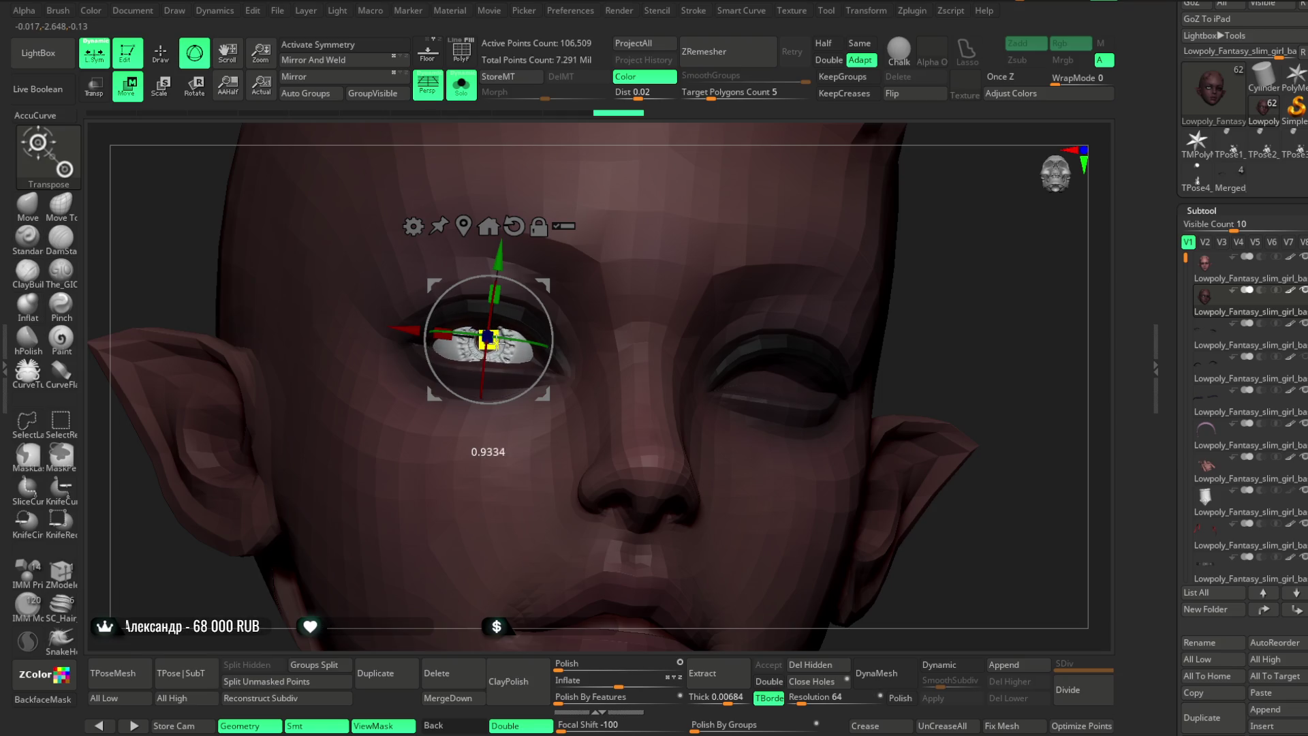
mouse_move(422, 339)
left_mouse_down()
mouse_move(557, 338)
mouse_move(535, 293)
left_mouse_up()
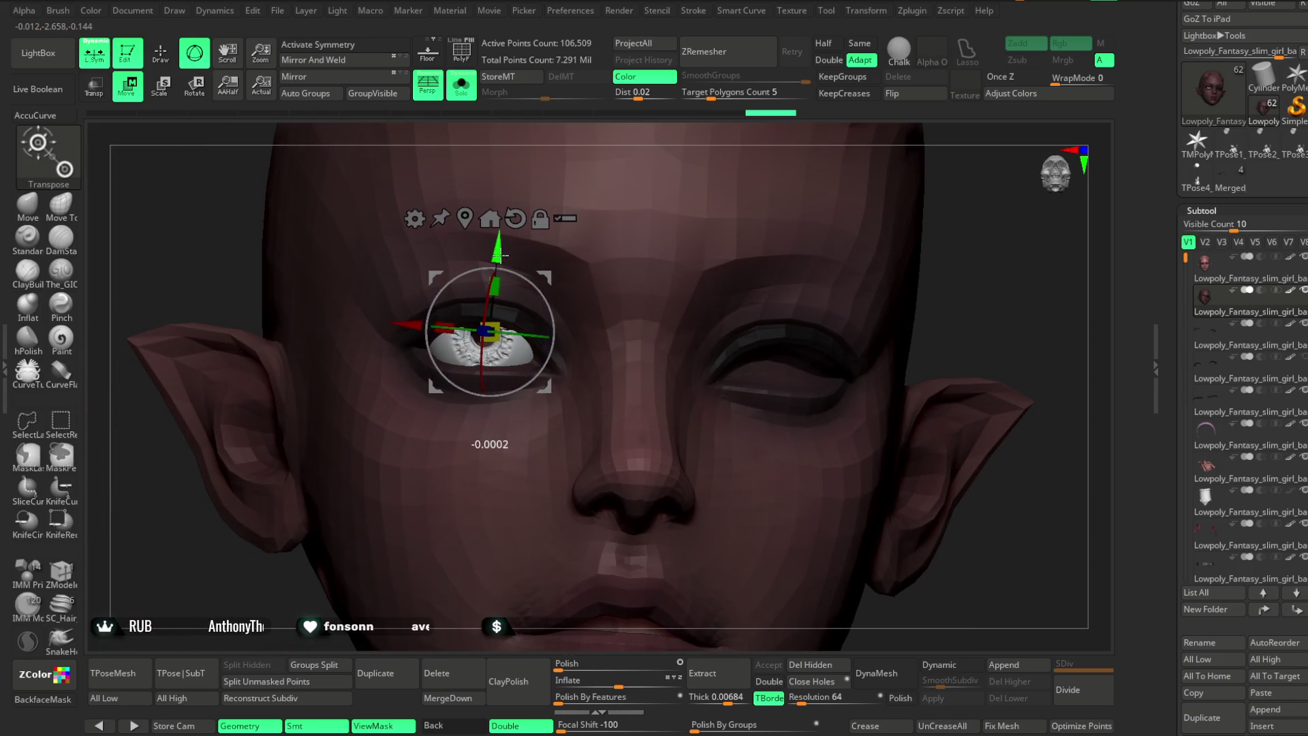
left_click_drag(489, 354, 483, 384)
left_click_drag(645, 144, 621, 69)
left_click_drag(518, 259, 674, 216)
left_click_drag(567, 303, 564, 287)
mouse_move(713, 231)
left_mouse_down()
mouse_move(689, 193)
mouse_move(677, 204)
mouse_move(884, 254)
mouse_move(861, 243)
mouse_move(856, 263)
mouse_move(859, 224)
left_mouse_up()
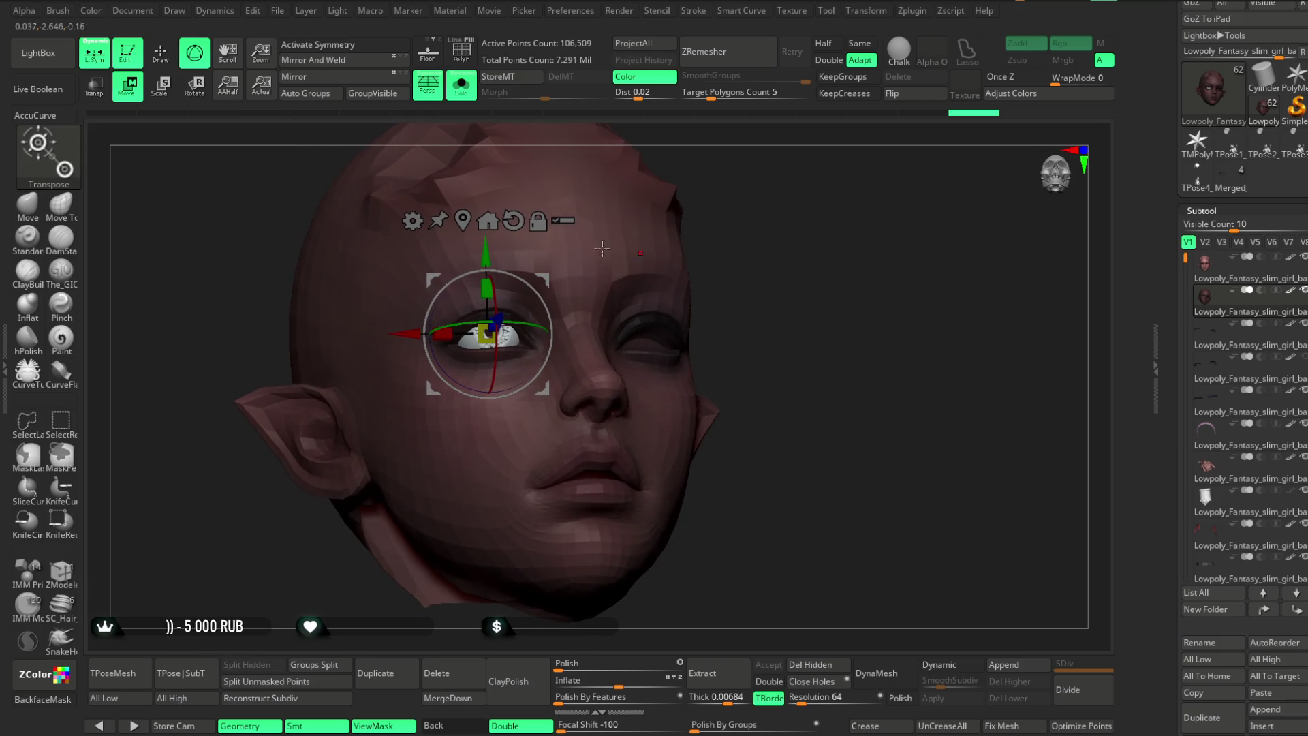
Undo the eyeball moves and insertion, leaving the 2,812-point head with empty sockets.
left_click(162, 56)
left_click_drag(592, 275, 795, 282)
key("ctrl")
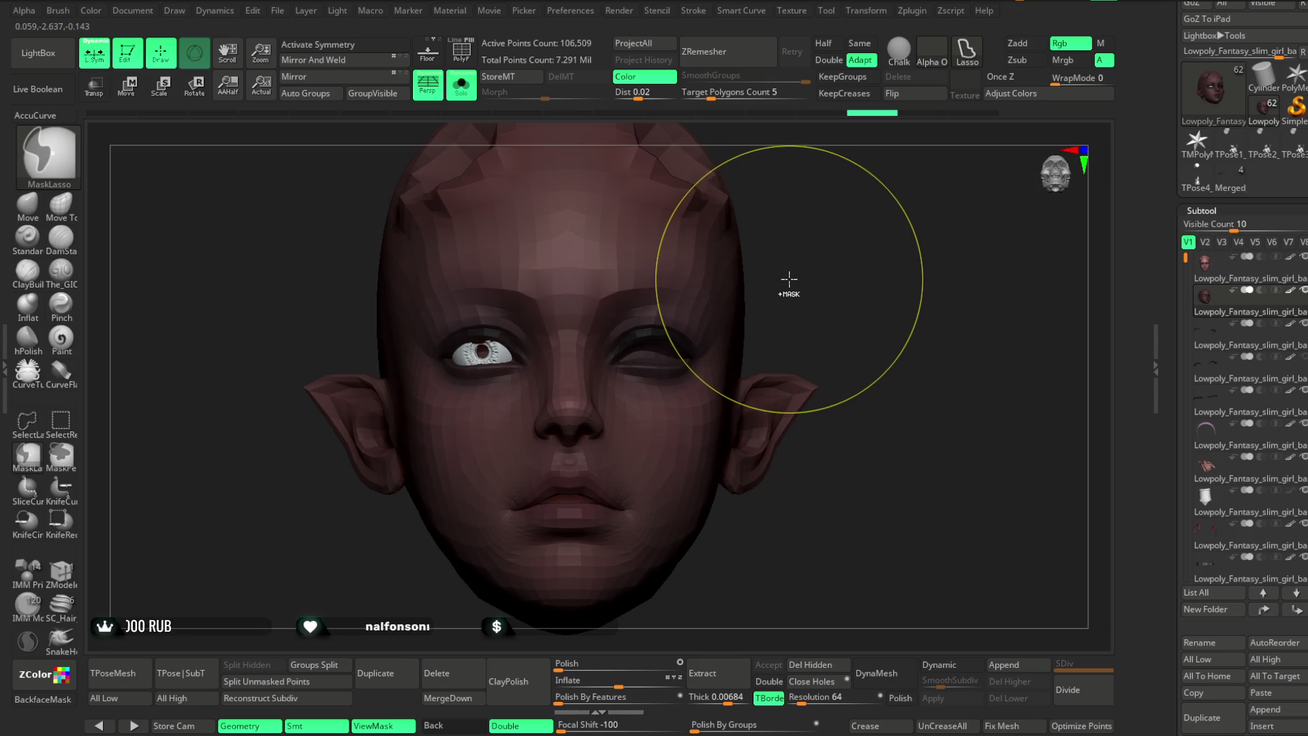
key("ctrl+z")
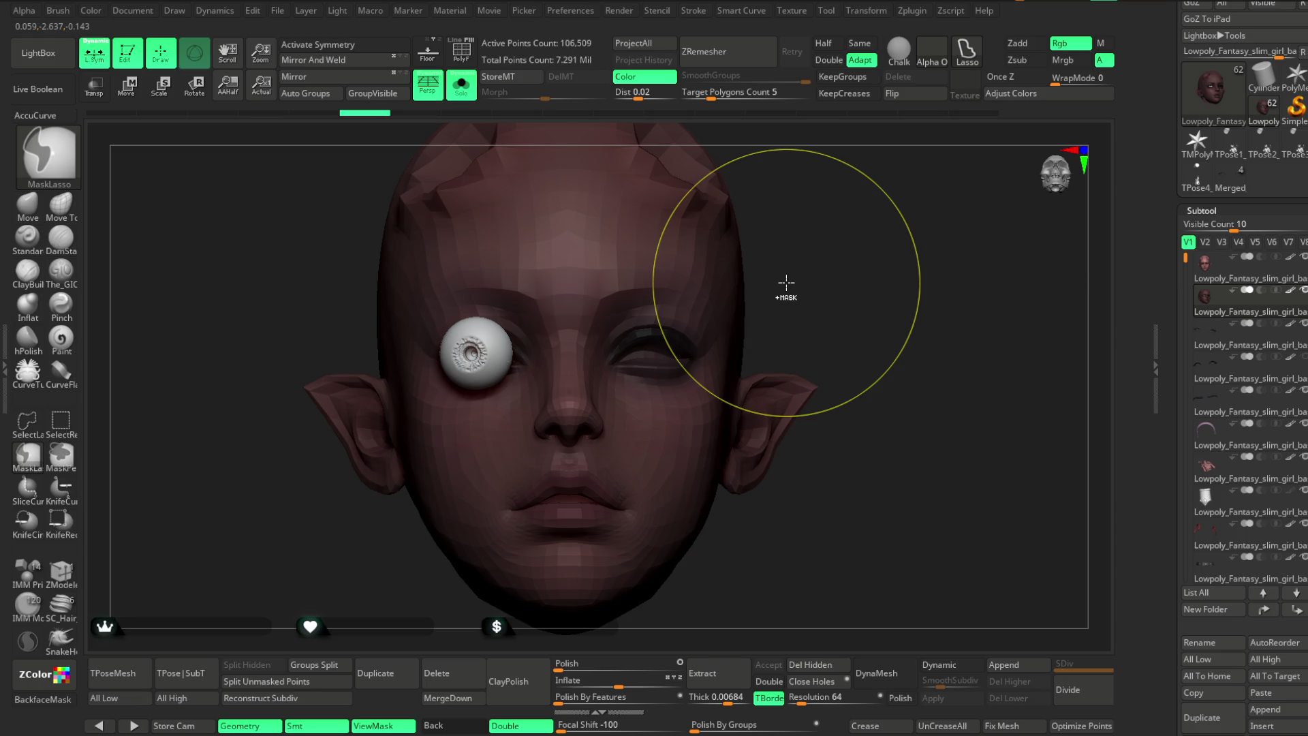
key("ctrl+shift")
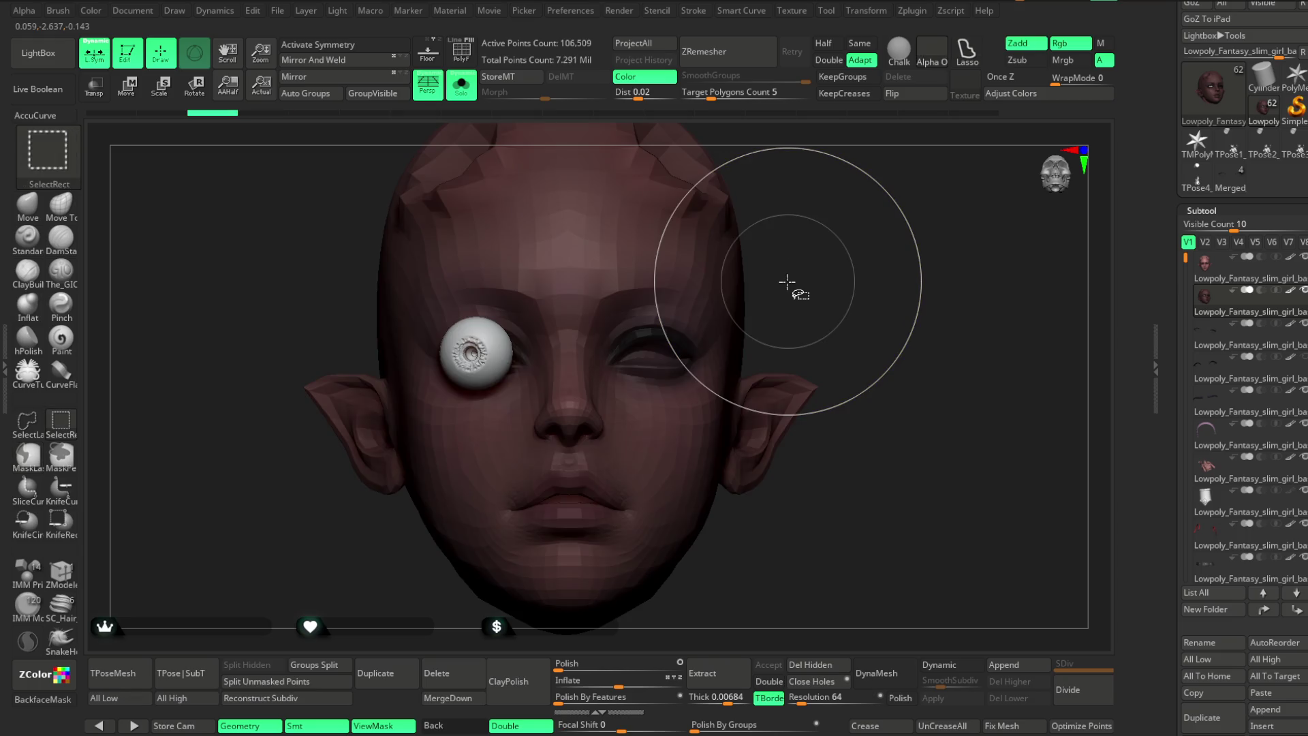
key("ctrl+z")
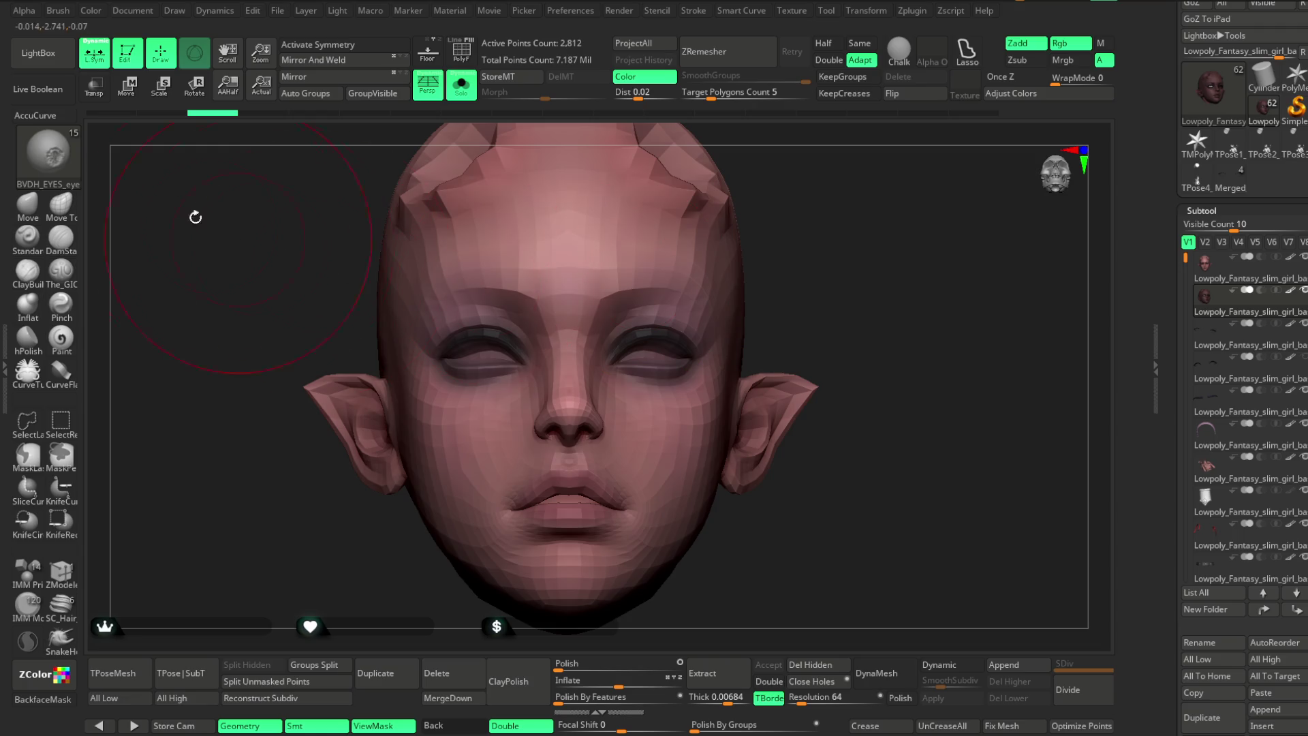
Load Eye-IMM-Brush.ZBP from LightBox and scale the new eyeball up to socket size.
left_click(52, 60)
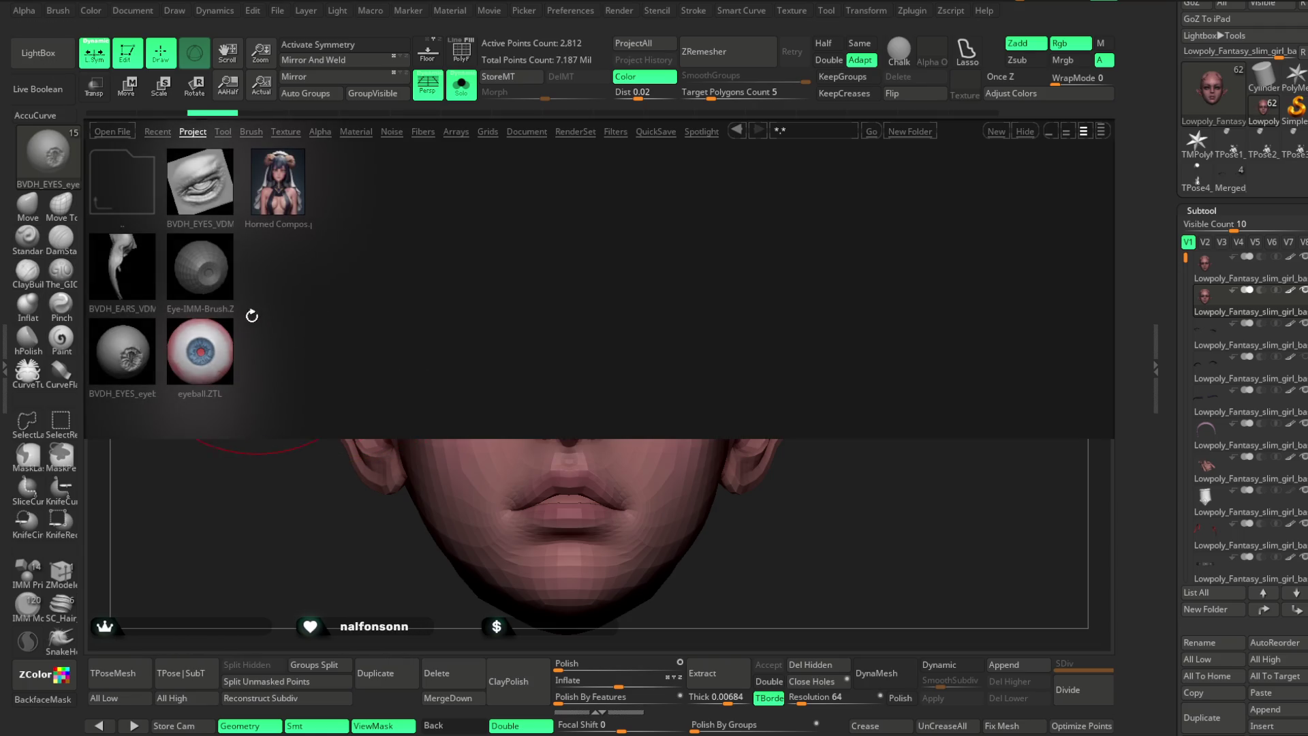
double_click(213, 274)
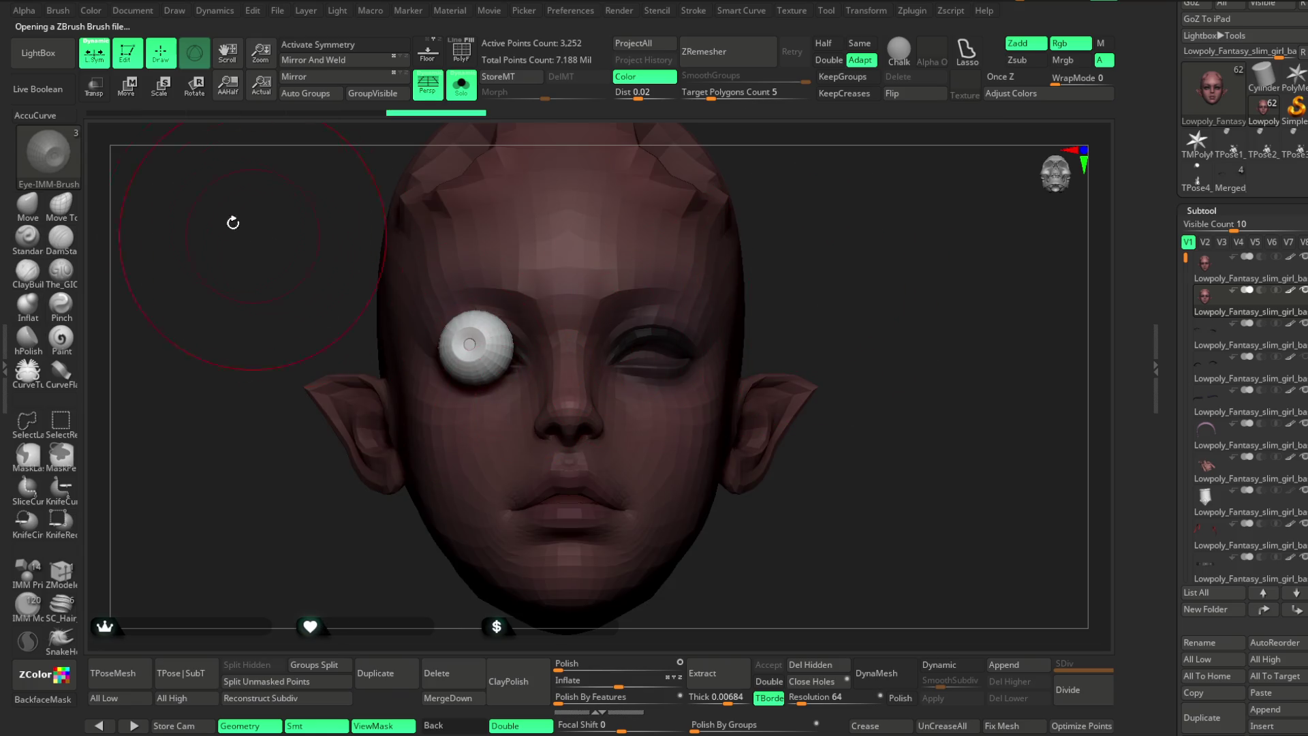
key("w")
left_click_drag(824, 243, 857, 248)
mouse_move(545, 186)
left_mouse_down()
mouse_move(730, 219)
mouse_move(666, 359)
left_mouse_up()
left_click_drag(504, 350, 560, 401)
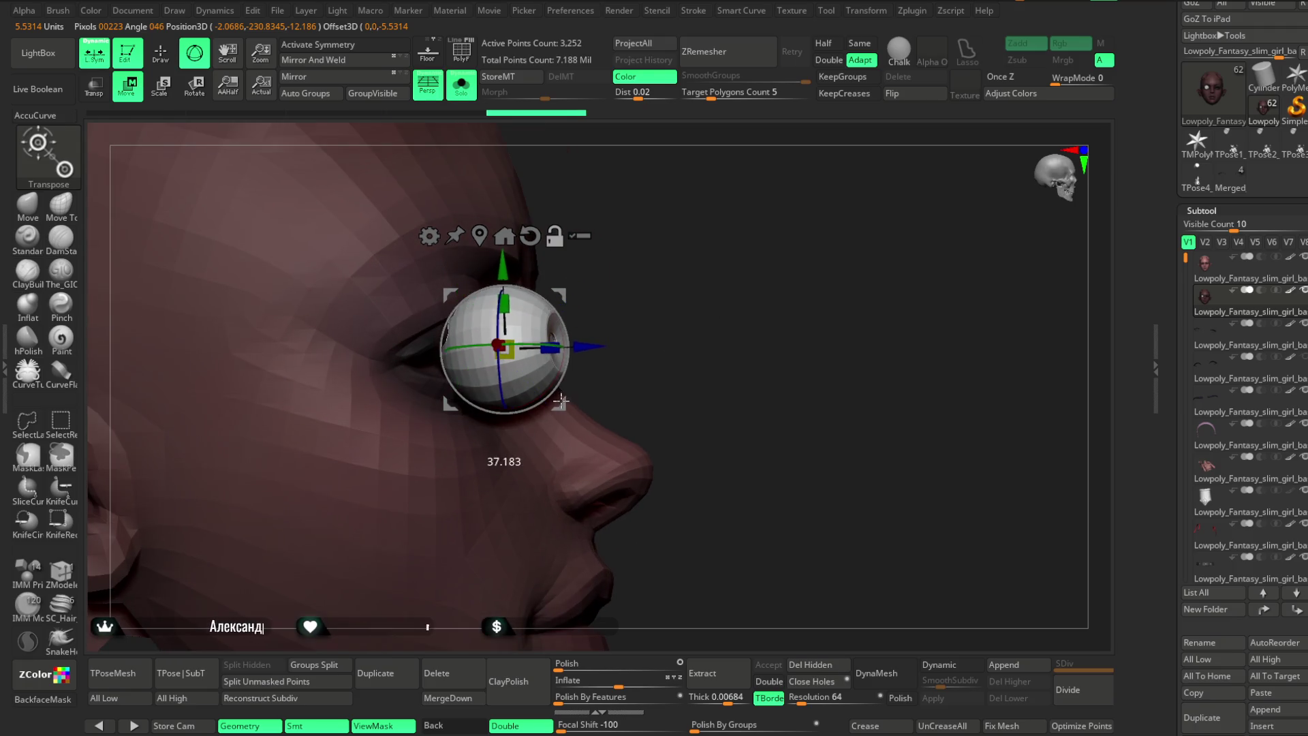
Push the Eye-IMM eyeball back into the socket and nudge it slightly right.
left_click_drag(590, 346, 502, 350)
left_click_drag(628, 257, 581, 259)
left_click_drag(354, 348, 376, 350)
mouse_move(579, 137)
left_mouse_down()
mouse_move(622, 164)
mouse_move(664, 229)
mouse_move(572, 286)
mouse_move(609, 337)
mouse_move(586, 344)
left_mouse_up()
mouse_move(738, 304)
left_mouse_down()
mouse_move(871, 256)
mouse_move(843, 234)
mouse_move(885, 222)
mouse_move(870, 295)
mouse_move(847, 257)
mouse_move(790, 251)
left_mouse_up()
key("q")
mouse_move(356, 146)
left_mouse_down()
mouse_move(747, 251)
mouse_move(791, 164)
mouse_move(811, 258)
left_mouse_up()
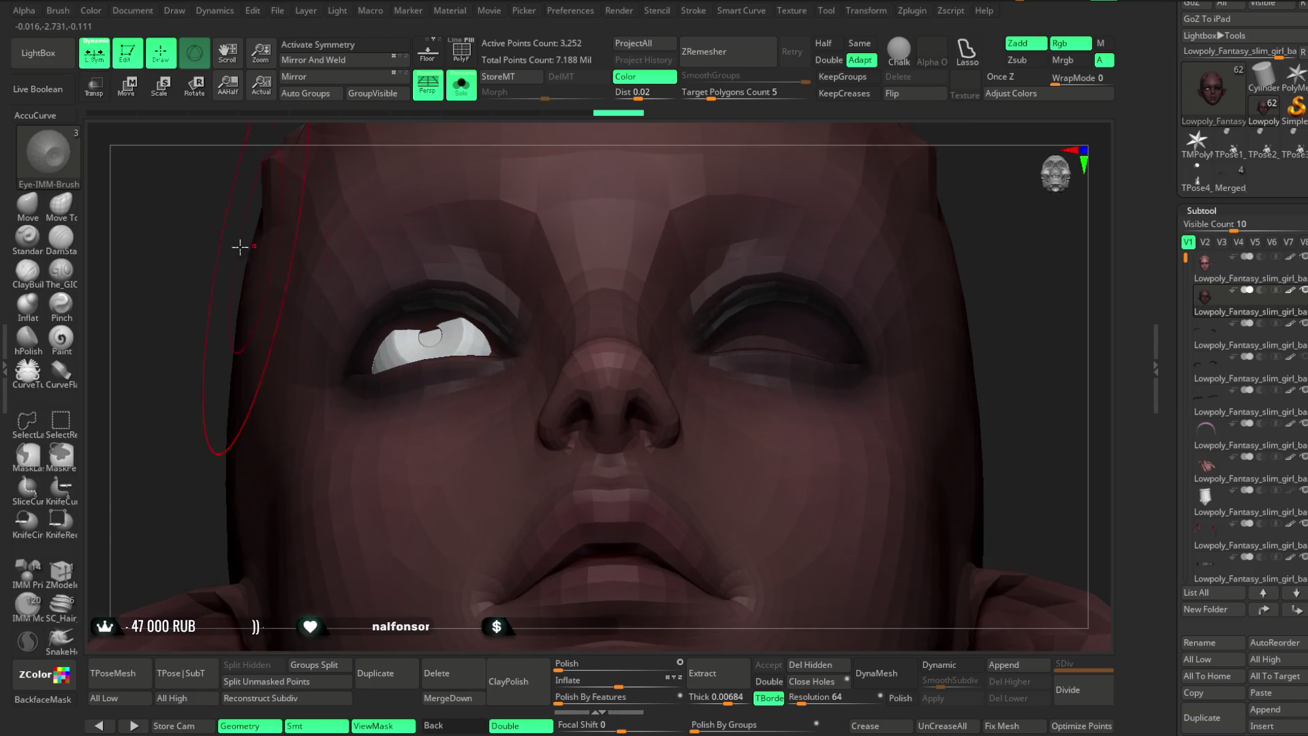
Adjust the eyeball's height and rotation from front and low views until it sits behind the eyelids.
left_click(127, 99)
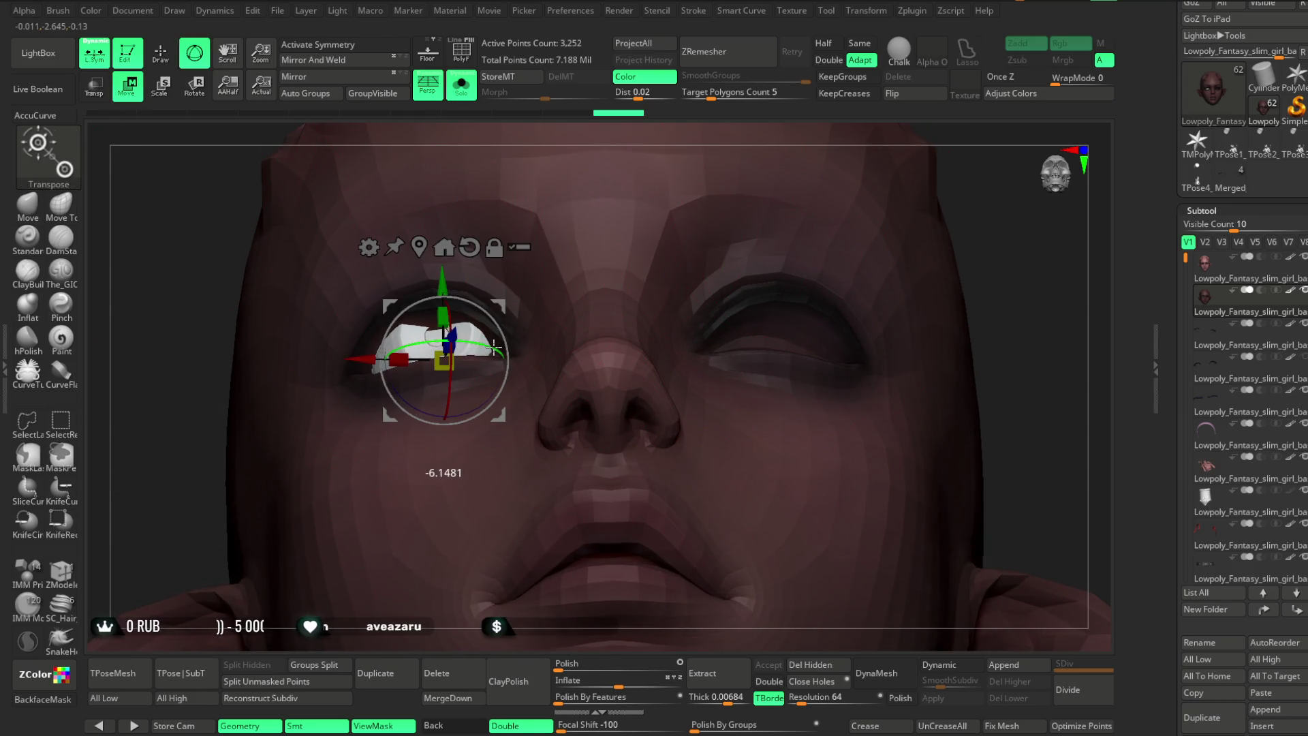
mouse_move(561, 151)
left_mouse_down()
mouse_move(627, 131)
mouse_move(640, 173)
mouse_move(674, 190)
mouse_move(579, 308)
left_mouse_up()
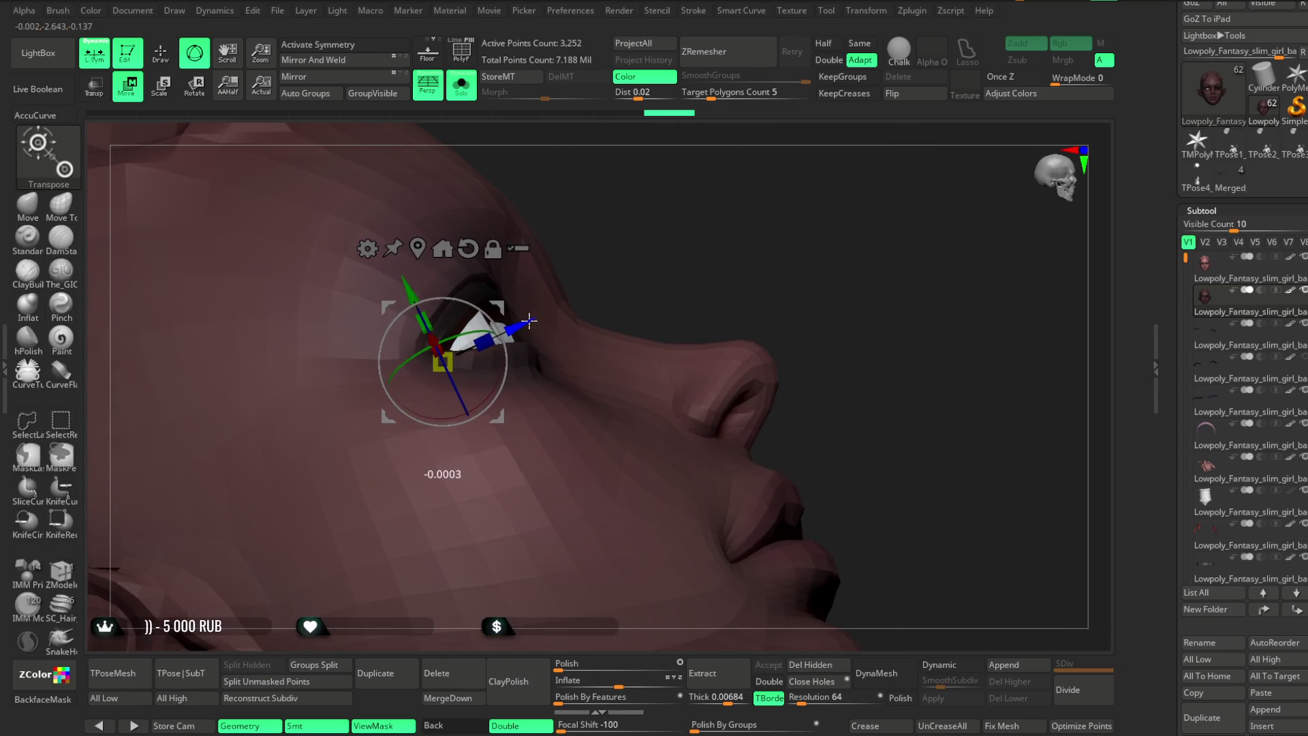
mouse_move(652, 234)
left_mouse_down()
mouse_move(607, 227)
mouse_move(599, 240)
left_mouse_up()
mouse_move(864, 283)
left_mouse_down("shift")
mouse_move(882, 286)
mouse_move(872, 280)
mouse_move(862, 436)
left_mouse_up("shift")
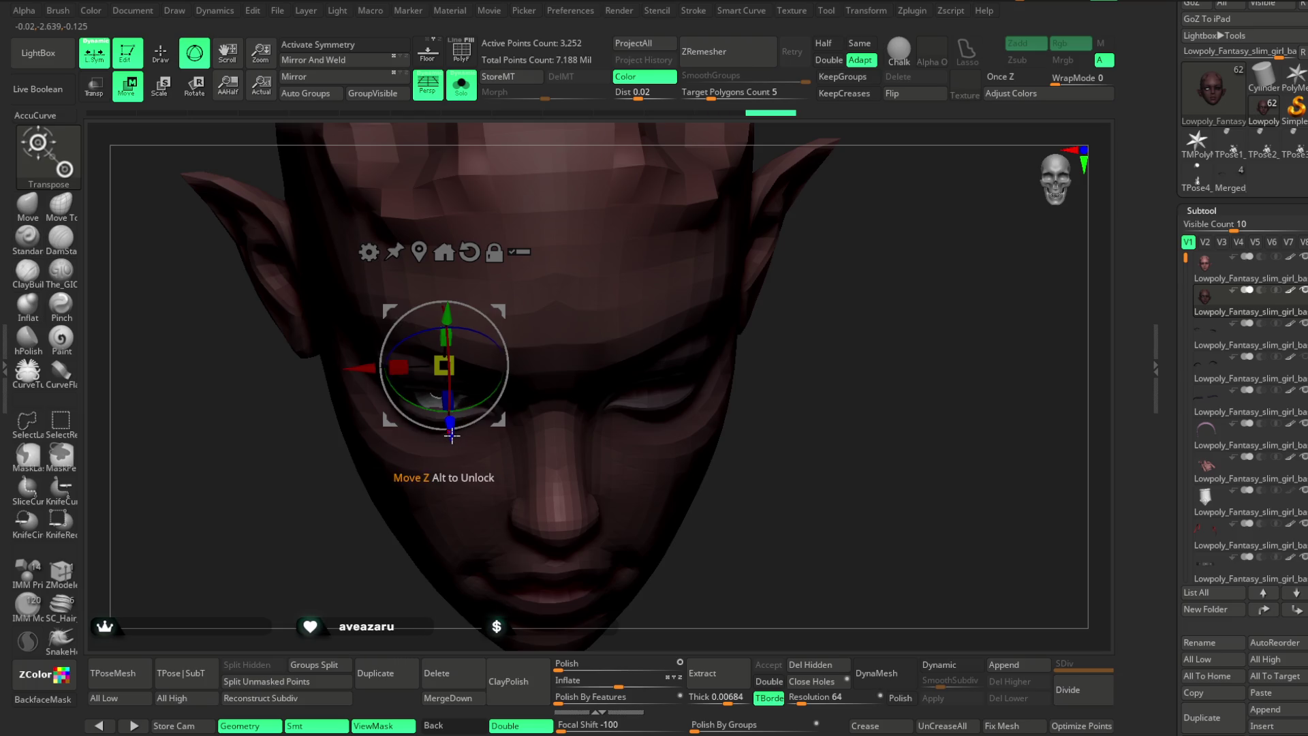
left_click_drag(450, 431, 451, 440)
mouse_move(752, 415)
left_mouse_down()
mouse_move(840, 284)
mouse_move(847, 295)
mouse_move(873, 198)
mouse_move(865, 309)
mouse_move(832, 301)
mouse_move(578, 372)
left_mouse_up()
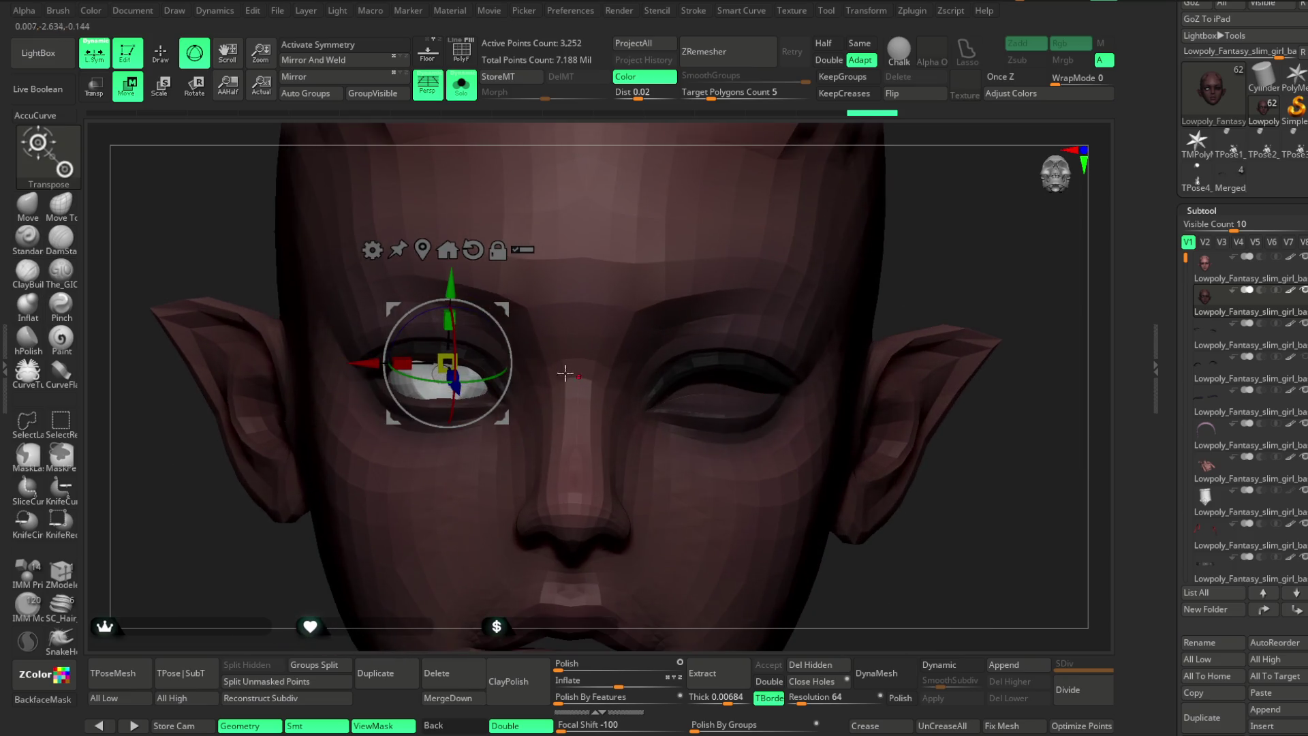
left_click_drag(452, 285, 452, 312)
left_click_drag(940, 197, 922, 234)
key("q")
left_click_drag(804, 235, 827, 241)
Mirror And Weld the eyeball into the second socket, bringing the mesh to 3,776 points.
left_click(68, 579)
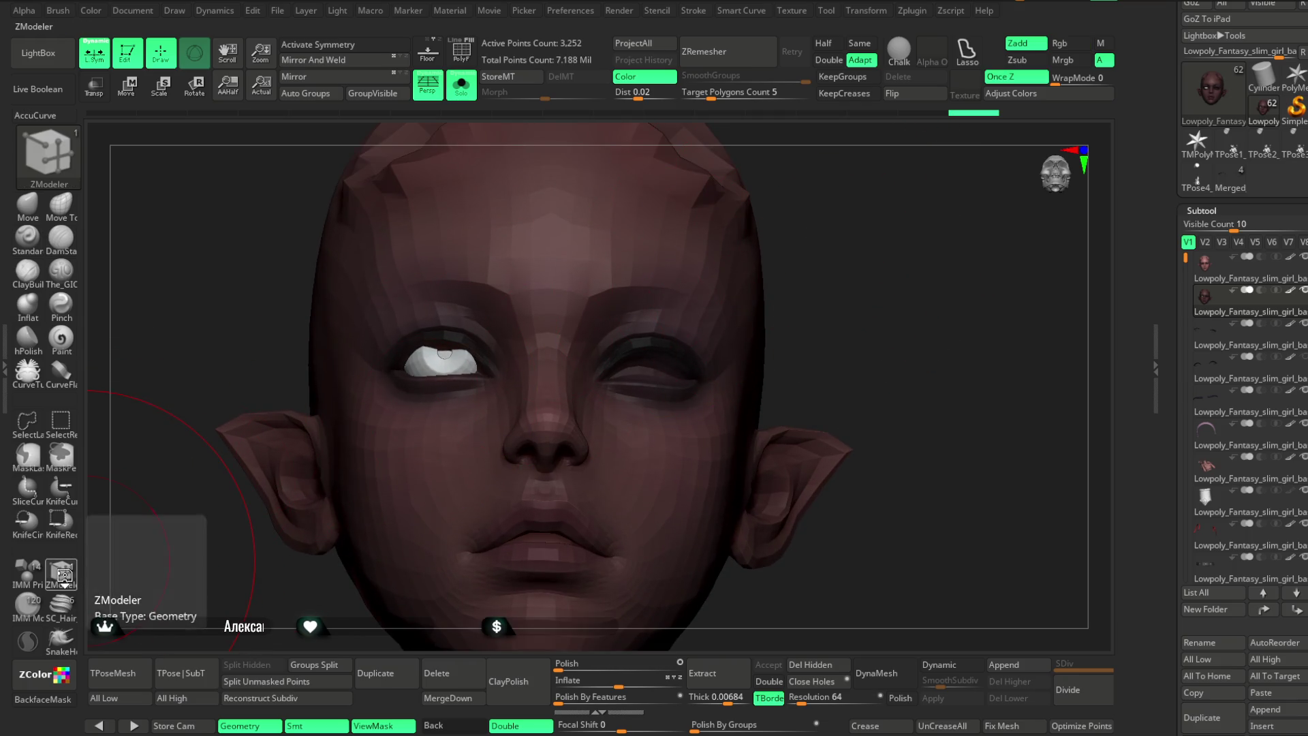
key("space")
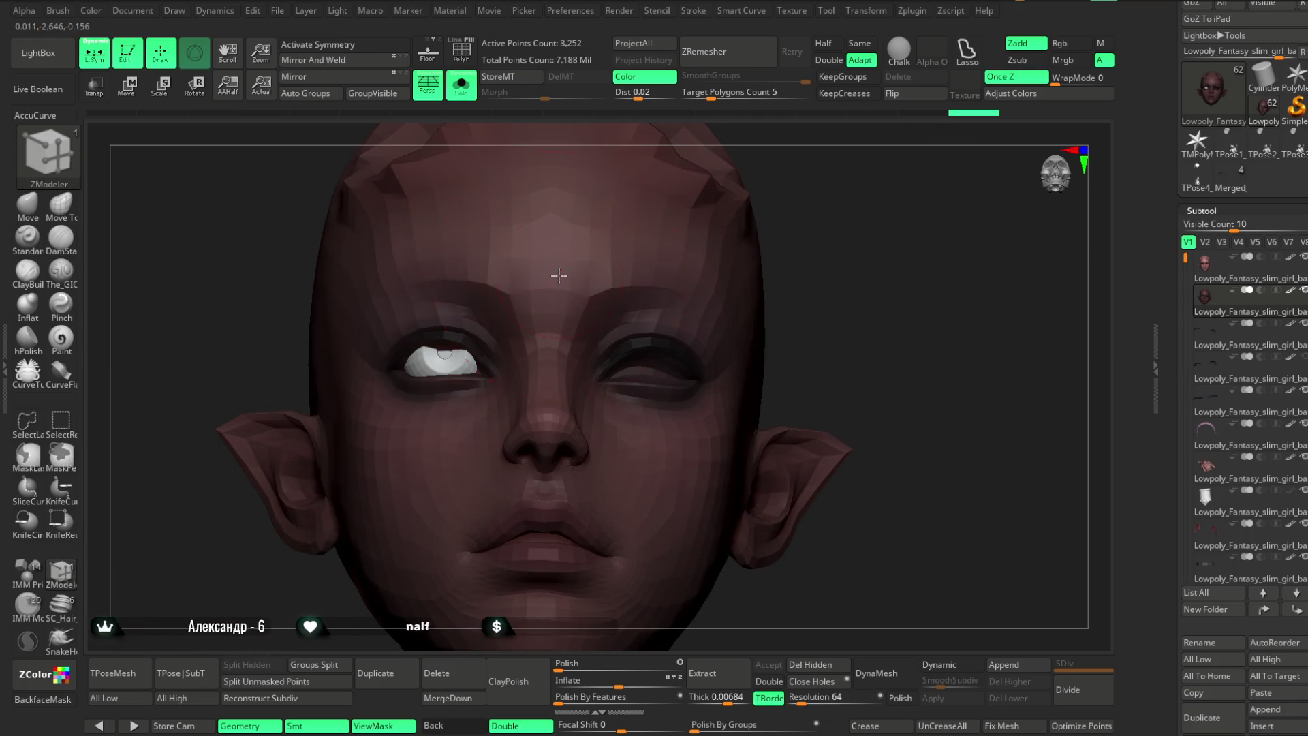
key("w")
left_click(162, 63)
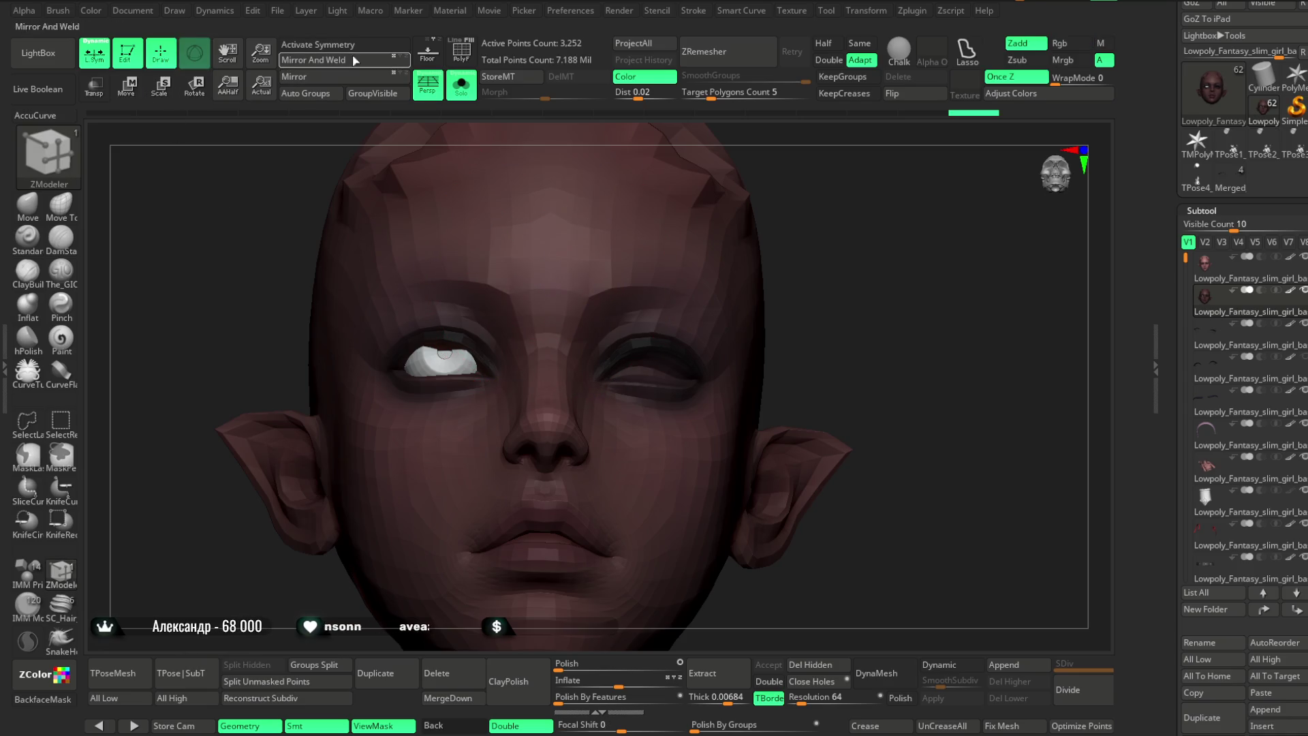
left_click(344, 61)
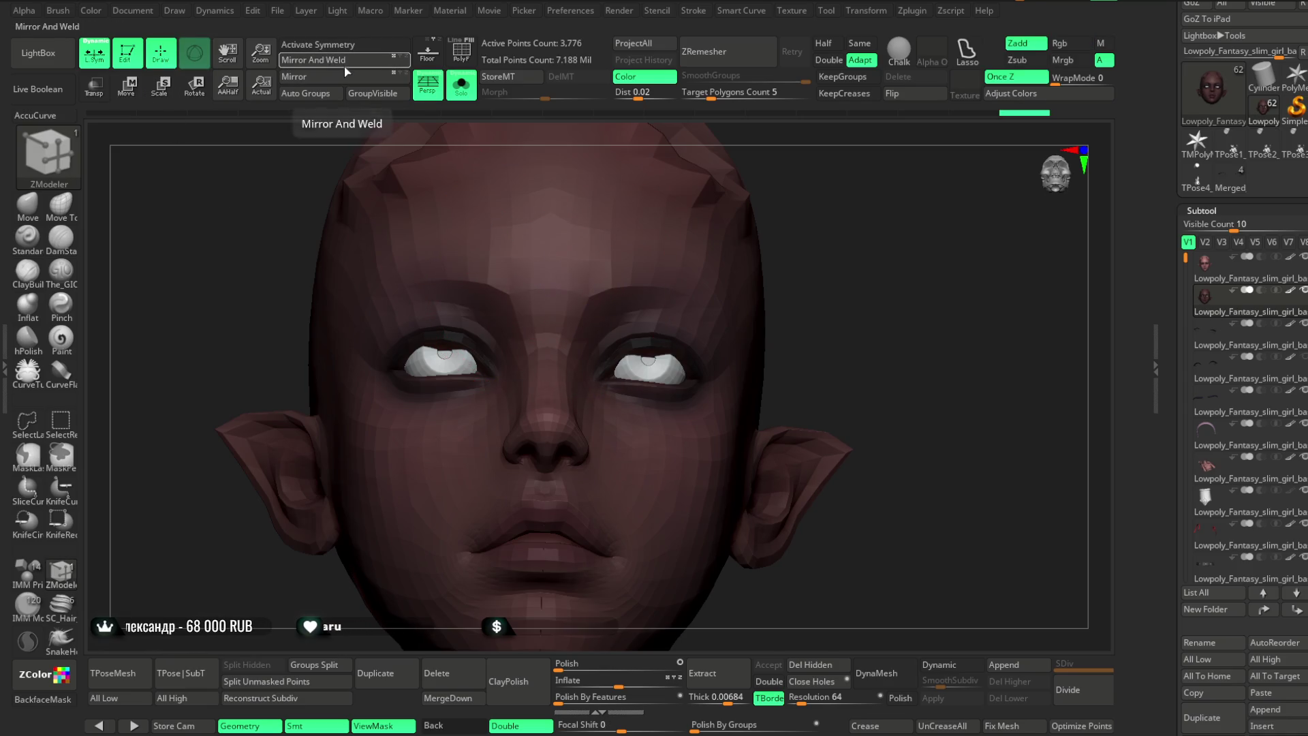
mouse_move(846, 263)
left_mouse_down()
mouse_move(861, 245)
mouse_move(826, 253)
mouse_move(823, 233)
mouse_move(806, 297)
mouse_move(715, 282)
left_mouse_up()
key("w")
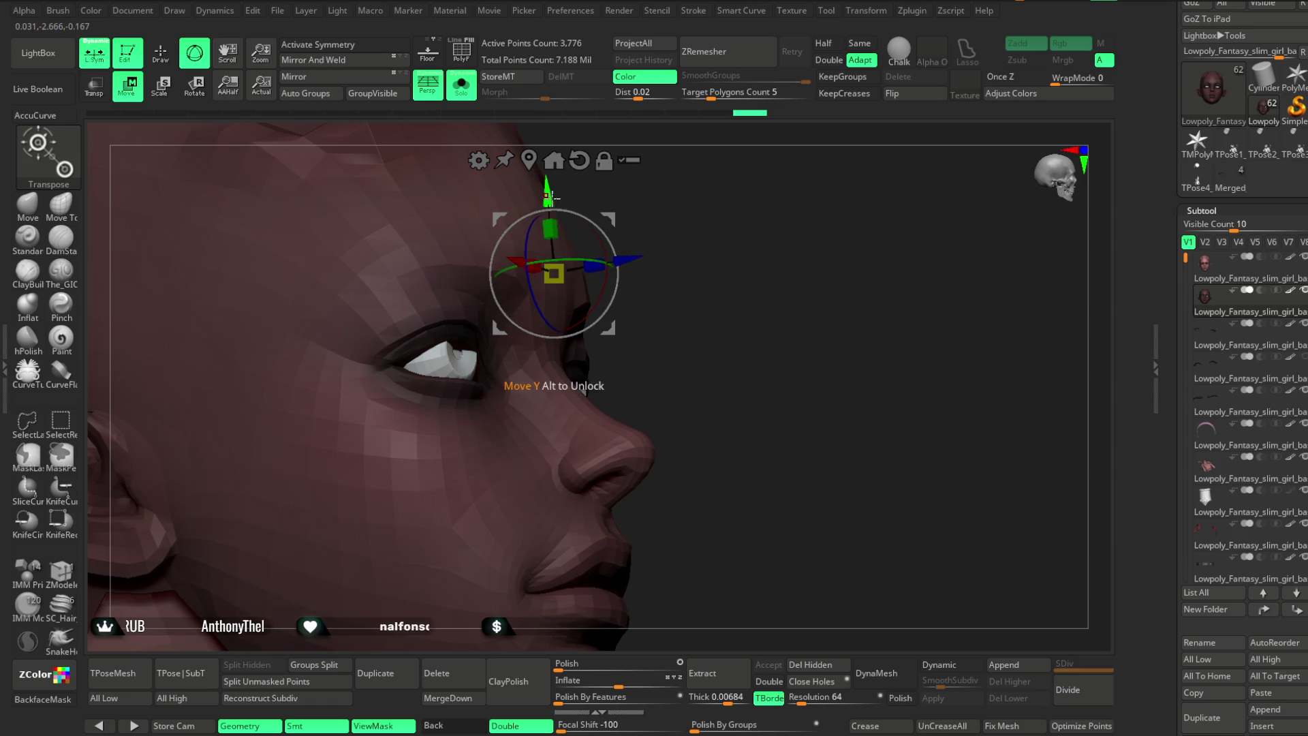
Nudge both eyeballs slightly along the vertical axis with the gizmo.
left_click_drag(549, 197, 549, 202)
mouse_move(697, 225)
left_mouse_down()
mouse_move(716, 234)
mouse_move(668, 254)
mouse_move(796, 259)
mouse_move(763, 266)
mouse_move(748, 233)
mouse_move(713, 228)
mouse_move(788, 228)
mouse_move(803, 190)
mouse_move(722, 254)
left_mouse_up()
left_click(625, 281)
mouse_move(549, 202)
left_mouse_down()
mouse_move(800, 166)
mouse_move(798, 178)
left_mouse_up()
left_click(166, 53)
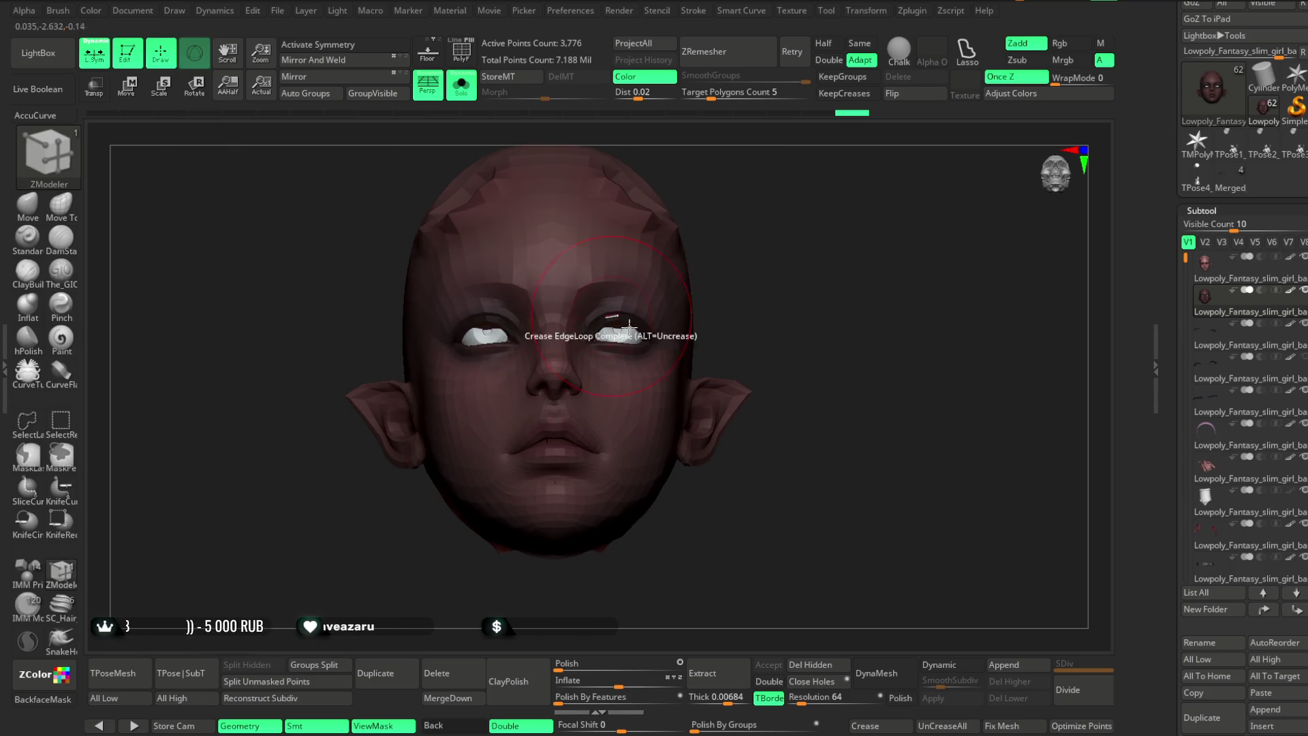
Hide the head with SelectRect, Del Hidden to keep only the 842-point eyes, and turn Solo off.
left_click(65, 419)
left_click(635, 327, "ctrl+shift")
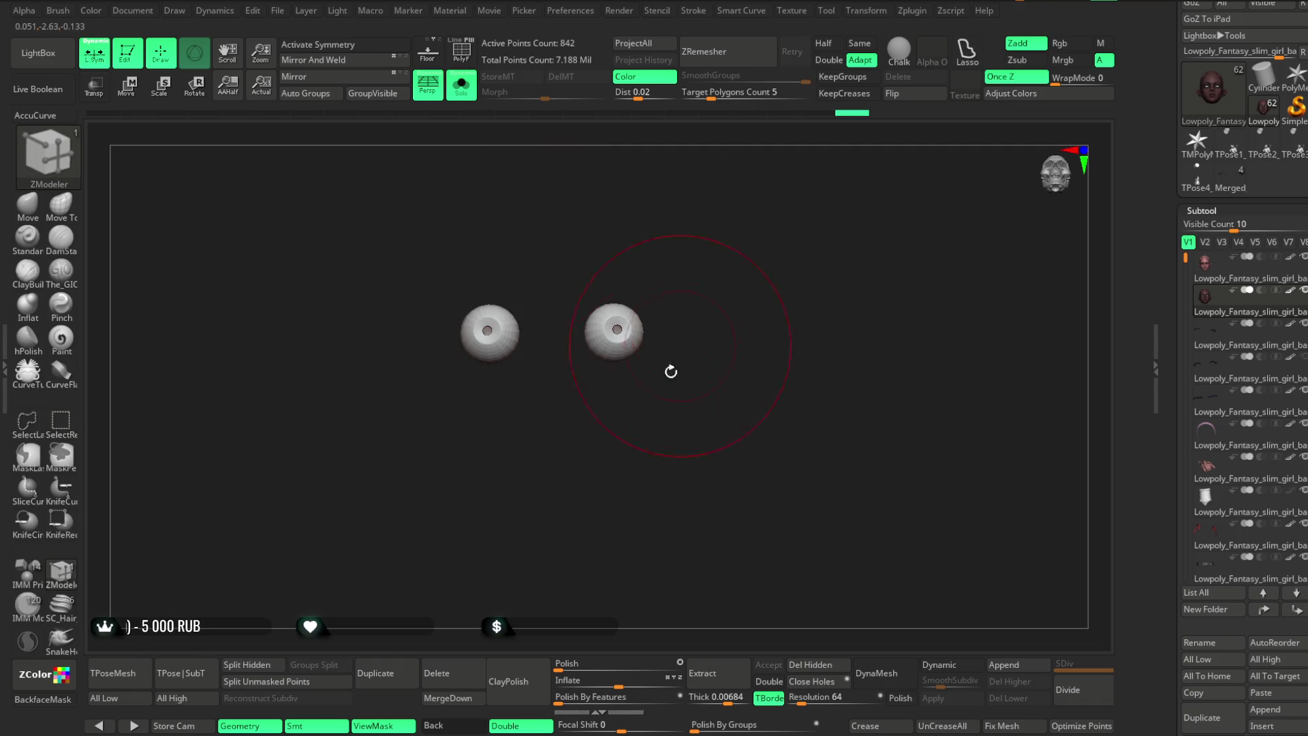
left_click(814, 664)
left_click(461, 87)
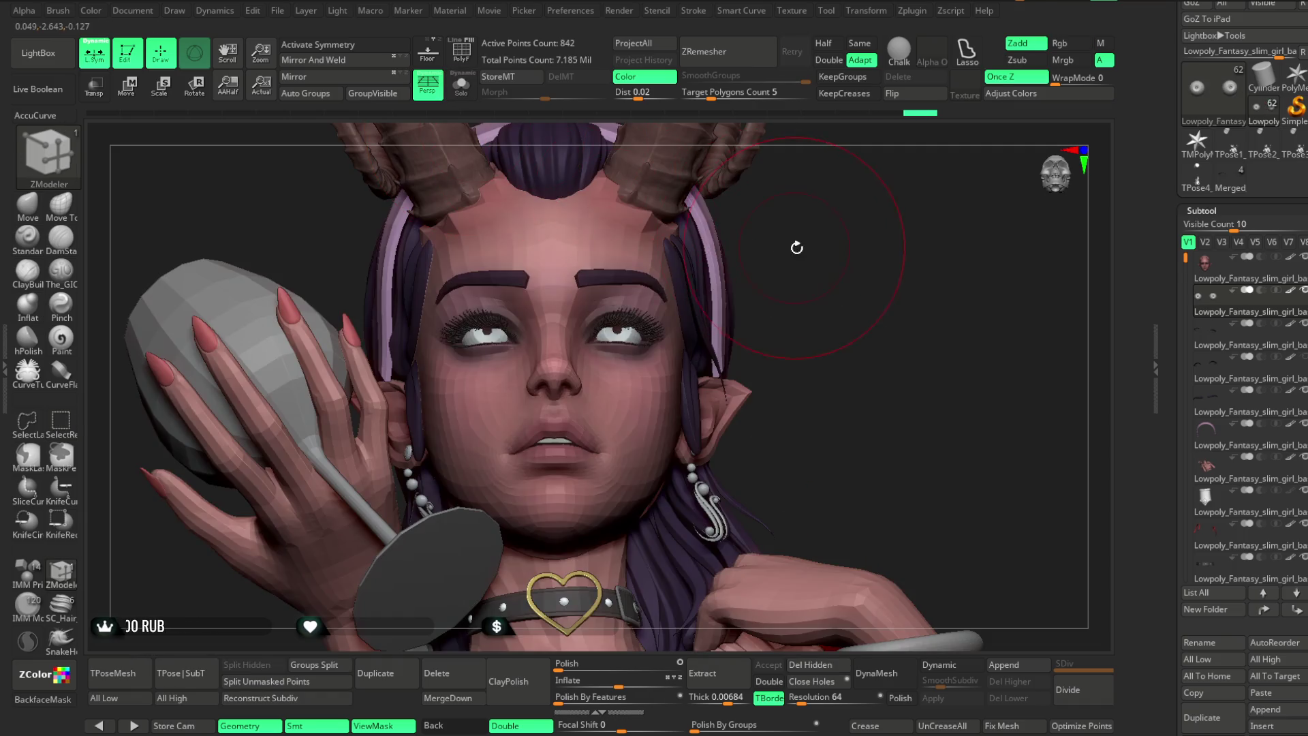
mouse_move(810, 266)
left_mouse_down()
mouse_move(809, 277)
mouse_move(853, 257)
mouse_move(773, 292)
mouse_move(782, 271)
mouse_move(788, 300)
mouse_move(840, 337)
left_mouse_up()
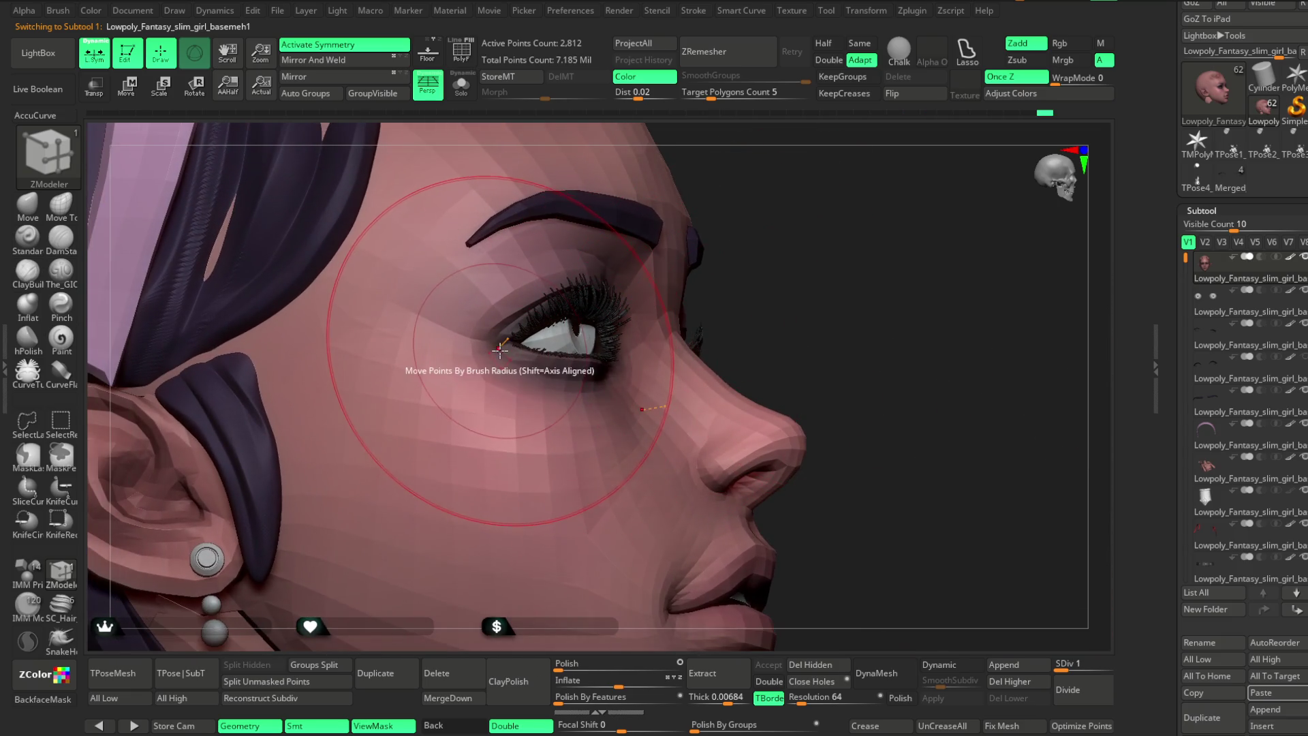
Shrink the Move brush's Draw Size, frame the eyes, and select the IMM Primitives brush.
left_click(28, 204)
key("space")
left_click_drag(551, 357, 519, 349)
mouse_move(722, 272)
left_mouse_down()
mouse_move(774, 263)
mouse_move(579, 296)
mouse_move(677, 225)
mouse_move(551, 294)
left_mouse_up()
key("space")
mouse_move(679, 263)
left_mouse_down()
mouse_move(565, 309)
mouse_move(759, 491)
mouse_move(847, 304)
mouse_move(794, 292)
mouse_move(799, 257)
mouse_move(793, 499)
mouse_move(847, 307)
mouse_move(957, 244)
mouse_move(960, 313)
mouse_move(701, 381)
mouse_move(683, 373)
left_mouse_up()
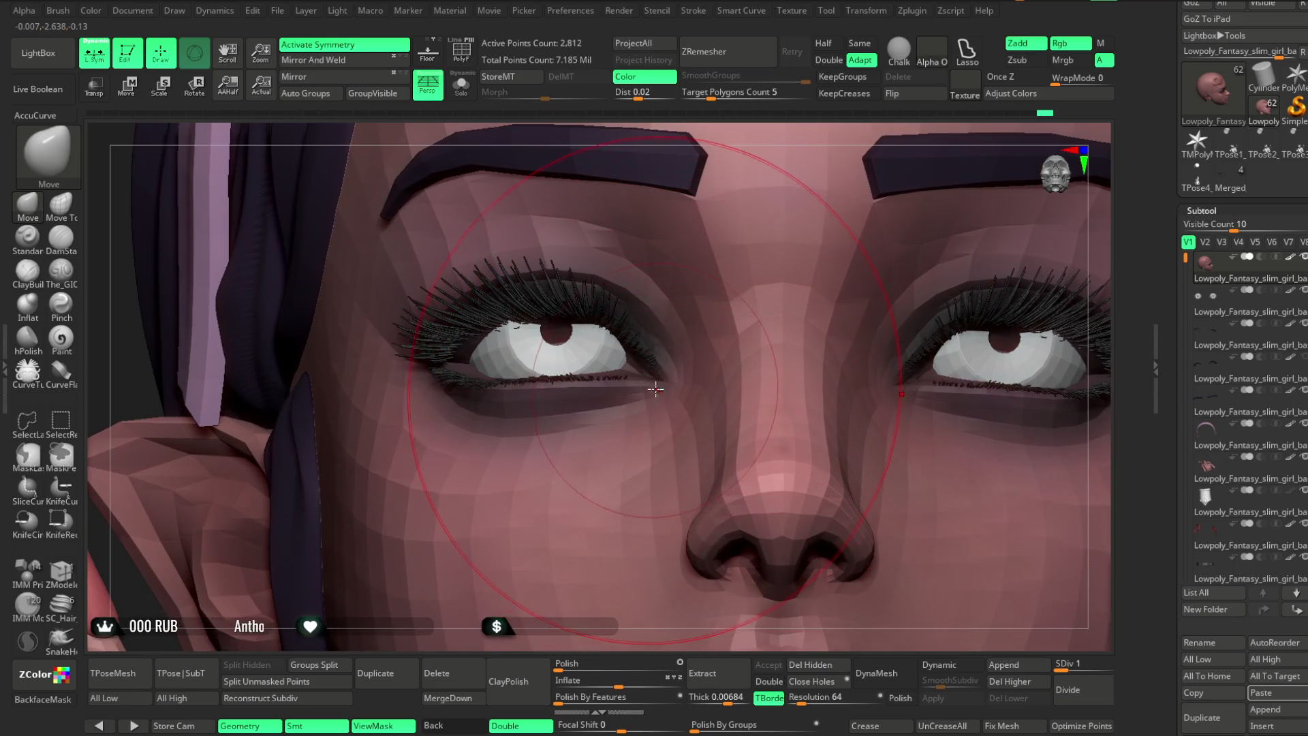
key("space")
left_click(27, 571)
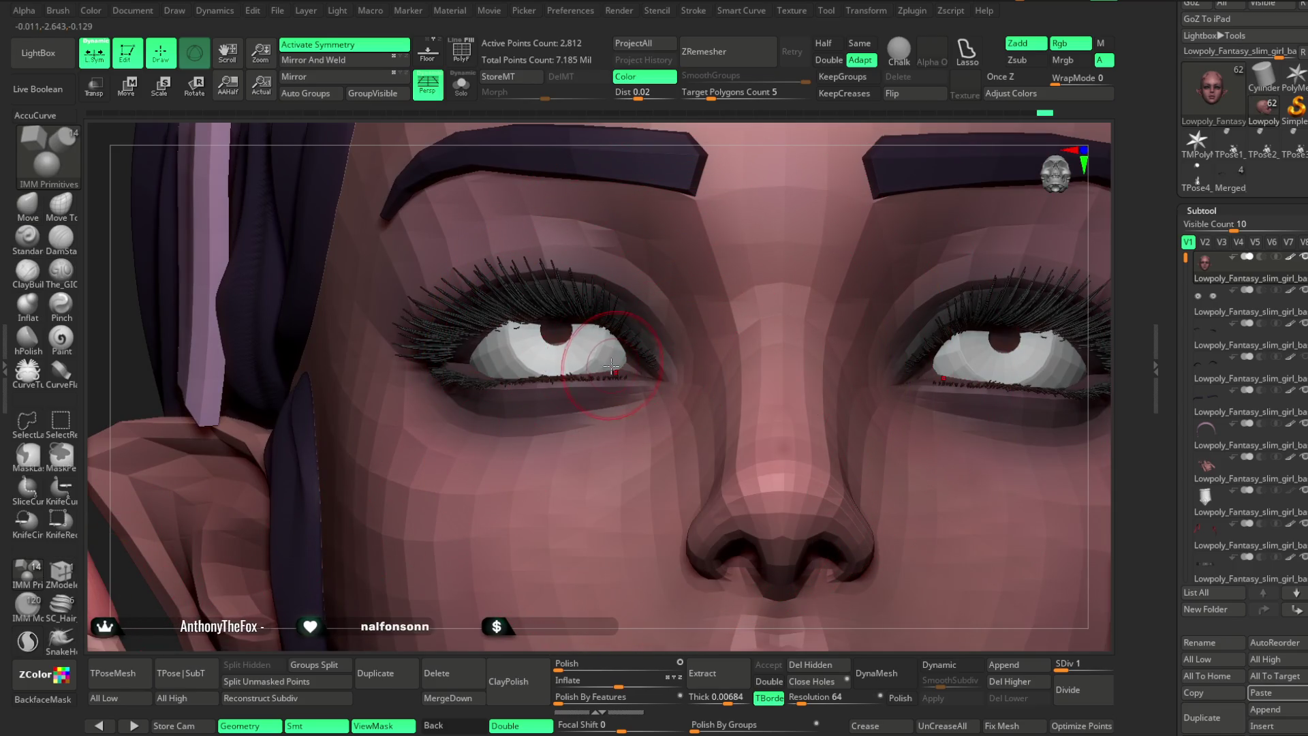
Choose Sphere 32, duplicate the head, delete its higher subdivisions, and Solo the copy.
key("m")
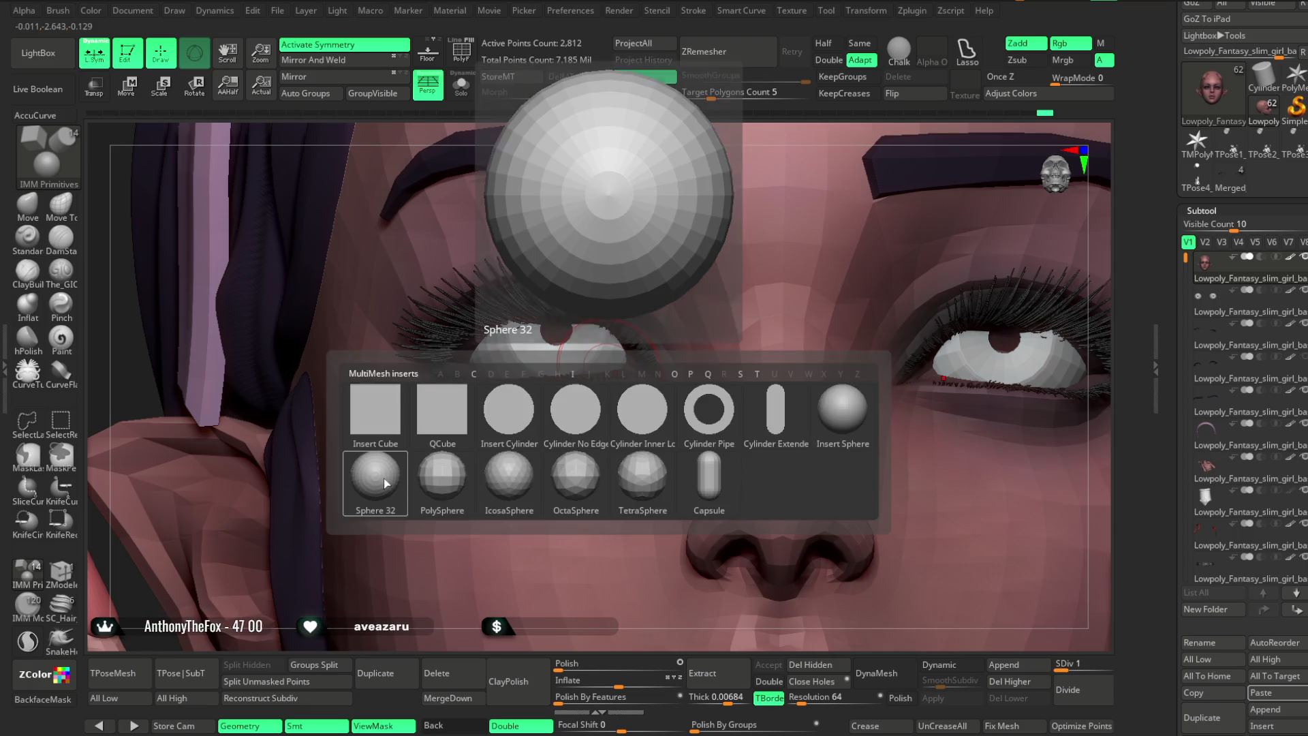
left_click(642, 477)
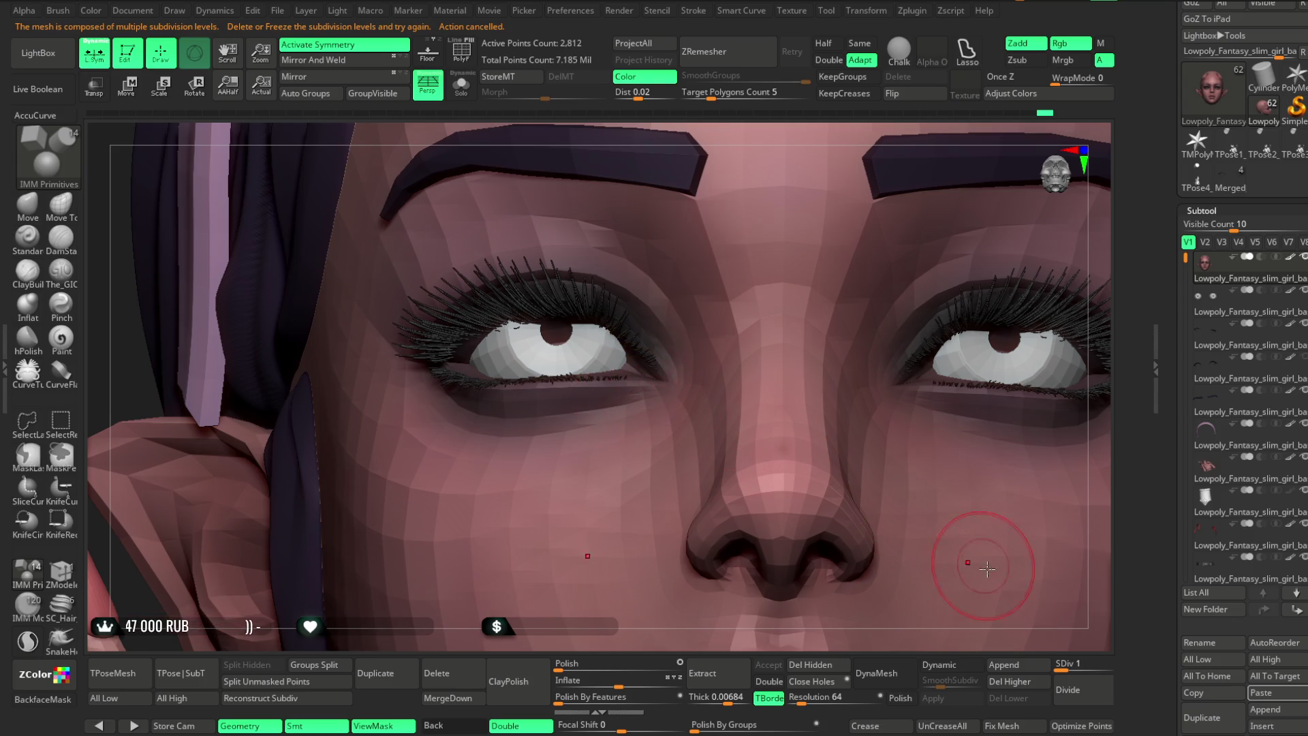
left_click(376, 673)
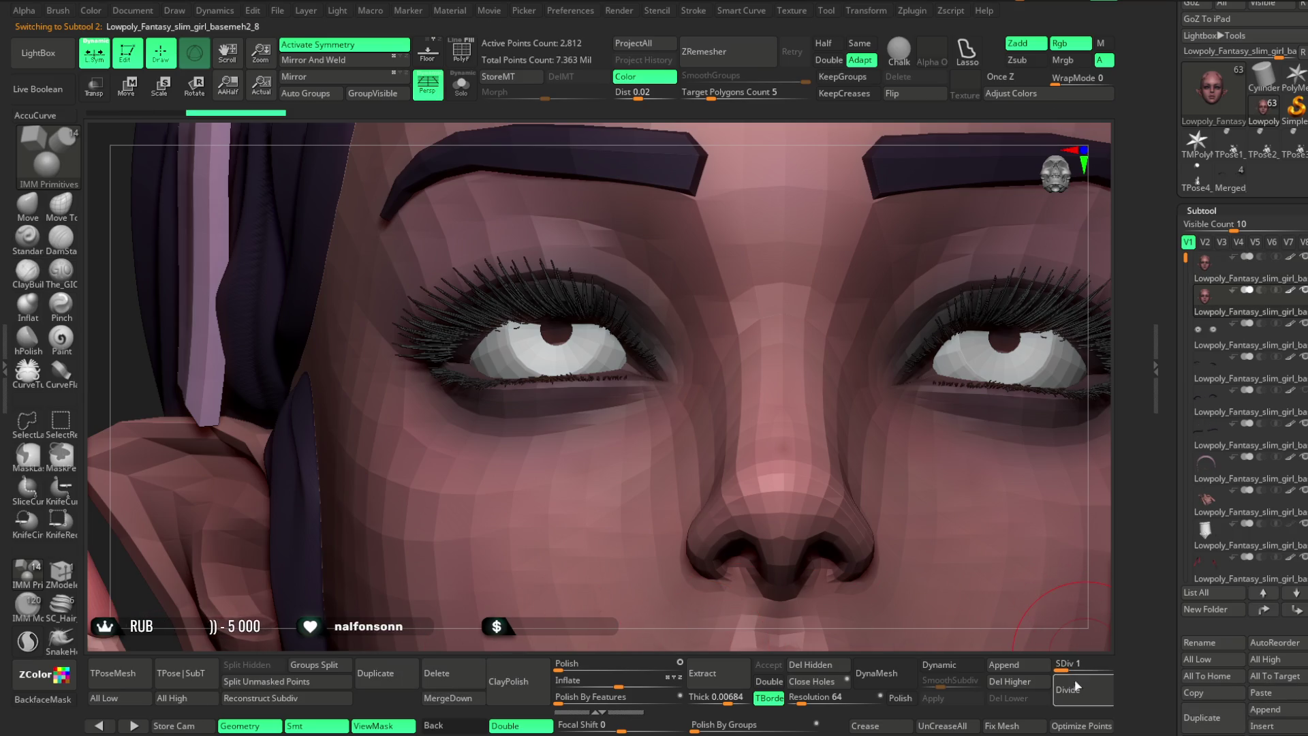
left_click(1028, 684)
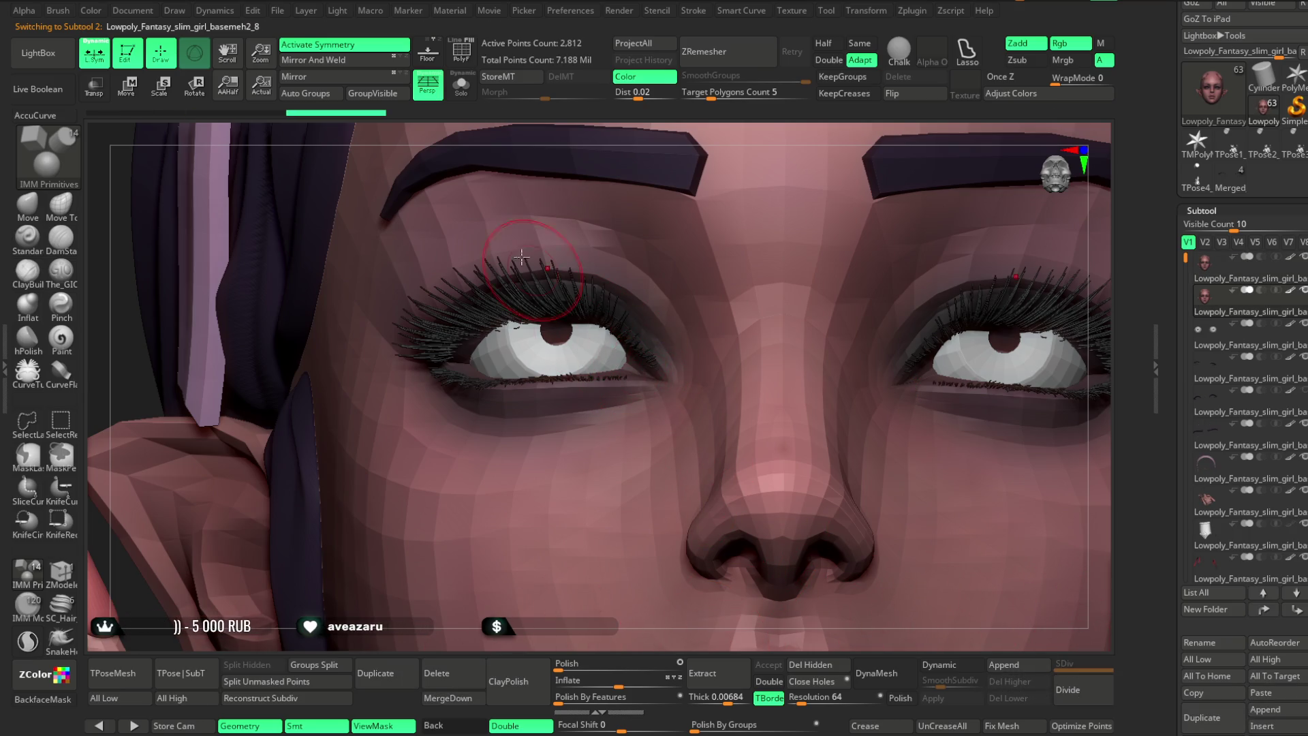
left_click(466, 99)
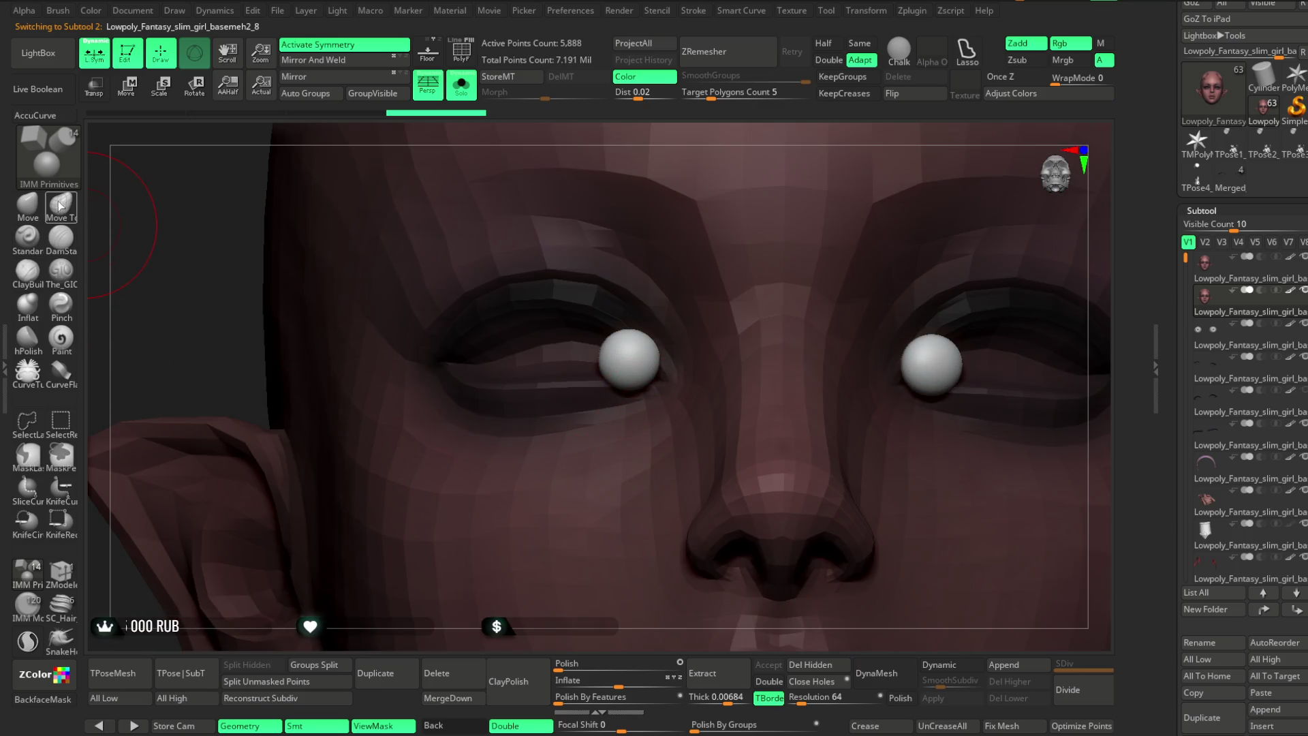
With the Move brush, pull the inner-corner spheres into pointed pieces.
left_click(28, 203)
right_click_drag(671, 131, 692, 268)
right_click(691, 268)
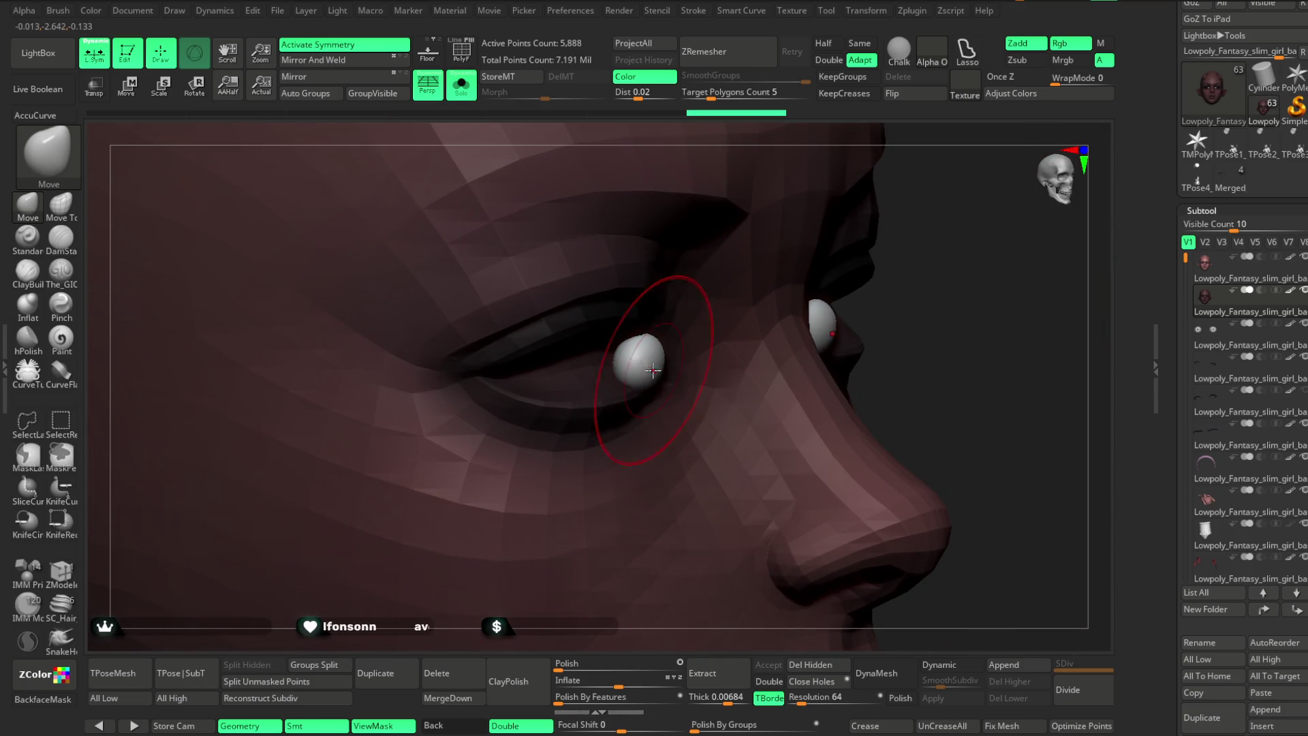
mouse_move(949, 327)
right_mouse_down()
mouse_move(907, 264)
mouse_move(633, 349)
right_mouse_up()
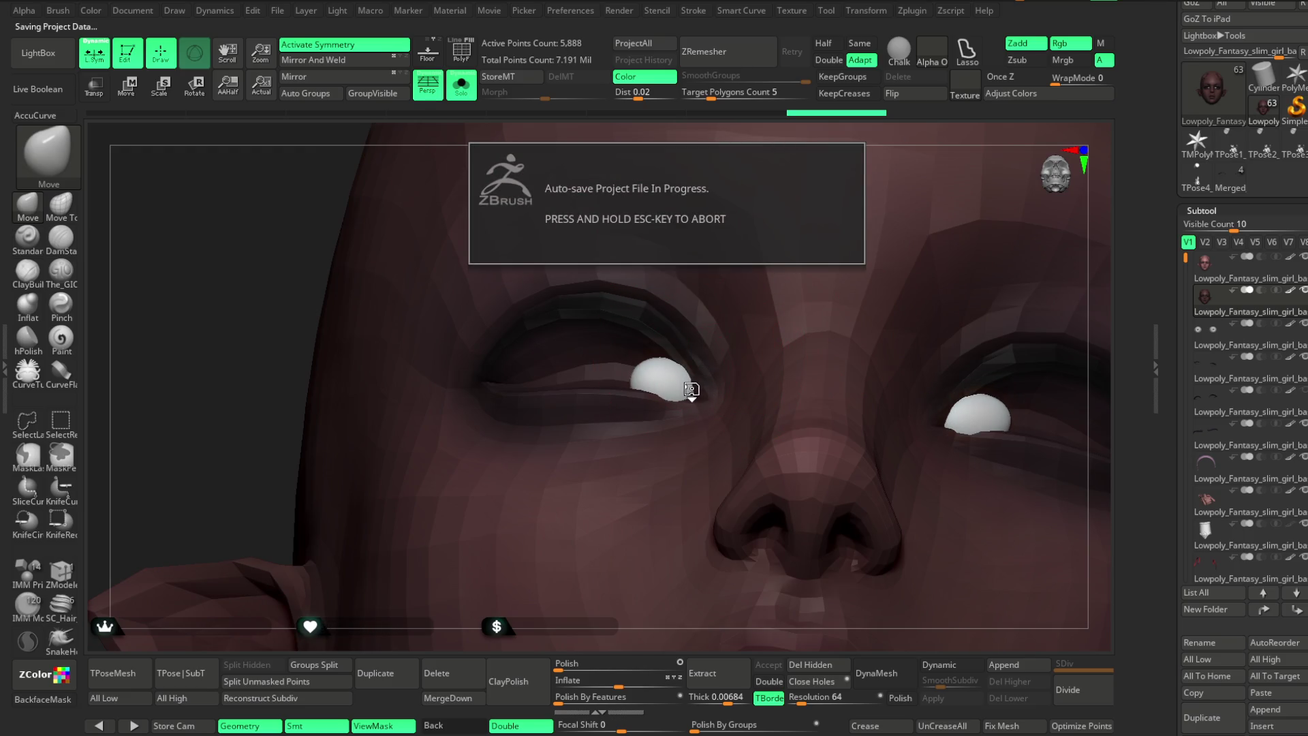
mouse_move(690, 395)
left_mouse_down()
mouse_move(709, 386)
mouse_move(688, 376)
mouse_move(698, 374)
mouse_move(685, 385)
left_mouse_up()
mouse_move(760, 164)
right_mouse_down()
mouse_move(753, 134)
mouse_move(765, 129)
mouse_move(636, 376)
mouse_move(701, 293)
right_mouse_up()
mouse_move(730, 239)
right_mouse_down()
mouse_move(799, 172)
mouse_move(770, 205)
right_mouse_up()
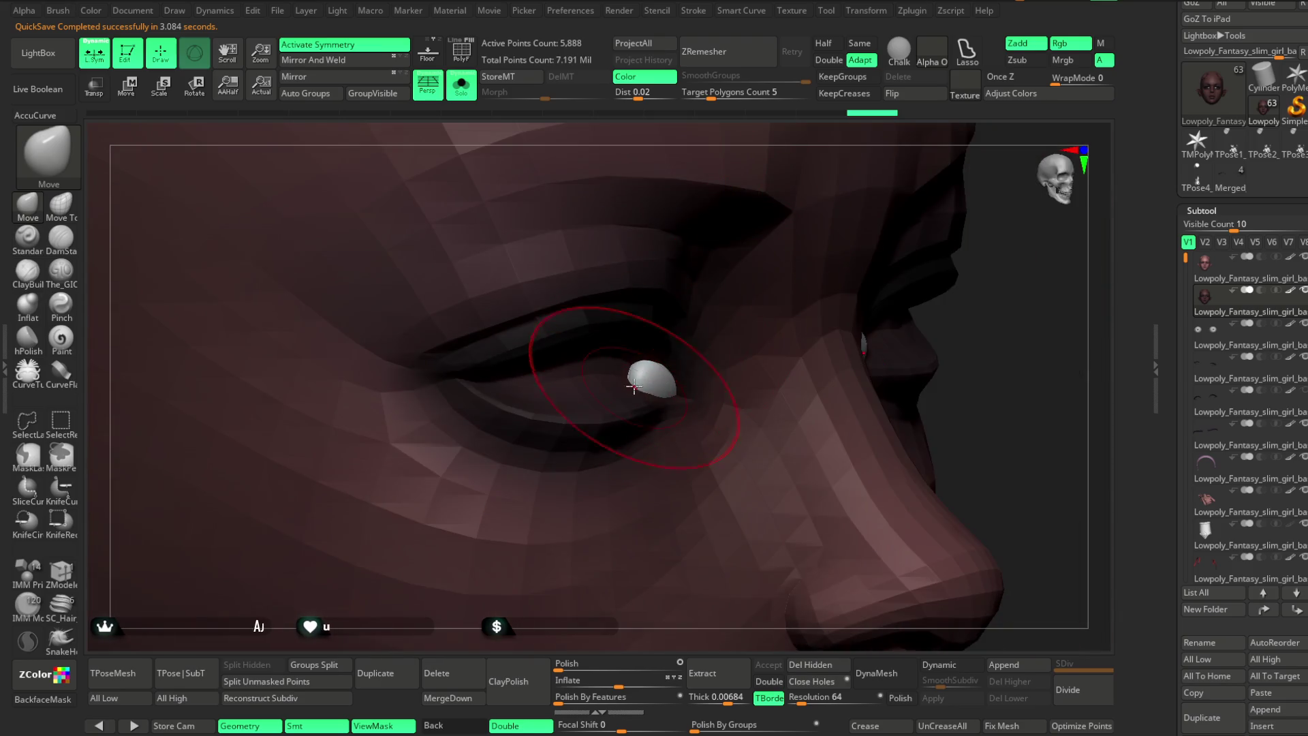
right_click_drag(814, 156, 721, 251)
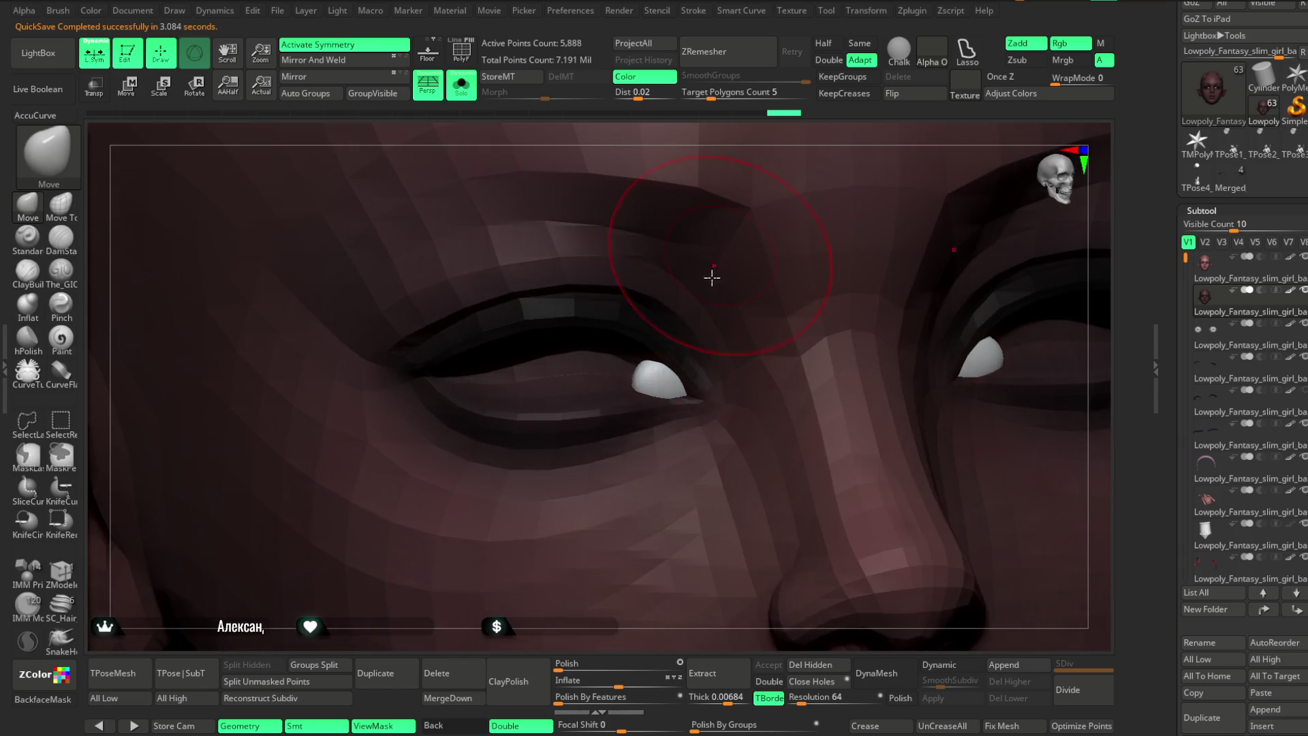
At a much smaller Draw Size, shape the left tear-duct tip into a curved wedge, then hide the rest of the subtool.
key("space")
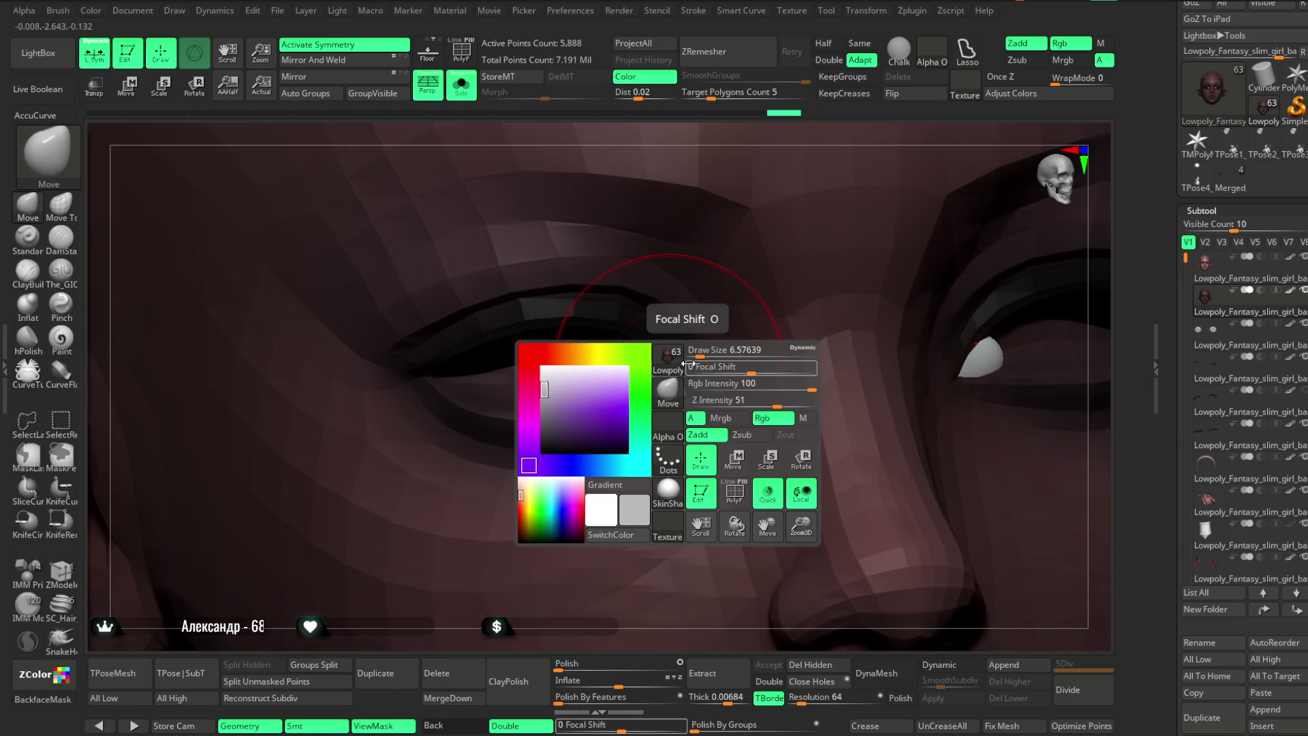
left_click_drag(701, 352, 690, 351)
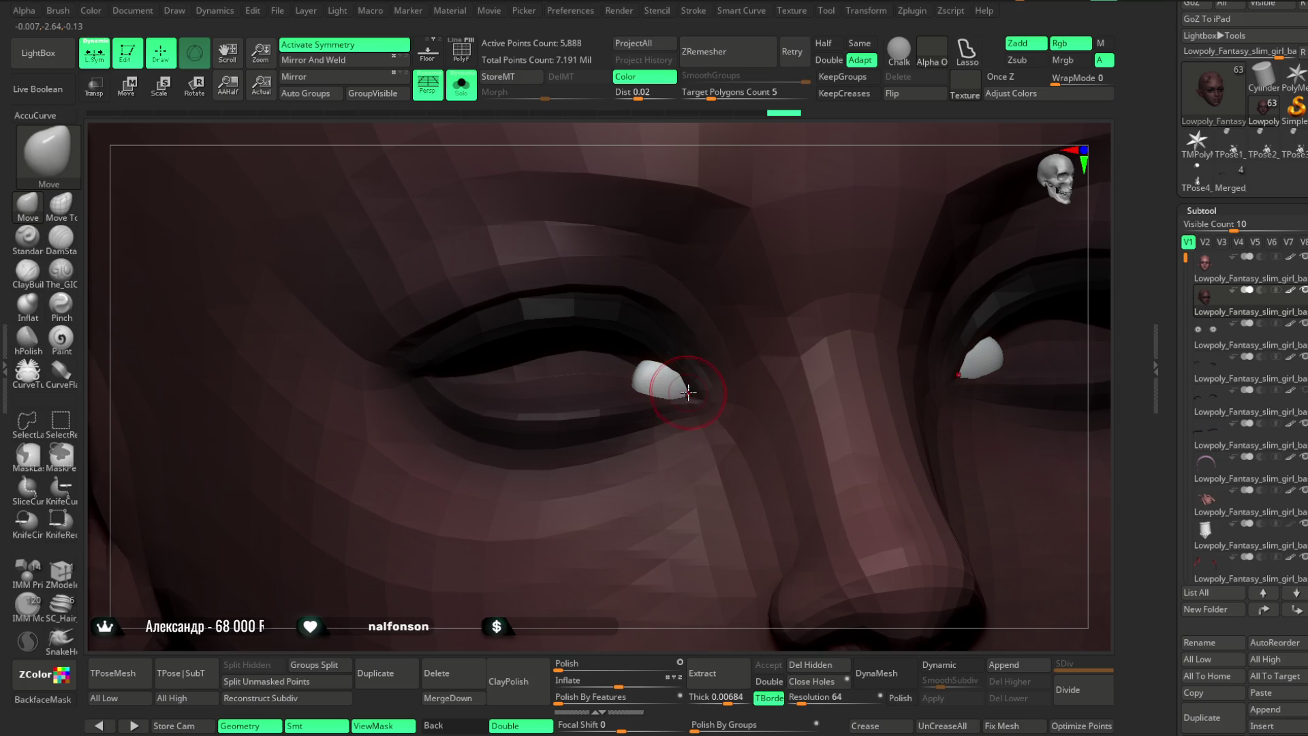
right_click_drag(645, 570, 603, 627)
mouse_move(667, 376)
left_mouse_down()
mouse_move(648, 345)
mouse_move(626, 381)
mouse_move(644, 379)
left_mouse_up()
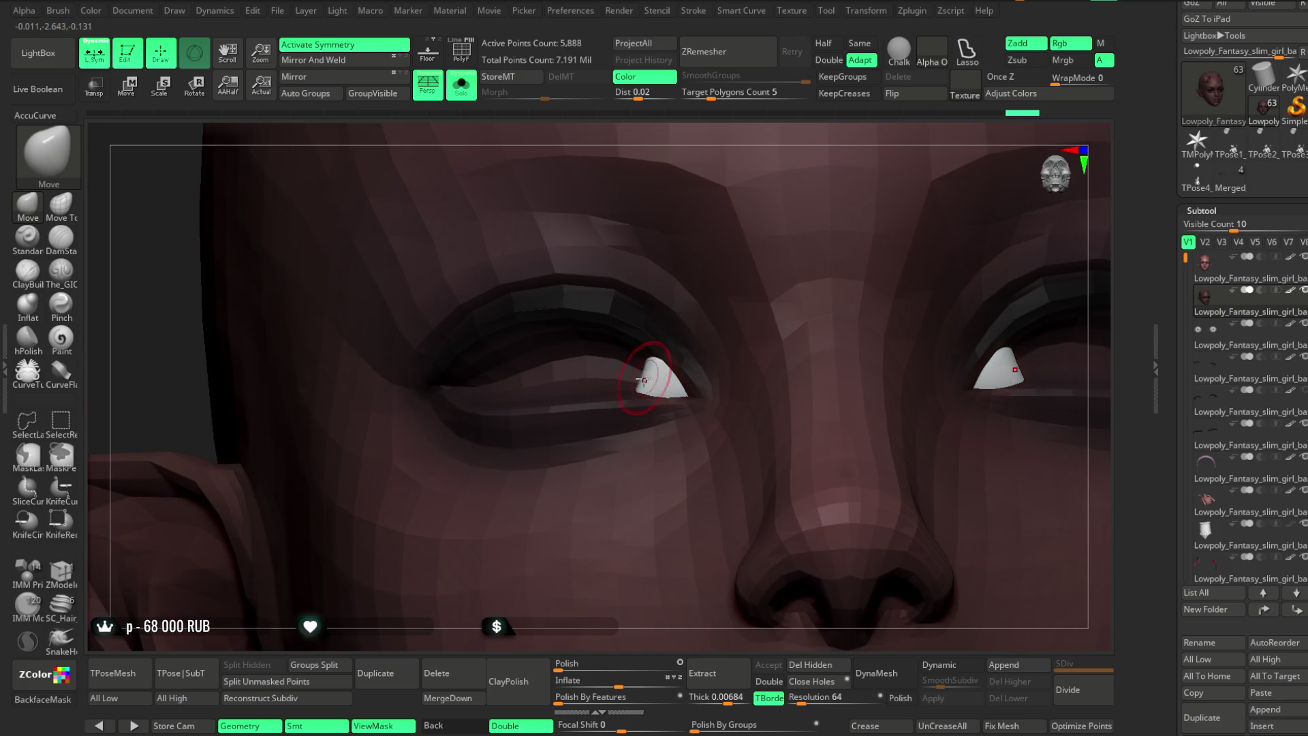
mouse_move(797, 139)
right_mouse_down()
mouse_move(828, 133)
mouse_move(835, 225)
mouse_move(811, 259)
right_mouse_up()
mouse_move(758, 159)
right_mouse_down()
mouse_move(788, 137)
mouse_move(765, 152)
mouse_move(739, 225)
right_mouse_up()
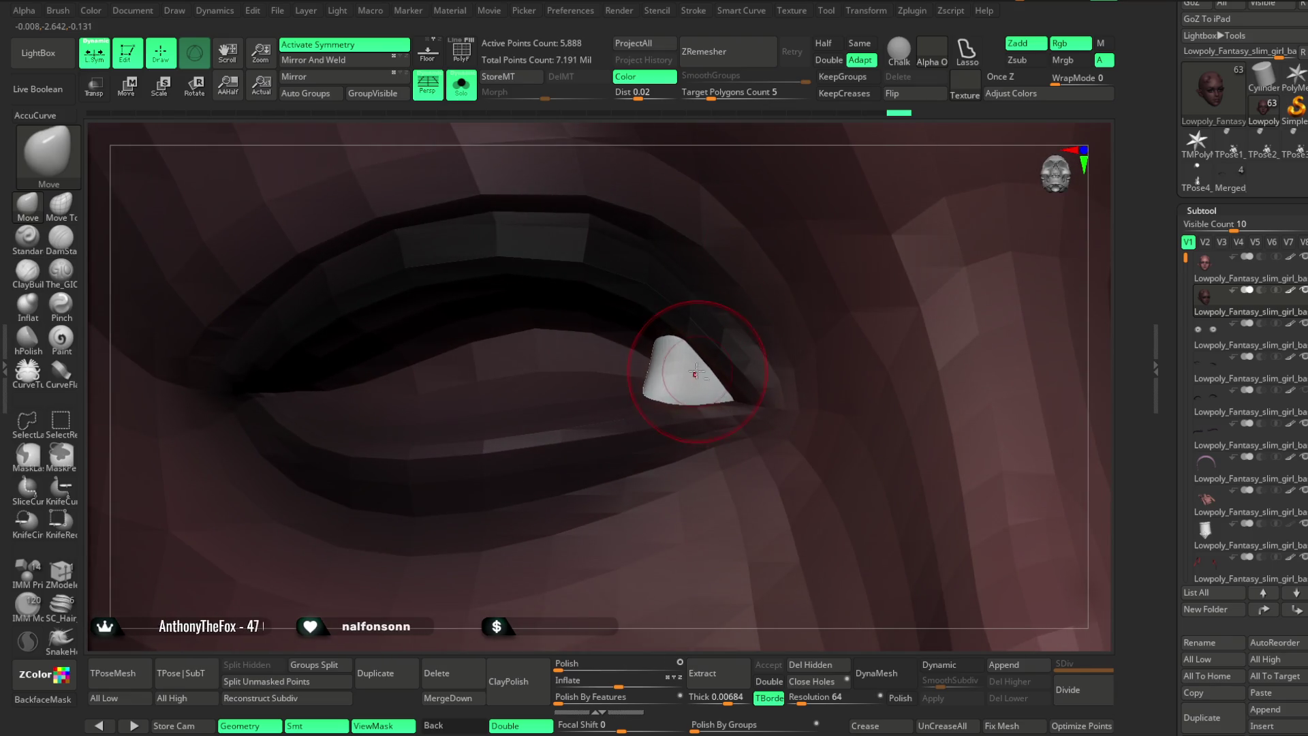
right_click_drag(803, 175, 733, 251)
left_click_drag(678, 340, 672, 345)
mouse_move(794, 134)
right_mouse_down()
mouse_move(782, 225)
mouse_move(675, 362)
right_mouse_up()
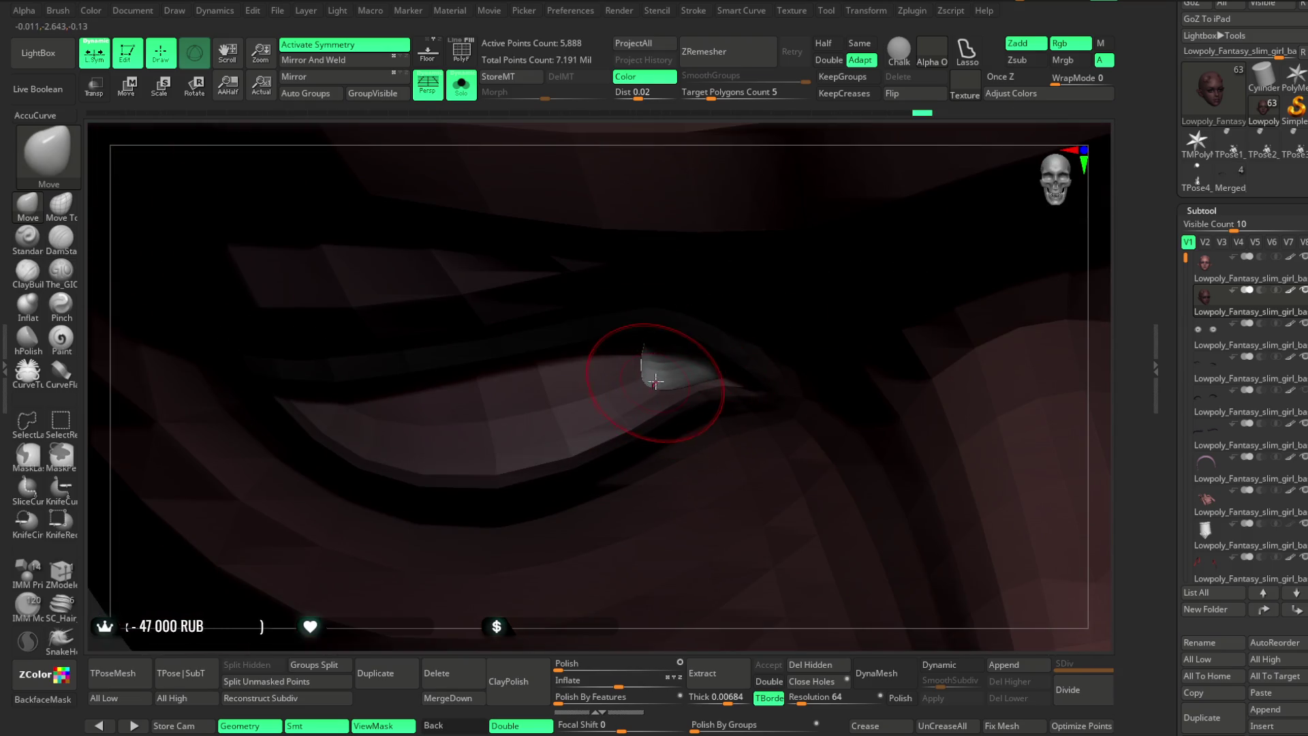
right_click_drag(645, 610, 633, 531)
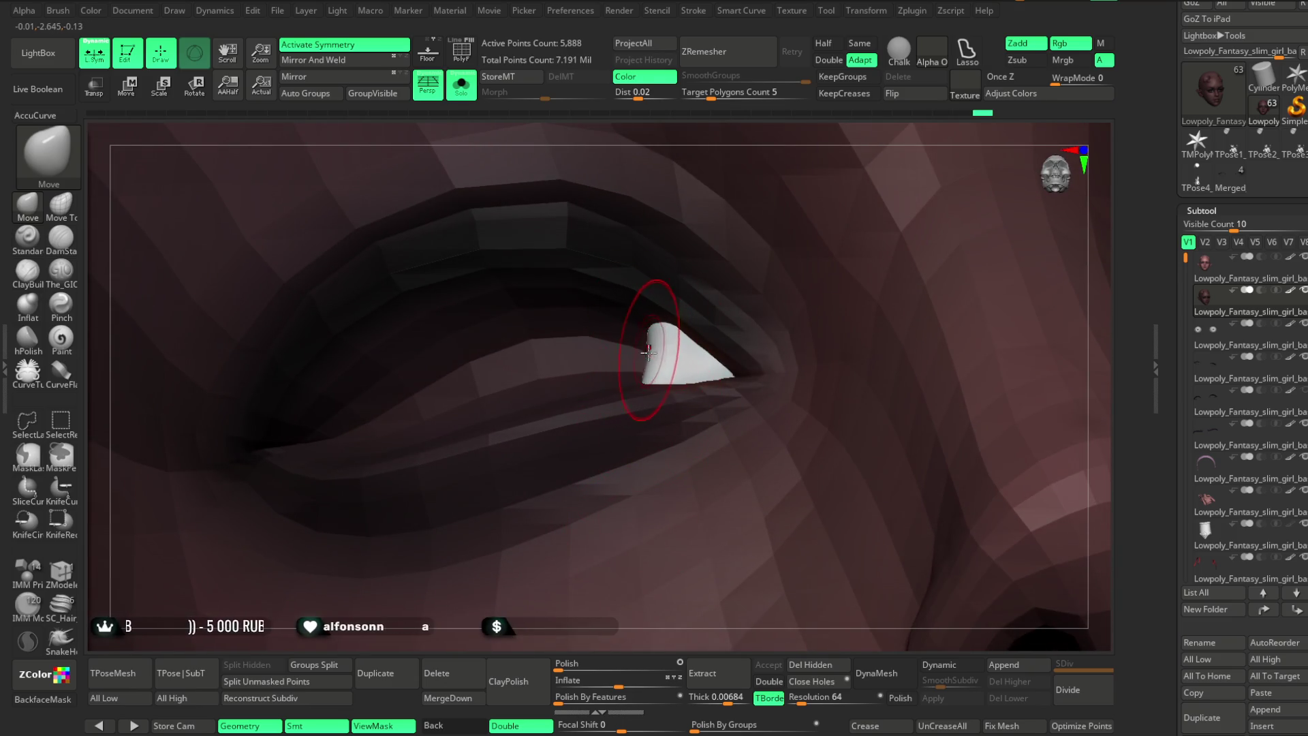
key("space")
left_click_drag(653, 362, 656, 363)
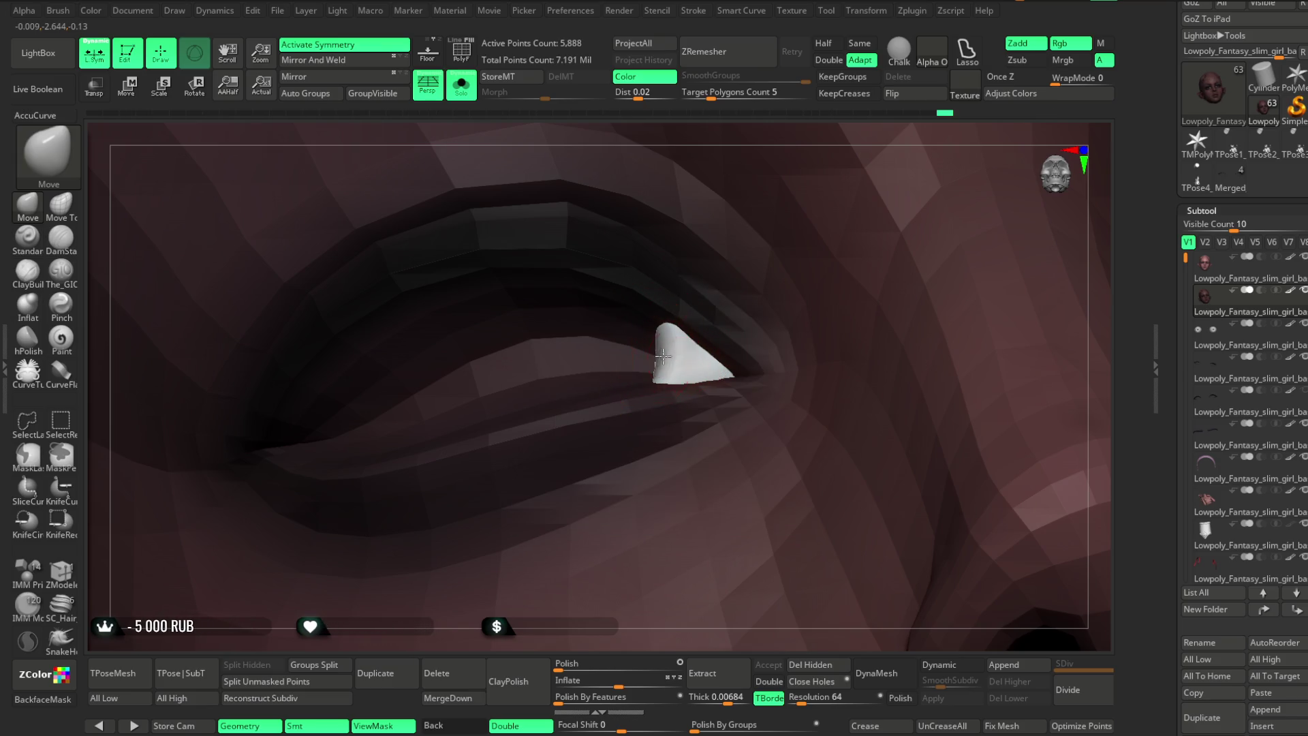
left_click(673, 359, "ctrl+shift")
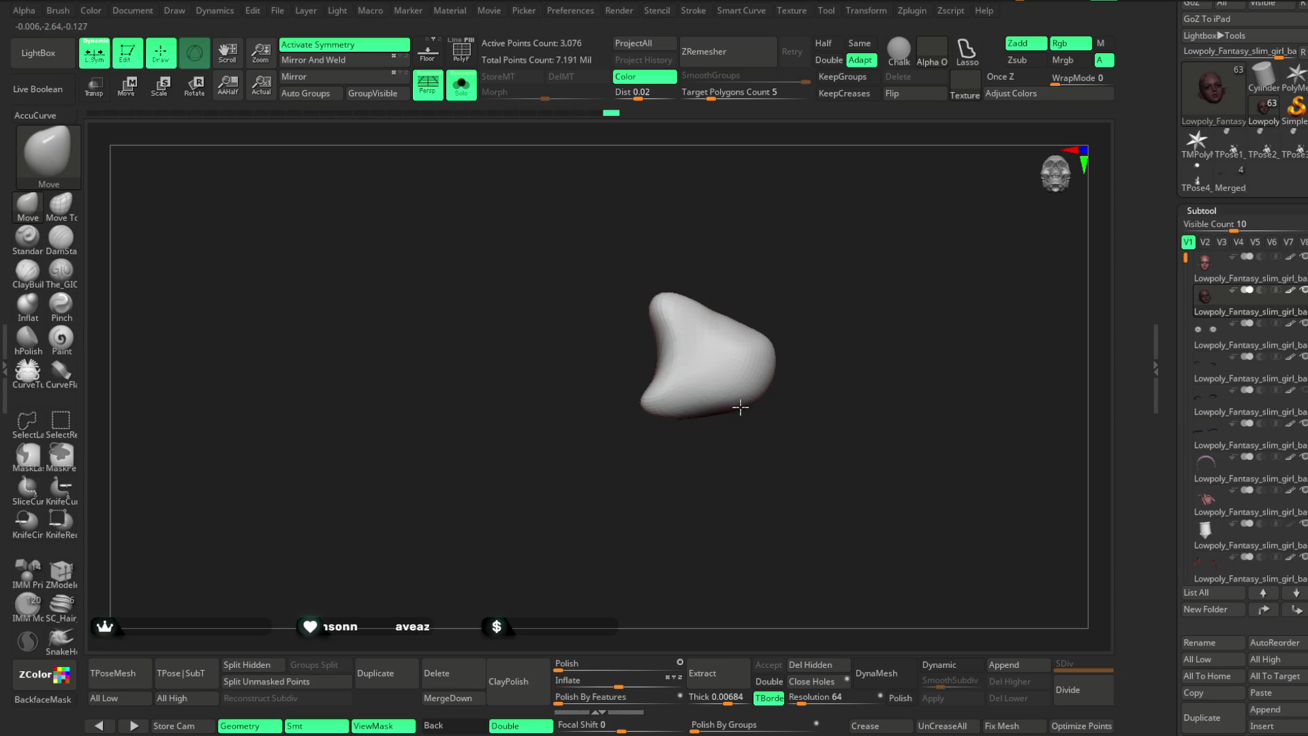
Delete the hidden geometry, turn off Solo, and check the tear-duct piece in the eye corner.
left_click(810, 664)
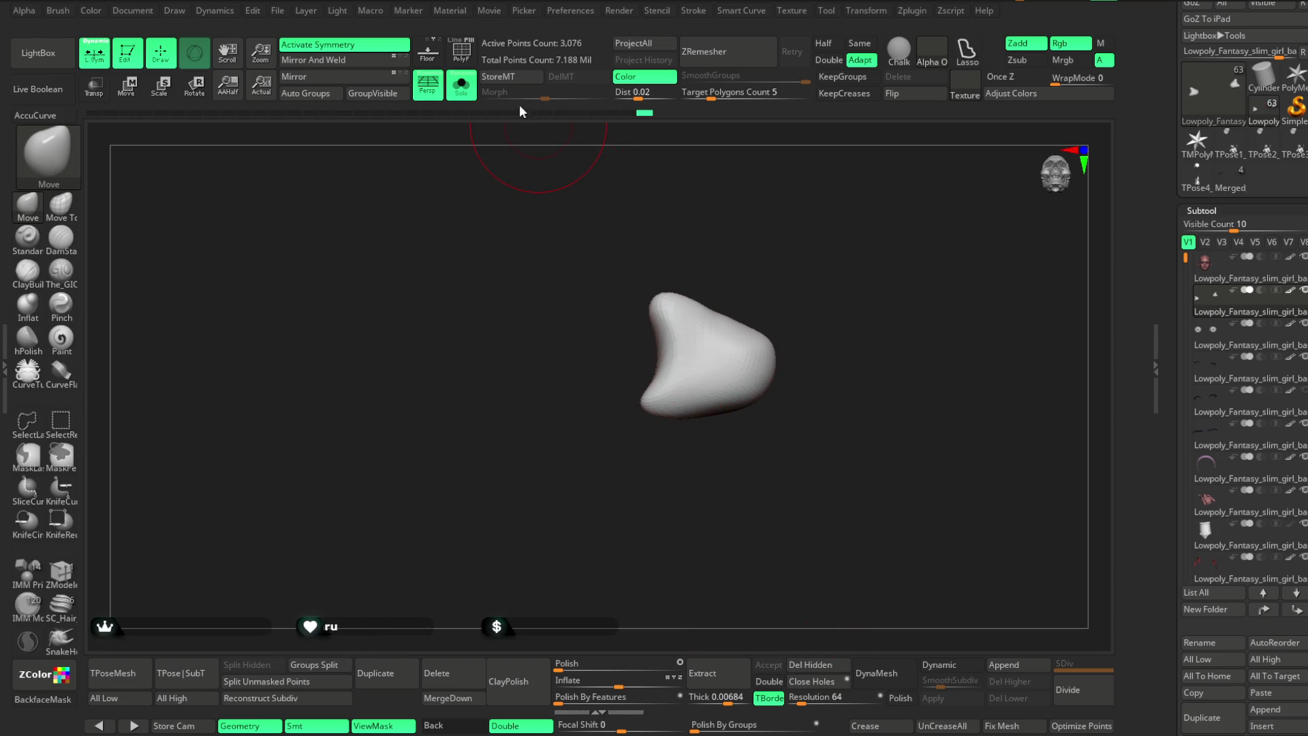
left_click(461, 85)
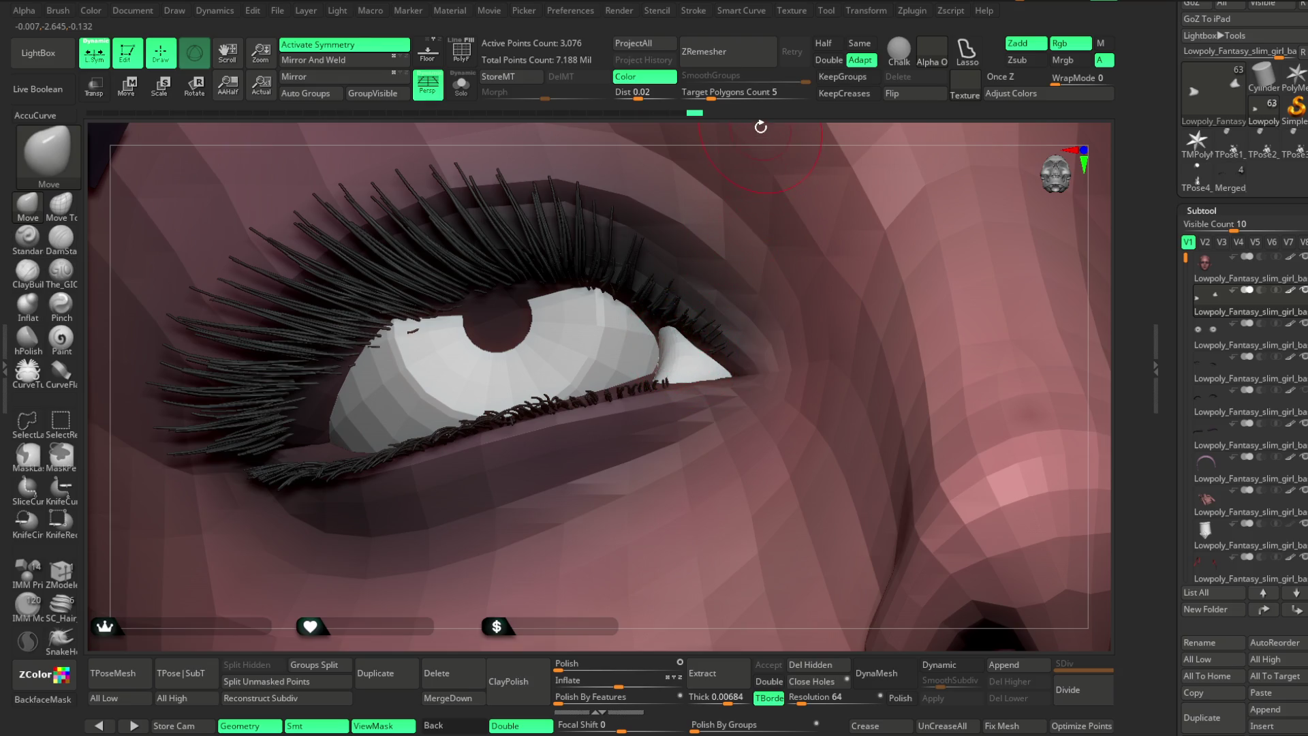
left_click_drag(760, 126, 665, 367)
left_click_drag(771, 149, 715, 218)
left_click_drag(780, 137, 756, 198)
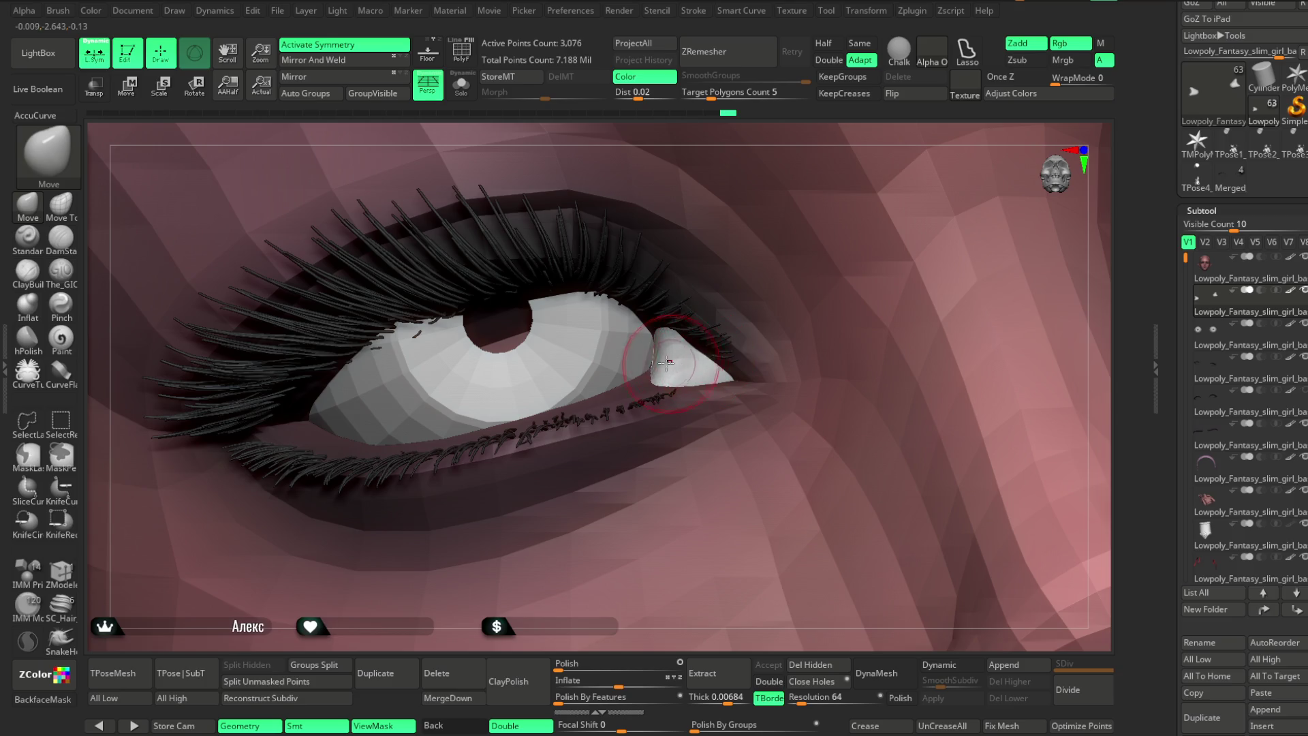
left_click_drag(788, 133, 724, 254)
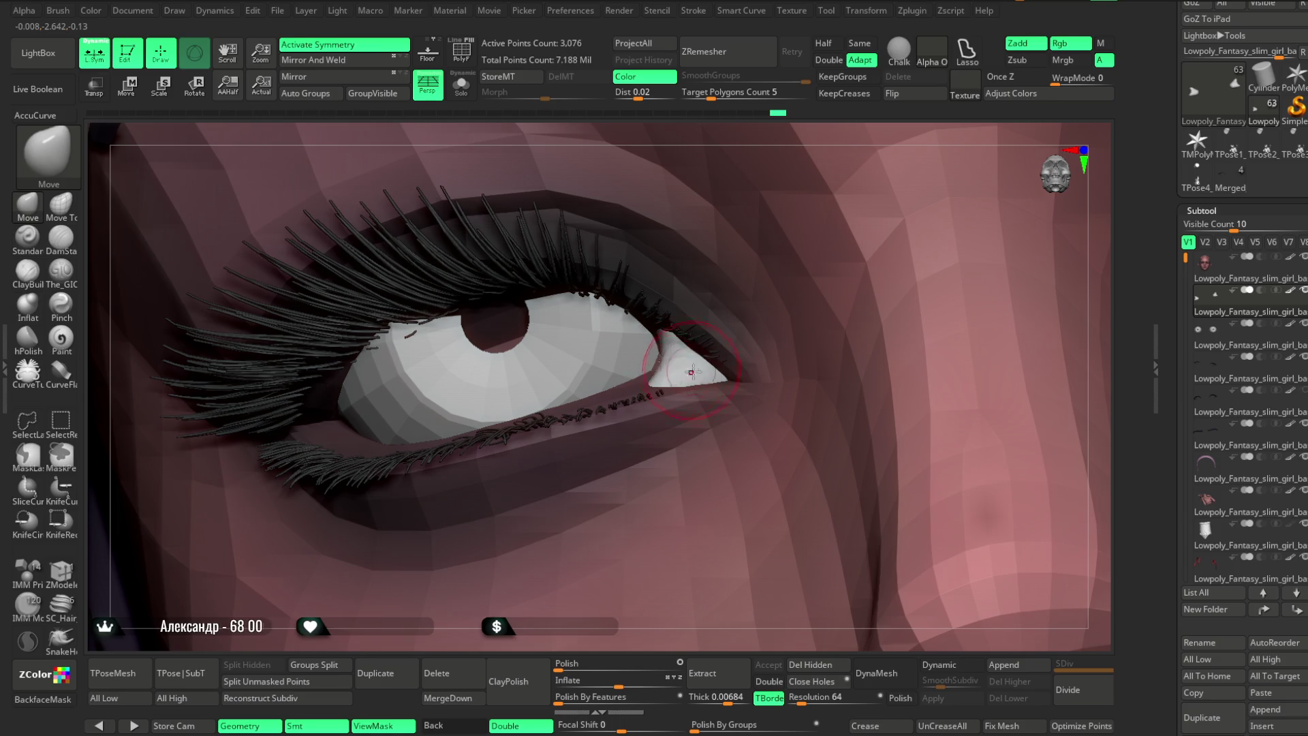
Switch to the ClayBuildup brush with the BC shortcut and zoom out to the whole face.
key("b")
key("c")
key("b")
key("space")
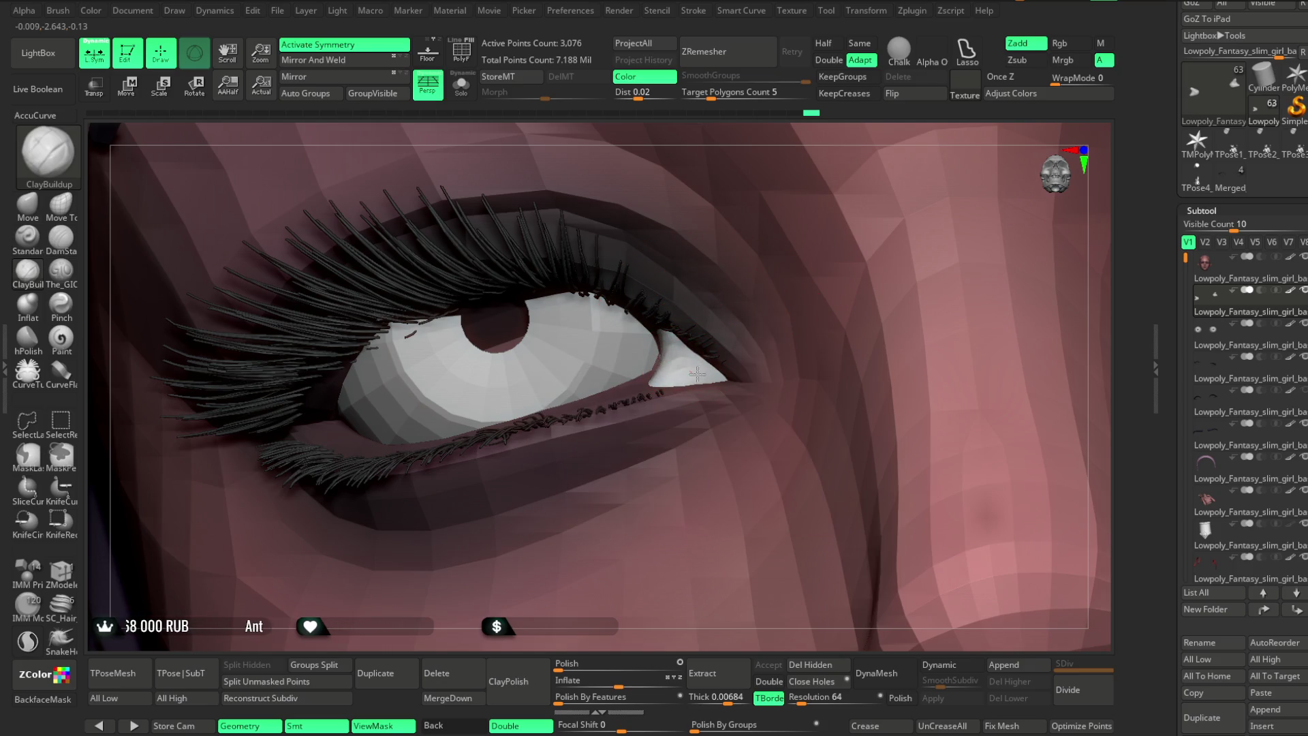
mouse_move(581, 615)
right_mouse_down("ctrl")
mouse_move(844, 306)
mouse_move(1019, 286)
mouse_move(986, 352)
mouse_move(1009, 370)
right_mouse_up("ctrl")
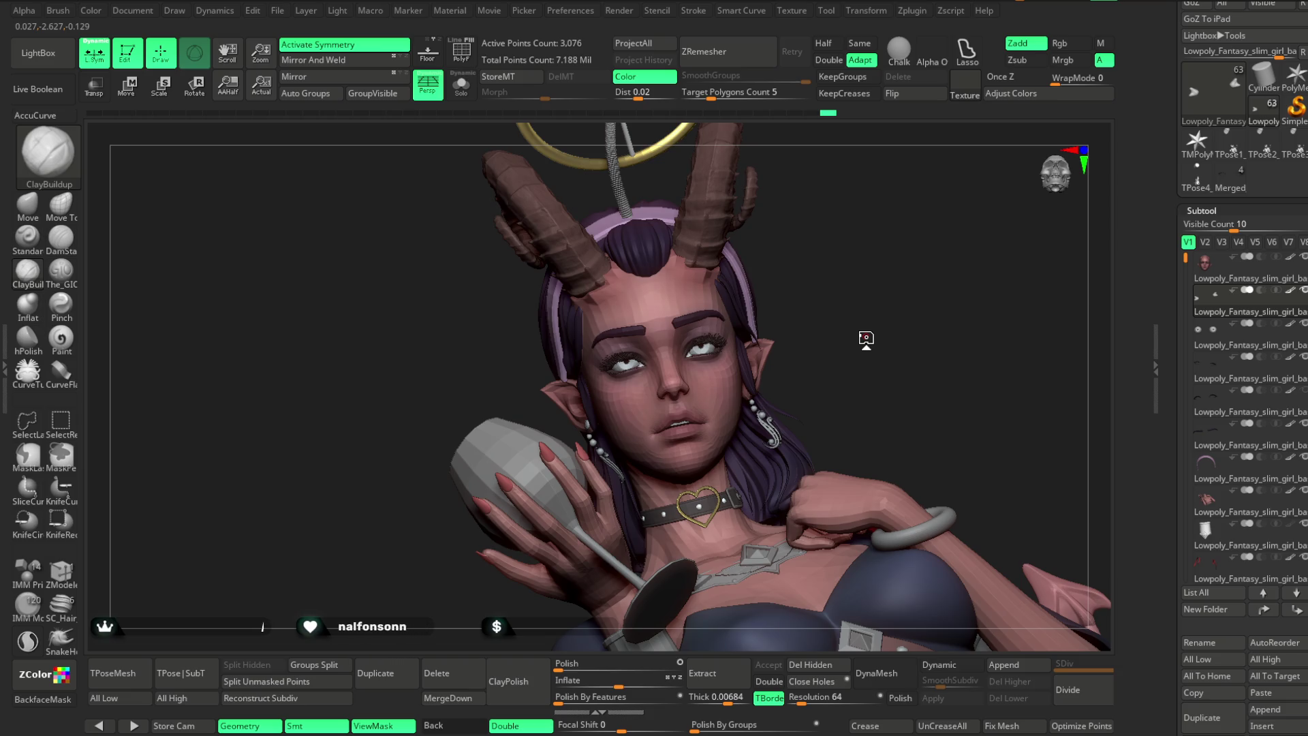
Select the Move brush at a much larger size and pick the eyebrows subtool.
mouse_move(858, 288)
left_mouse_down()
mouse_move(877, 265)
mouse_move(774, 227)
mouse_move(774, 336)
mouse_move(795, 232)
mouse_move(777, 244)
left_mouse_up()
left_click(32, 215)
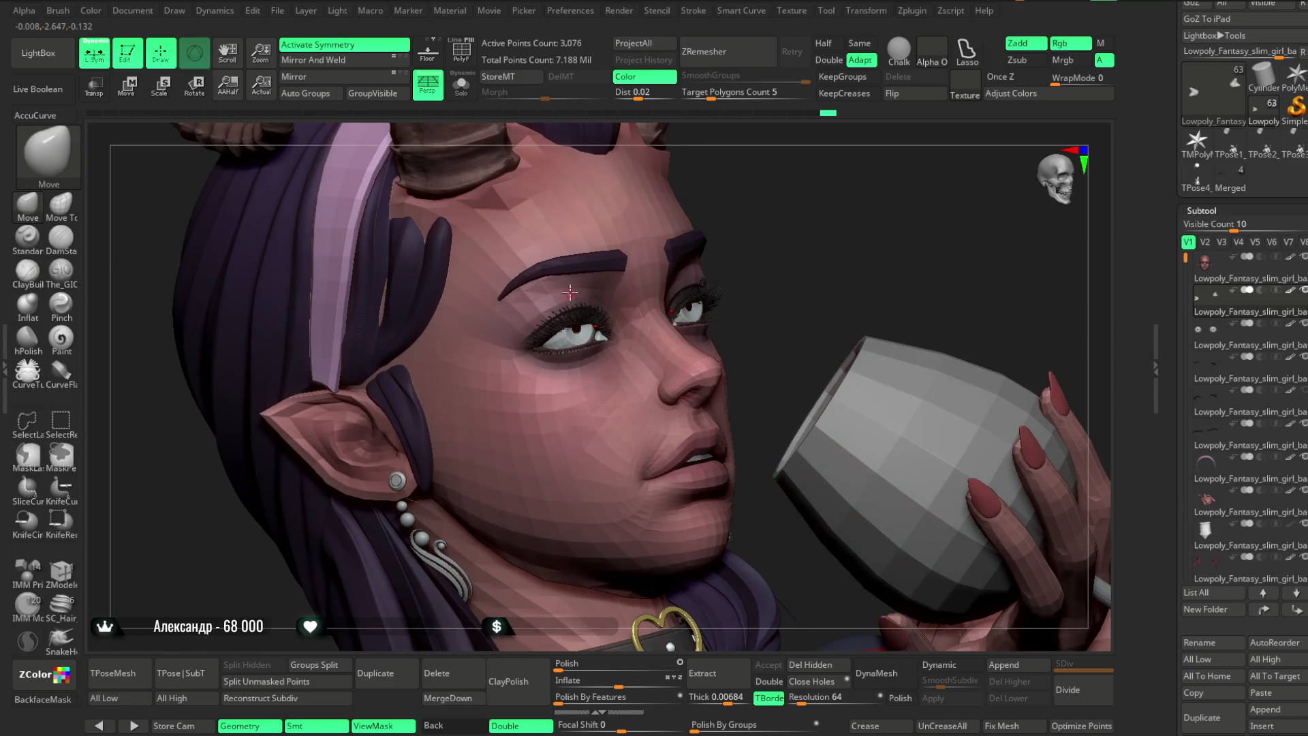
key("space")
left_click_drag(627, 267, 610, 266)
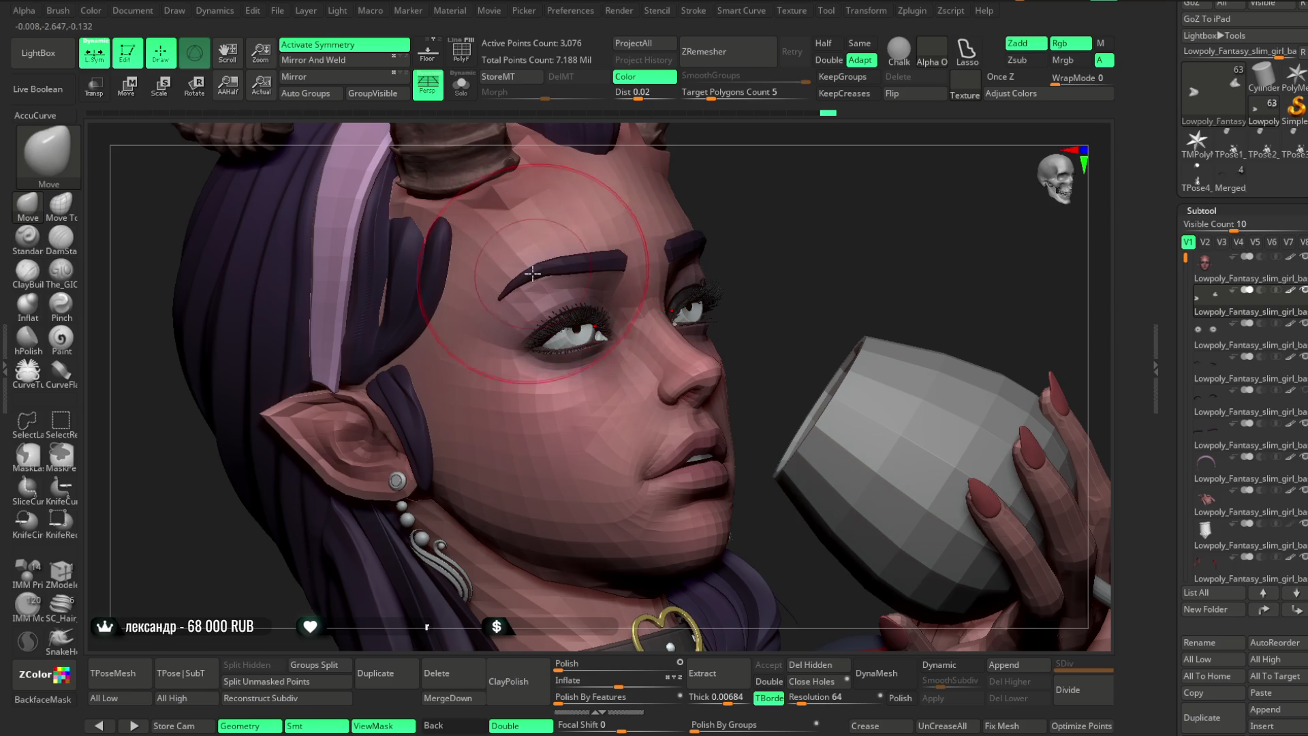
left_click(534, 274, "alt")
Orbit around to inspect the eyebrows and whole model, then make the head Subtool 1 active.
mouse_move(974, 225)
left_mouse_down()
mouse_move(923, 234)
mouse_move(967, 191)
mouse_move(987, 245)
mouse_move(653, 270)
left_mouse_up()
key("space")
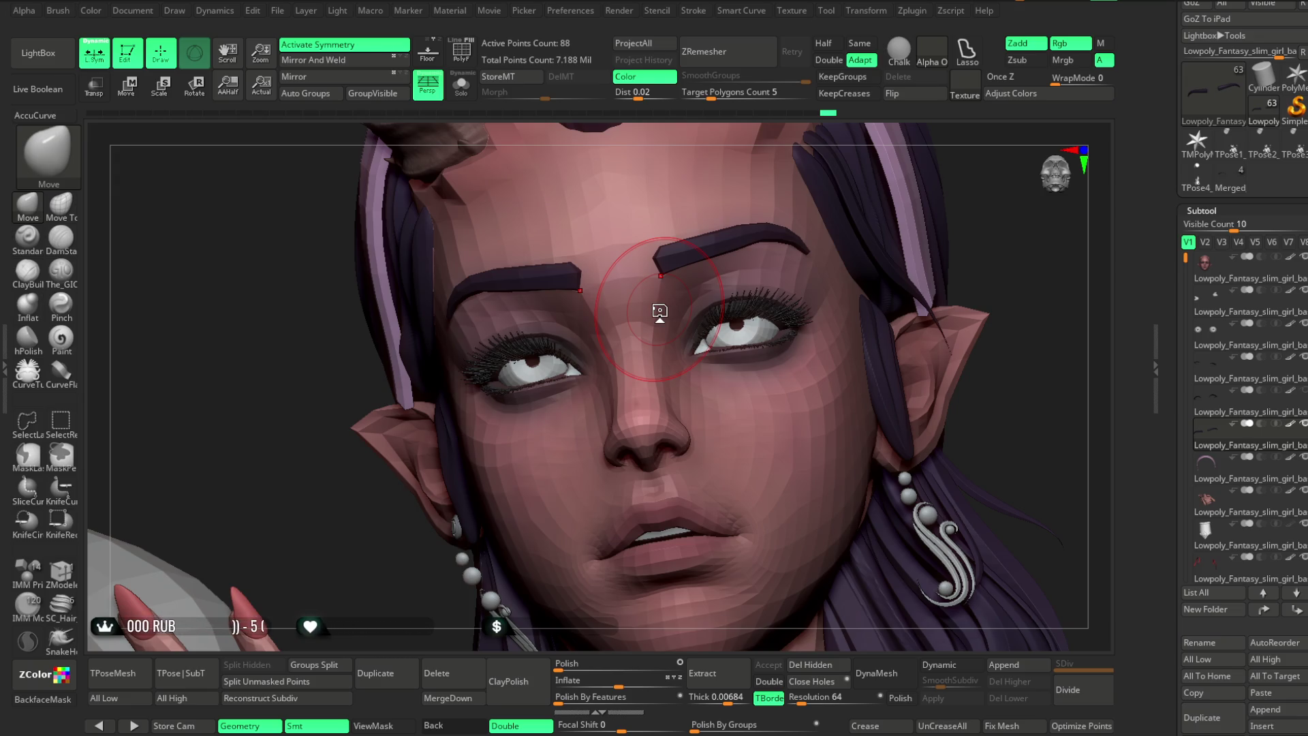
mouse_move(994, 202)
left_mouse_down()
mouse_move(858, 224)
mouse_move(879, 198)
mouse_move(672, 257)
left_mouse_up()
key("space")
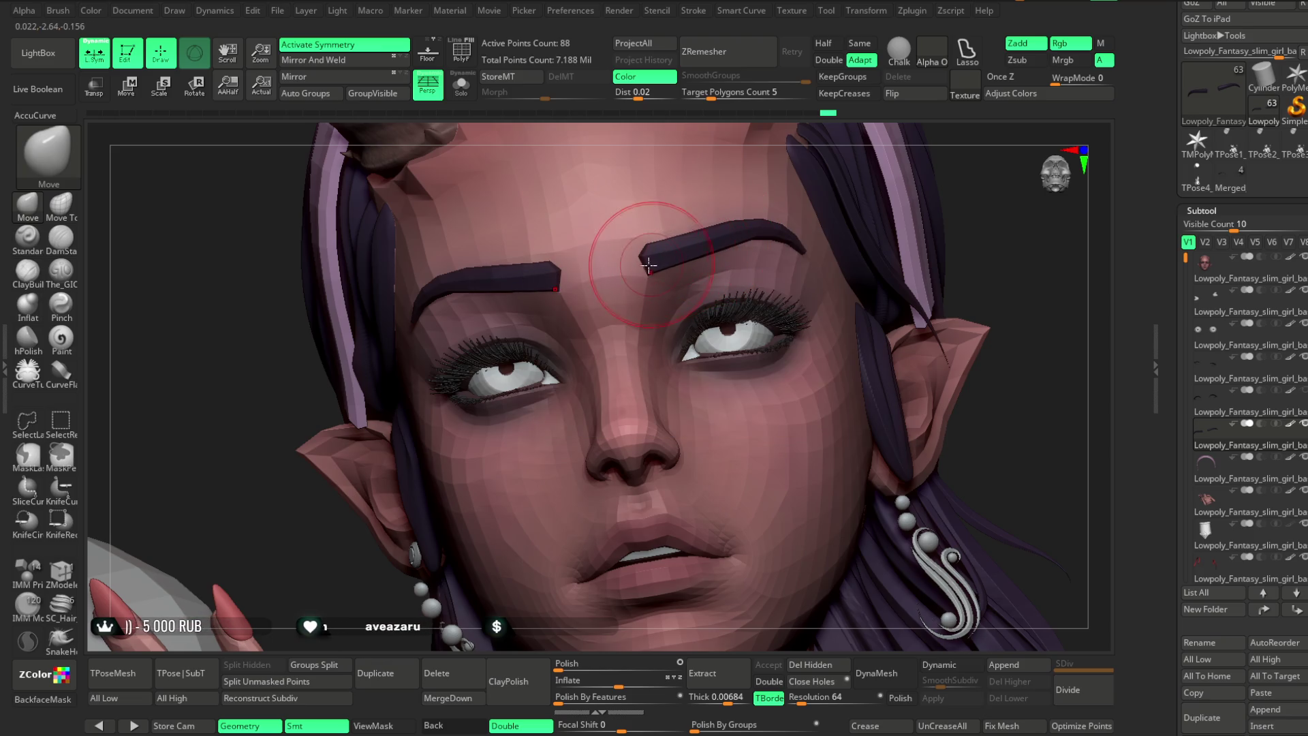
left_click_drag(988, 206, 749, 208)
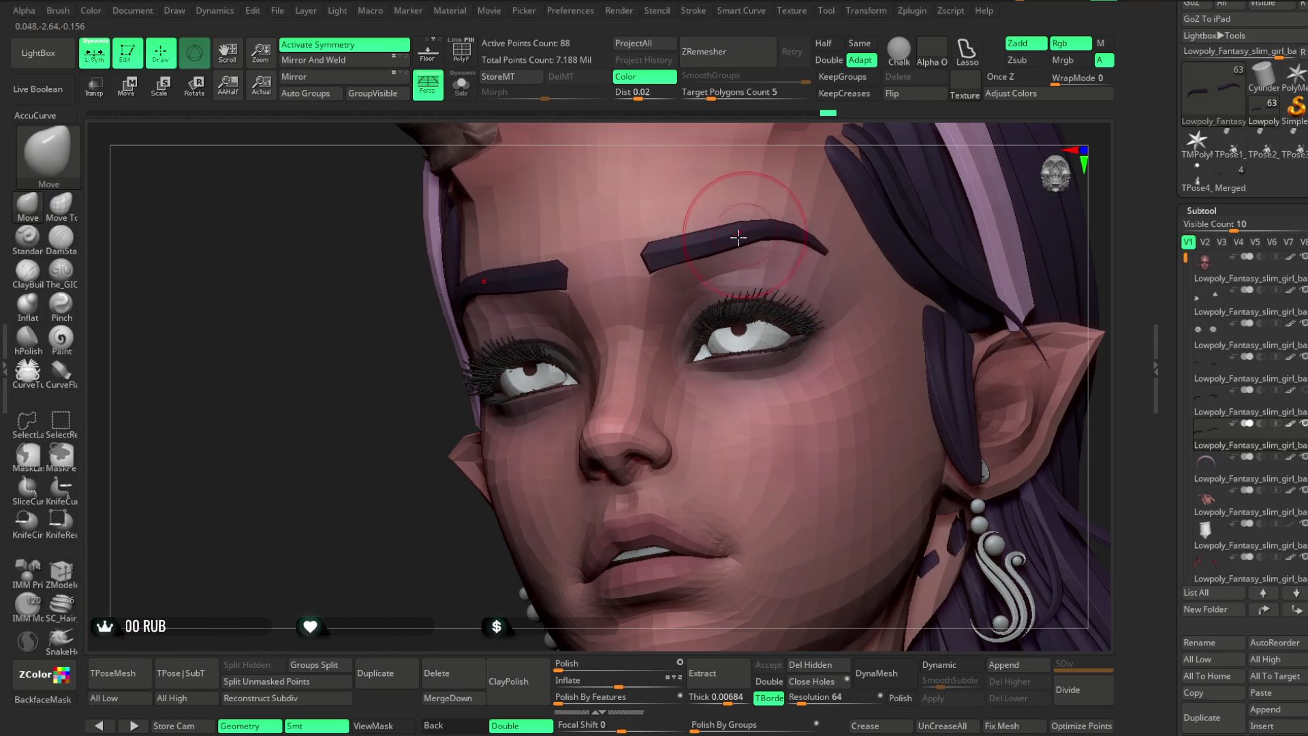
left_click_drag(368, 533, 371, 411, "alt")
mouse_move(473, 391)
left_mouse_down()
mouse_move(476, 347)
mouse_move(670, 522)
left_mouse_up()
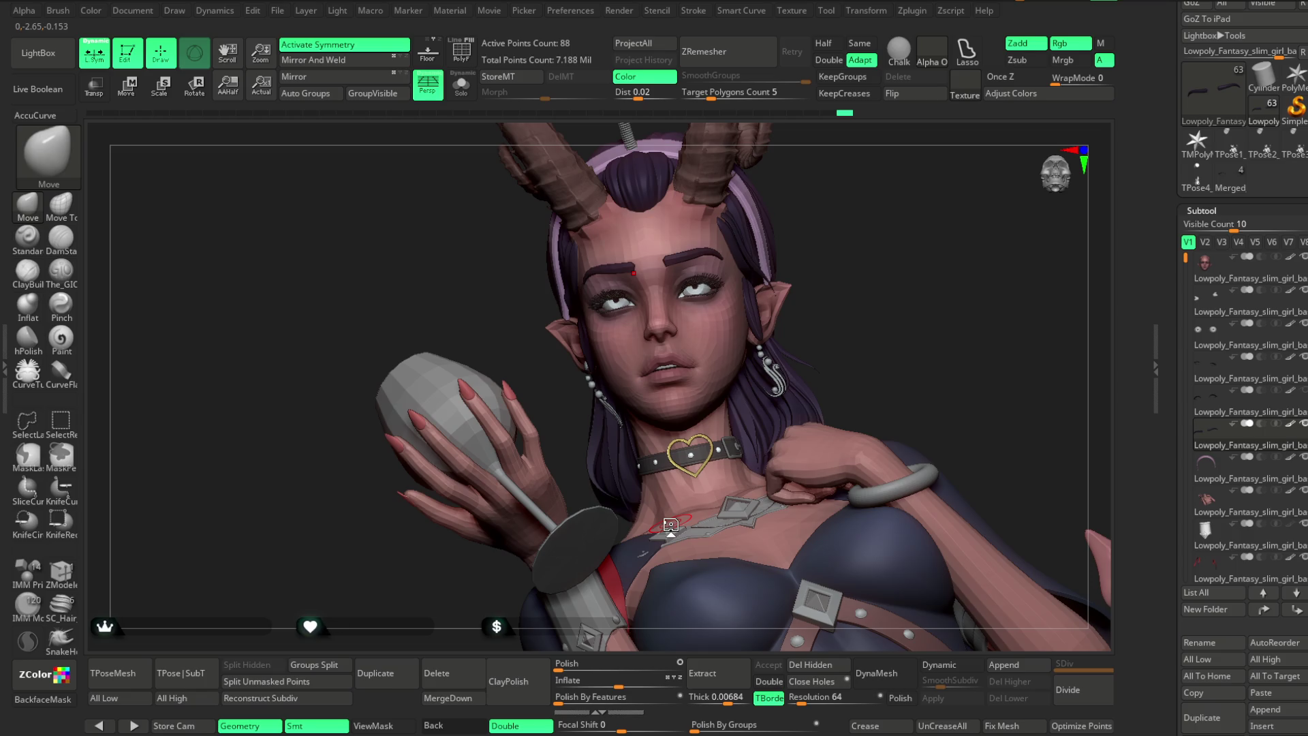
mouse_move(859, 245)
left_mouse_down()
mouse_move(878, 252)
mouse_move(852, 239)
mouse_move(837, 253)
mouse_move(846, 225)
mouse_move(911, 214)
mouse_move(754, 376)
left_mouse_up()
left_click(753, 376, "alt")
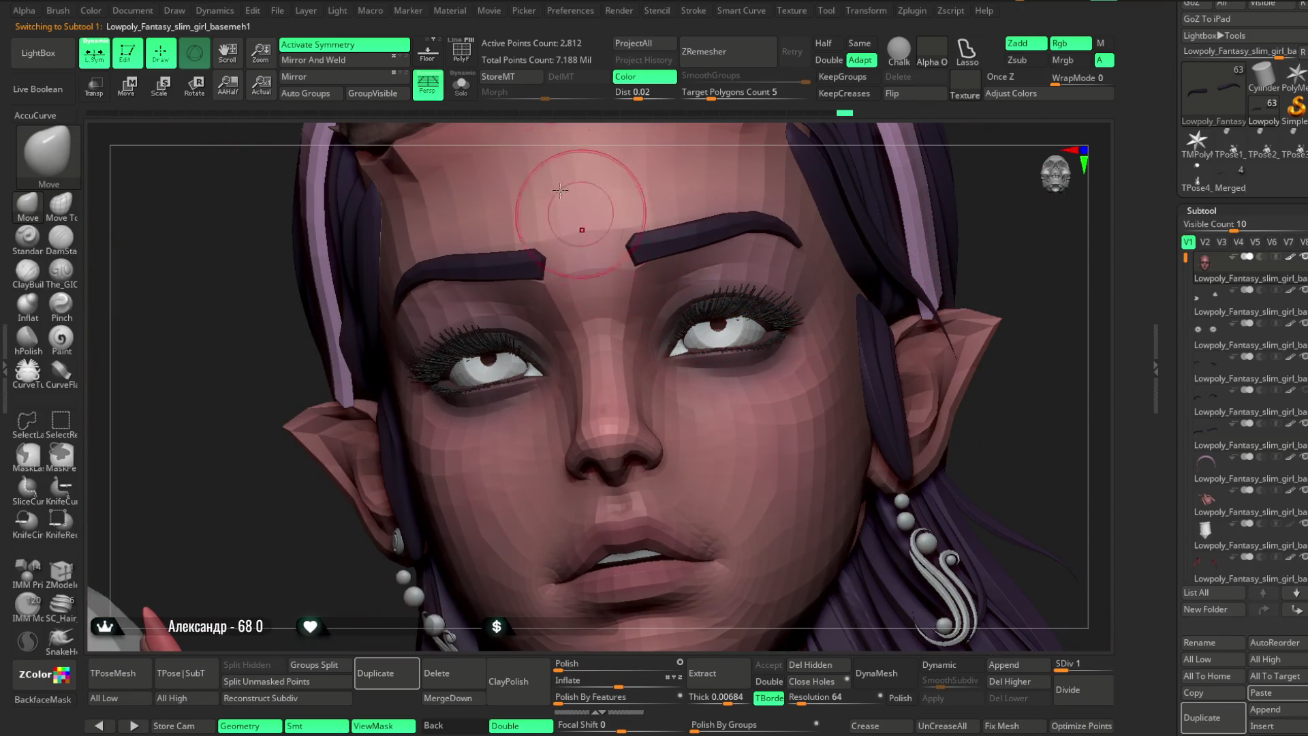
Turn on Solo for the head mesh and lower Draw Size to 177.
left_click(461, 85)
mouse_move(949, 227)
left_mouse_down()
mouse_move(923, 224)
mouse_move(872, 316)
mouse_move(954, 210)
mouse_move(708, 360)
left_mouse_up()
key("space")
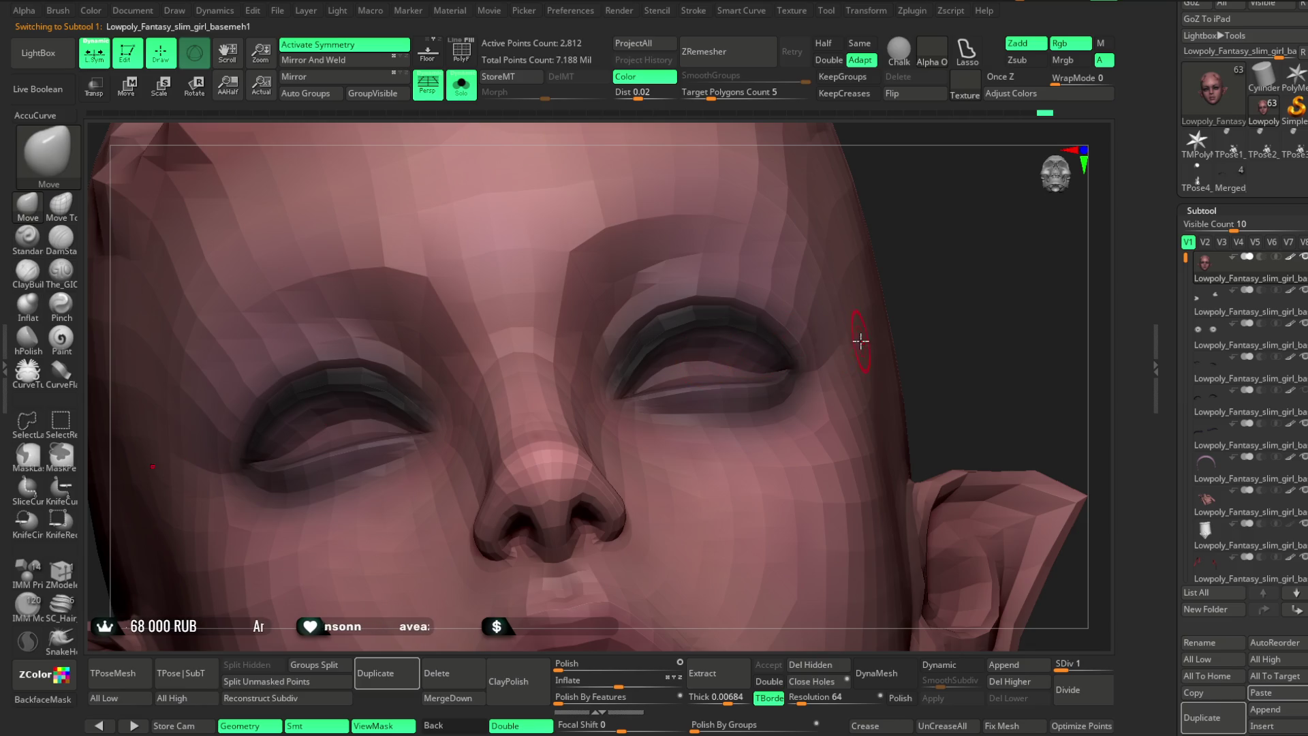
mouse_move(1001, 233)
left_mouse_down()
mouse_move(750, 329)
mouse_move(783, 320)
left_mouse_up()
key("space")
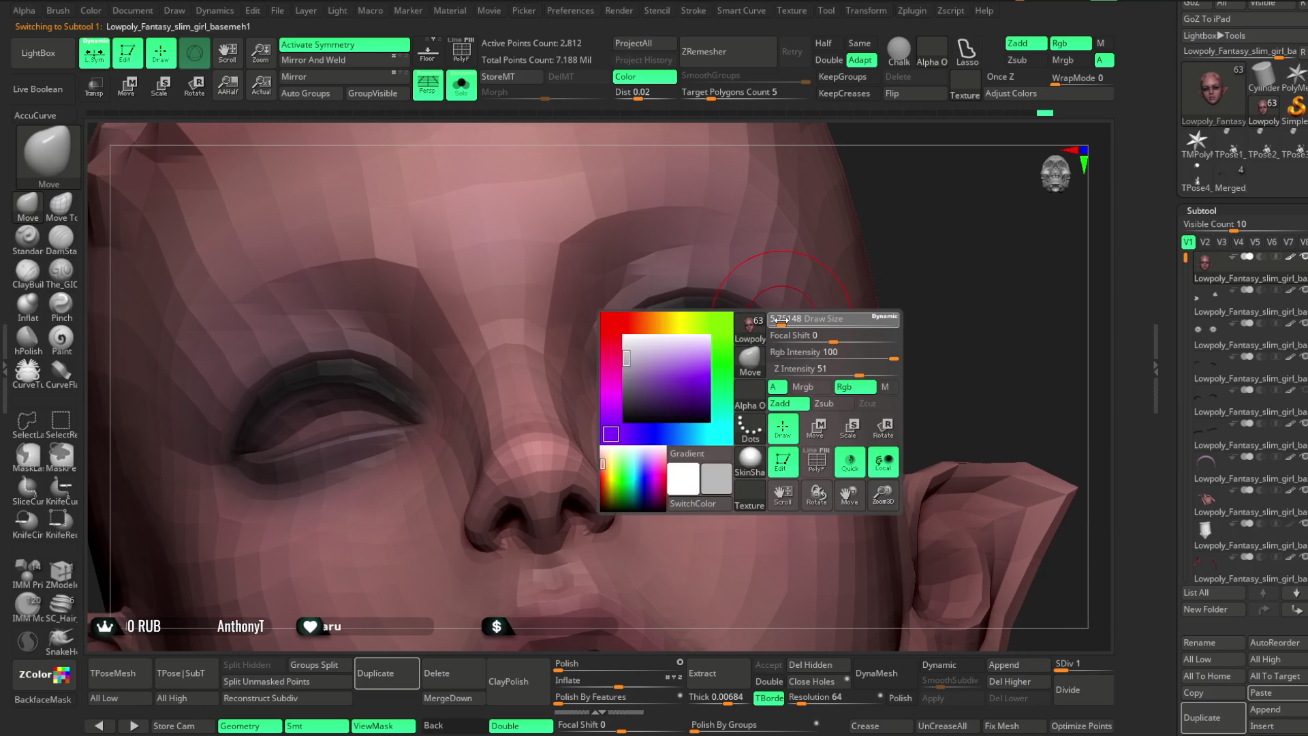
mouse_move(916, 224)
left_mouse_down()
mouse_move(929, 228)
mouse_move(712, 366)
left_mouse_up()
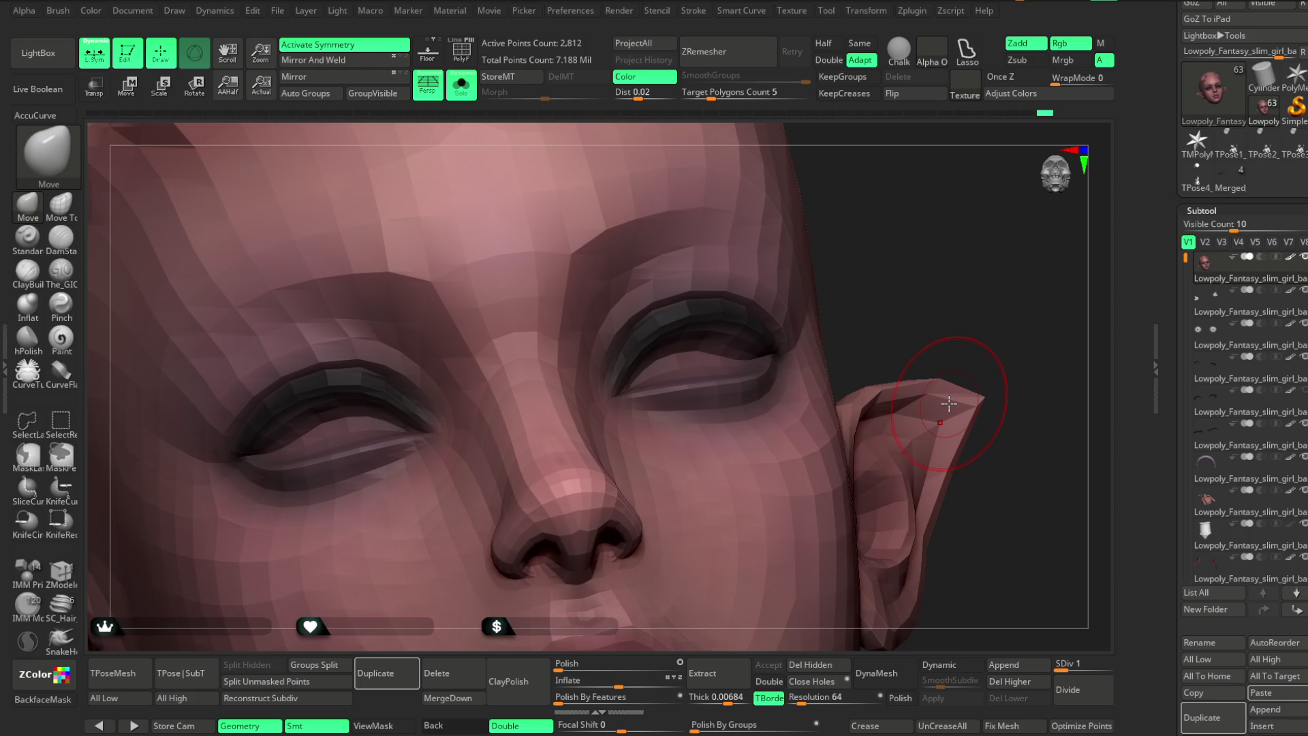
Orbit around the face from several angles to inspect the half-closed eyelids.
mouse_move(895, 301)
left_mouse_down()
mouse_move(875, 246)
mouse_move(725, 349)
left_mouse_up()
key("space")
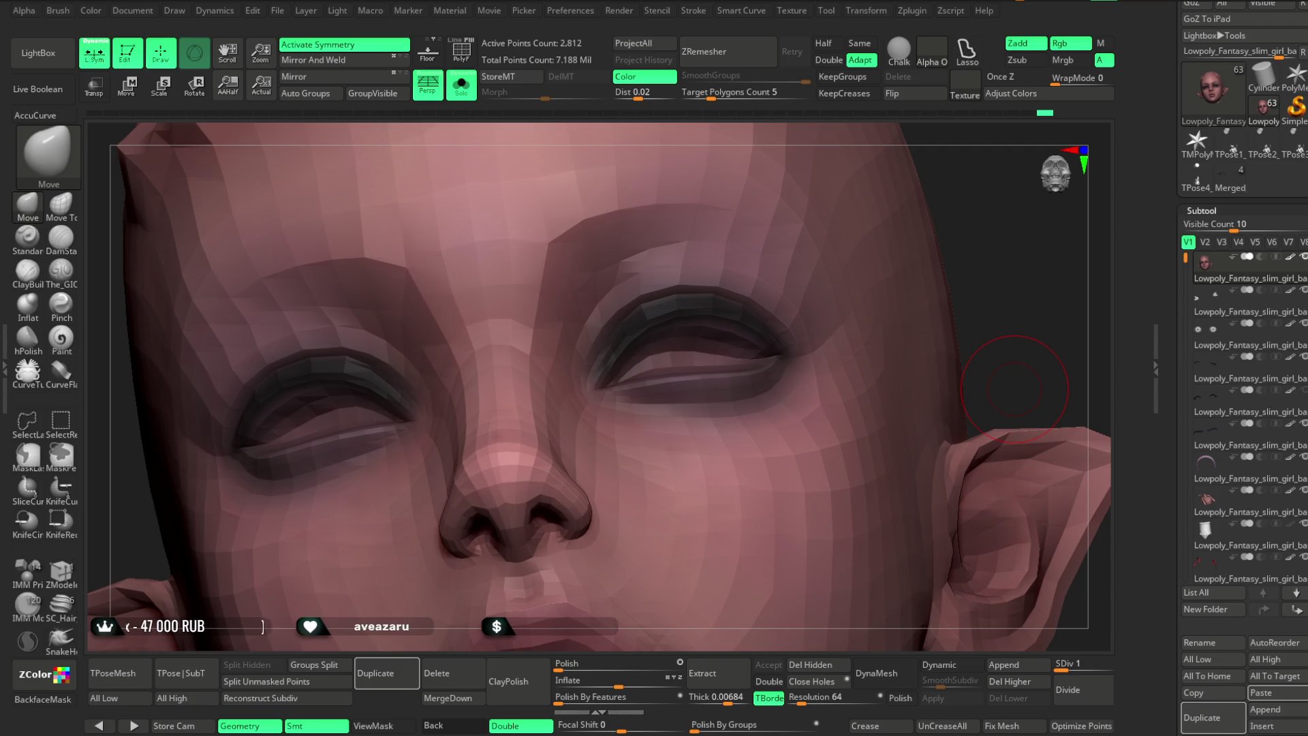
mouse_move(870, 304)
right_mouse_down()
mouse_move(1165, 292)
mouse_move(722, 352)
right_mouse_up()
right_click_drag(884, 251, 679, 369)
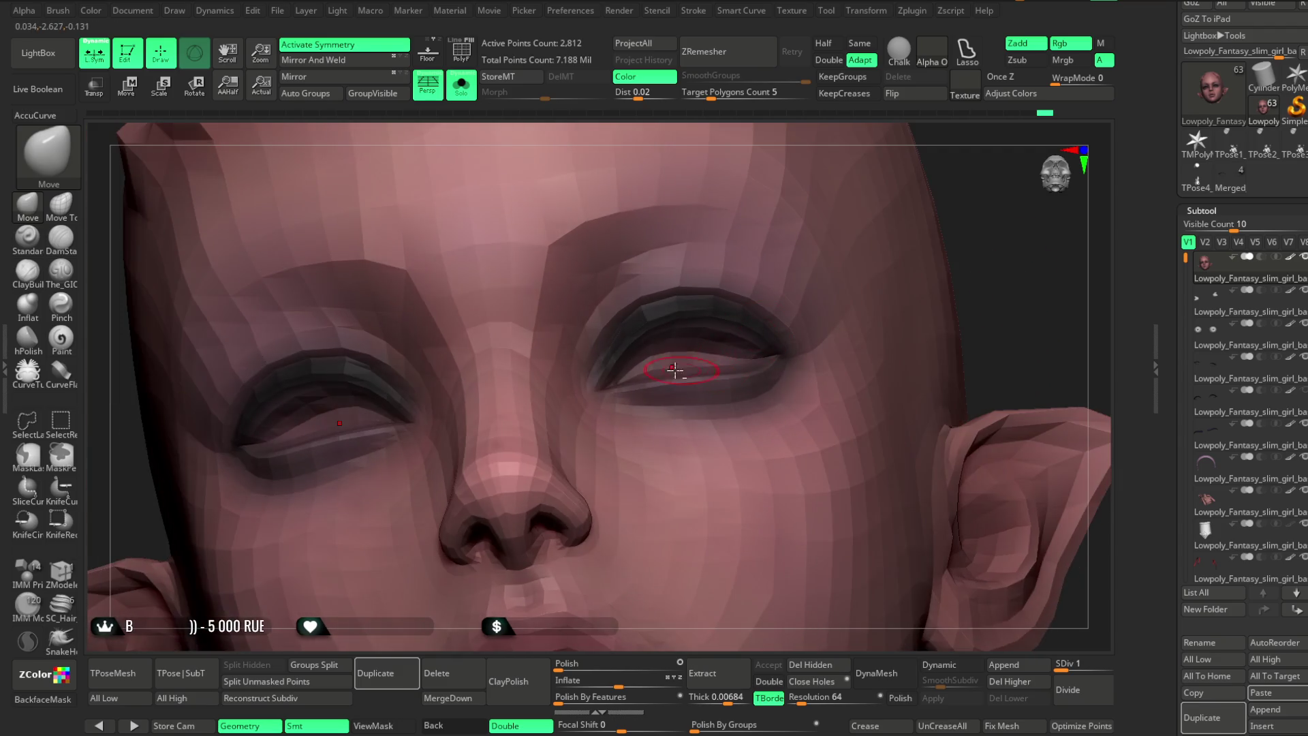
right_click_drag(971, 215, 706, 346)
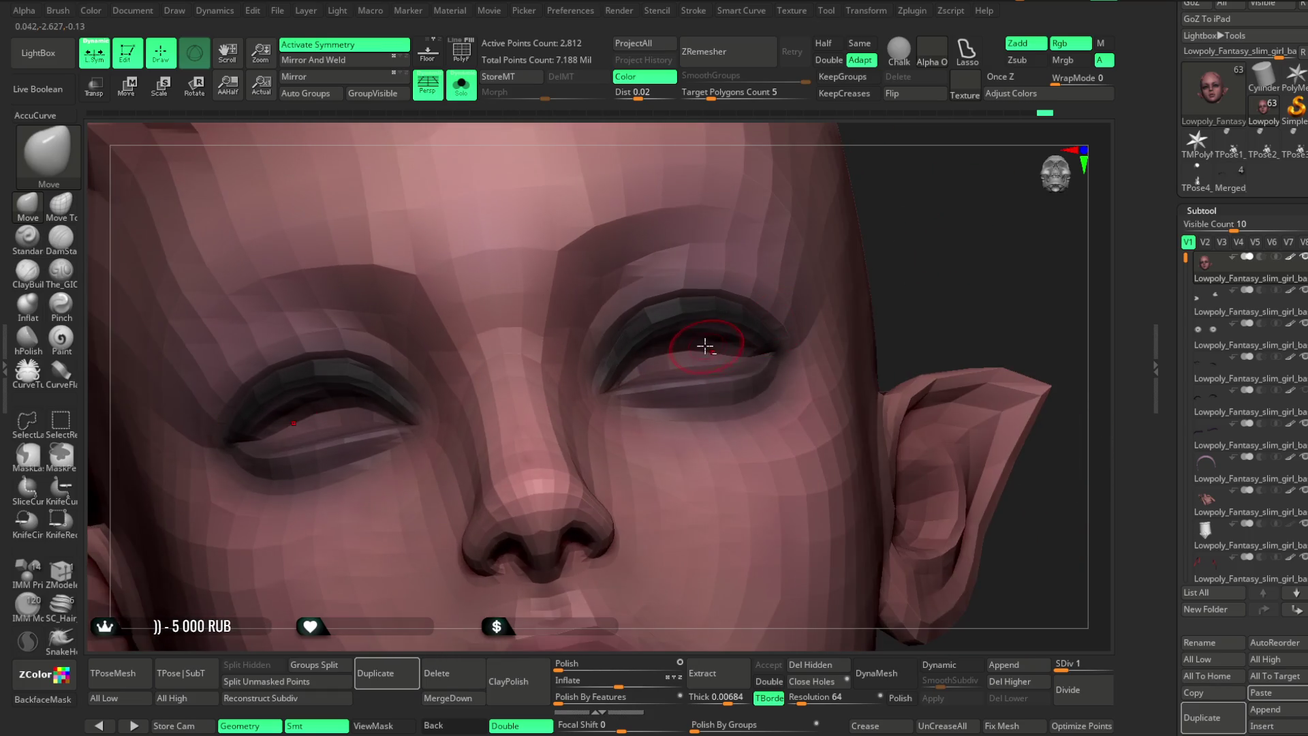
right_click_drag(913, 210, 840, 294)
mouse_move(722, 354)
right_mouse_down()
mouse_move(846, 252)
mouse_move(644, 371)
right_mouse_up()
mouse_move(824, 151)
right_mouse_down()
mouse_move(834, 168)
mouse_move(664, 361)
right_mouse_up()
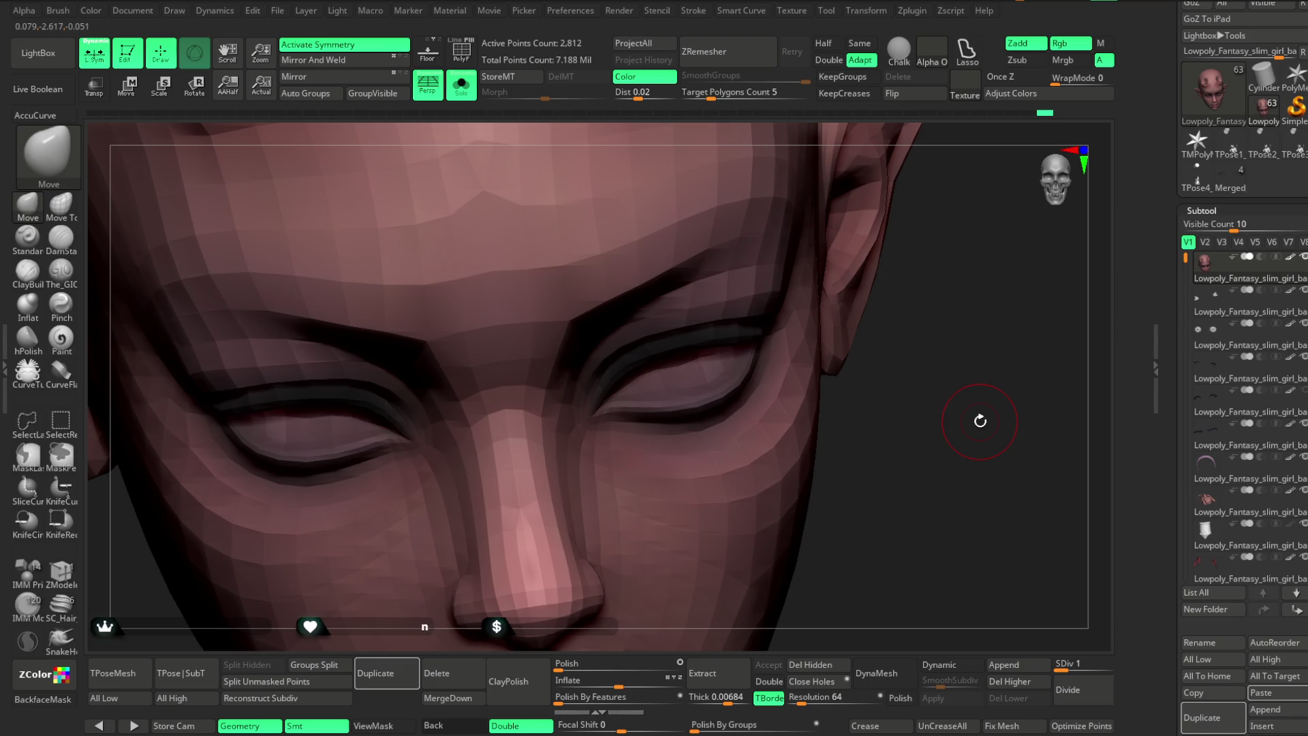
left_click_drag(942, 338, 935, 331)
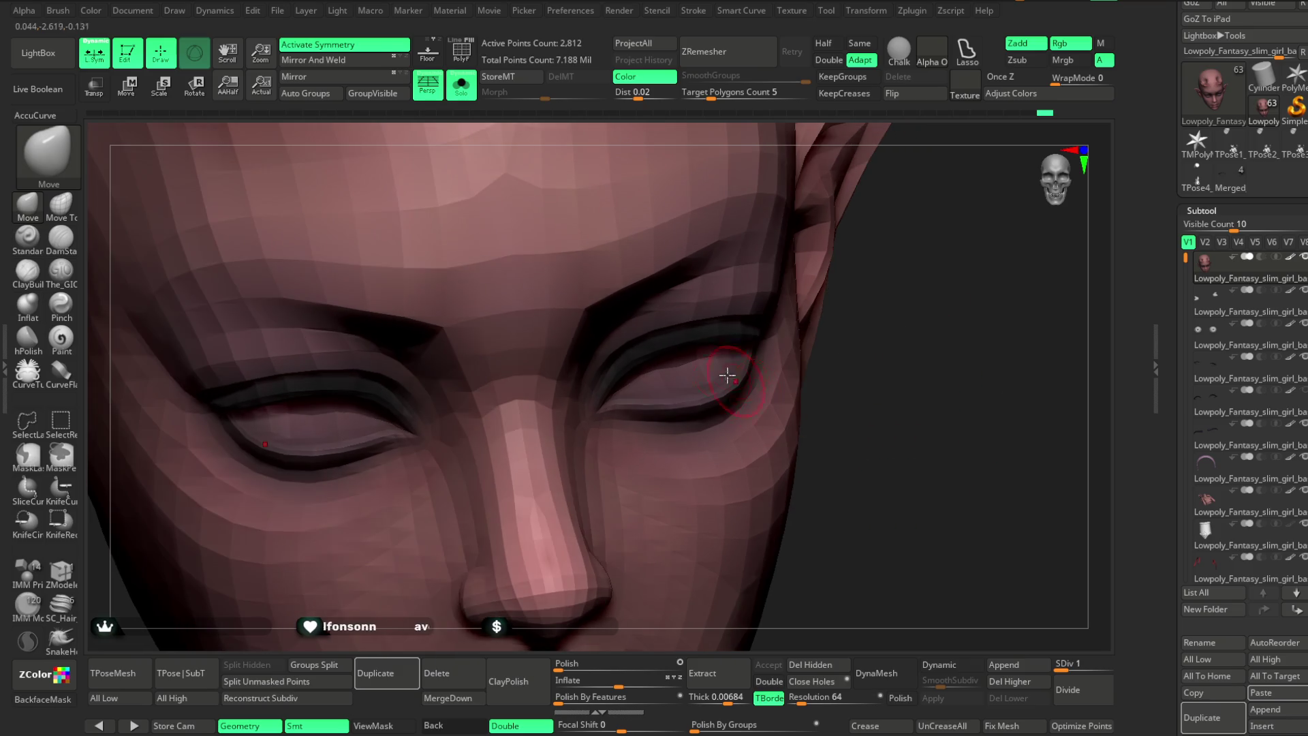